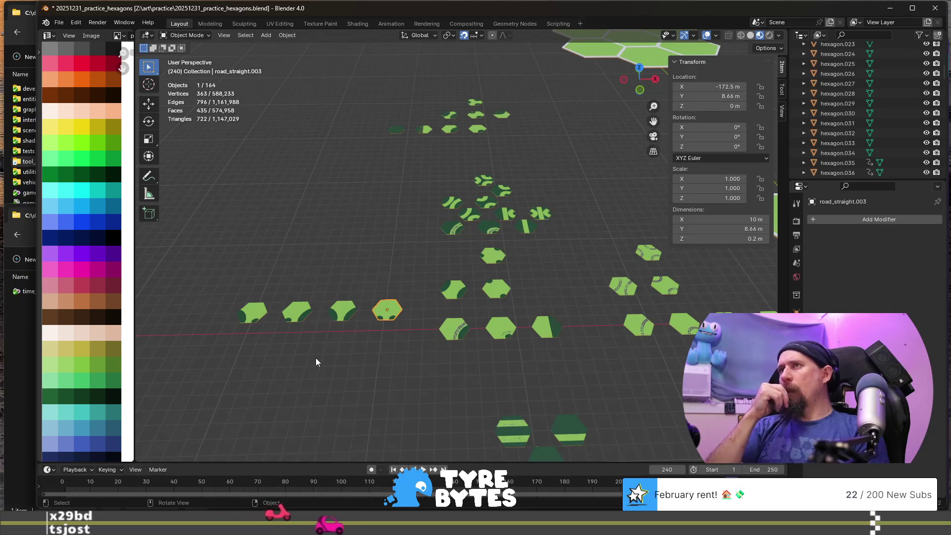
- Select the curved-road hexagon plain_grass.042 and frame it in the view
{"action": "scroll", "coordinate": [317, 359], "scroll_direction": "up", "scroll_amount": 6}
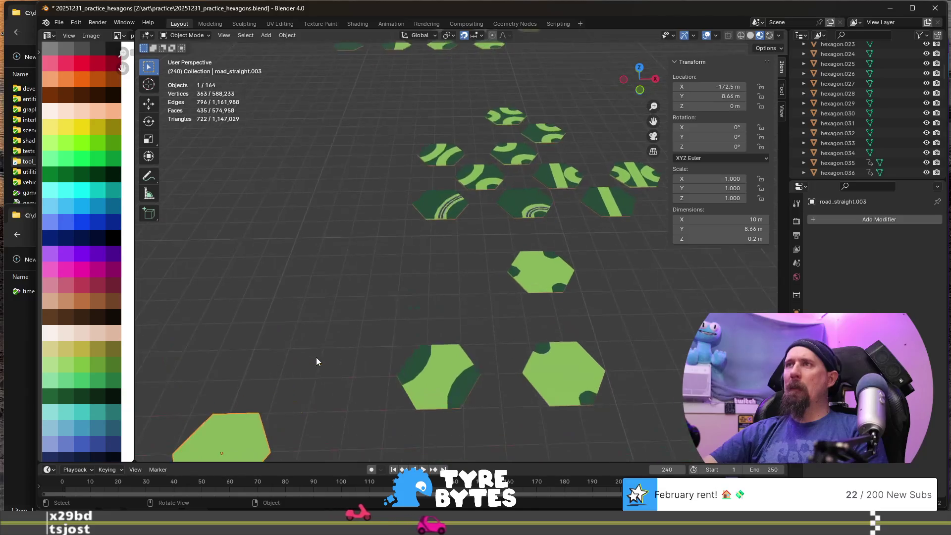
{"action": "scroll", "coordinate": [316, 361], "scroll_direction": "down", "scroll_amount": 5}
{"action": "left_click", "coordinate": [446, 208]}
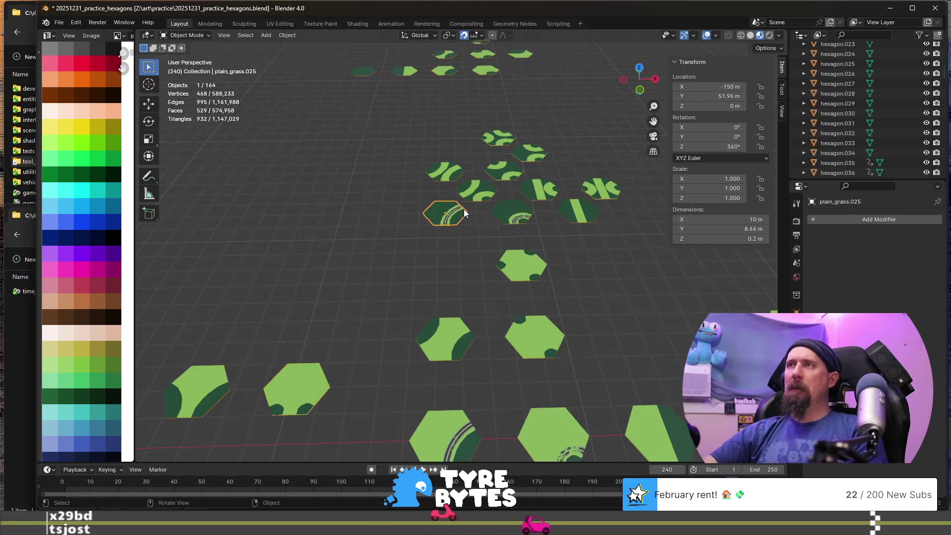
{"action": "scroll", "coordinate": [477, 280], "scroll_direction": "down", "scroll_amount": 2}
{"action": "scroll", "coordinate": [492, 364], "scroll_direction": "up", "scroll_amount": 3}
{"action": "mouse_move", "coordinate": [492, 364]}
{"action": "middle_mouse_down"}
{"action": "mouse_move", "coordinate": [488, 323]}
{"action": "mouse_move", "coordinate": [644, 307]}
{"action": "mouse_move", "coordinate": [659, 345]}
{"action": "mouse_move", "coordinate": [544, 397]}
{"action": "middle_mouse_up"}
{"action": "left_click", "coordinate": [591, 389]}
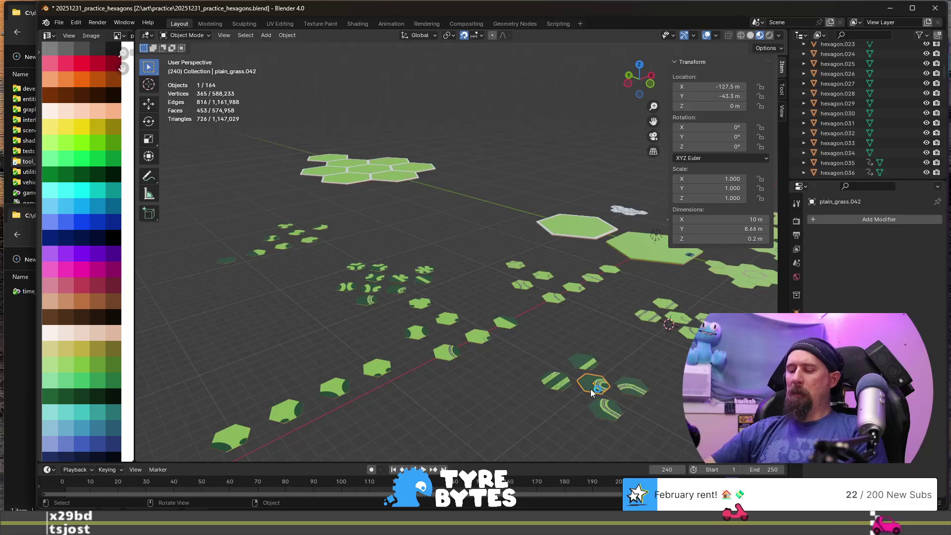
{"action": "key", "text": "KP_Decimal"}
- Orbit and pan the view across the hexagon tile layout
{"action": "scroll", "coordinate": [478, 334], "scroll_direction": "down", "scroll_amount": 5}
{"action": "middle_click_drag", "start_coordinate": [478, 334], "coordinate": [467, 349]}
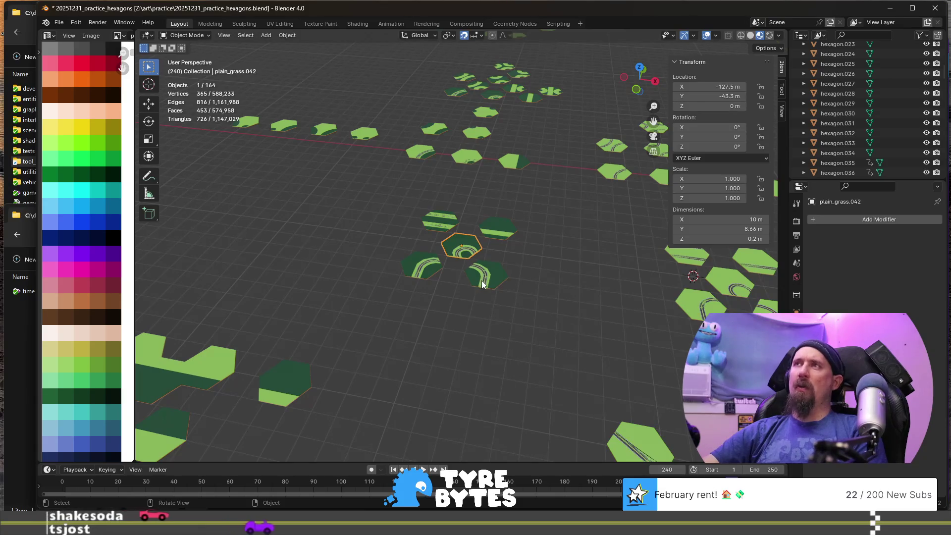
{"action": "mouse_move", "coordinate": [481, 281]}
{"action": "middle_mouse_down"}
{"action": "mouse_move", "coordinate": [489, 345]}
{"action": "mouse_move", "coordinate": [520, 344]}
{"action": "mouse_move", "coordinate": [577, 305]}
{"action": "middle_mouse_up"}
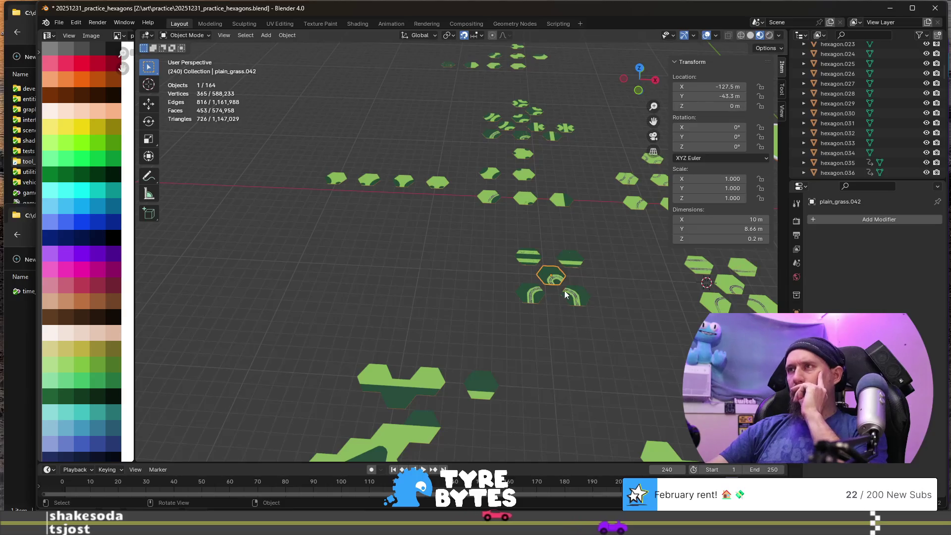
{"action": "scroll", "coordinate": [562, 297], "scroll_direction": "up", "scroll_amount": 3}
{"action": "scroll", "coordinate": [594, 372], "scroll_direction": "down", "scroll_amount": 1}
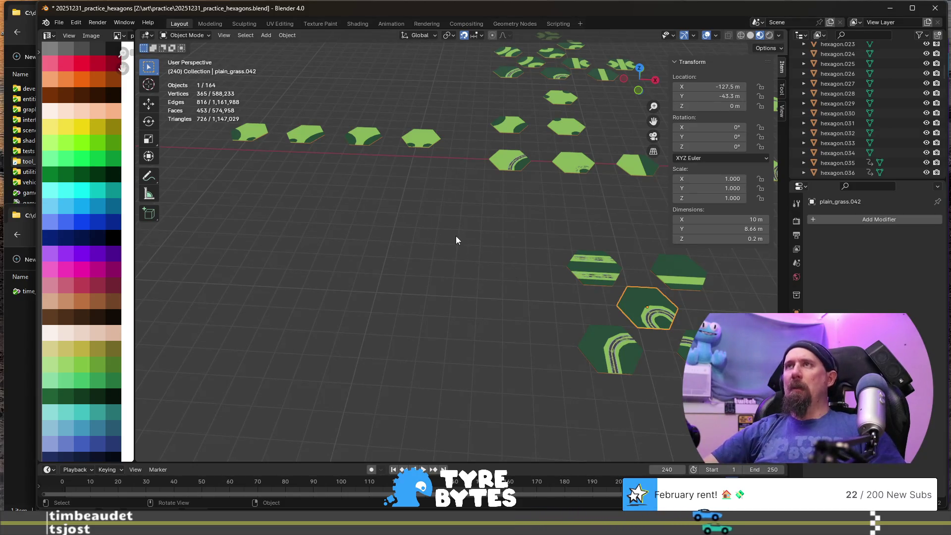
{"action": "scroll", "coordinate": [455, 228], "scroll_direction": "down", "scroll_amount": 2}
{"action": "mouse_move", "coordinate": [455, 226]}
{"action": "middle_mouse_down", "text": "shift"}
{"action": "mouse_move", "coordinate": [440, 203]}
{"action": "mouse_move", "coordinate": [294, 237]}
{"action": "middle_mouse_up", "text": "shift"}
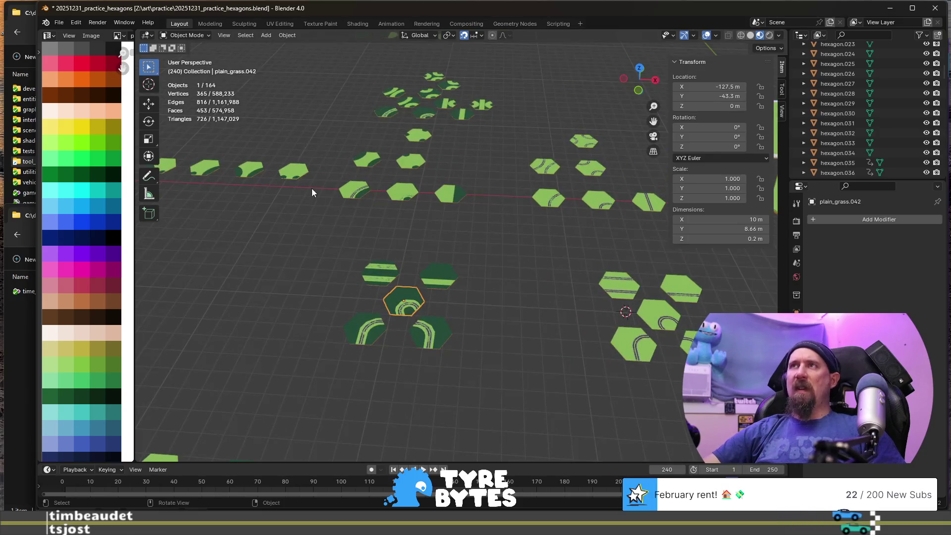
{"action": "middle_click_drag", "start_coordinate": [311, 188], "coordinate": [391, 376], "text": "shift"}
{"action": "scroll", "coordinate": [452, 212], "scroll_direction": "up", "scroll_amount": 1}
- Select road_turn_wide.020, frame it, and duplicate it
{"action": "left_click", "coordinate": [431, 221]}
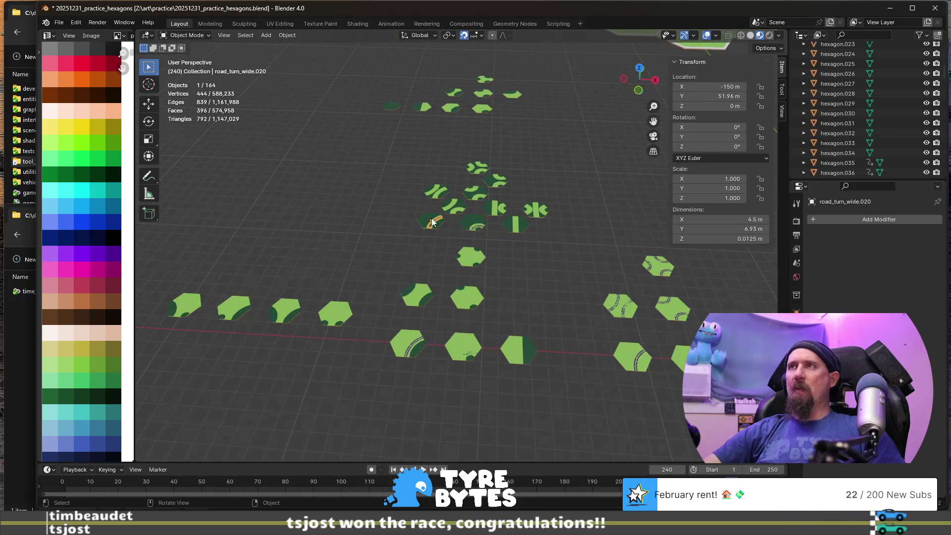
{"action": "scroll", "coordinate": [384, 239], "scroll_direction": "up", "scroll_amount": 3}
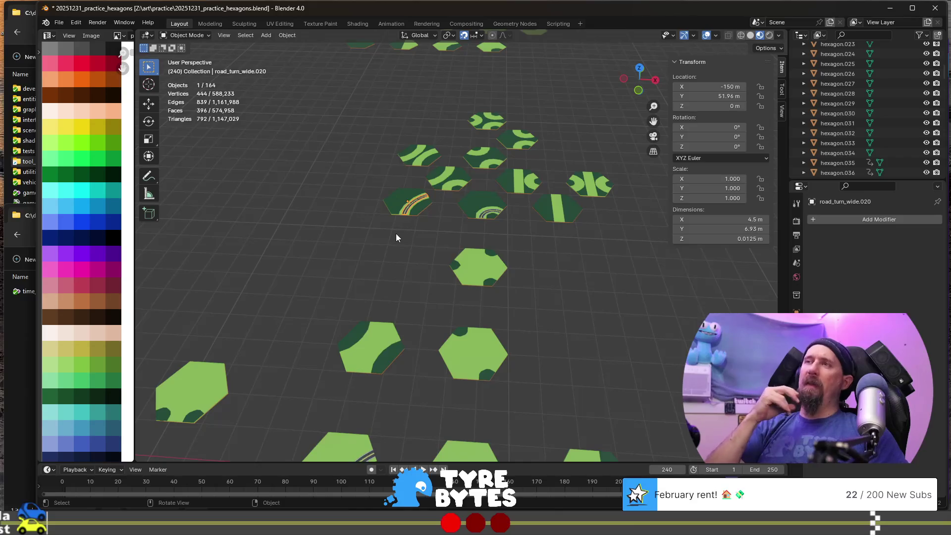
{"action": "key", "text": "KP_Decimal"}
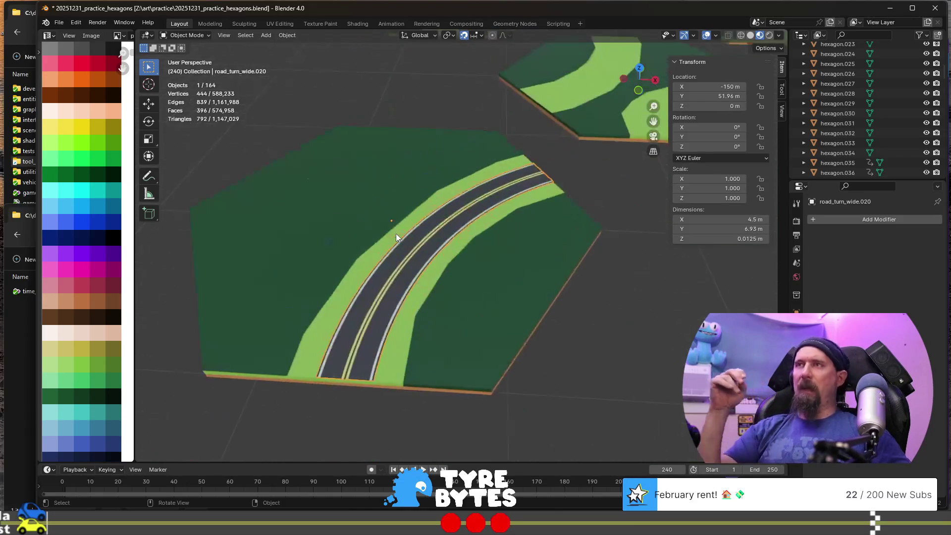
{"action": "scroll", "coordinate": [422, 230], "scroll_direction": "down", "scroll_amount": 5}
{"action": "scroll", "coordinate": [449, 234], "scroll_direction": "up", "scroll_amount": 2}
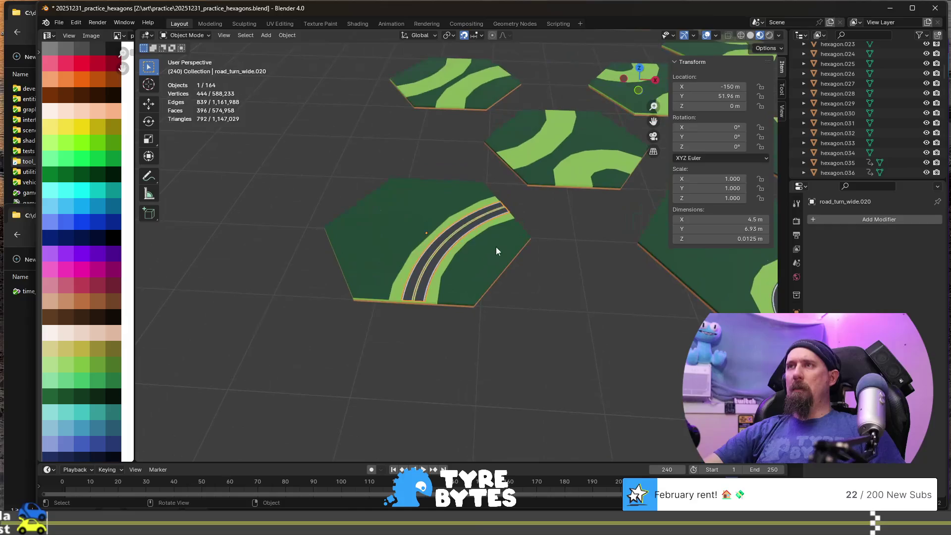
{"action": "scroll", "coordinate": [503, 267], "scroll_direction": "down", "scroll_amount": 2}
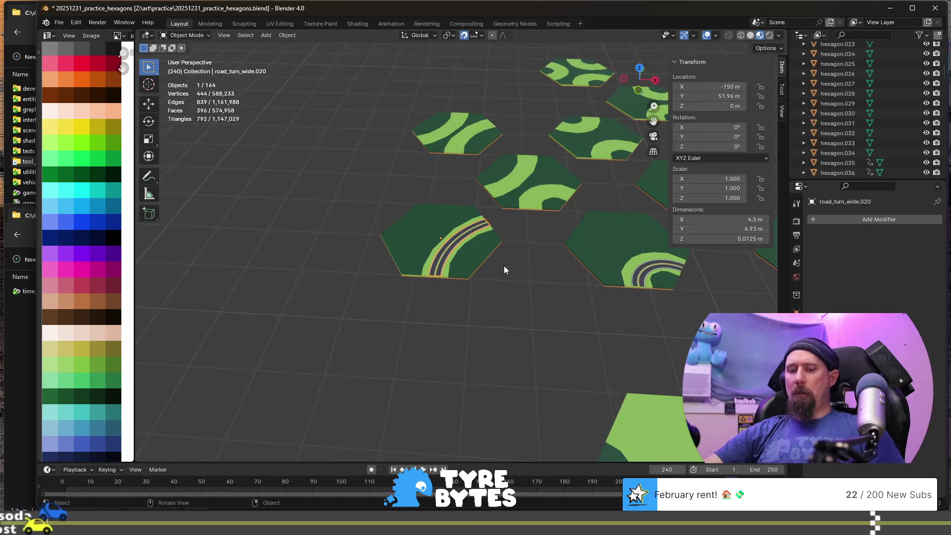
{"action": "key", "text": "shift+d"}
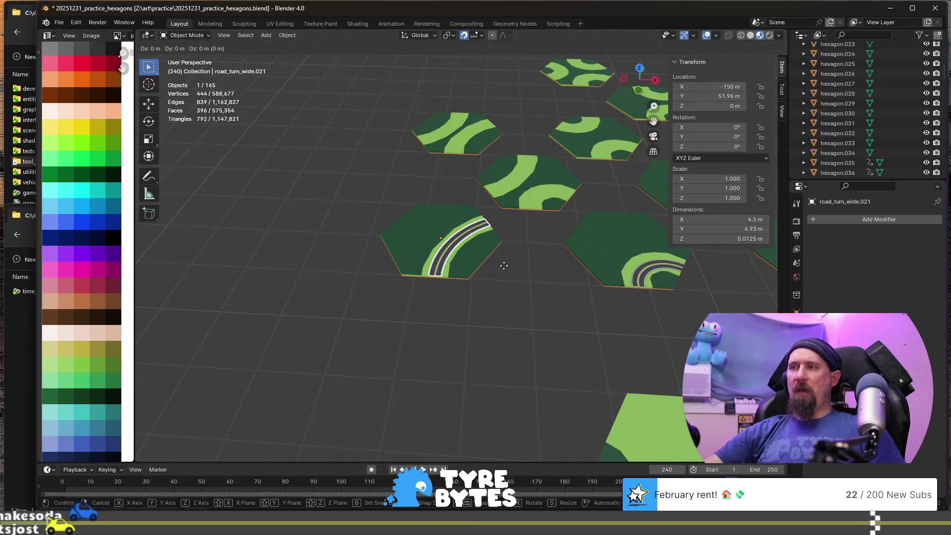
- Move the road copy 17.32 m along Y onto the next hexagon
{"action": "key", "text": "y"}
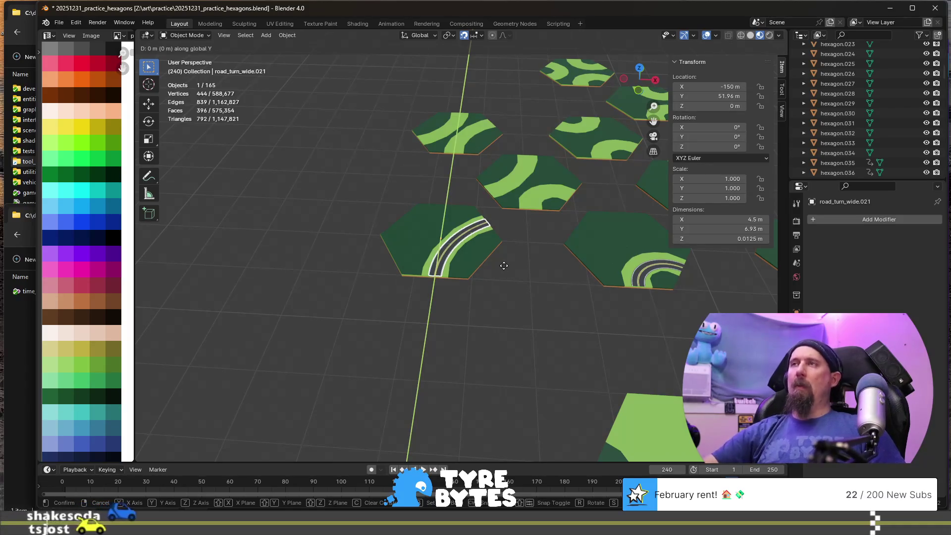
{"action": "left_click", "coordinate": [508, 157]}
{"action": "scroll", "coordinate": [450, 288], "scroll_direction": "up", "scroll_amount": 3}
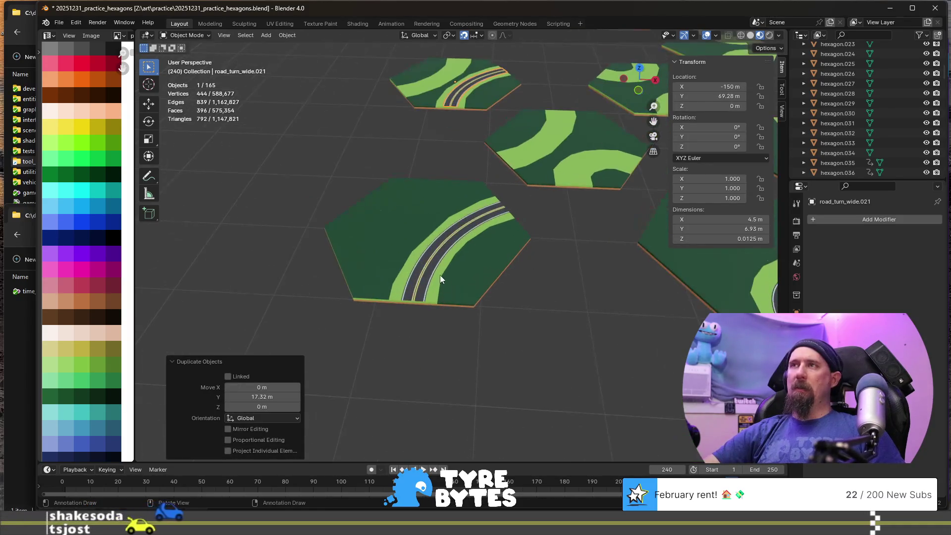
- Join the original road with plain_grass.025 and rename the result forest_turn_wide
{"action": "left_click", "coordinate": [435, 263]}
{"action": "left_click", "coordinate": [381, 244], "text": "shift"}
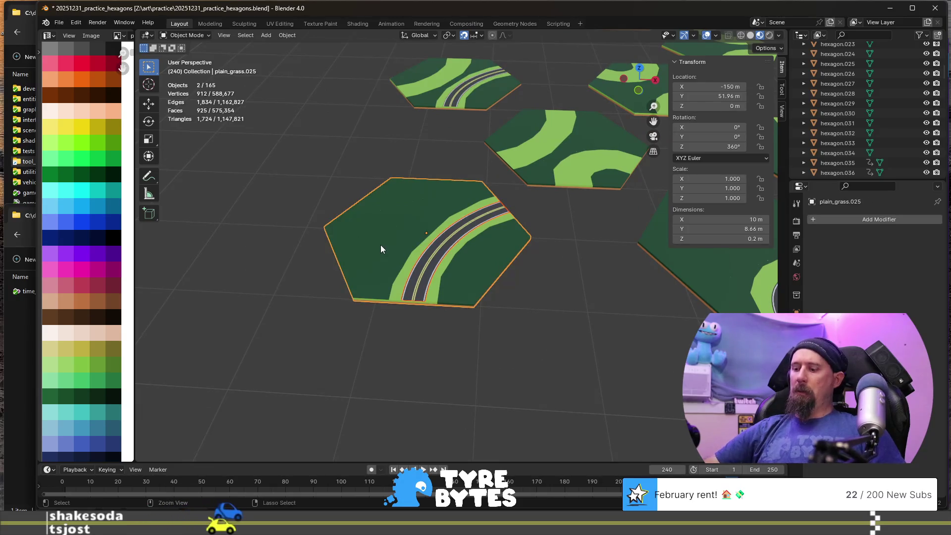
{"action": "key", "text": "ctrl+j"}
{"action": "key", "text": "F2"}
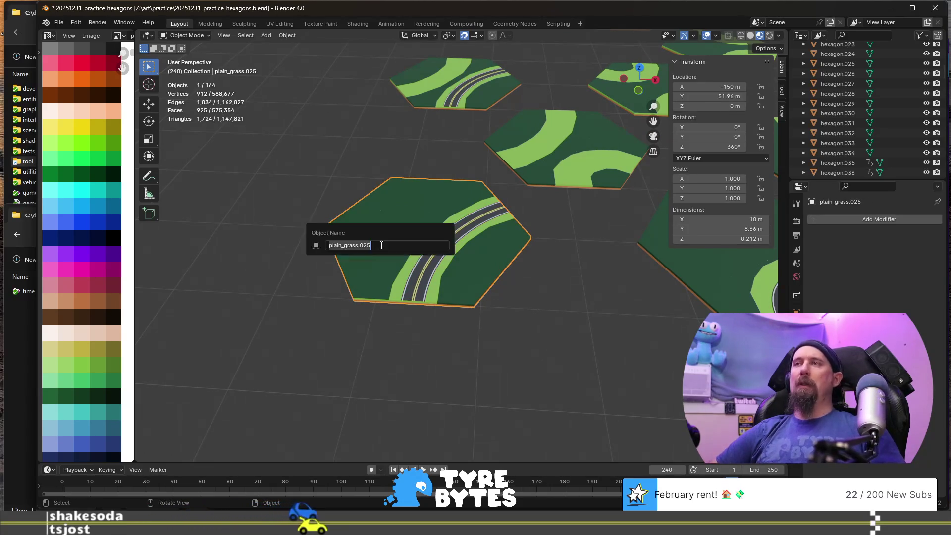
{"action": "type", "text": "fo"}
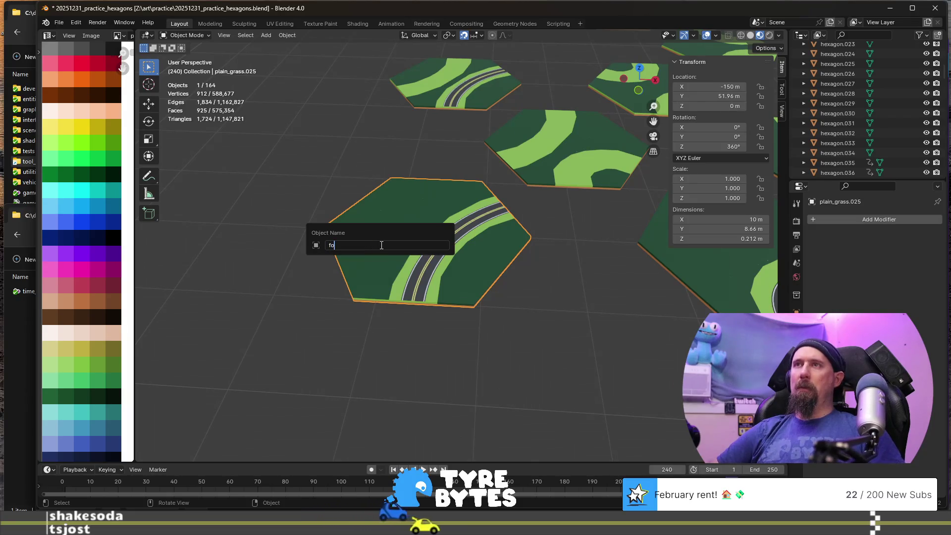
{"action": "type", "text": "rest_"}
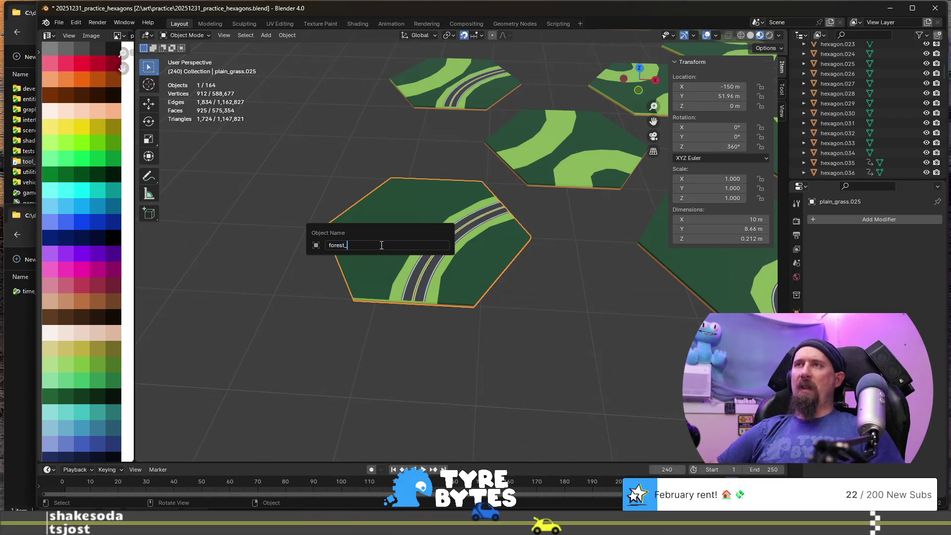
{"action": "type", "text": "turn_wide"}
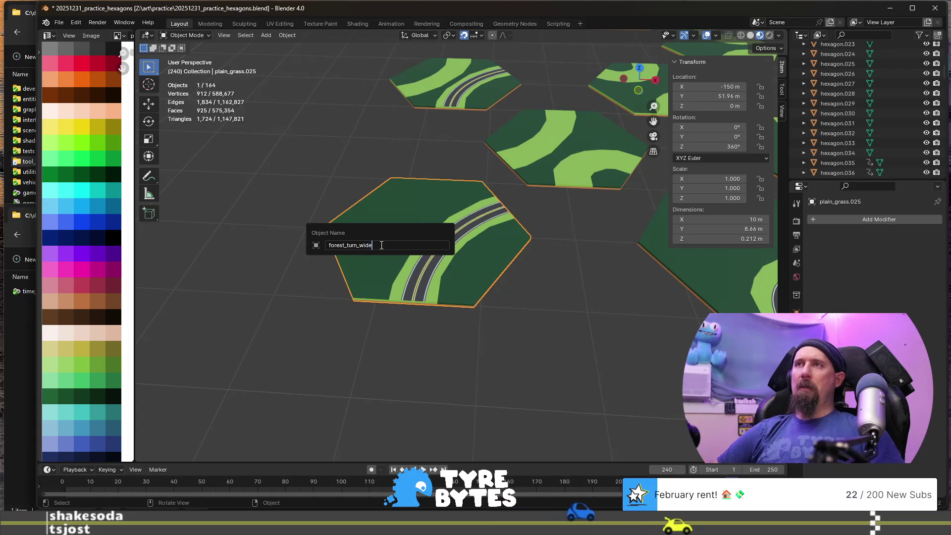
{"action": "key", "text": "Return"}
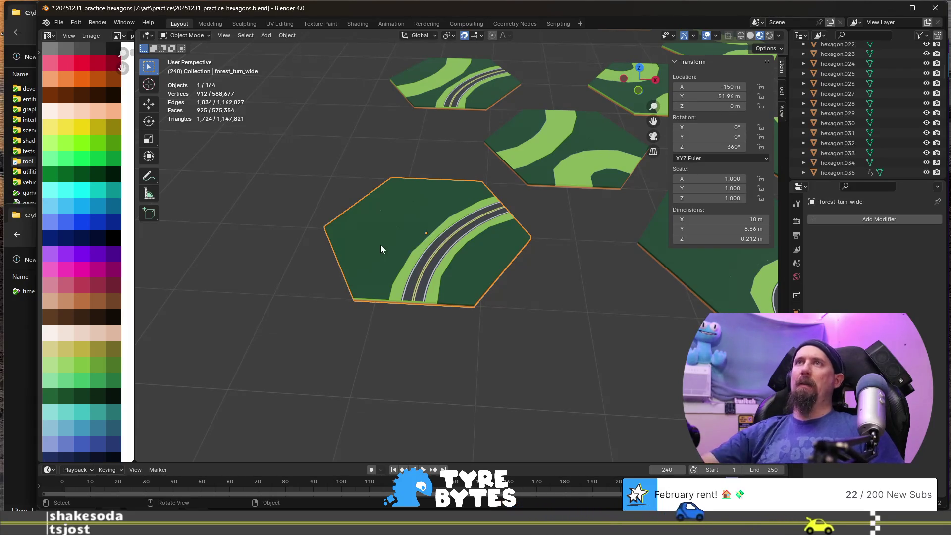
{"action": "scroll", "coordinate": [400, 169], "scroll_direction": "down", "scroll_amount": 4}
{"action": "left_click", "coordinate": [456, 153]}
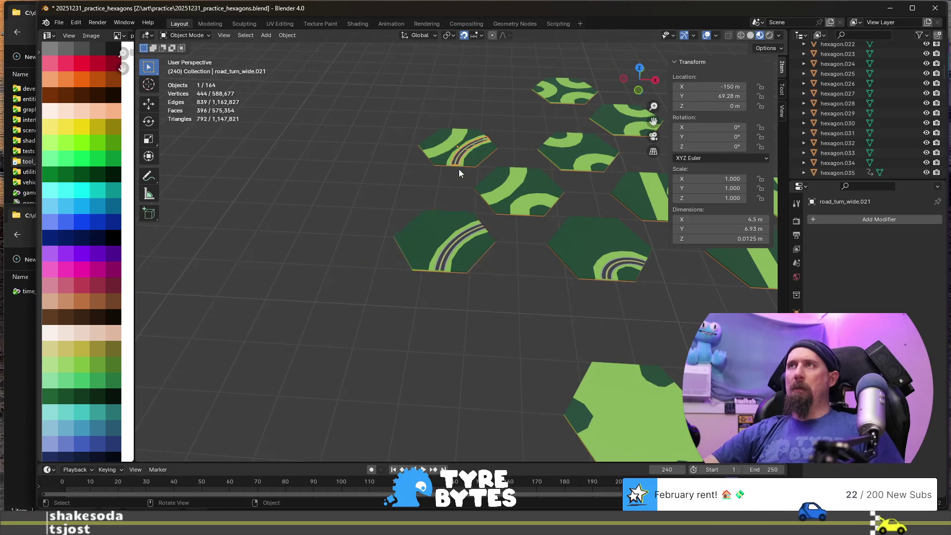
- Duplicate the road copy and rotate the new piece 180° about Z
{"action": "key", "text": "shift+d"}
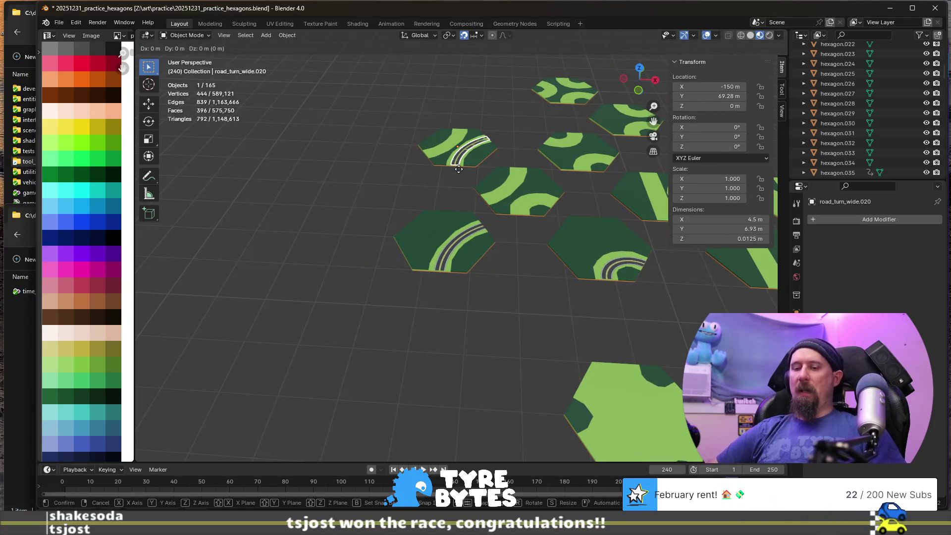
{"action": "type", "text": "z"}
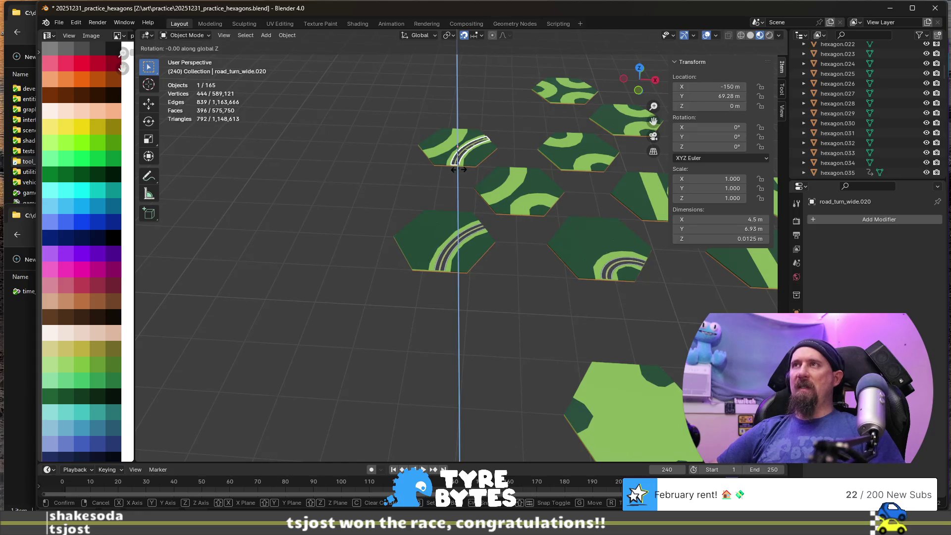
{"action": "type", "text": "180"}
{"action": "key", "text": "Return"}
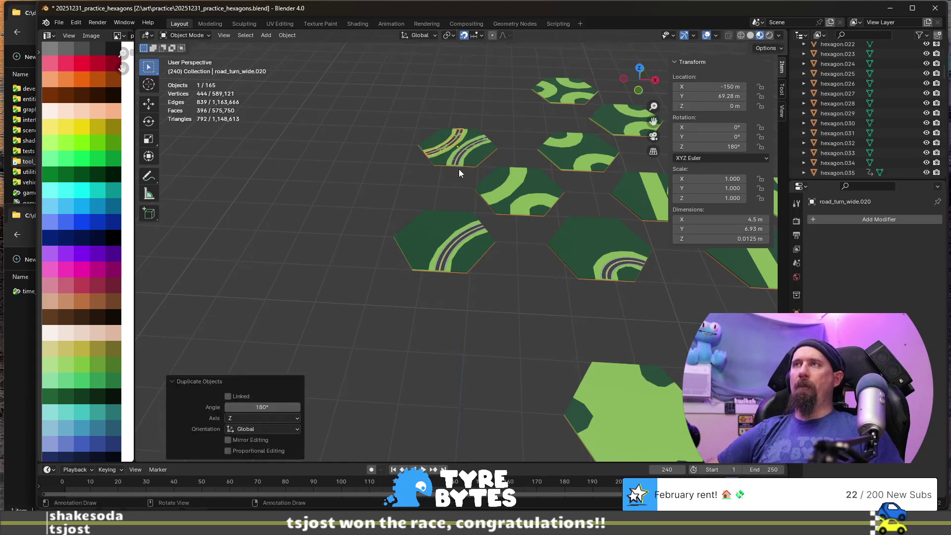
- Join both roads with plain_grass.036 and rename the tile forest_road_wide_x2
{"action": "left_click", "coordinate": [456, 163], "text": "shift"}
{"action": "left_click", "coordinate": [438, 163], "text": "shift"}
{"action": "key", "text": "ctrl+j"}
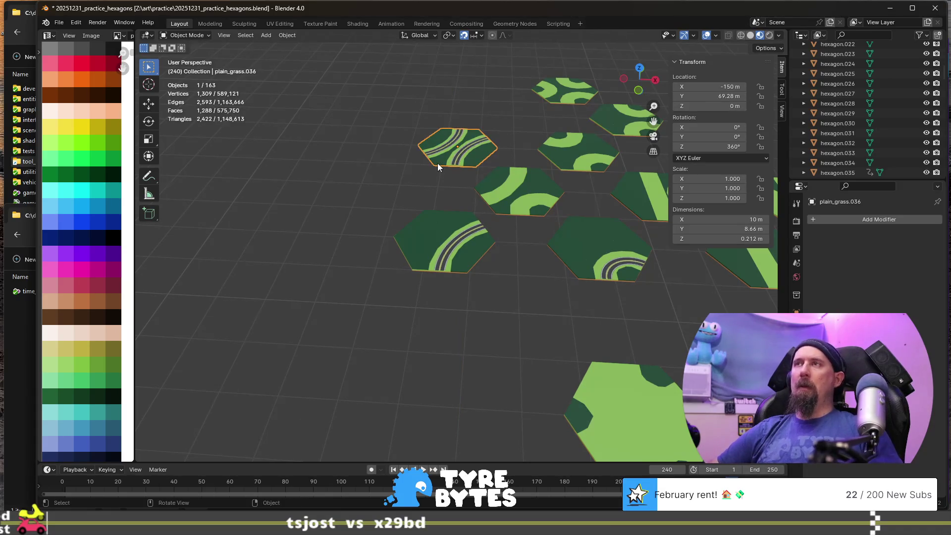
{"action": "key", "text": "F2"}
{"action": "type", "text": "forest_road_"}
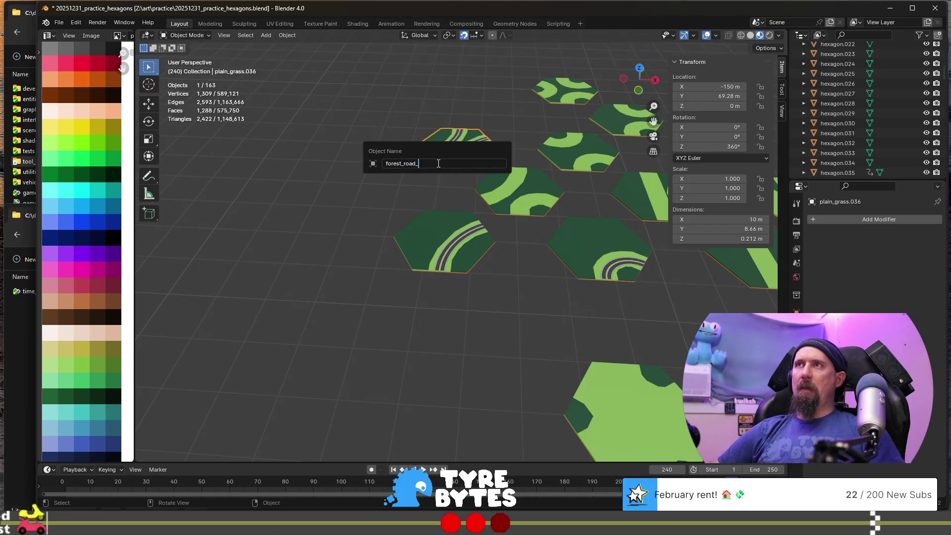
{"action": "type", "text": "2"}
{"action": "key", "text": "Return"}
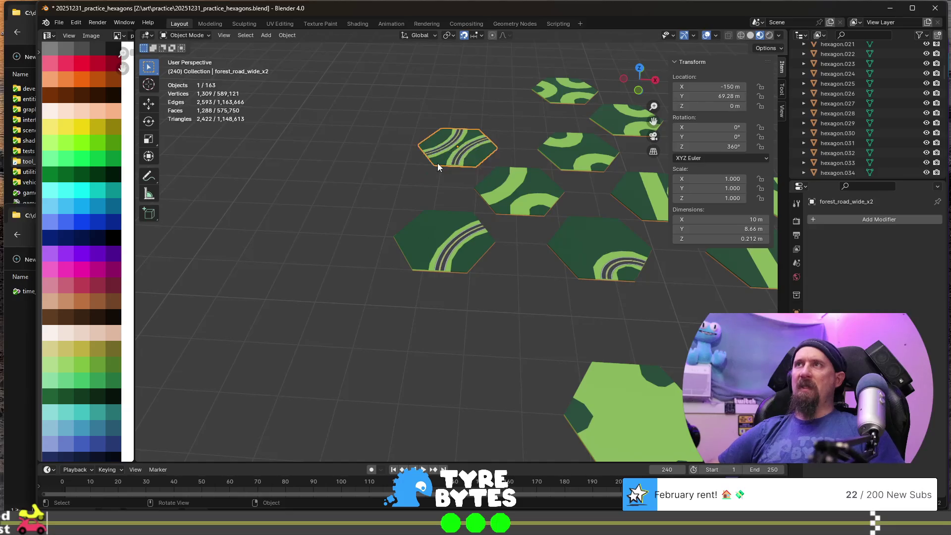
{"action": "scroll", "coordinate": [438, 162], "scroll_direction": "down", "scroll_amount": 4}
{"action": "middle_click_drag", "start_coordinate": [490, 181], "coordinate": [364, 230], "text": "shift"}
{"action": "mouse_move", "coordinate": [416, 328]}
{"action": "middle_mouse_down", "text": "shift"}
{"action": "mouse_move", "coordinate": [528, 250]}
{"action": "mouse_move", "coordinate": [568, 298]}
{"action": "middle_mouse_up", "text": "shift"}
{"action": "left_click", "coordinate": [587, 255]}
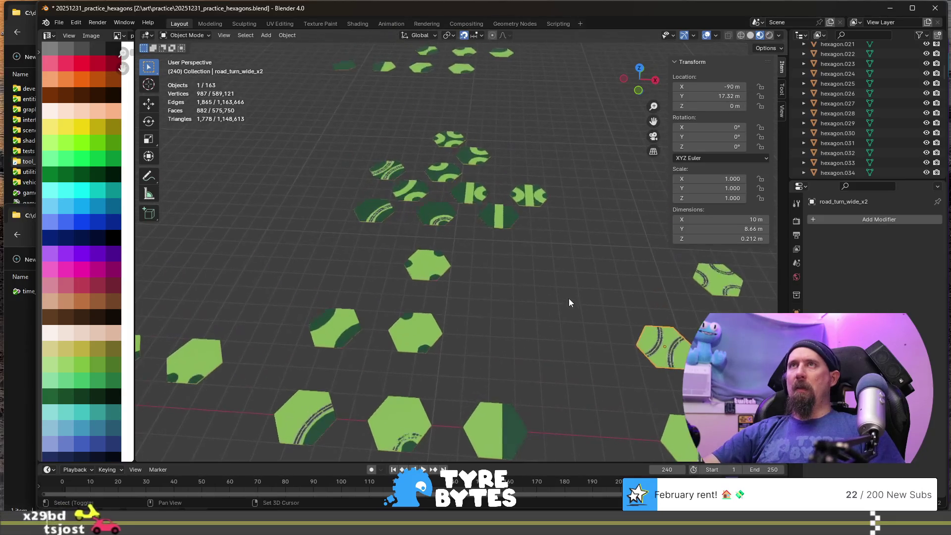
{"action": "left_click", "coordinate": [392, 177]}
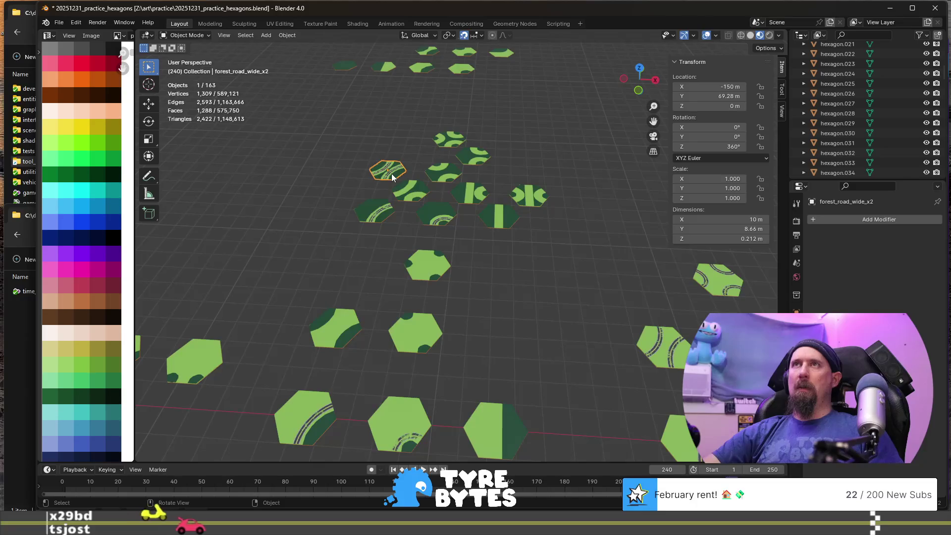
{"action": "left_click", "coordinate": [656, 356]}
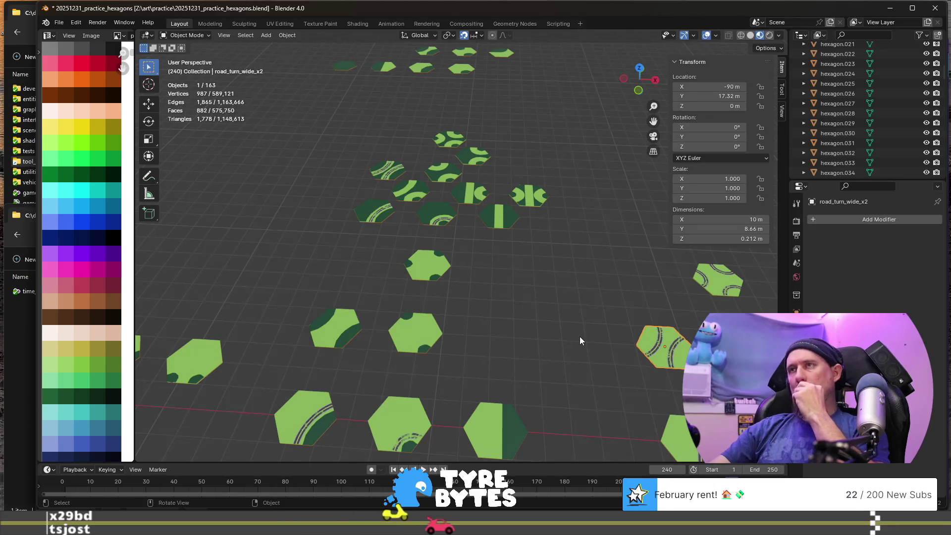
{"action": "left_click", "coordinate": [439, 223]}
- Duplicate the sharp-turn road piece 17.32 m along Y
{"action": "scroll", "coordinate": [435, 237], "scroll_direction": "up", "scroll_amount": 5}
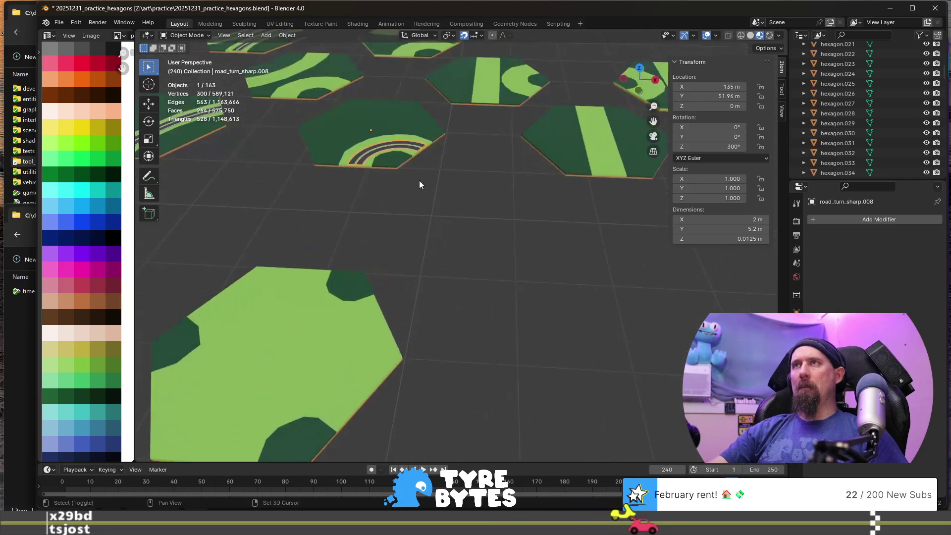
{"action": "scroll", "coordinate": [446, 223], "scroll_direction": "down", "scroll_amount": 4}
{"action": "key", "text": "shift+d"}
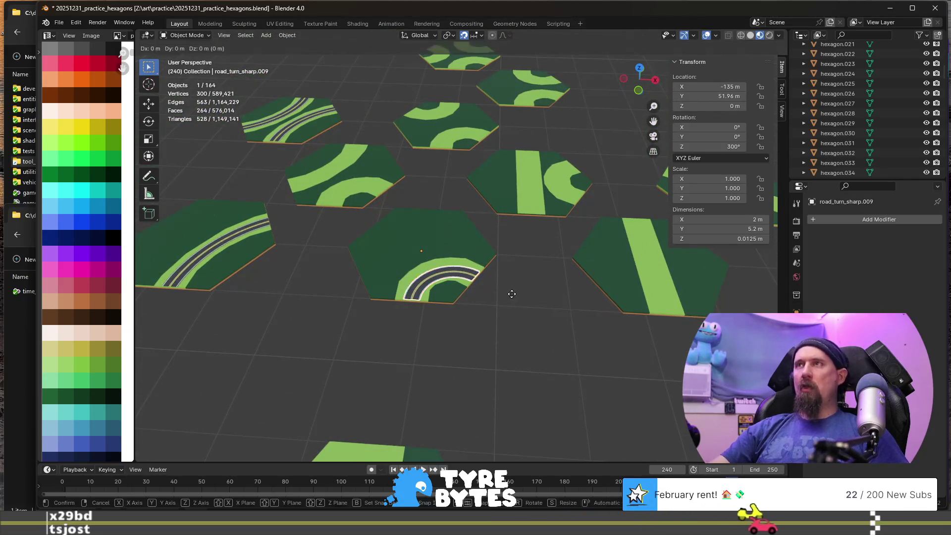
{"action": "key", "text": "y"}
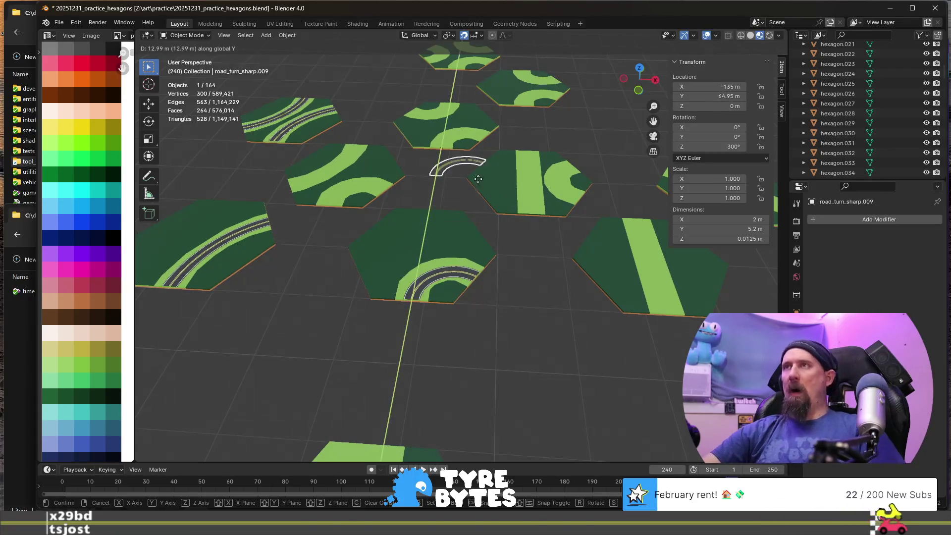
{"action": "left_click", "coordinate": [478, 145]}
{"action": "scroll", "coordinate": [476, 228], "scroll_direction": "down", "scroll_amount": 3}
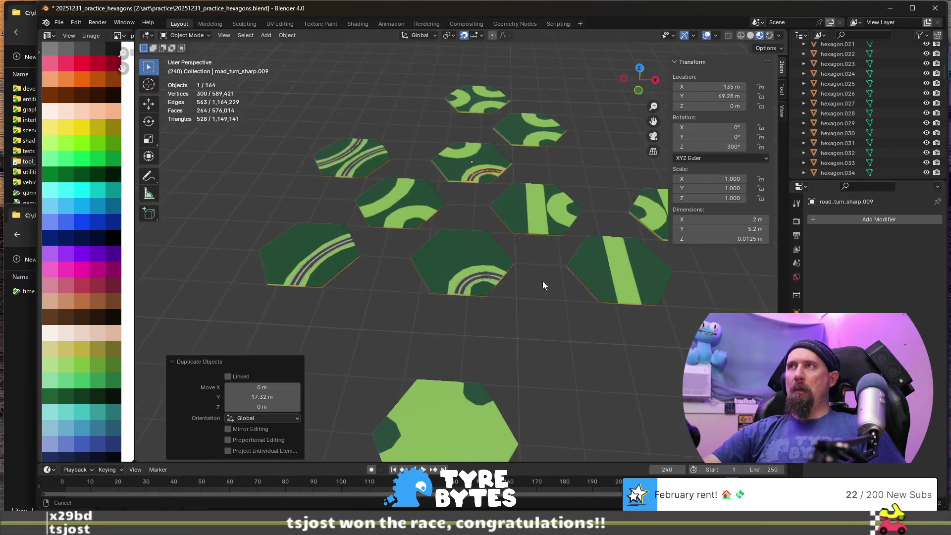
- Make another copy of the road piece rotated 180° about Z
{"action": "key", "text": "shift+d"}
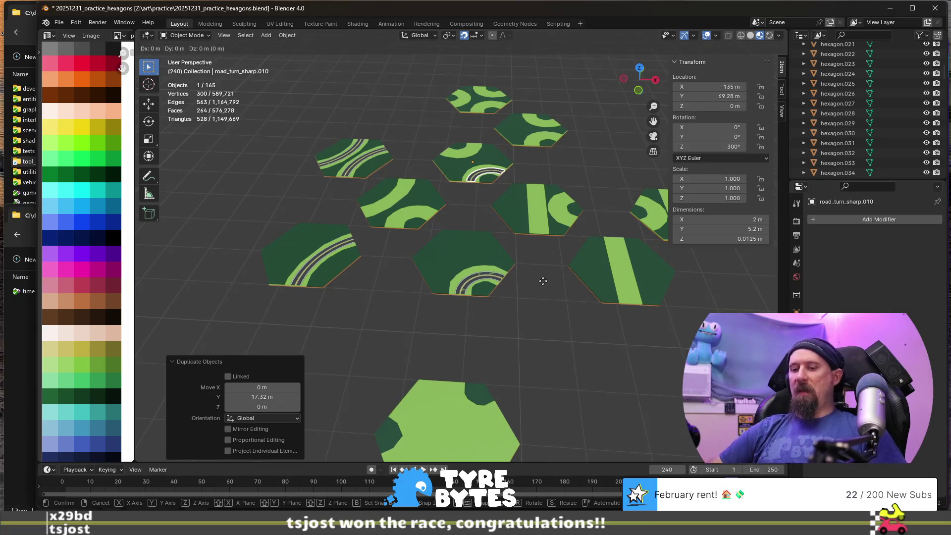
{"action": "key", "text": "r"}
{"action": "key", "text": "z"}
{"action": "type", "text": "180"}
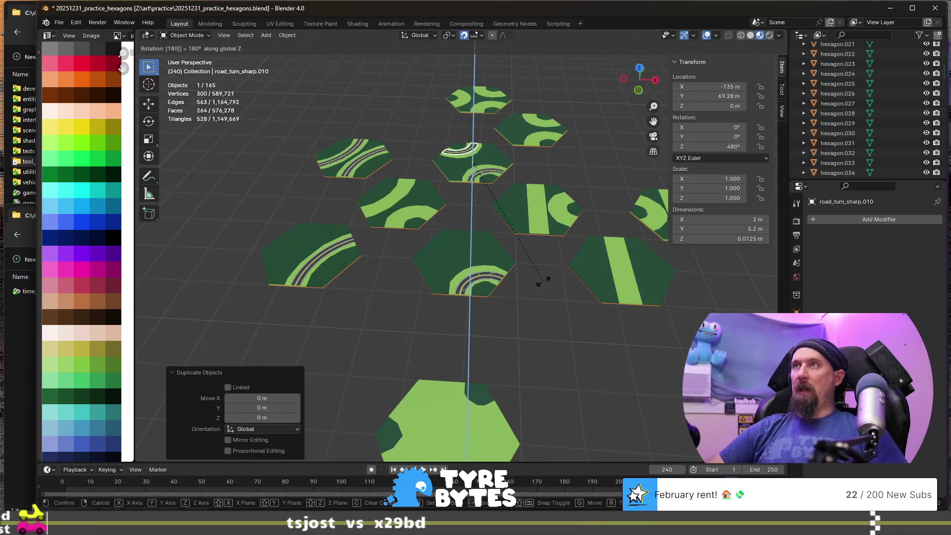
{"action": "key", "text": "Return"}
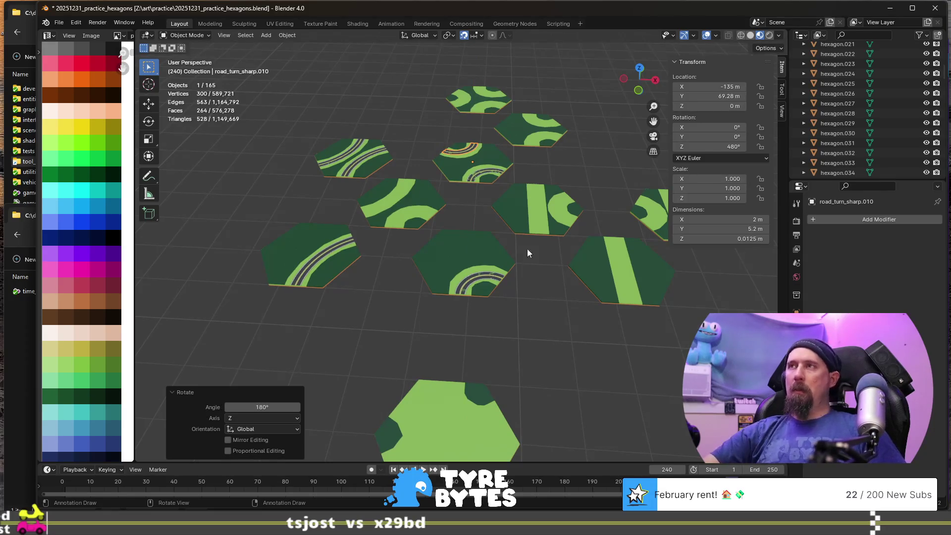
- Select the road piece sitting on the plain_grass.027 hexagon
{"action": "left_click", "coordinate": [474, 182]}
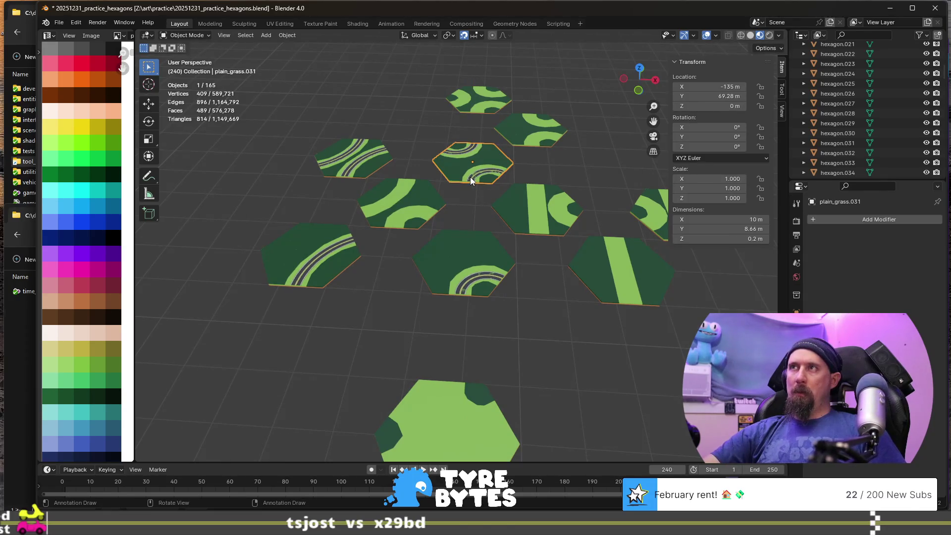
{"action": "left_click", "coordinate": [463, 292]}
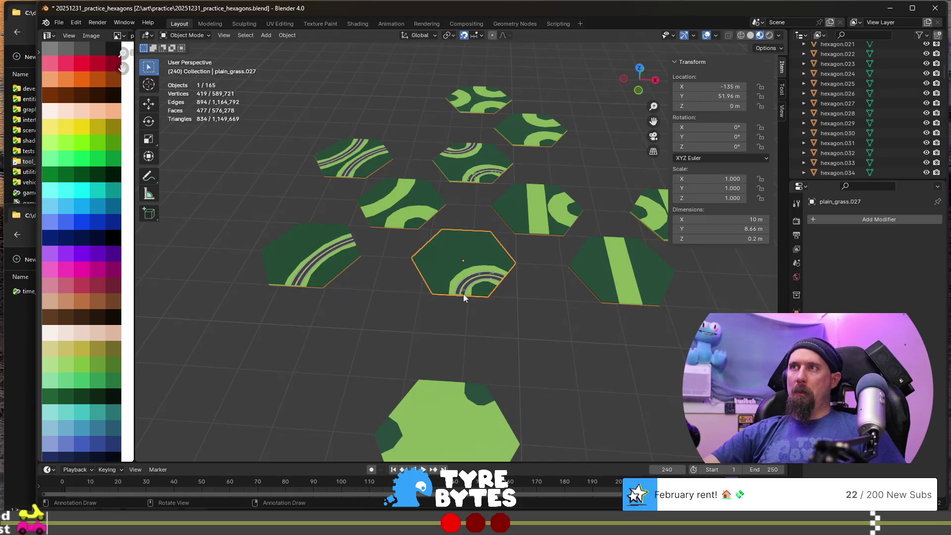
{"action": "key", "text": "KP_Decimal"}
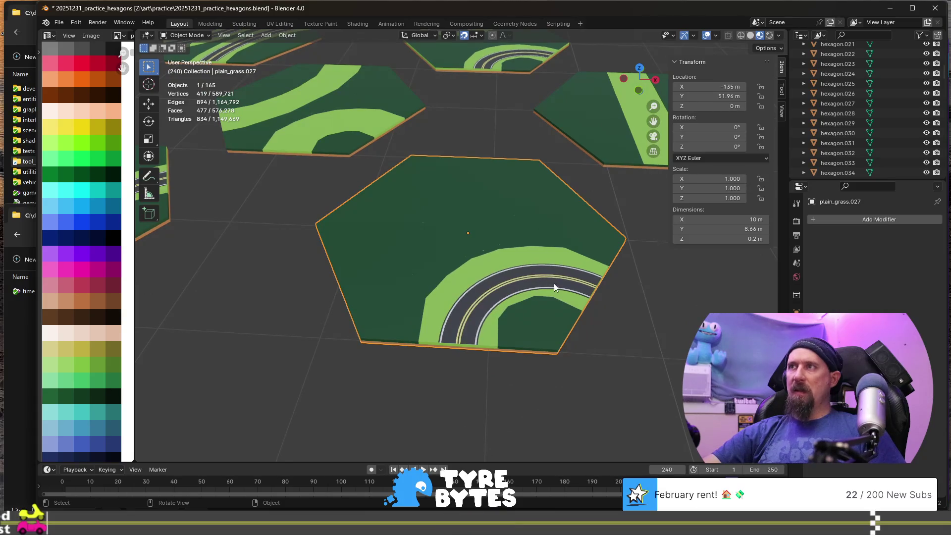
{"action": "mouse_move", "coordinate": [556, 362]}
{"action": "middle_mouse_down"}
{"action": "mouse_move", "coordinate": [565, 313]}
{"action": "mouse_move", "coordinate": [490, 244]}
{"action": "mouse_move", "coordinate": [504, 360]}
{"action": "middle_mouse_up"}
{"action": "left_click", "coordinate": [504, 360]}
{"action": "left_click", "coordinate": [470, 306]}
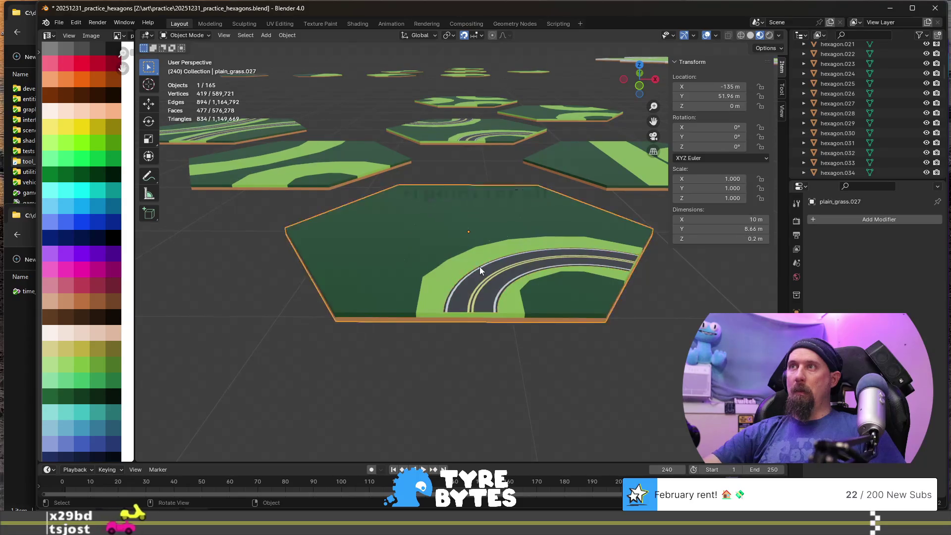
{"action": "left_click", "coordinate": [469, 274]}
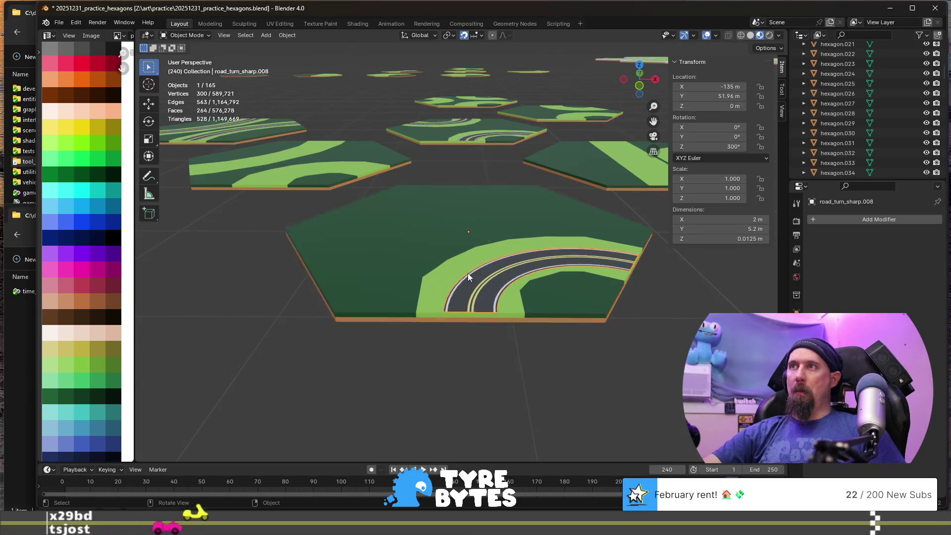
{"action": "mouse_move", "coordinate": [478, 341]}
{"action": "middle_mouse_down"}
{"action": "mouse_move", "coordinate": [470, 298]}
{"action": "mouse_move", "coordinate": [487, 309]}
{"action": "middle_mouse_up"}
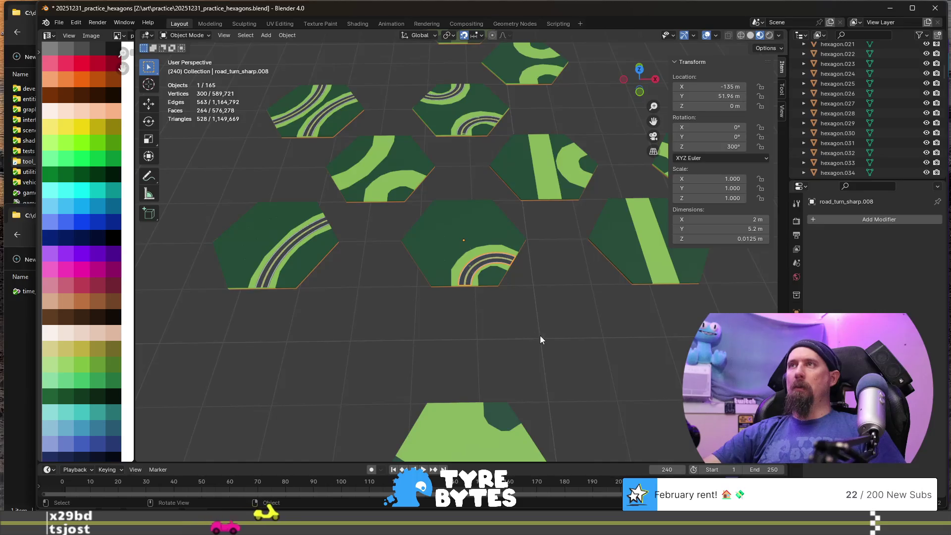
{"action": "middle_click_drag", "start_coordinate": [540, 336], "coordinate": [516, 342], "text": "shift"}
- Duplicate the sharp-turn road piece 4.33 m lower in Y
{"action": "key", "text": "shift+d"}
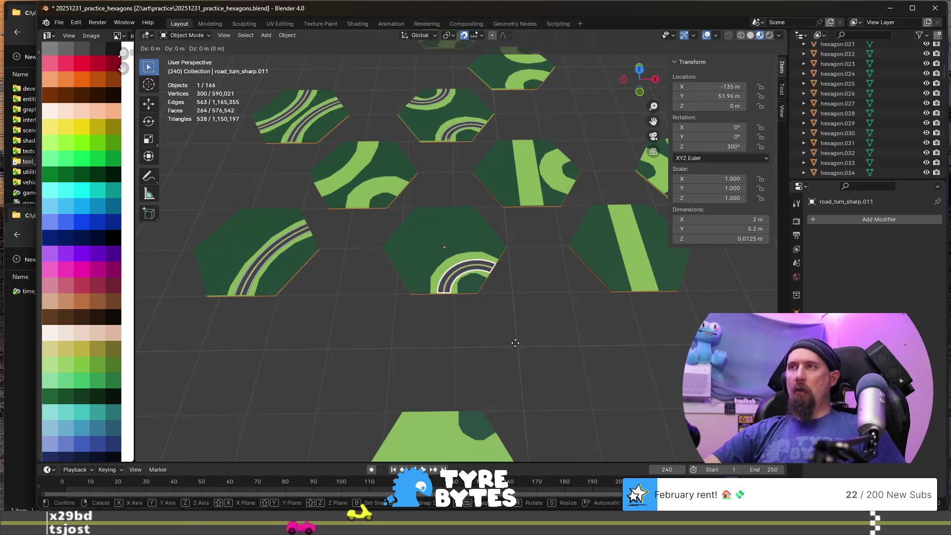
{"action": "key", "text": "y"}
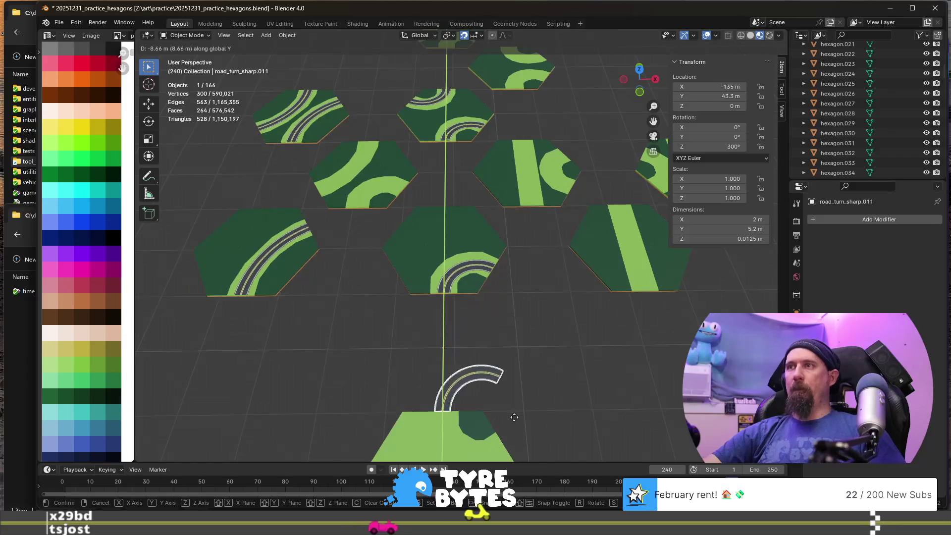
{"action": "left_click", "coordinate": [512, 396]}
{"action": "scroll", "coordinate": [475, 333], "scroll_direction": "down", "scroll_amount": 3}
{"action": "middle_click_drag", "start_coordinate": [475, 333], "coordinate": [511, 347], "text": "shift"}
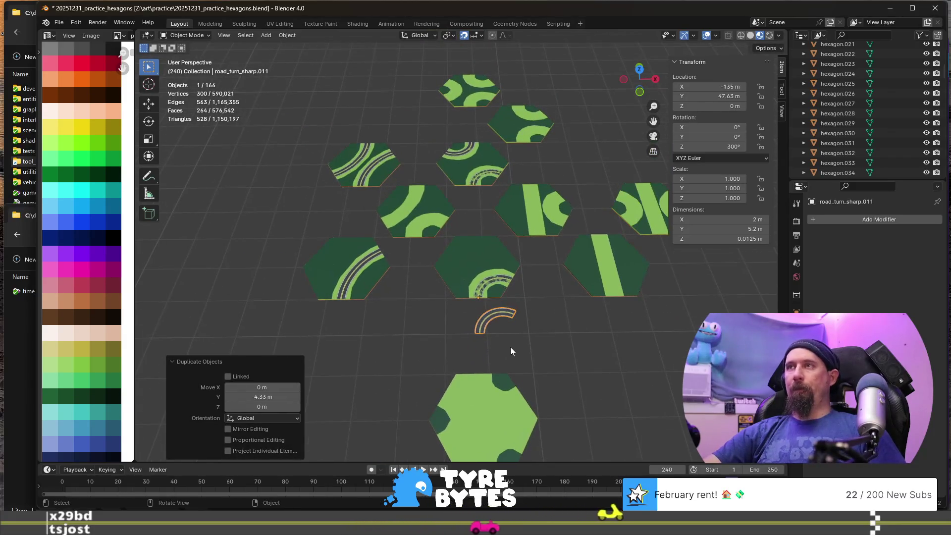
- Copy the road piece to Y 60.62 m, shift it 7.5 m along negative X, and select plain_grass.031
{"action": "key", "text": "shift+d"}
{"action": "key", "text": "y"}
{"action": "left_click", "coordinate": [497, 256]}
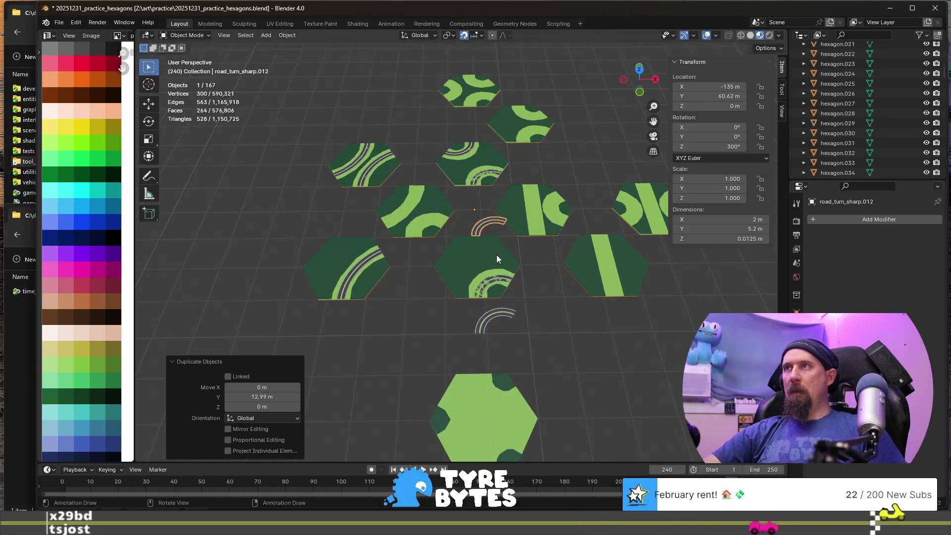
{"action": "key", "text": "g"}
{"action": "key", "text": "x"}
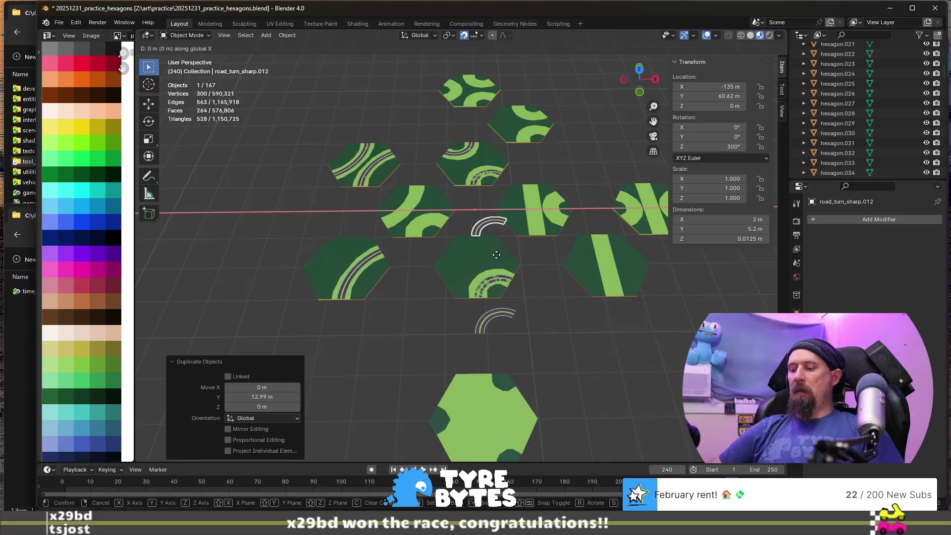
{"action": "type", "text": "-7.5"}
{"action": "key", "text": "Return"}
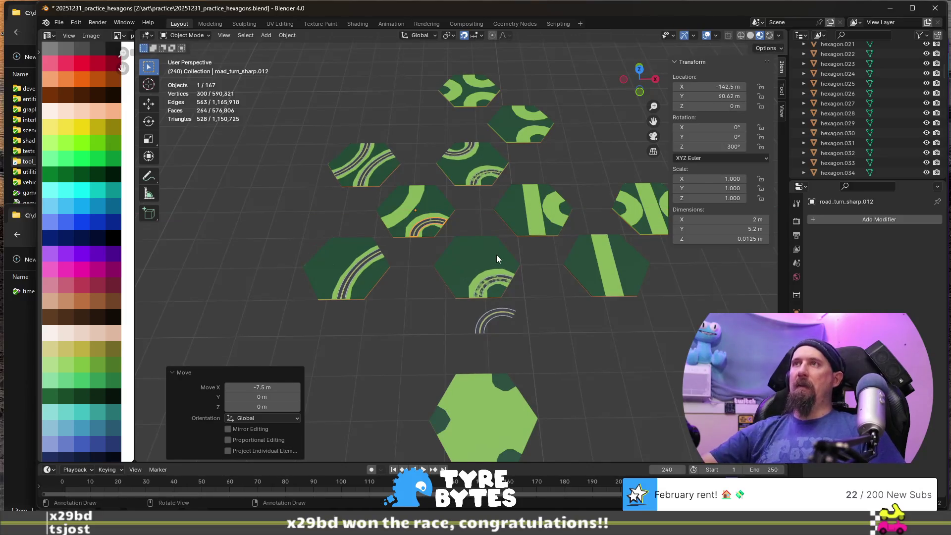
{"action": "scroll", "coordinate": [496, 255], "scroll_direction": "up", "scroll_amount": 6}
{"action": "scroll", "coordinate": [531, 382], "scroll_direction": "down", "scroll_amount": 5}
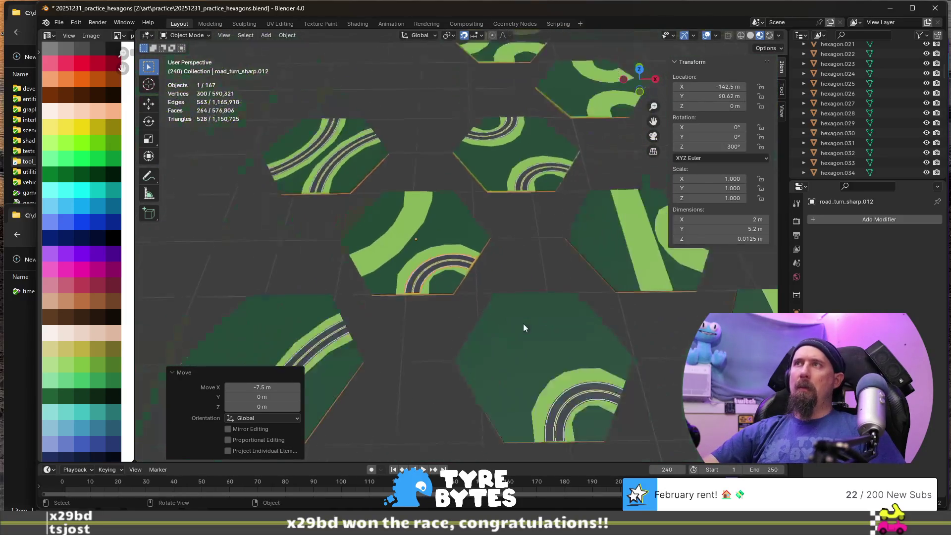
{"action": "middle_click_drag", "start_coordinate": [523, 324], "coordinate": [384, 245], "text": "shift"}
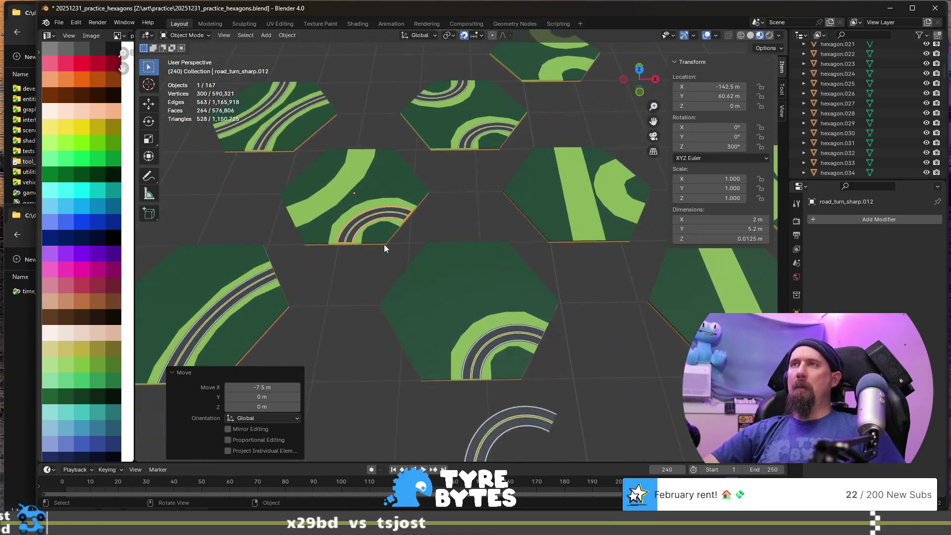
{"action": "left_click", "coordinate": [469, 143]}
- Frame plain_grass.031 and lower it 4.33 m along Z
{"action": "scroll", "coordinate": [468, 143], "scroll_direction": "up", "scroll_amount": 3}
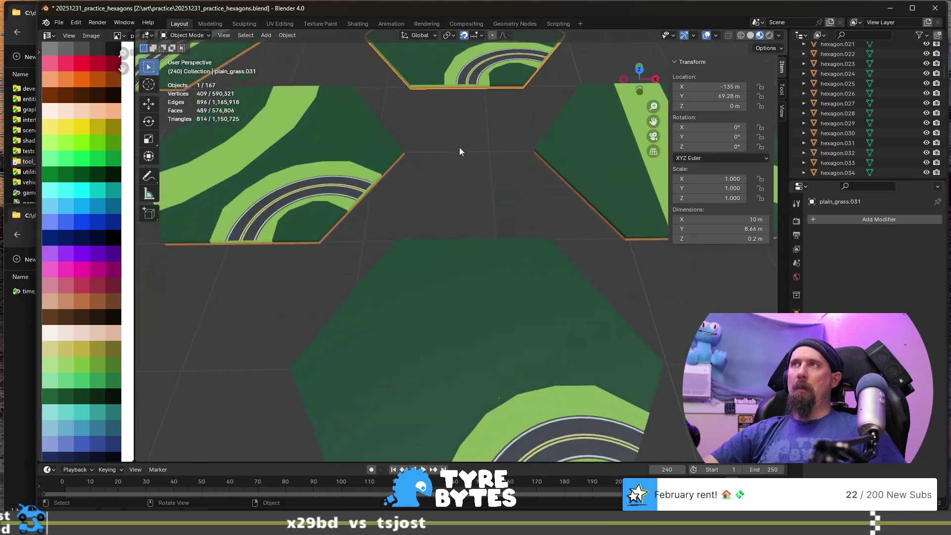
{"action": "key", "text": "KP_Decimal"}
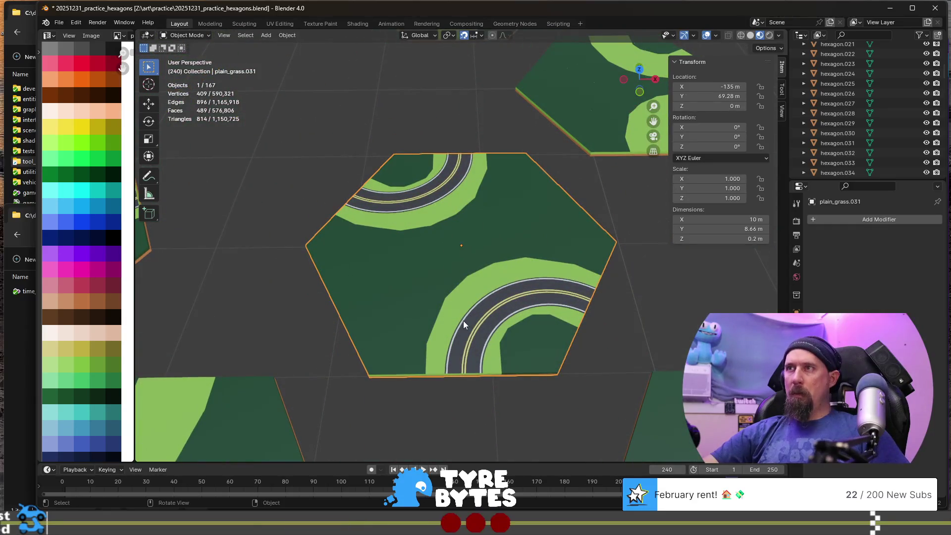
{"action": "middle_click_drag", "start_coordinate": [466, 318], "coordinate": [474, 338]}
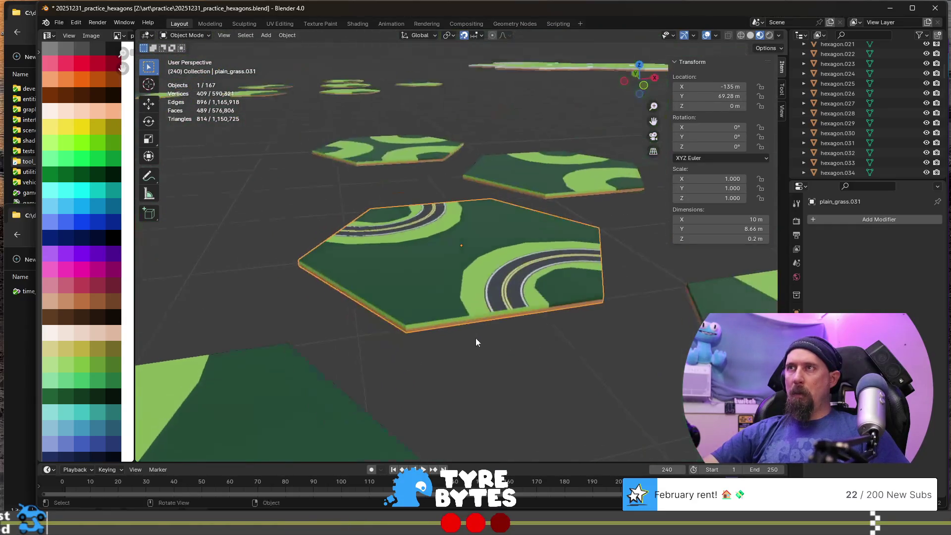
{"action": "key", "text": "g"}
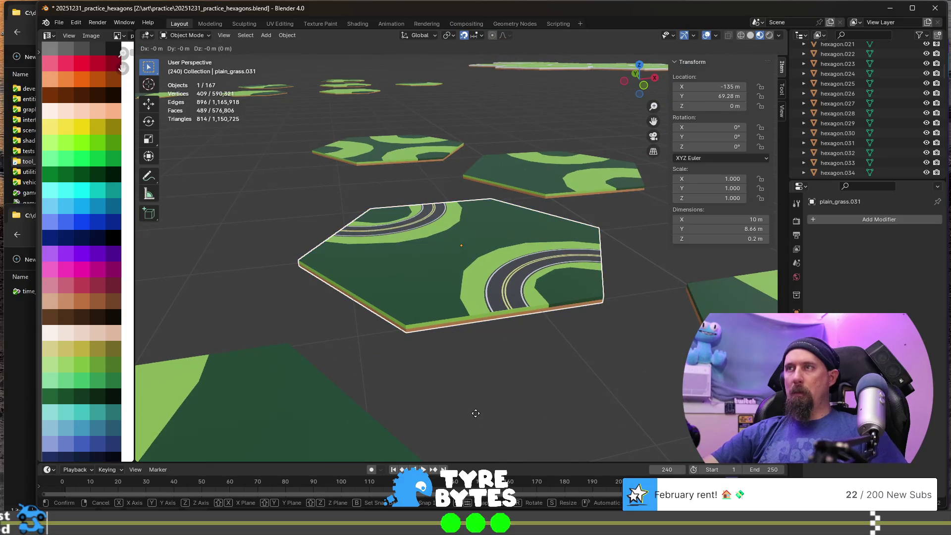
{"action": "key", "text": "z"}
{"action": "left_click", "coordinate": [482, 442]}
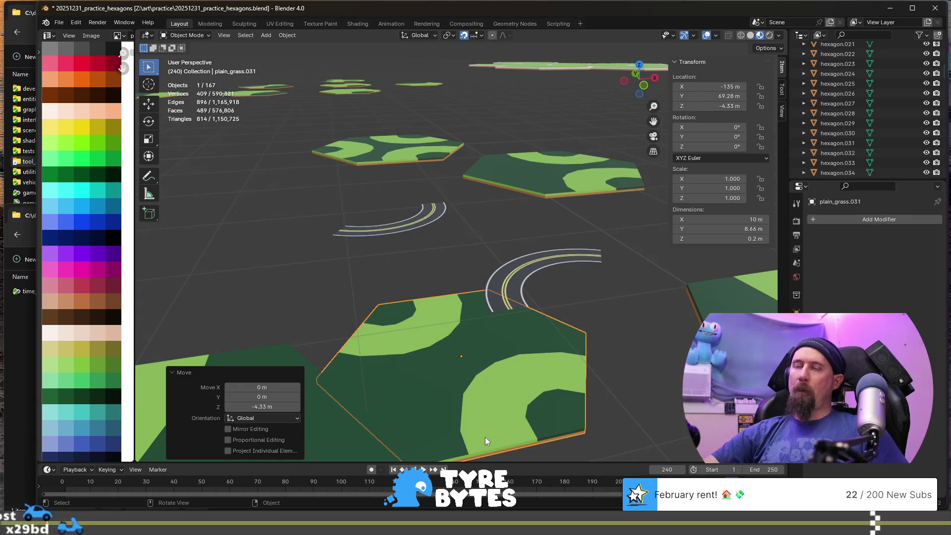
{"action": "left_click", "coordinate": [505, 292]}
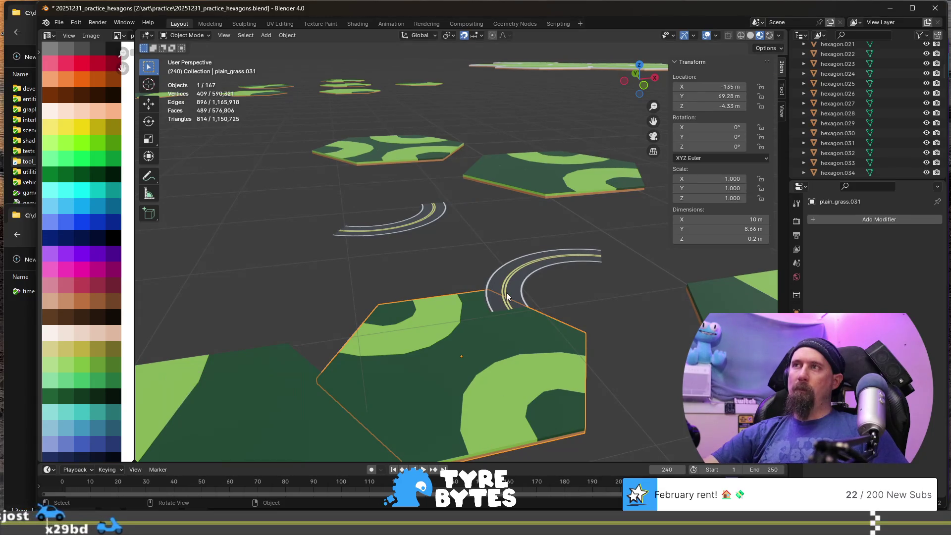
- Select both sharp road-turn pieces and lower them along Z
{"action": "left_click", "coordinate": [555, 256]}
{"action": "left_click", "coordinate": [416, 224], "text": "shift"}
{"action": "mouse_move", "coordinate": [559, 337]}
{"action": "middle_mouse_down"}
{"action": "mouse_move", "coordinate": [572, 350]}
{"action": "mouse_move", "coordinate": [567, 340]}
{"action": "middle_mouse_up"}
{"action": "key", "text": "g"}
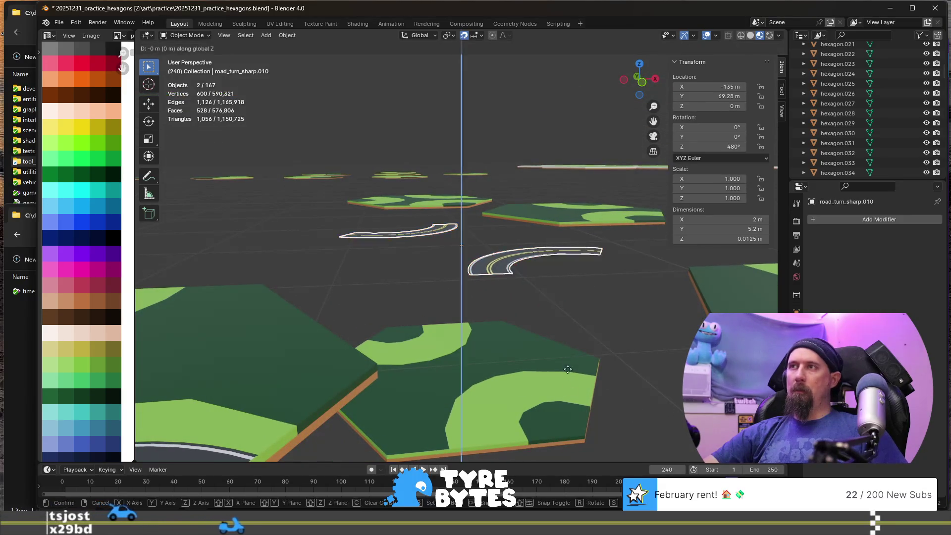
{"action": "key", "text": "z"}
{"action": "left_click", "coordinate": [564, 418]}
- Raise the two roads and plain_grass.031 together 4.33 m, then join them into one tile
{"action": "left_click", "coordinate": [416, 399], "text": "shift"}
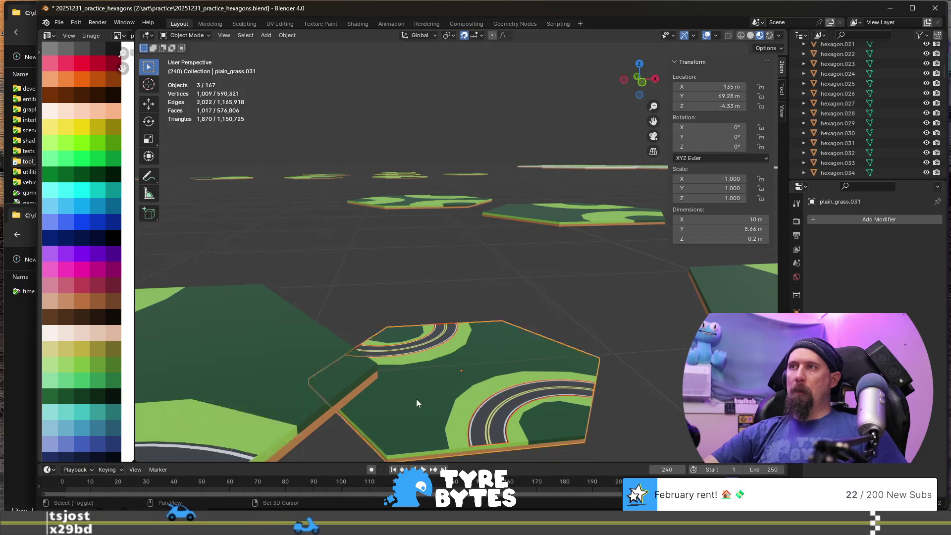
{"action": "key", "text": "g"}
{"action": "key", "text": "z"}
{"action": "left_click", "coordinate": [512, 320]}
{"action": "mouse_move", "coordinate": [510, 304]}
{"action": "middle_mouse_down"}
{"action": "mouse_move", "coordinate": [473, 303]}
{"action": "mouse_move", "coordinate": [494, 313]}
{"action": "middle_mouse_up"}
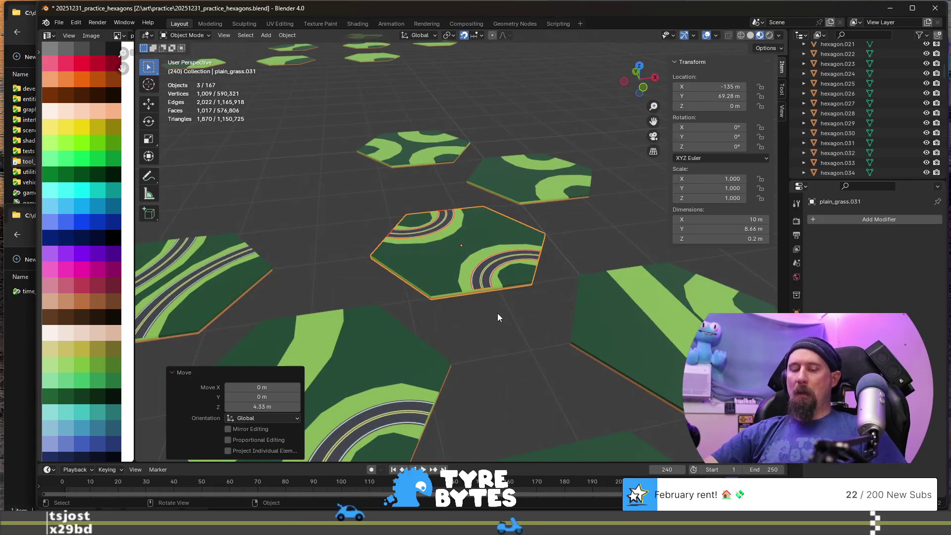
{"action": "key", "text": "ctrl+j"}
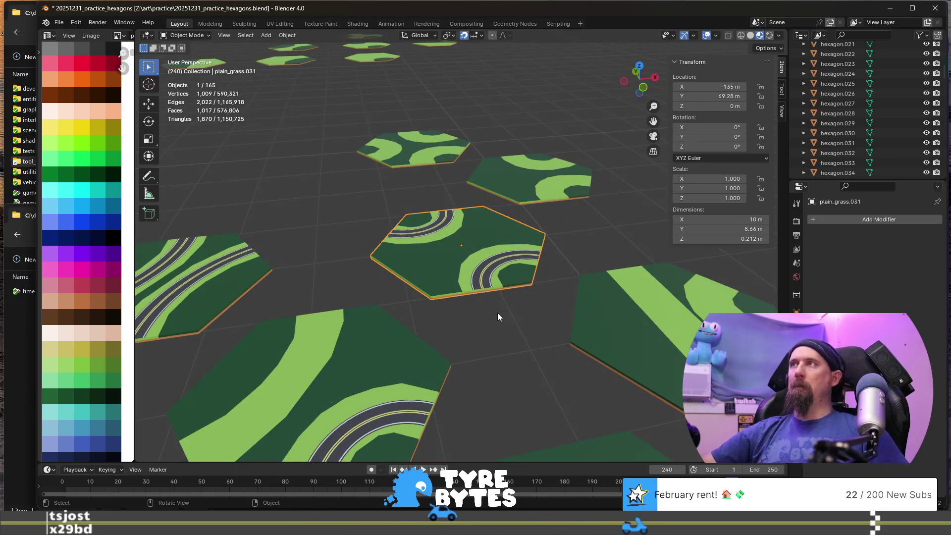
- Reselect the joined tile, leaving it in place, then select the forest_turn_wide hexagon
{"action": "left_click", "coordinate": [456, 331]}
{"action": "left_click", "coordinate": [424, 273]}
{"action": "scroll", "coordinate": [462, 347], "scroll_direction": "down", "scroll_amount": 3}
{"action": "key", "text": "g"}
{"action": "right_click", "coordinate": [453, 245]}
{"action": "scroll", "coordinate": [455, 337], "scroll_direction": "down", "scroll_amount": 3}
{"action": "scroll", "coordinate": [446, 396], "scroll_direction": "up", "scroll_amount": 5}
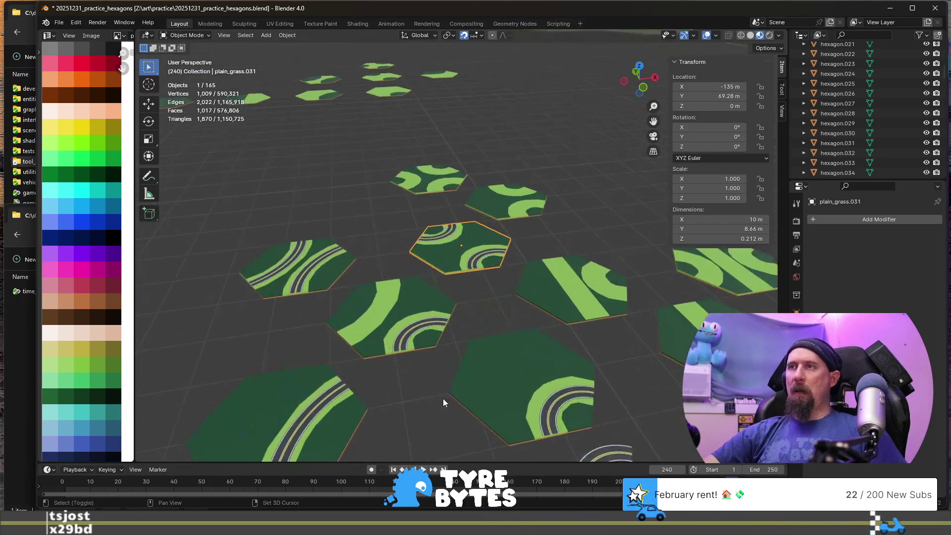
{"action": "middle_click_drag", "start_coordinate": [443, 323], "coordinate": [412, 338]}
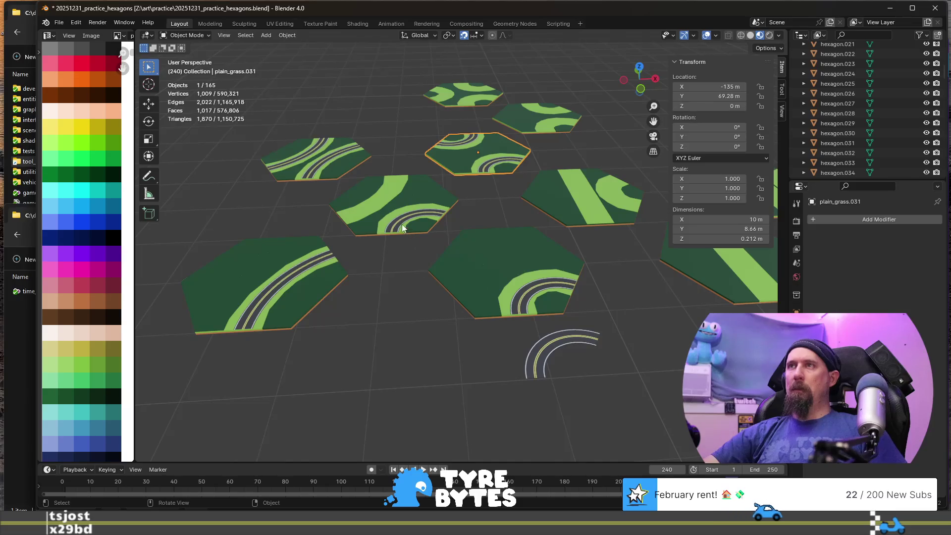
{"action": "left_click", "coordinate": [312, 265]}
{"action": "scroll", "coordinate": [348, 297], "scroll_direction": "down", "scroll_amount": 5}
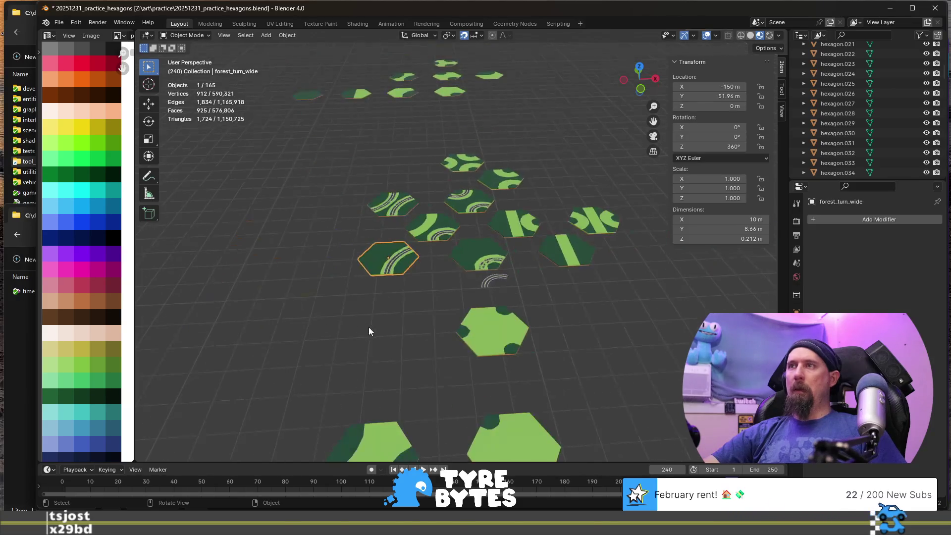
- Duplicate the wide road-turn piece on the grass tile along Y
{"action": "scroll", "coordinate": [417, 329], "scroll_direction": "down", "scroll_amount": 3}
{"action": "scroll", "coordinate": [417, 329], "scroll_direction": "up", "scroll_amount": 4}
{"action": "scroll", "coordinate": [418, 329], "scroll_direction": "down", "scroll_amount": 5}
{"action": "middle_click_drag", "start_coordinate": [431, 326], "coordinate": [411, 356]}
{"action": "left_click", "coordinate": [418, 366]}
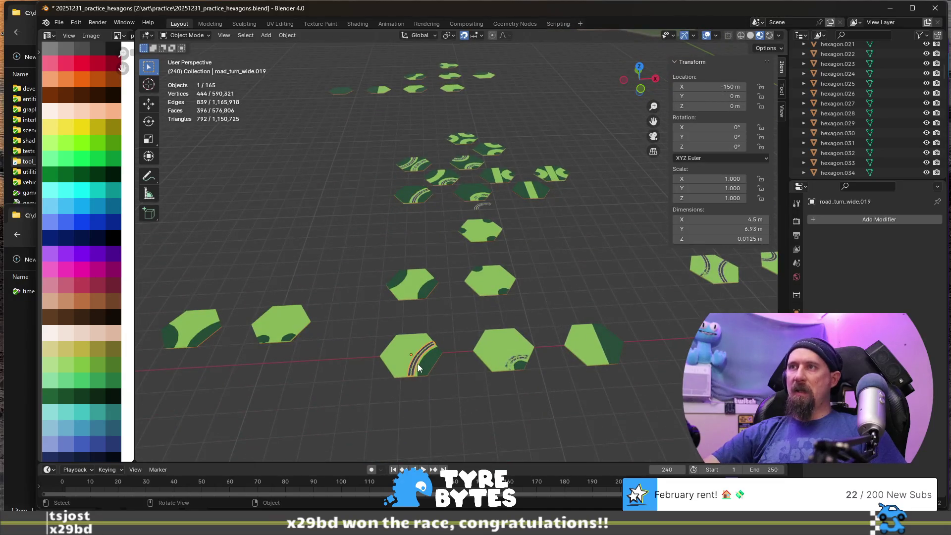
{"action": "key", "text": "shift+d"}
{"action": "key", "text": "y"}
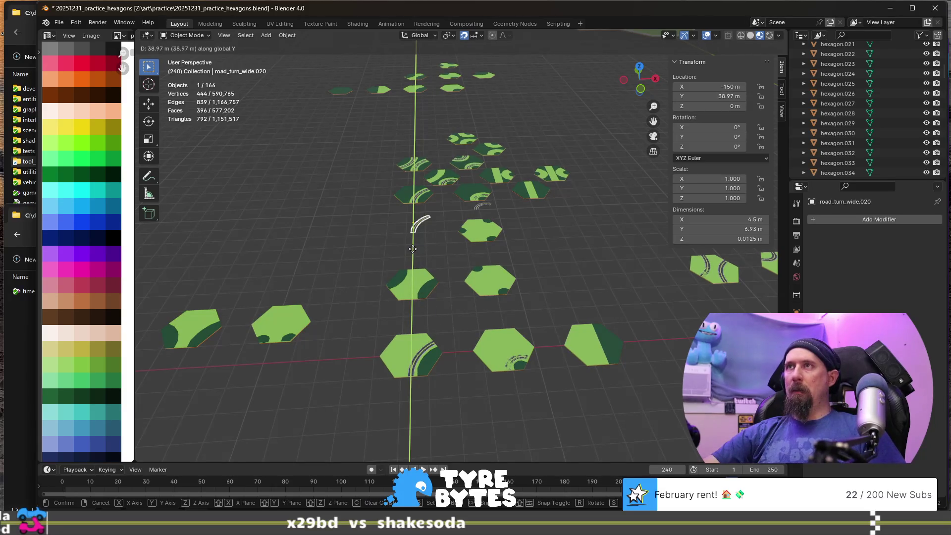
{"action": "left_click", "coordinate": [415, 236]}
{"action": "scroll", "coordinate": [416, 236], "scroll_direction": "up", "scroll_amount": 3}
{"action": "mouse_move", "coordinate": [415, 236]}
{"action": "middle_mouse_down"}
{"action": "mouse_move", "coordinate": [446, 356]}
{"action": "mouse_move", "coordinate": [423, 316]}
{"action": "mouse_move", "coordinate": [474, 374]}
{"action": "mouse_move", "coordinate": [441, 377]}
{"action": "middle_mouse_up"}
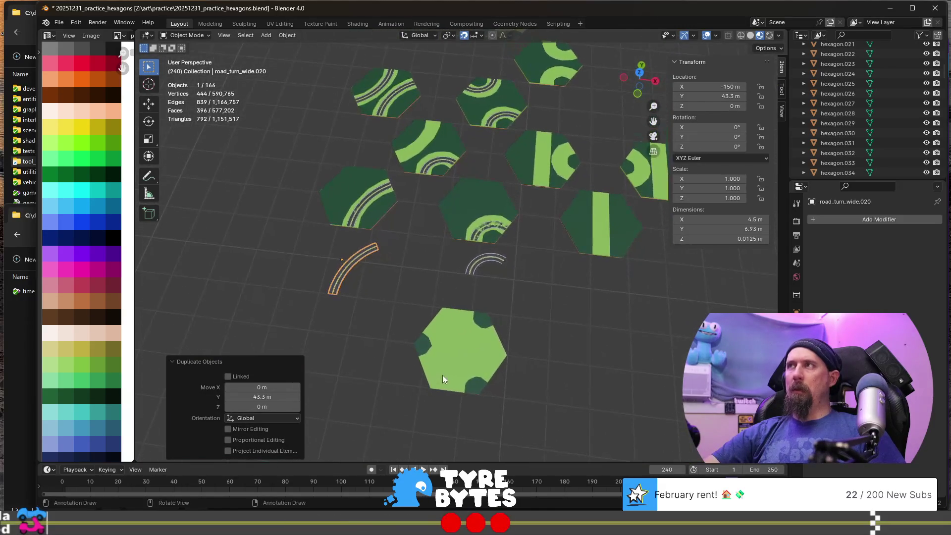
- Make another road copy placed 17.32 m along Y
{"action": "left_click", "coordinate": [481, 262]}
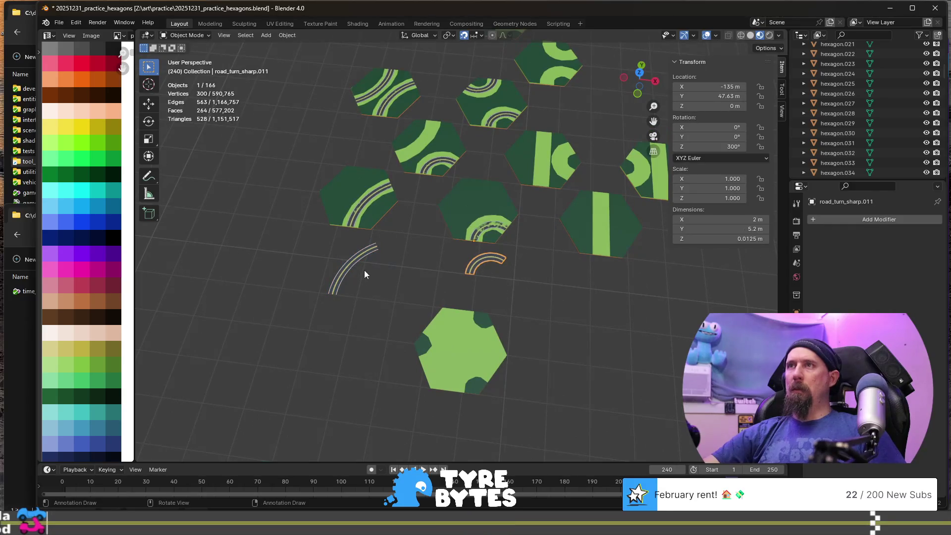
{"action": "mouse_move", "coordinate": [360, 311]}
{"action": "middle_mouse_down"}
{"action": "mouse_move", "coordinate": [382, 275]}
{"action": "mouse_move", "coordinate": [391, 308]}
{"action": "mouse_move", "coordinate": [444, 320]}
{"action": "middle_mouse_up"}
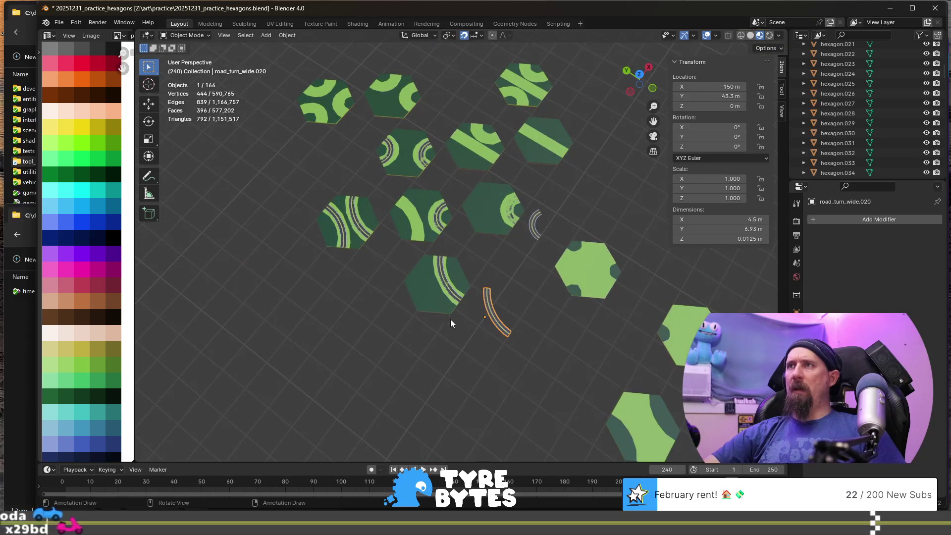
{"action": "scroll", "coordinate": [520, 319], "scroll_direction": "up", "scroll_amount": 3}
{"action": "middle_click_drag", "start_coordinate": [586, 310], "coordinate": [537, 321]}
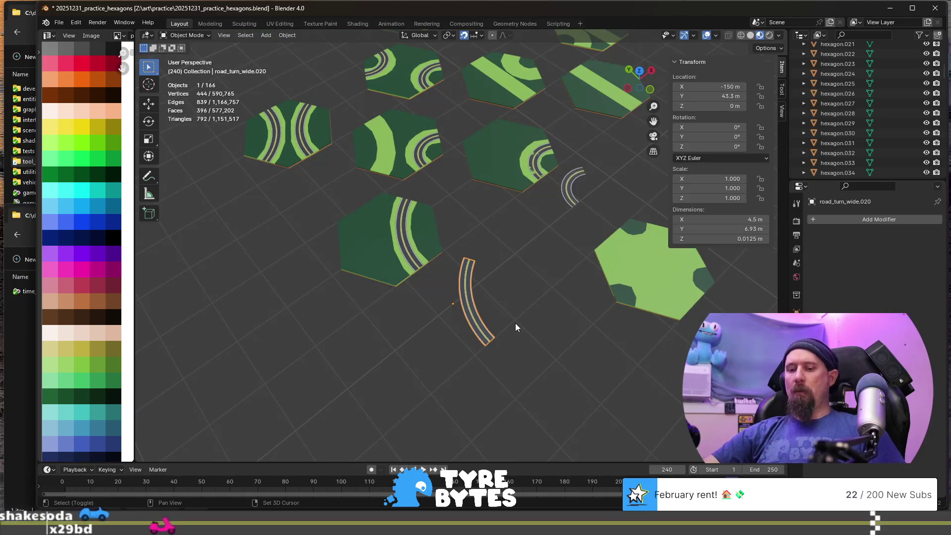
{"action": "key", "text": "shift+d"}
{"action": "key", "text": "y"}
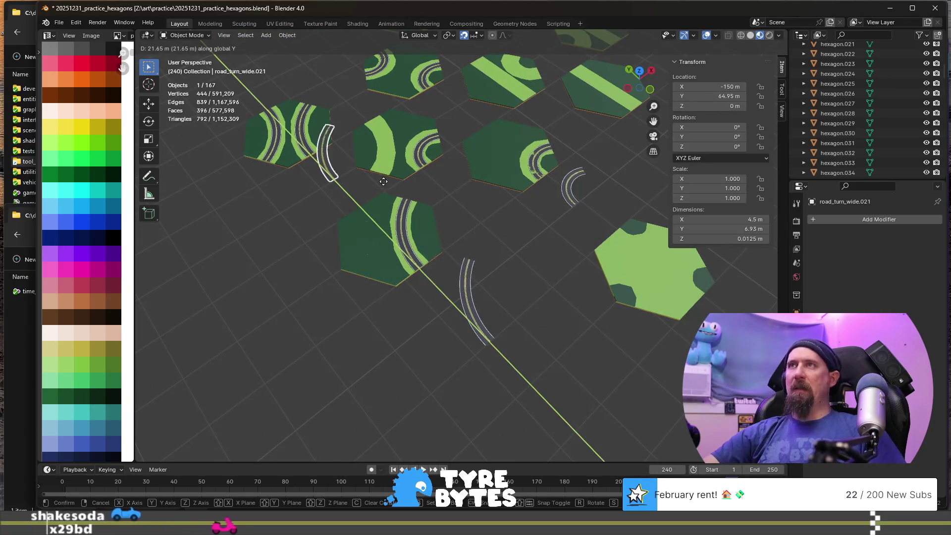
{"action": "left_click", "coordinate": [404, 192]}
{"action": "scroll", "coordinate": [416, 212], "scroll_direction": "down", "scroll_amount": 3}
{"action": "middle_click_drag", "start_coordinate": [416, 212], "coordinate": [549, 298], "text": "shift"}
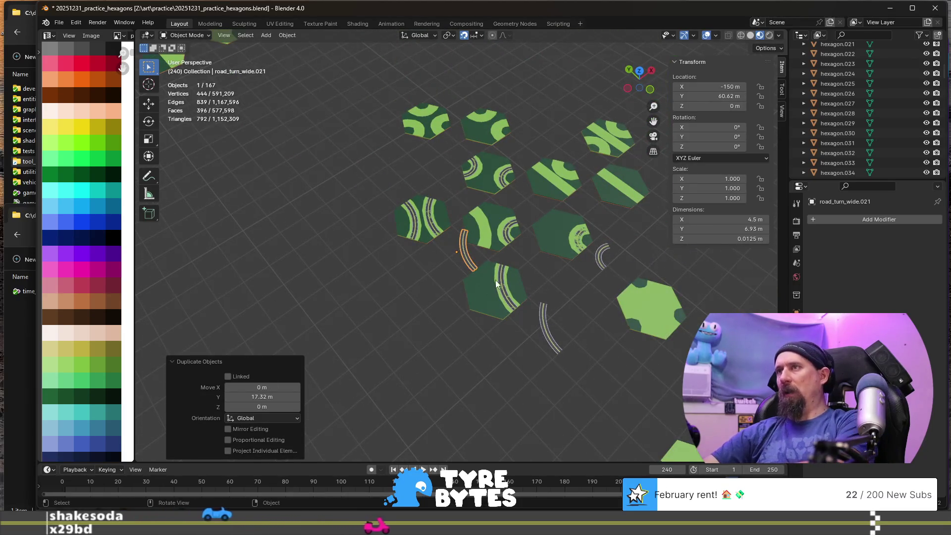
- Delete the extra copy and set the remaining copy's Y location to 0 m
{"action": "key", "text": "Delete"}
{"action": "left_click", "coordinate": [547, 318]}
{"action": "left_click", "coordinate": [711, 95]}
{"action": "type", "text": "0"}
{"action": "key", "text": "Return"}
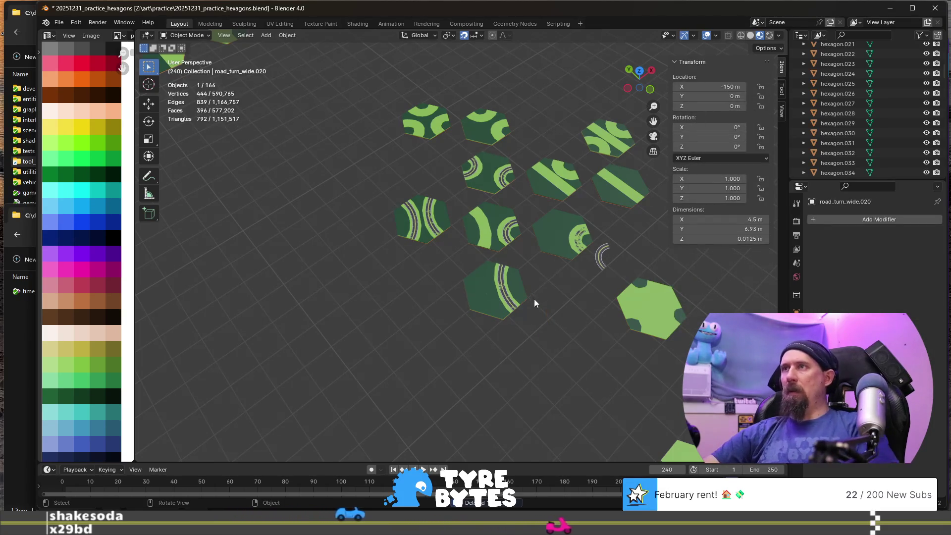
- Abandon a first Y move of road_turn_wide.020 and reset its Y location to 0 m
{"action": "key", "text": "g"}
{"action": "key", "text": "y"}
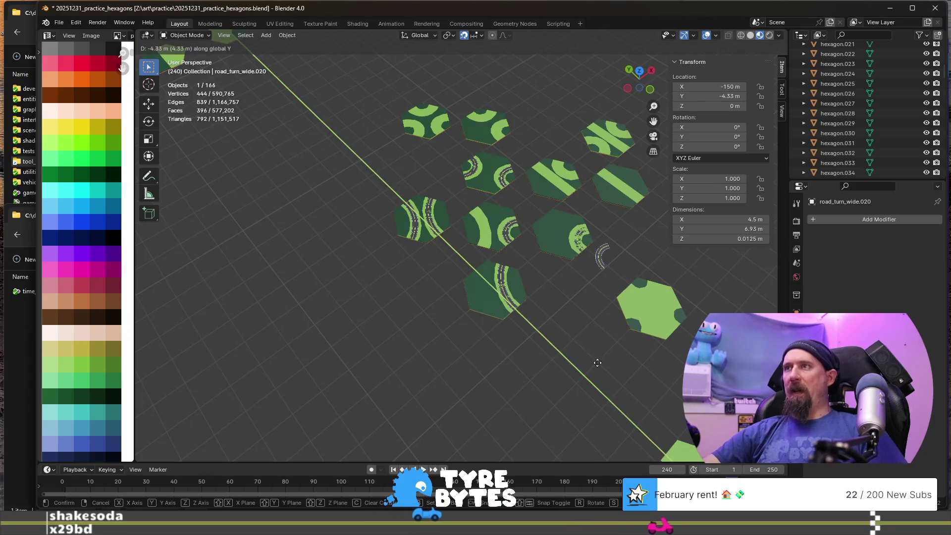
{"action": "key", "text": "y"}
{"action": "scroll", "coordinate": [590, 357], "scroll_direction": "up", "scroll_amount": 3}
{"action": "mouse_move", "coordinate": [590, 357]}
{"action": "middle_mouse_down"}
{"action": "mouse_move", "coordinate": [531, 314]}
{"action": "mouse_move", "coordinate": [467, 246]}
{"action": "middle_mouse_up"}
{"action": "key", "text": "y"}
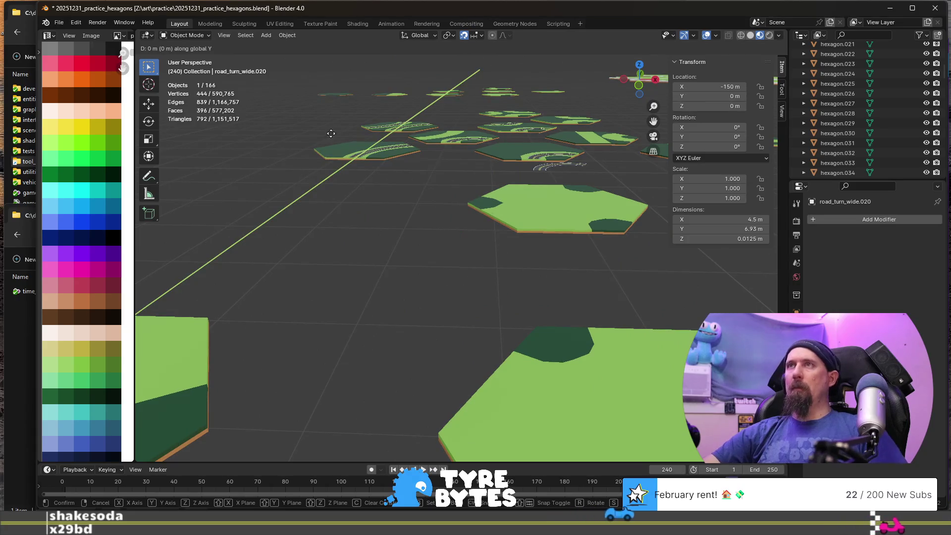
{"action": "right_click", "coordinate": [327, 138]}
{"action": "scroll", "coordinate": [431, 176], "scroll_direction": "down", "scroll_amount": 5}
{"action": "middle_click_drag", "start_coordinate": [404, 191], "coordinate": [448, 239]}
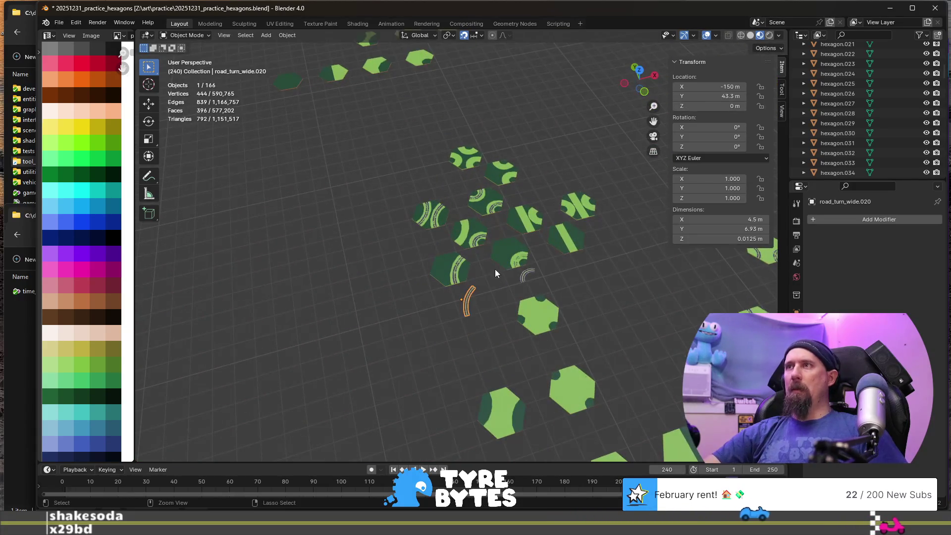
{"action": "scroll", "coordinate": [494, 269], "scroll_direction": "up", "scroll_amount": 4}
{"action": "left_click", "coordinate": [707, 96]}
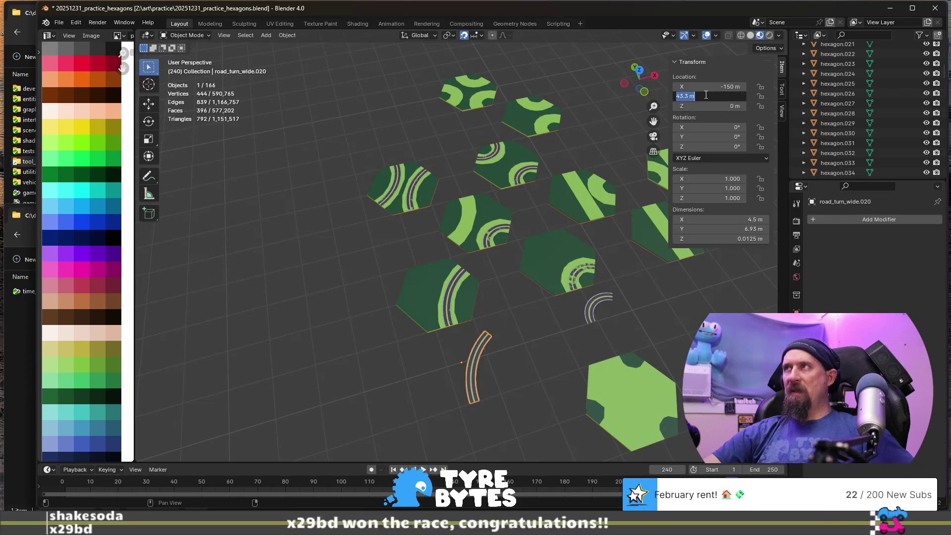
{"action": "type", "text": "0"}
{"action": "key", "text": "Return"}
- Move road_turn_wide.020 along Y to 43.3 m
{"action": "scroll", "coordinate": [523, 256], "scroll_direction": "down", "scroll_amount": 5}
{"action": "mouse_move", "coordinate": [388, 327]}
{"action": "middle_mouse_down"}
{"action": "mouse_move", "coordinate": [530, 303]}
{"action": "mouse_move", "coordinate": [509, 294]}
{"action": "middle_mouse_up"}
{"action": "key", "text": "g"}
{"action": "key", "text": "y"}
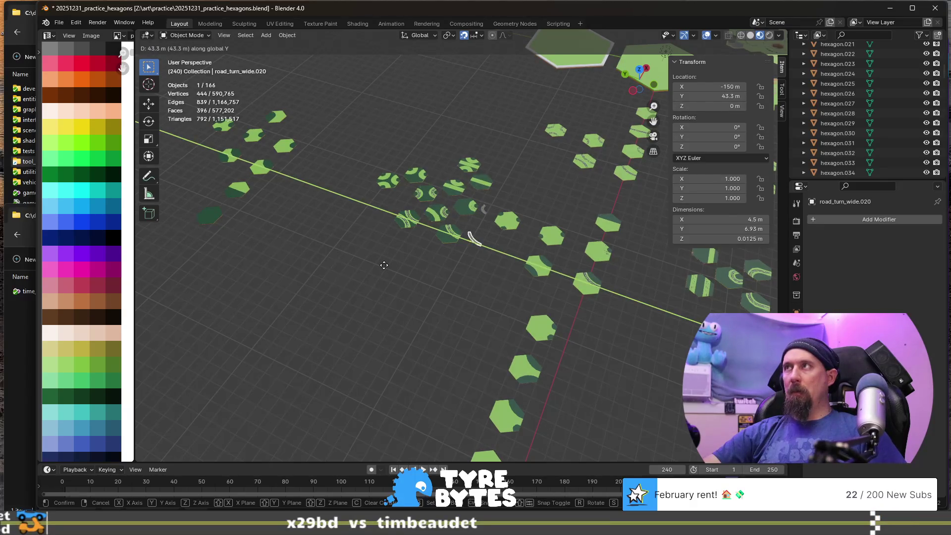
{"action": "left_click", "coordinate": [384, 265]}
{"action": "scroll", "coordinate": [387, 263], "scroll_direction": "up", "scroll_amount": 8}
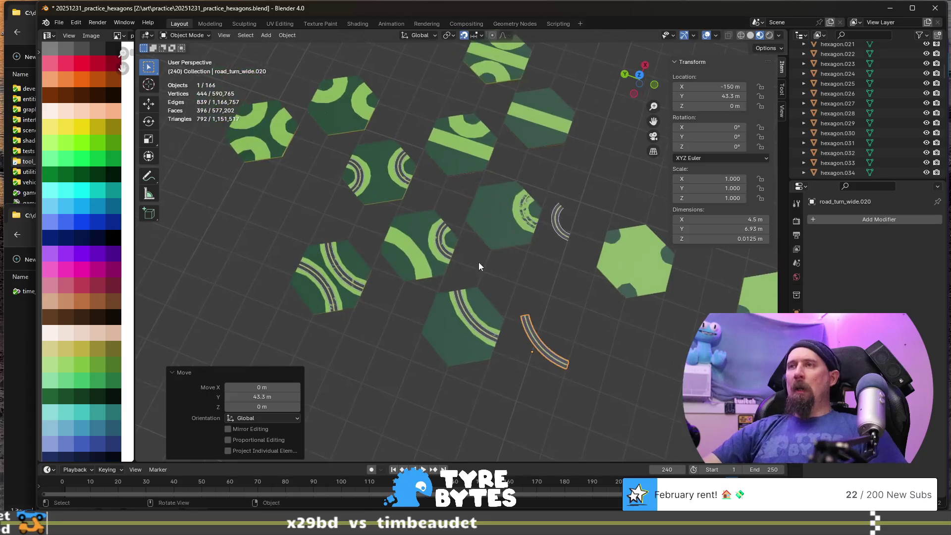
- Duplicate it 17.32 m along Y, shift the copy 7.5 m in X and turn it 180° about Z
{"action": "key", "text": "shift+d"}
{"action": "key", "text": "y"}
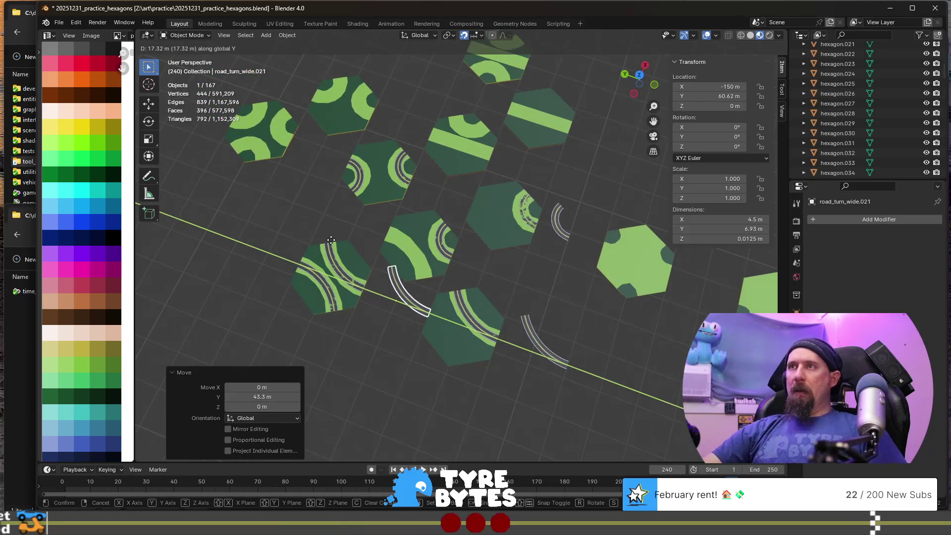
{"action": "left_click", "coordinate": [331, 240]}
{"action": "type", "text": "gx"}
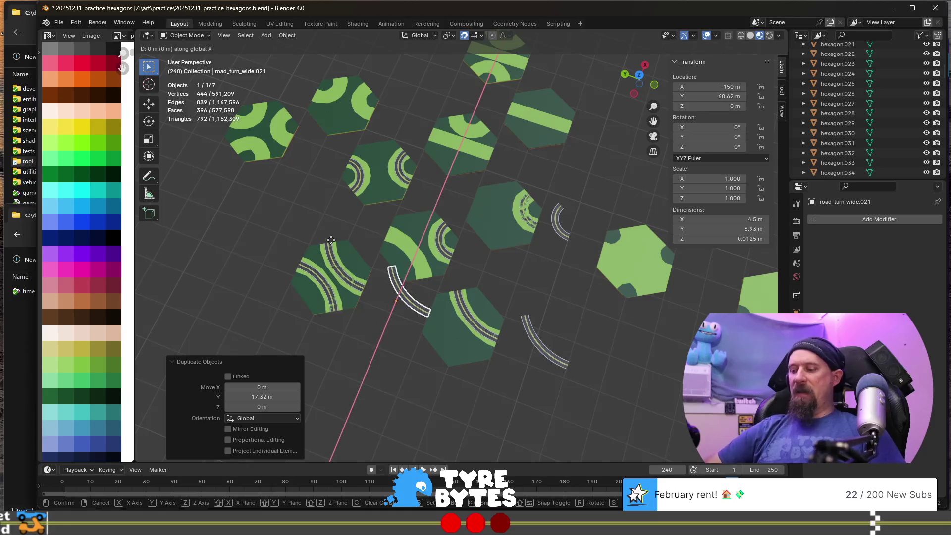
{"action": "type", "text": "7.5"}
{"action": "key", "text": "Return"}
{"action": "type", "text": "rz180"}
{"action": "key", "text": "Return"}
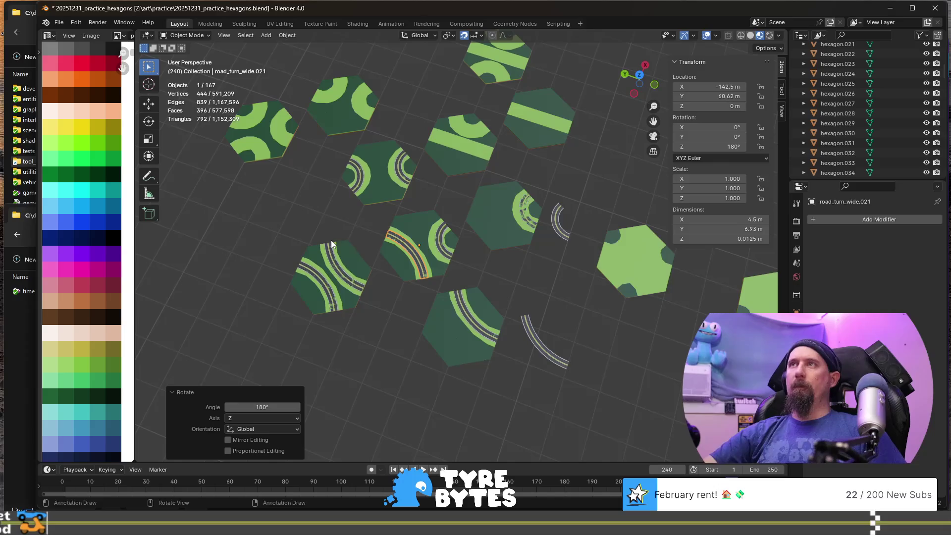
{"action": "middle_click_drag", "start_coordinate": [330, 240], "coordinate": [382, 197], "text": "shift"}
{"action": "left_click", "coordinate": [493, 217]}
{"action": "scroll", "coordinate": [494, 217], "scroll_direction": "up", "scroll_amount": 8}
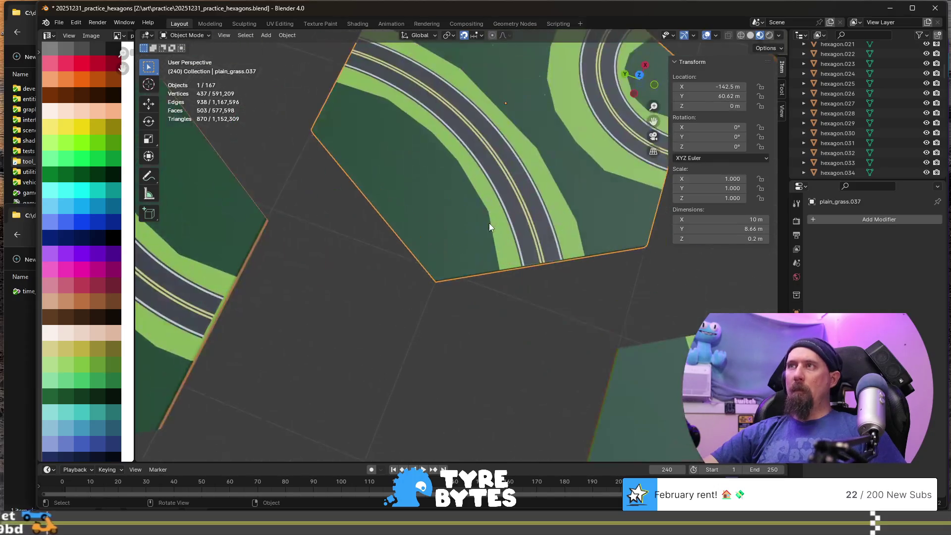
{"action": "left_click", "coordinate": [527, 203], "text": "shift"}
{"action": "key", "text": "ctrl+j"}
{"action": "scroll", "coordinate": [566, 249], "scroll_direction": "down", "scroll_amount": 5}
{"action": "middle_click_drag", "start_coordinate": [541, 250], "coordinate": [488, 228], "text": "shift"}
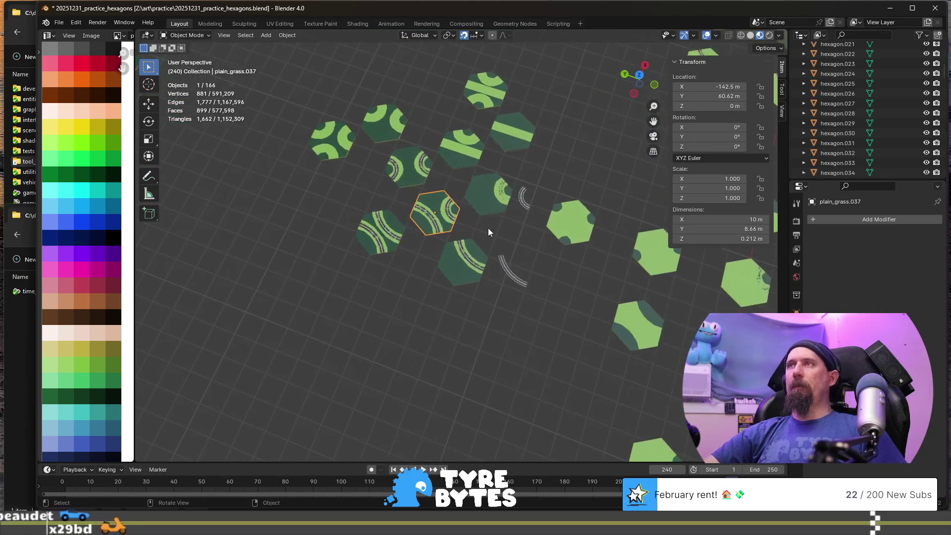
{"action": "scroll", "coordinate": [488, 228], "scroll_direction": "up", "scroll_amount": 3}
{"action": "key", "text": "g"}
{"action": "right_click", "coordinate": [389, 267]}
{"action": "scroll", "coordinate": [430, 152], "scroll_direction": "up", "scroll_amount": 10}
{"action": "scroll", "coordinate": [430, 152], "scroll_direction": "down", "scroll_amount": 10}
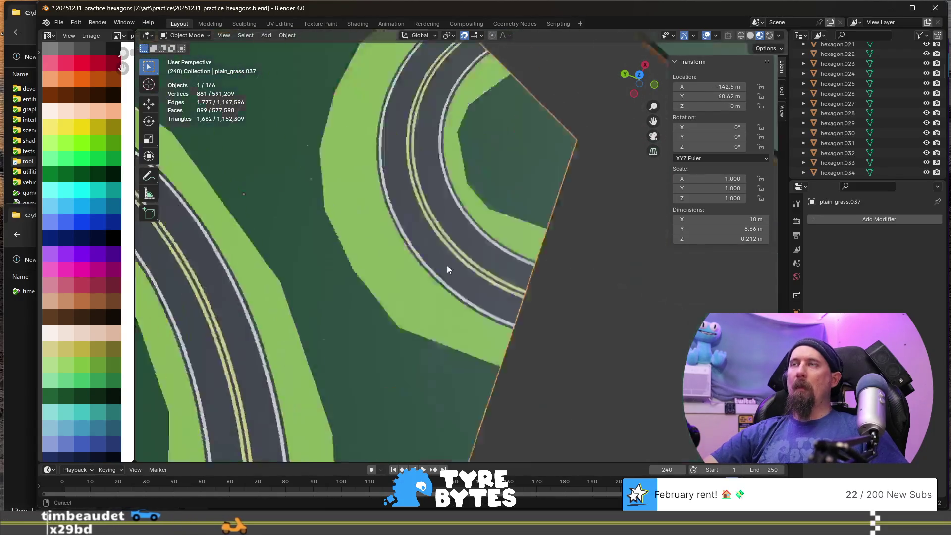
{"action": "left_click", "coordinate": [503, 345], "text": "shift"}
{"action": "left_click", "coordinate": [502, 354], "text": "shift"}
{"action": "left_click", "coordinate": [504, 358], "text": "shift"}
{"action": "scroll", "coordinate": [516, 372], "scroll_direction": "up", "scroll_amount": 8}
{"action": "scroll", "coordinate": [522, 395], "scroll_direction": "down", "scroll_amount": 5}
{"action": "left_click", "coordinate": [596, 226]}
{"action": "scroll", "coordinate": [589, 248], "scroll_direction": "down", "scroll_amount": 6}
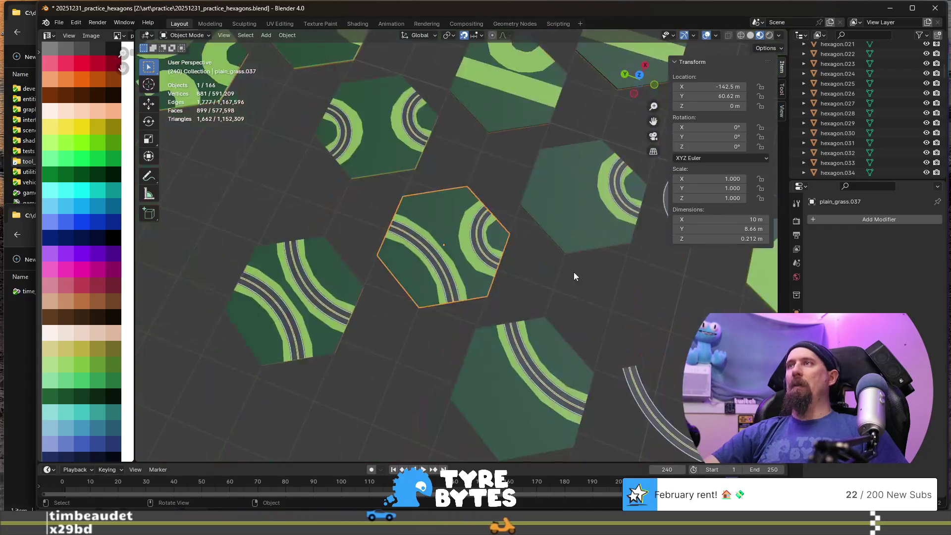
{"action": "scroll", "coordinate": [570, 288], "scroll_direction": "up", "scroll_amount": 5}
{"action": "mouse_move", "coordinate": [556, 303]}
{"action": "middle_mouse_down"}
{"action": "mouse_move", "coordinate": [502, 235]}
{"action": "mouse_move", "coordinate": [522, 296]}
{"action": "mouse_move", "coordinate": [570, 311]}
{"action": "middle_mouse_up"}
{"action": "key", "text": "KP_Decimal"}
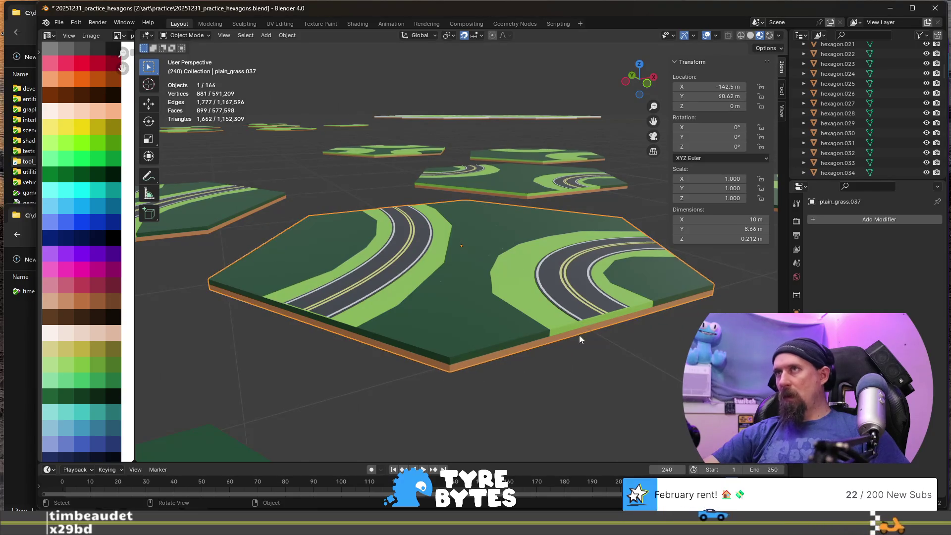
{"action": "scroll", "coordinate": [580, 332], "scroll_direction": "up", "scroll_amount": 5}
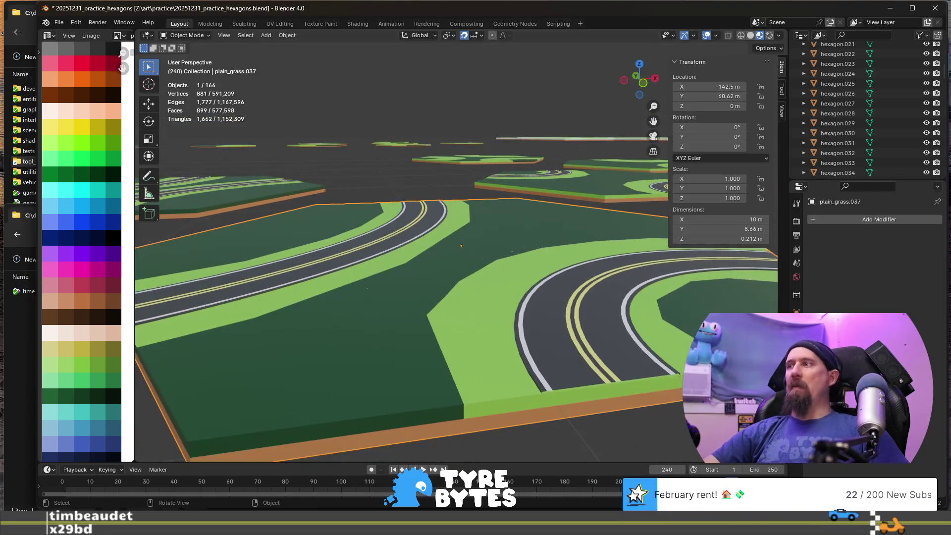
{"action": "key", "text": "Tab"}
{"action": "left_click", "coordinate": [541, 387]}
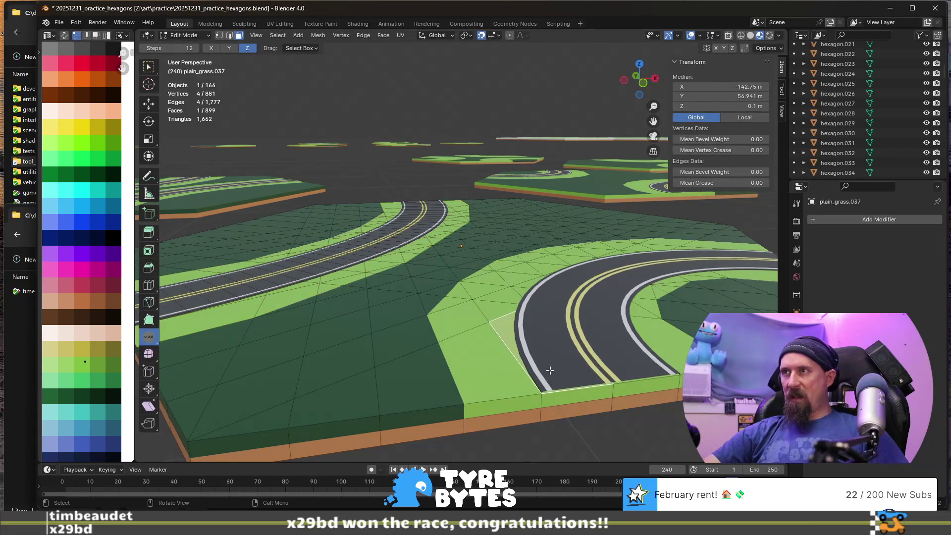
{"action": "key", "text": "Tab"}
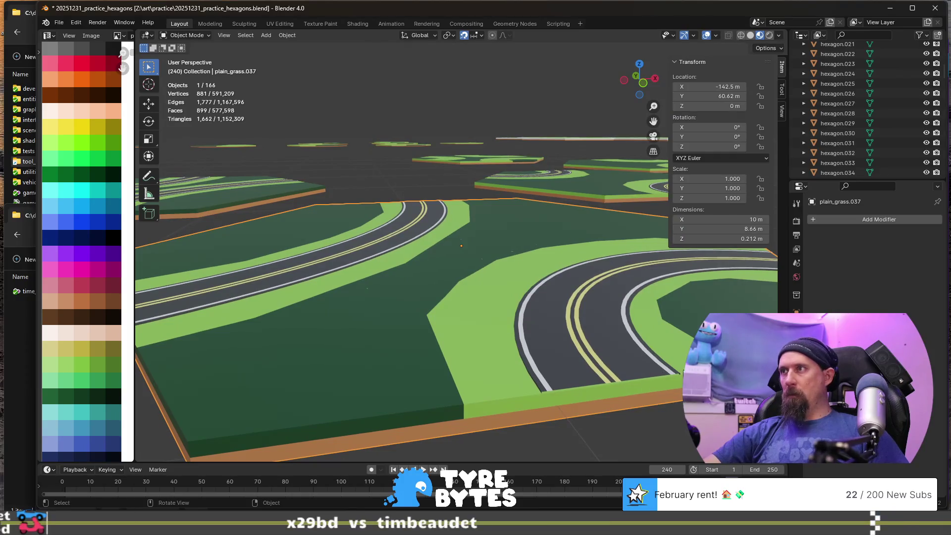
{"action": "scroll", "coordinate": [645, 368], "scroll_direction": "down", "scroll_amount": 4}
{"action": "scroll", "coordinate": [589, 363], "scroll_direction": "up", "scroll_amount": 2}
{"action": "middle_click_drag", "start_coordinate": [560, 363], "coordinate": [547, 351]}
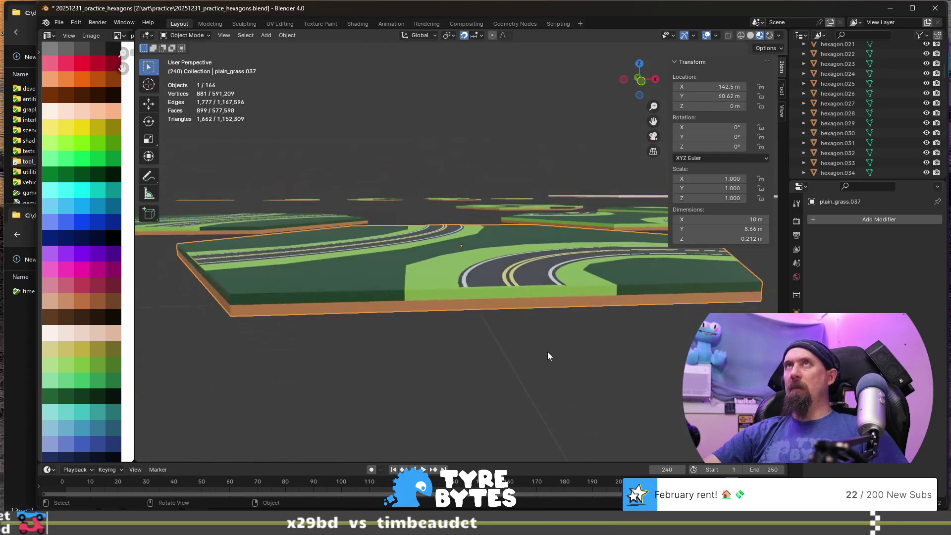
{"action": "scroll", "coordinate": [521, 337], "scroll_direction": "up", "scroll_amount": 4}
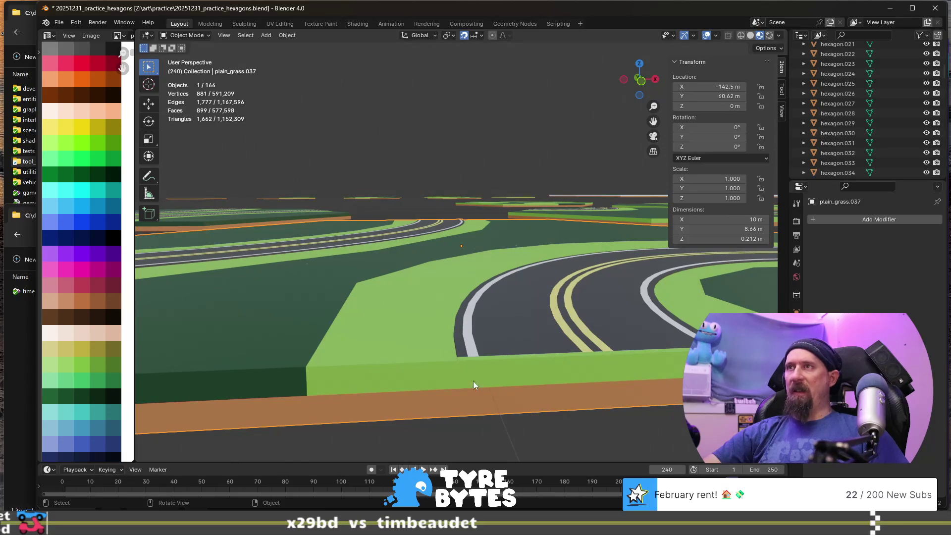
{"action": "middle_click_drag", "start_coordinate": [547, 411], "coordinate": [636, 254]}
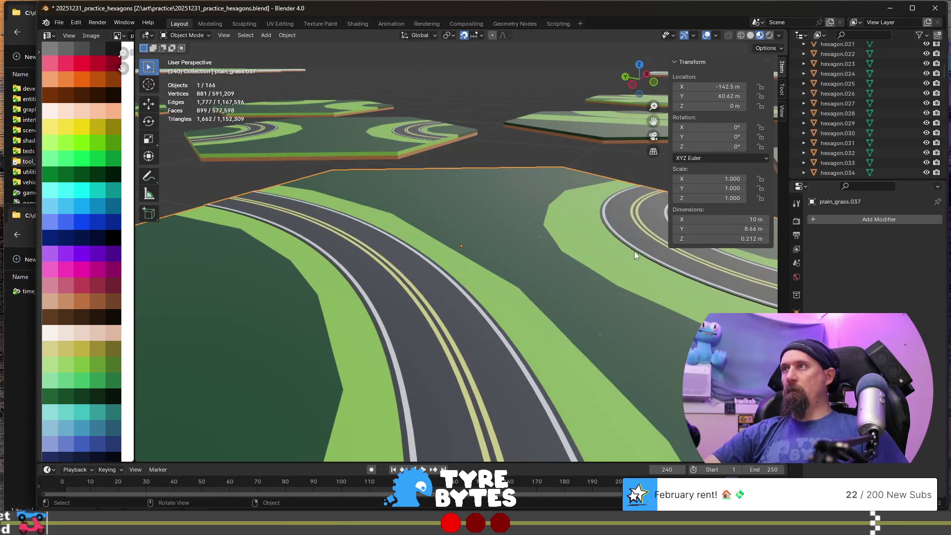
{"action": "mouse_move", "coordinate": [636, 274]}
{"action": "middle_mouse_down"}
{"action": "mouse_move", "coordinate": [596, 292]}
{"action": "mouse_move", "coordinate": [518, 288]}
{"action": "mouse_move", "coordinate": [495, 301]}
{"action": "middle_mouse_up"}
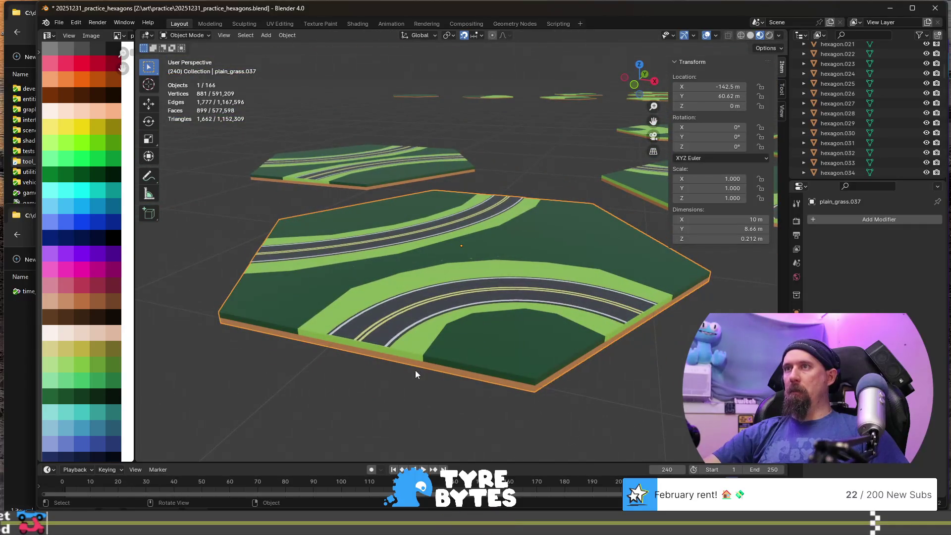
{"action": "scroll", "coordinate": [417, 370], "scroll_direction": "down", "scroll_amount": 5}
{"action": "scroll", "coordinate": [444, 326], "scroll_direction": "up", "scroll_amount": 2}
{"action": "scroll", "coordinate": [438, 328], "scroll_direction": "up", "scroll_amount": 3}
{"action": "mouse_move", "coordinate": [438, 328]}
{"action": "middle_mouse_down"}
{"action": "mouse_move", "coordinate": [450, 346]}
{"action": "mouse_move", "coordinate": [497, 322]}
{"action": "middle_mouse_up"}
{"action": "key", "text": "g"}
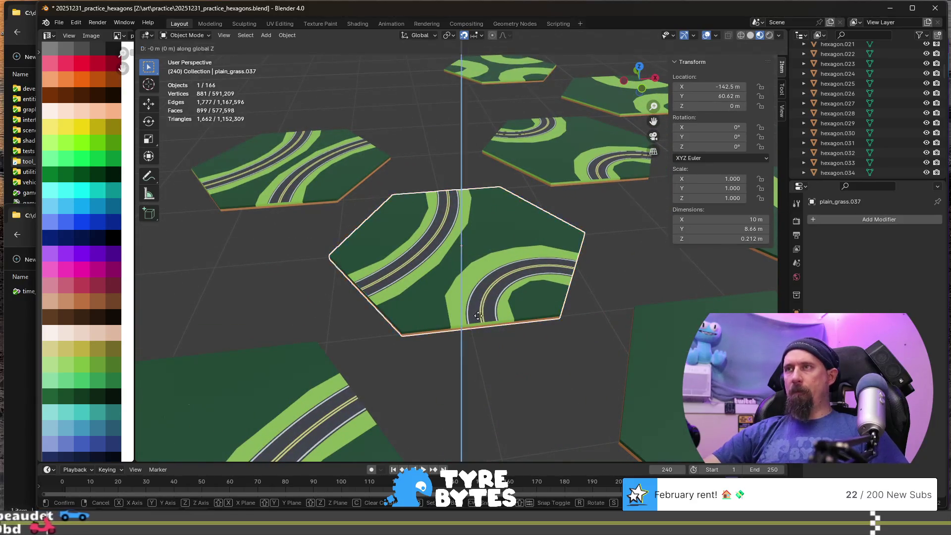
- Lower the grass hexagon and the sharp-turn road piece by 4.33 m along Z
{"action": "key", "text": "z"}
{"action": "left_click", "coordinate": [476, 364]}
{"action": "left_click", "coordinate": [551, 277]}
{"action": "middle_click_drag", "start_coordinate": [556, 353], "coordinate": [528, 364]}
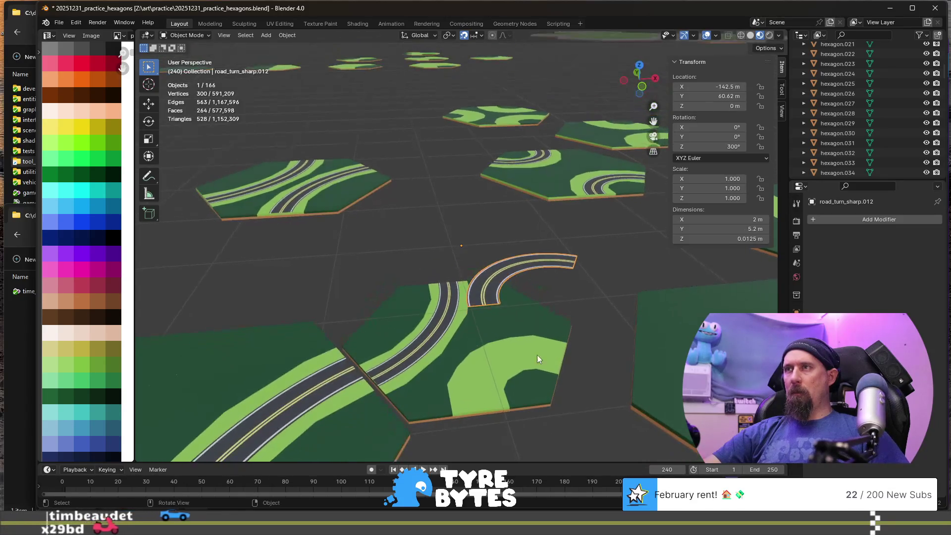
{"action": "key", "text": "g"}
{"action": "key", "text": "z"}
{"action": "left_click", "coordinate": [521, 426]}
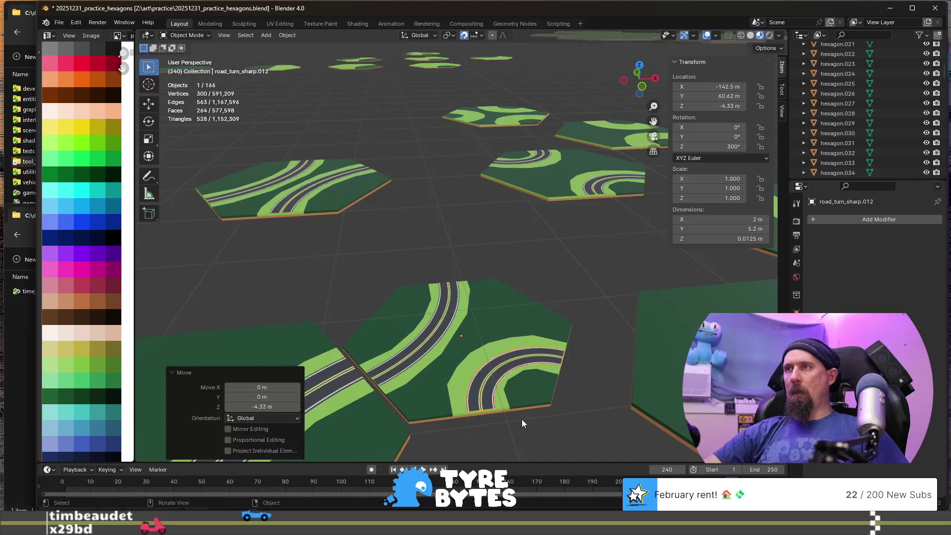
- Raise both pieces back to ground level together and join them into one tile with Ctrl+J
{"action": "left_click", "coordinate": [538, 352], "text": "shift"}
{"action": "key", "text": "g"}
{"action": "key", "text": "z"}
{"action": "left_click", "coordinate": [543, 286]}
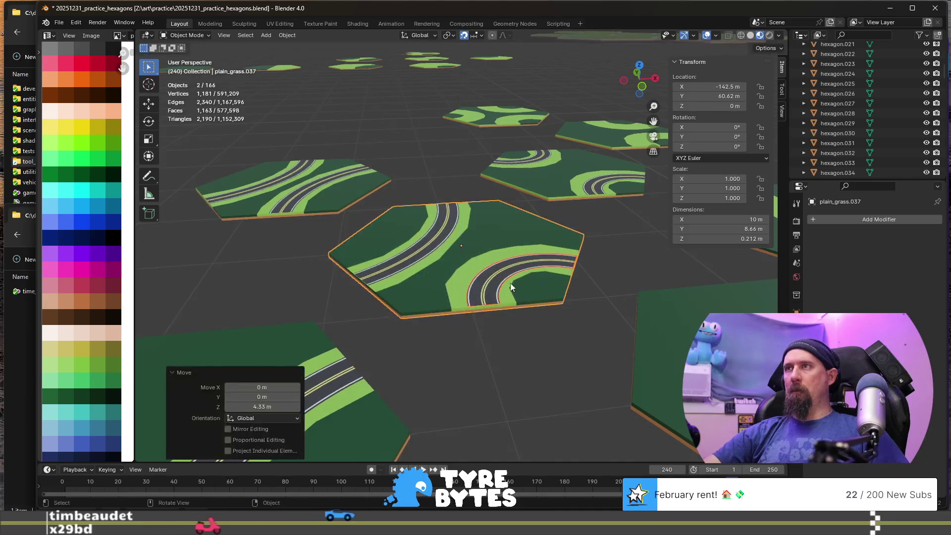
{"action": "key", "text": "ctrl+j"}
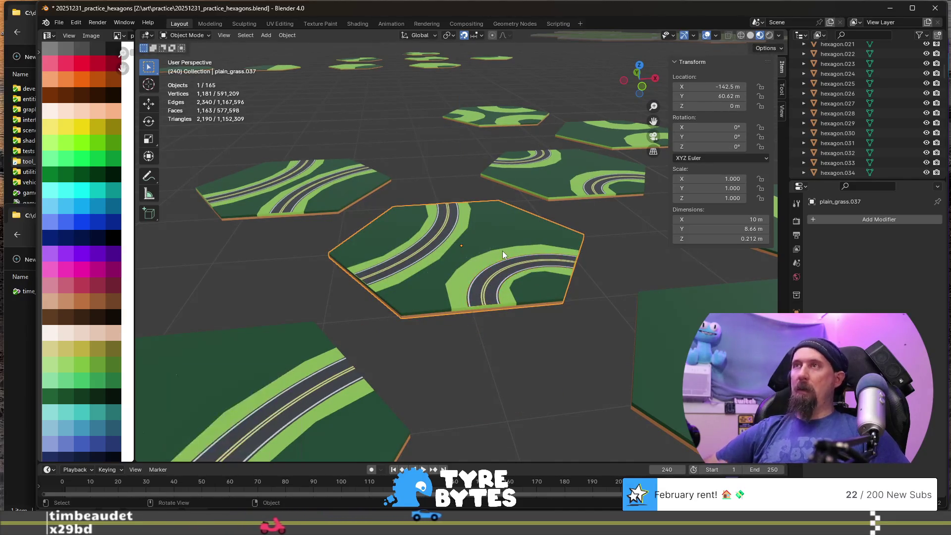
{"action": "key", "text": "KP_Decimal"}
{"action": "scroll", "coordinate": [503, 251], "scroll_direction": "down", "scroll_amount": 4}
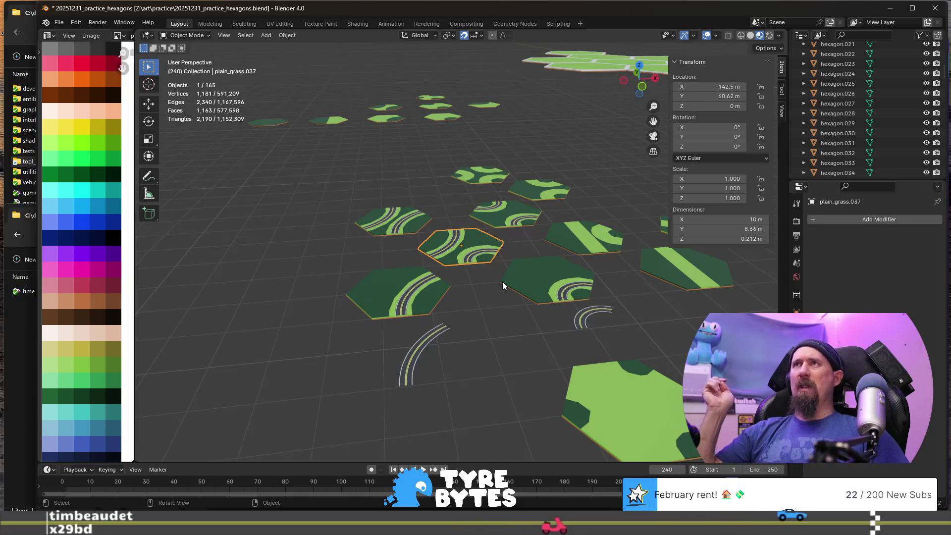
{"action": "middle_click_drag", "start_coordinate": [566, 268], "coordinate": [508, 316]}
{"action": "middle_click_drag", "start_coordinate": [452, 338], "coordinate": [475, 343]}
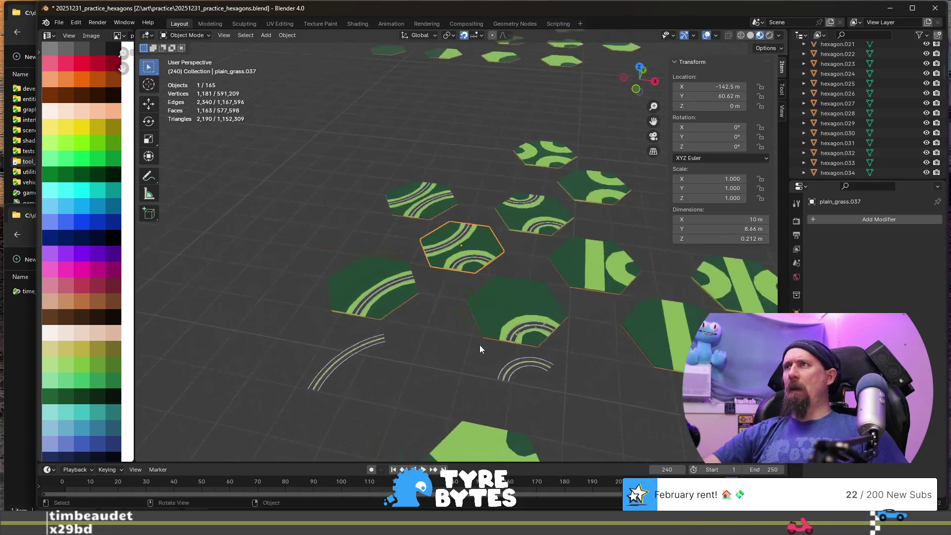
{"action": "left_click", "coordinate": [522, 365]}
- Duplicate the sharp-turn arc 7.5 m along X, then drop another copy 12.99 m along Y onto a tile
{"action": "key", "text": "shift+d"}
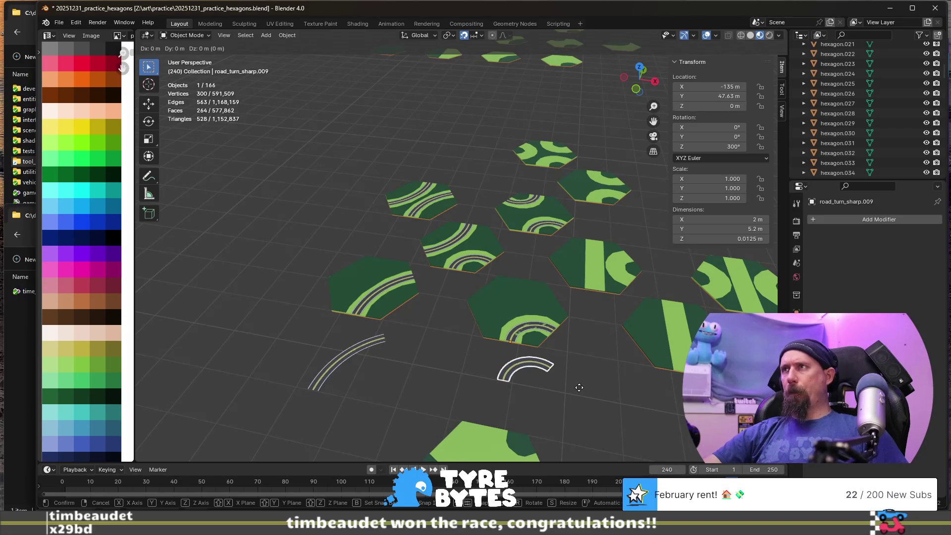
{"action": "type", "text": "x7.5"}
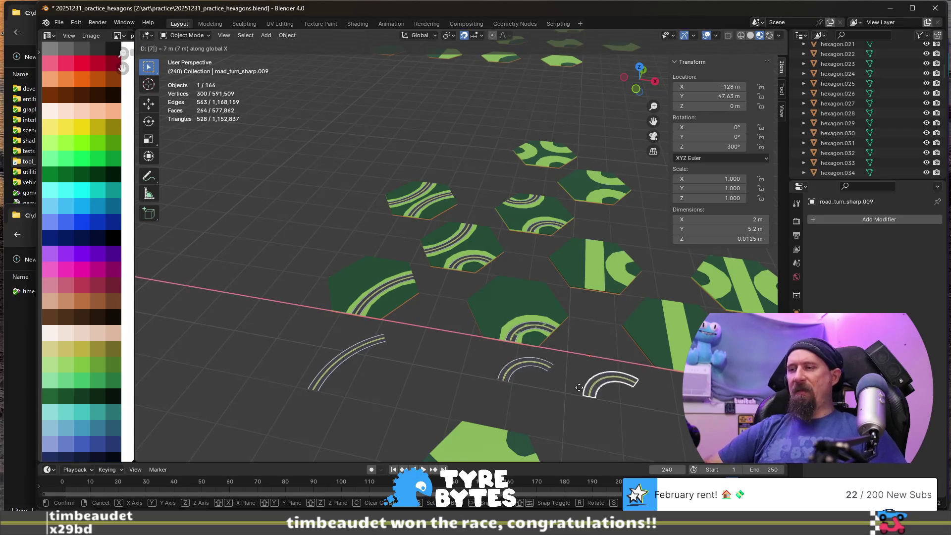
{"action": "key", "text": "Return"}
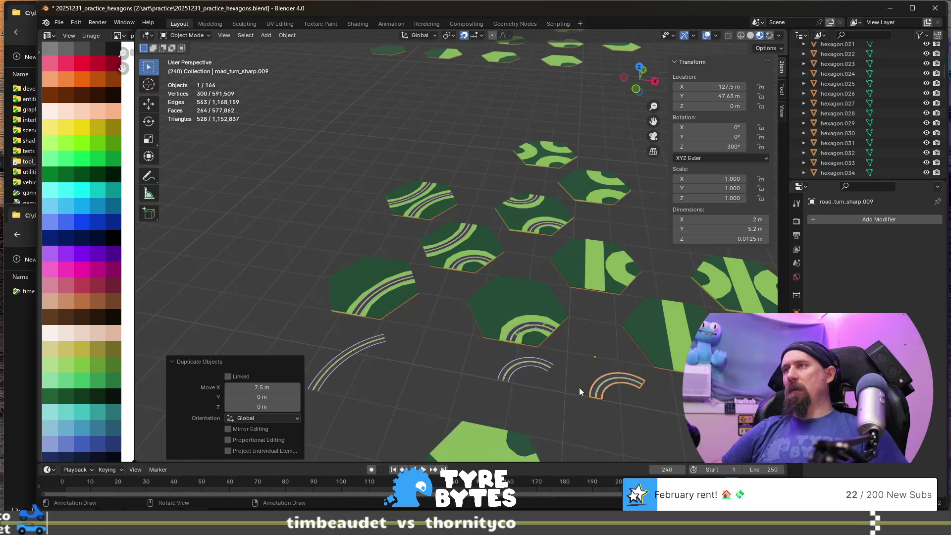
{"action": "key", "text": "shift+d"}
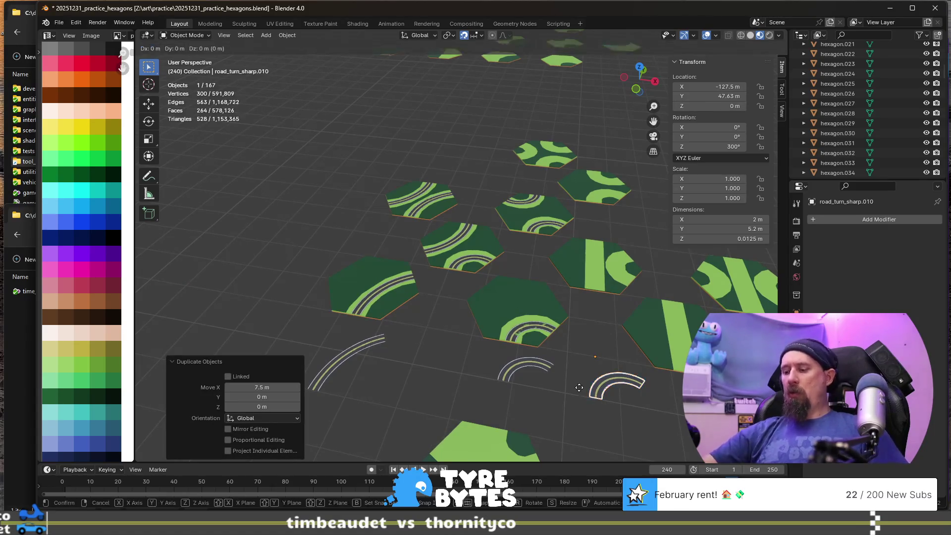
{"action": "key", "text": "y"}
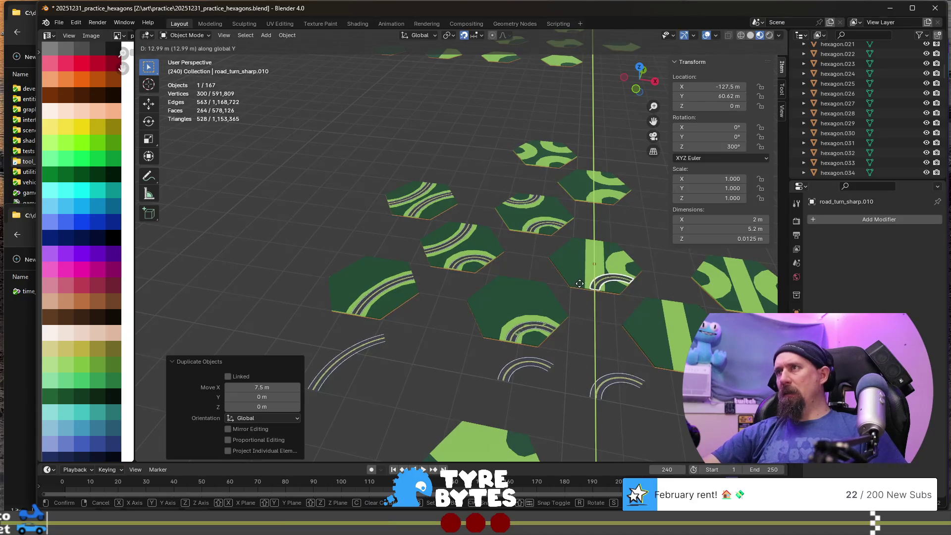
{"action": "left_click", "coordinate": [580, 284]}
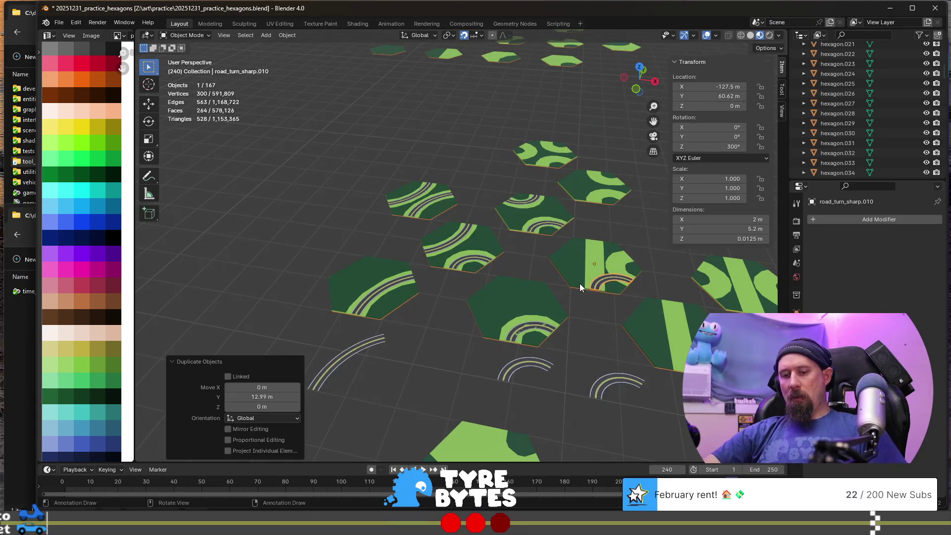
- Place a further copy 17.32 m along Y and turn another duplicate 120° about Z
{"action": "key", "text": "shift+d"}
{"action": "key", "text": "y"}
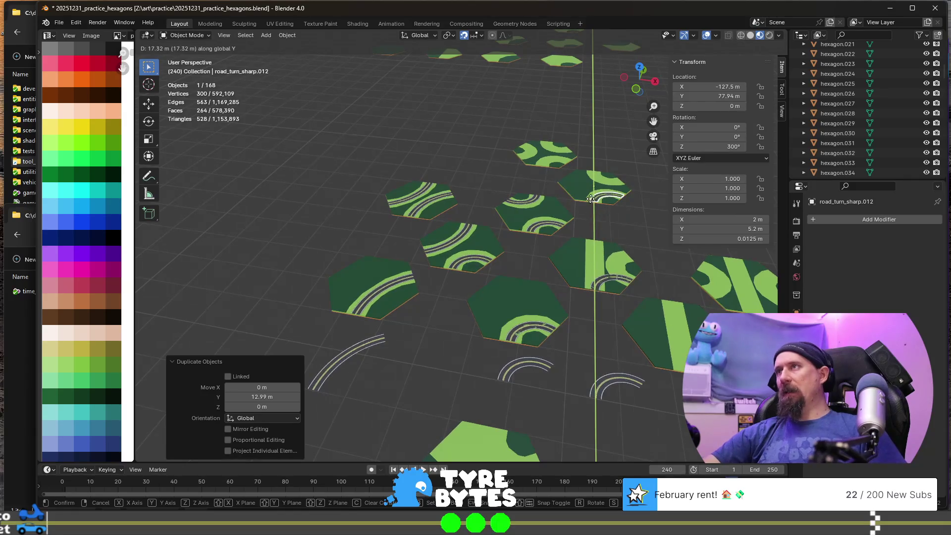
{"action": "left_click", "coordinate": [590, 199]}
{"action": "key", "text": "shift+d"}
{"action": "key", "text": "r"}
{"action": "type", "text": "z"}
{"action": "type", "text": "120"}
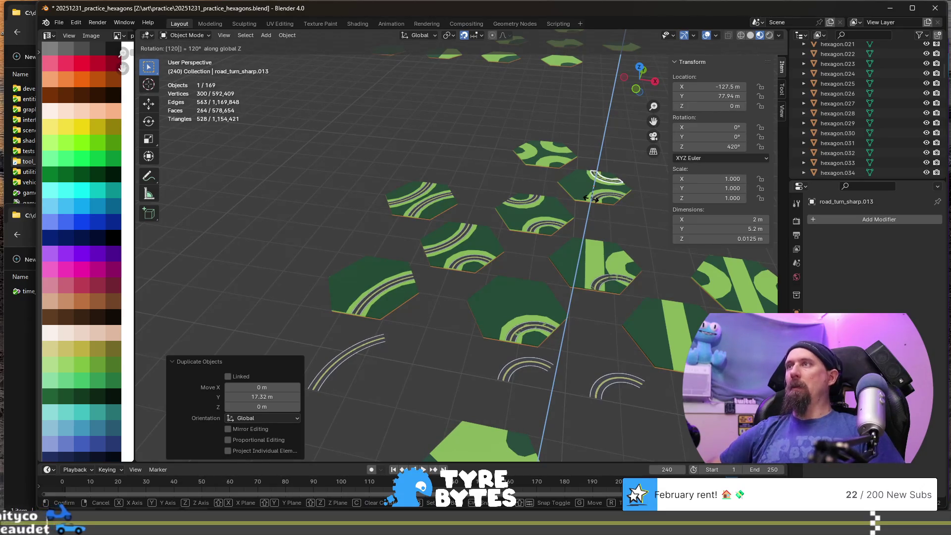
{"action": "key", "text": "Return"}
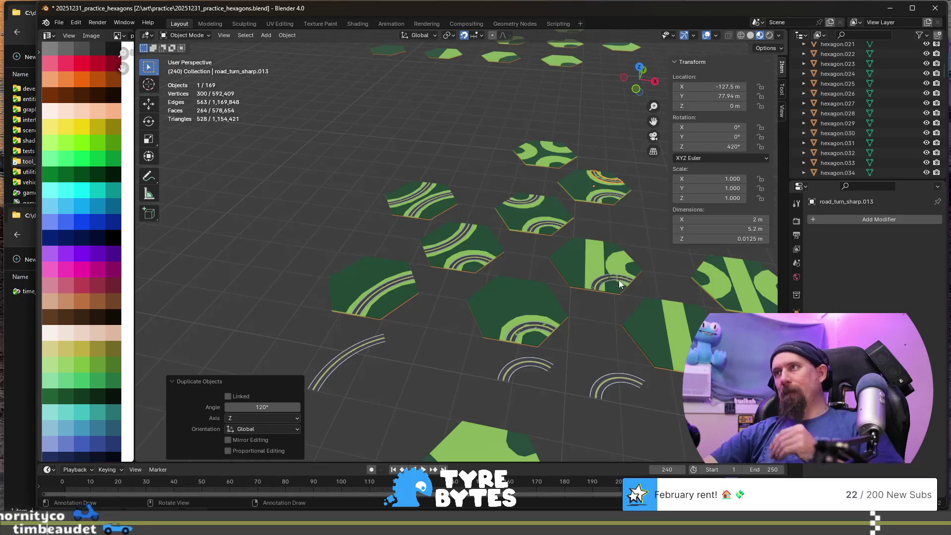
{"action": "left_click", "coordinate": [619, 283]}
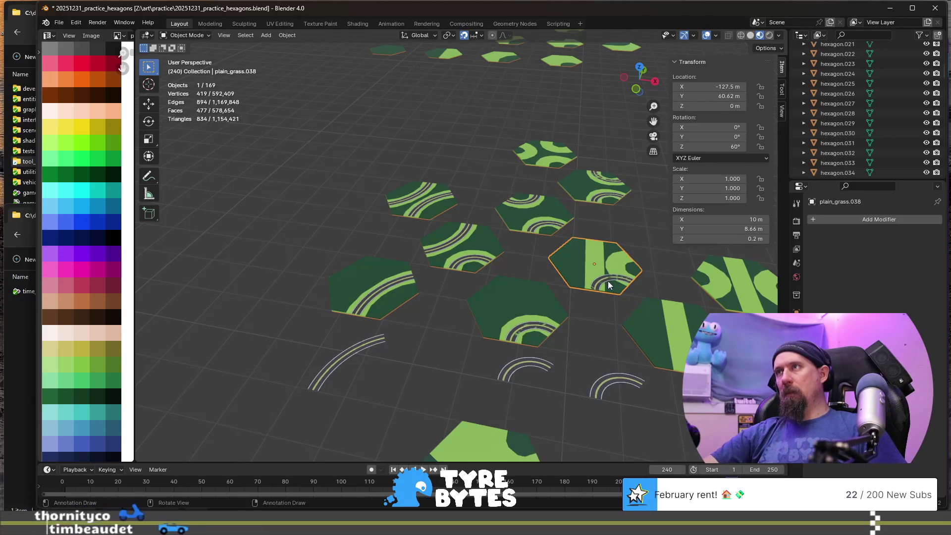
{"action": "scroll", "coordinate": [608, 280], "scroll_direction": "up", "scroll_amount": 2}
{"action": "scroll", "coordinate": [448, 300], "scroll_direction": "up", "scroll_amount": 2}
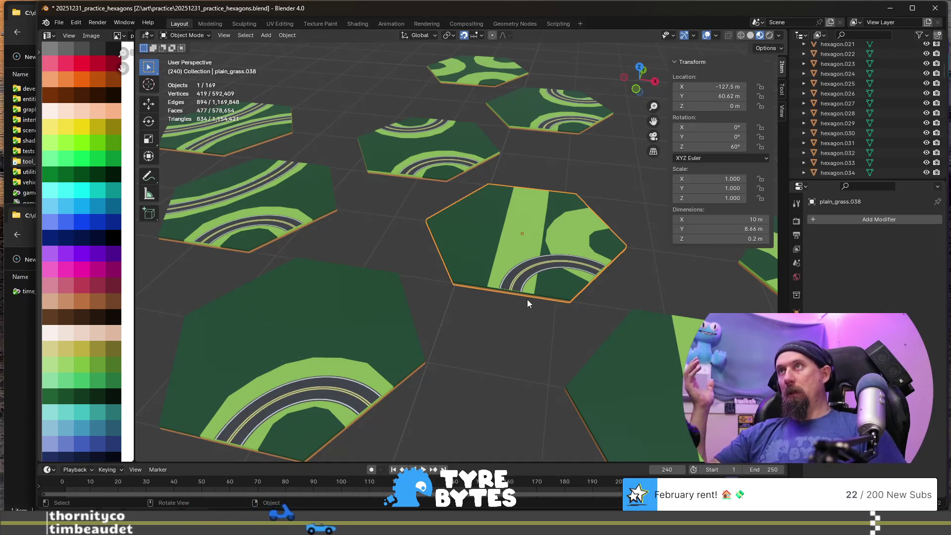
{"action": "scroll", "coordinate": [527, 300], "scroll_direction": "down", "scroll_amount": 5}
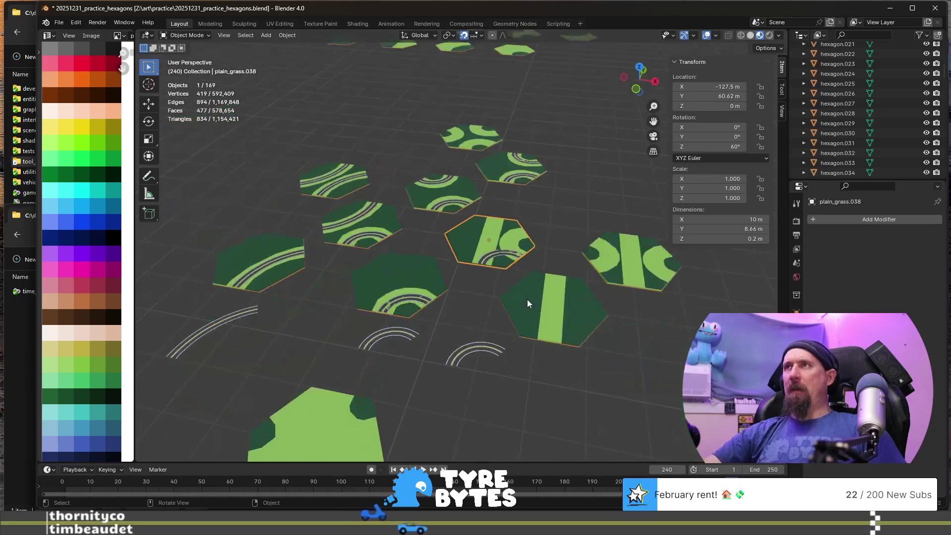
- Duplicate the loose sharp-turn arc 38.97 m along Y onto the grass hexagon
{"action": "left_click", "coordinate": [431, 302]}
{"action": "key", "text": "g"}
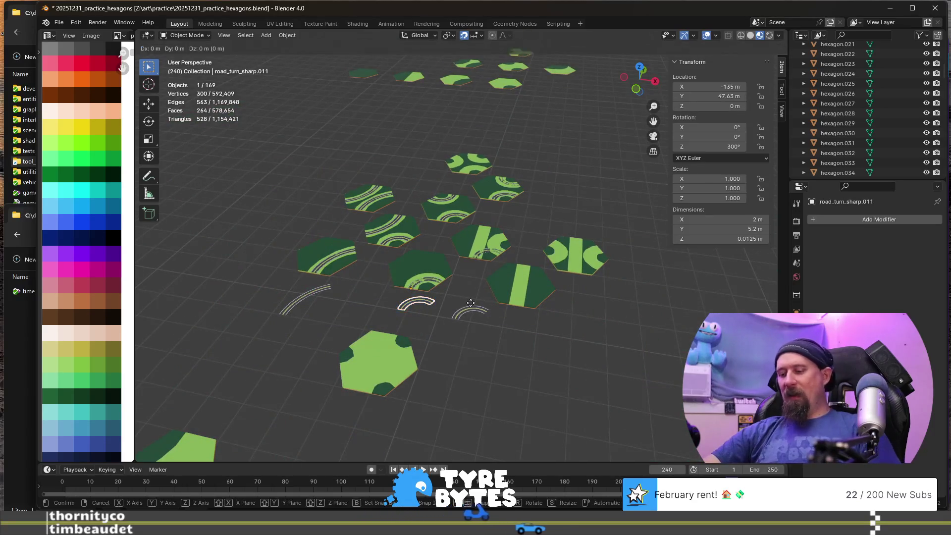
{"action": "key", "text": "y"}
{"action": "key", "text": "Escape"}
{"action": "key", "text": "shift+d"}
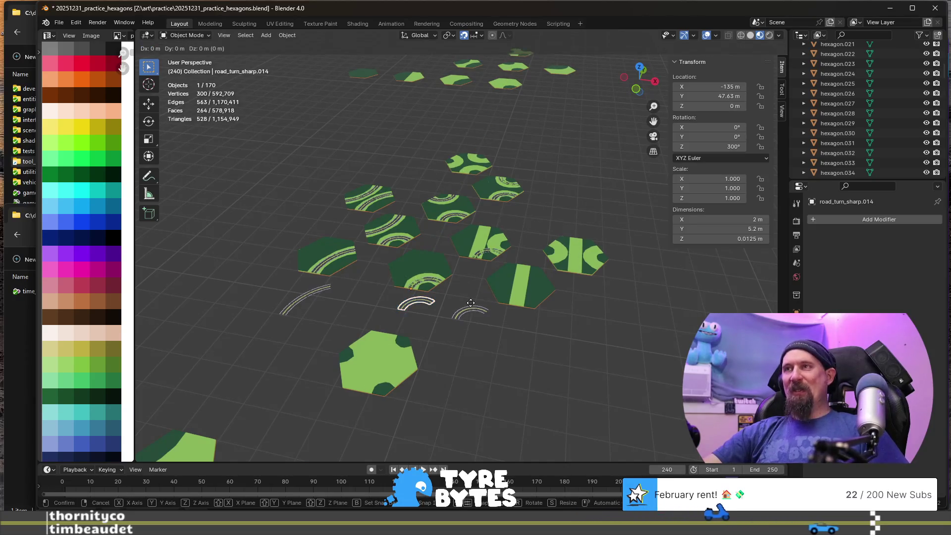
{"action": "key", "text": "y"}
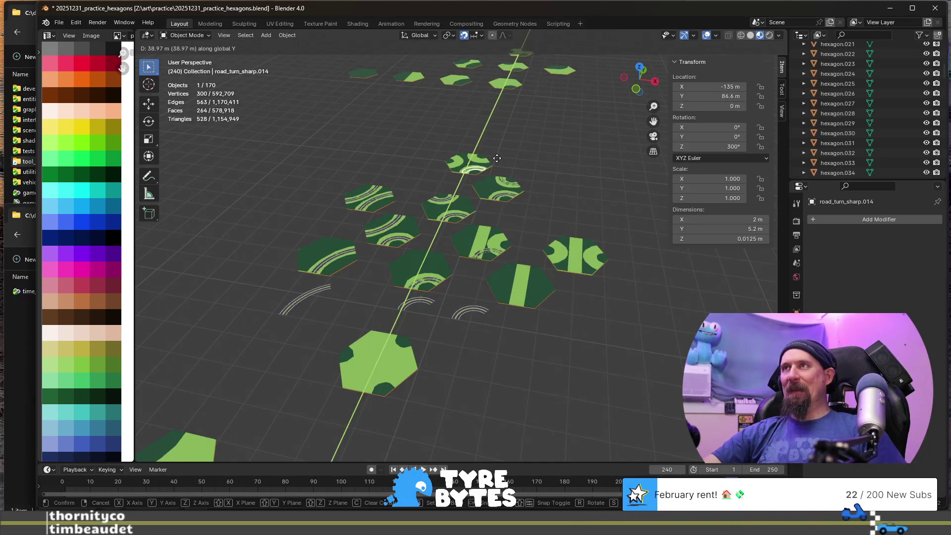
{"action": "left_click", "coordinate": [496, 158]}
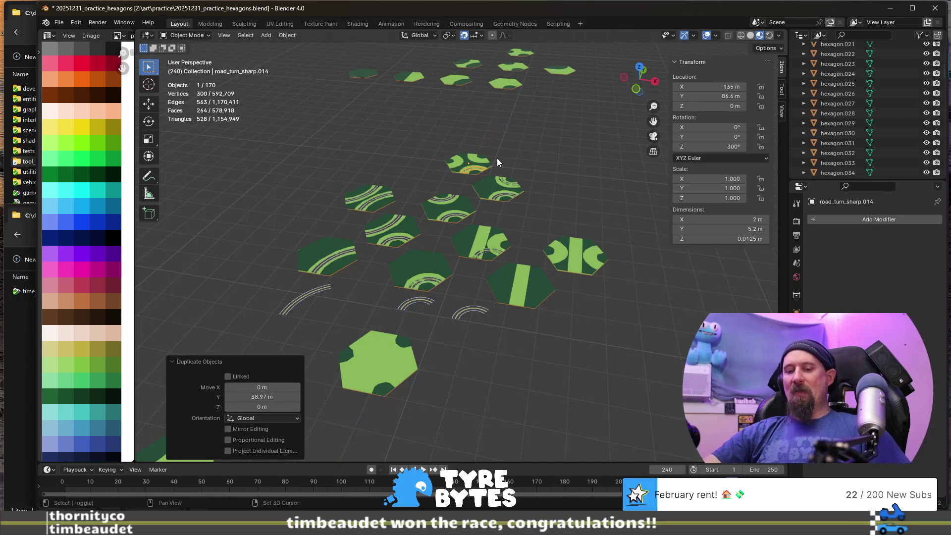
- Add two more copies of the road turn, each rotated a further 120° about Z
{"action": "key", "text": "shift+d"}
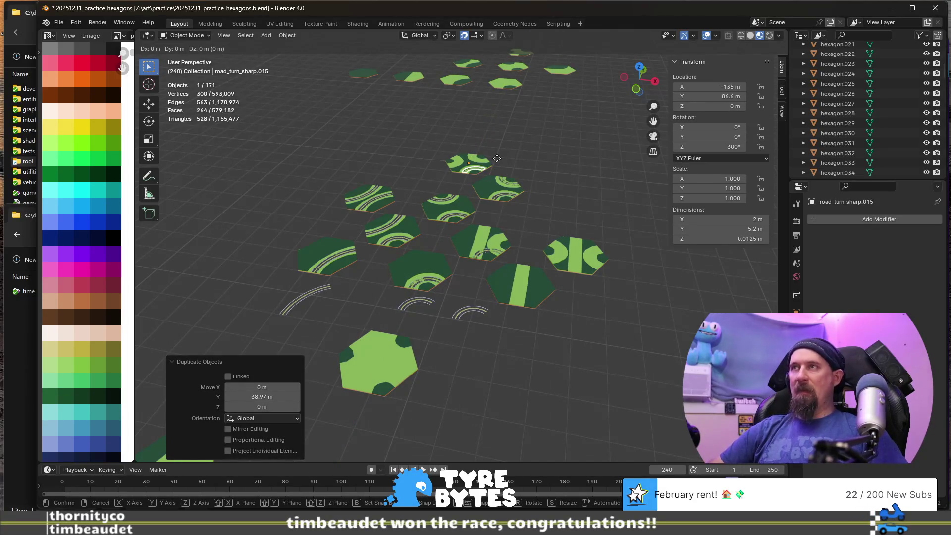
{"action": "key", "text": "z"}
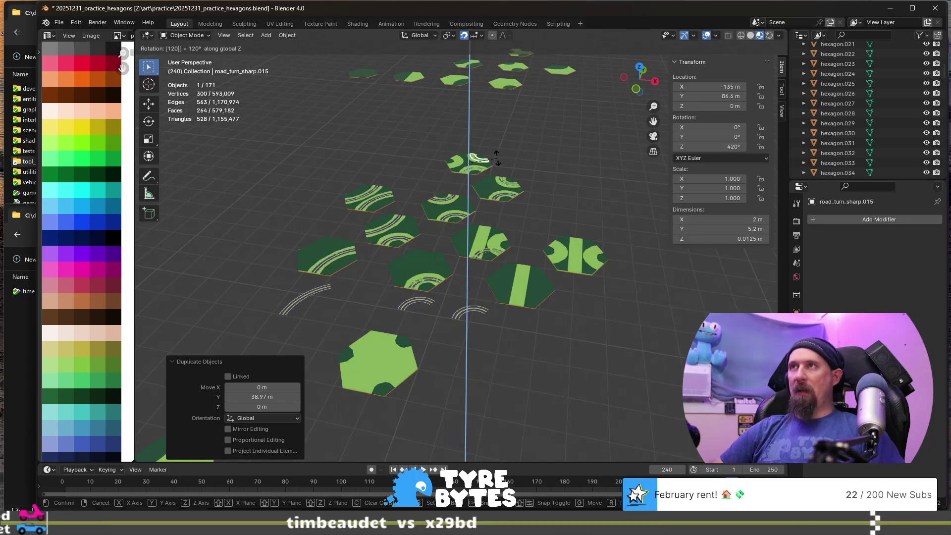
{"action": "key", "text": "Return"}
{"action": "key", "text": "KP_Decimal"}
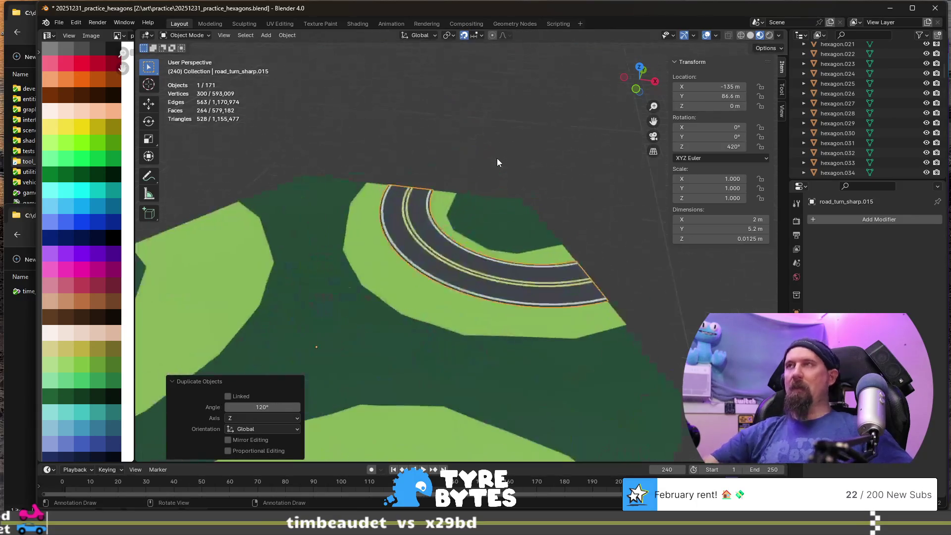
{"action": "scroll", "coordinate": [498, 266], "scroll_direction": "down", "scroll_amount": 2}
{"action": "key", "text": "shift+d"}
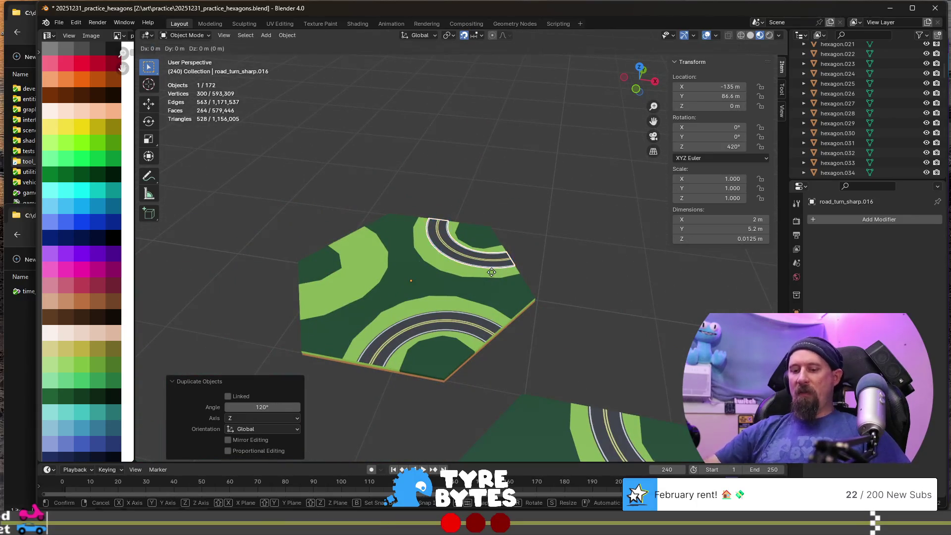
{"action": "type", "text": "rz"}
{"action": "type", "text": "120"}
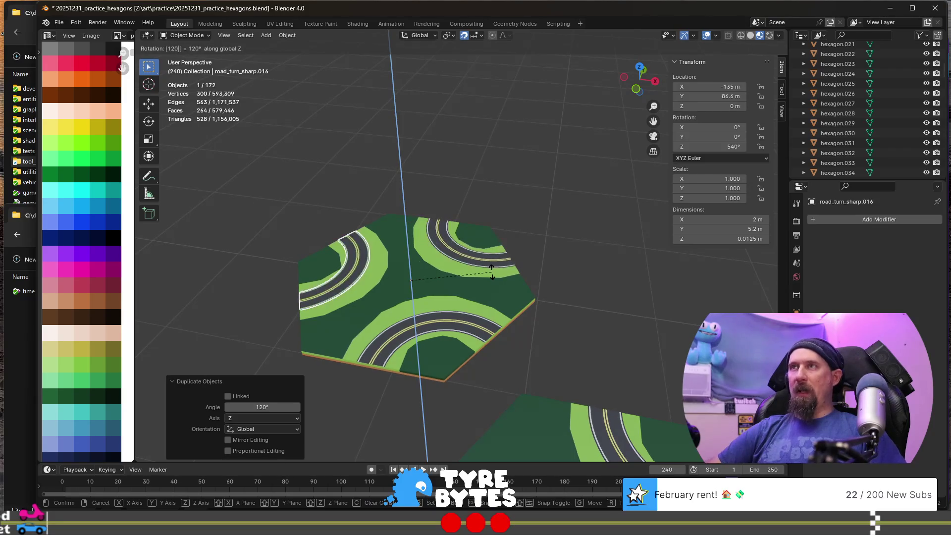
{"action": "key", "text": "Return"}
- Shift-select the grass hexagon base and the left road curve
{"action": "left_click", "coordinate": [455, 328], "text": "shift"}
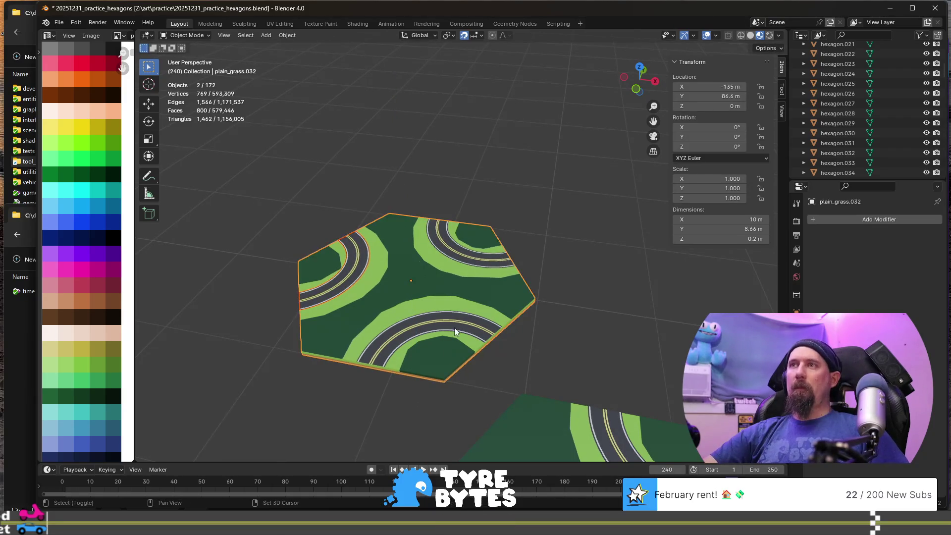
{"action": "left_click", "coordinate": [461, 318], "text": "shift"}
{"action": "left_click", "coordinate": [461, 318], "text": "shift"}
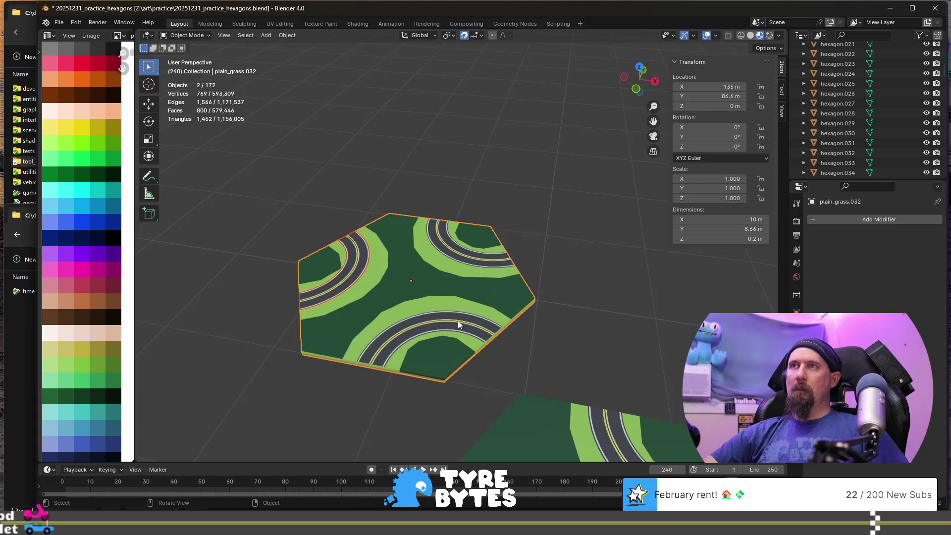
{"action": "mouse_move", "coordinate": [458, 321]}
{"action": "middle_mouse_down"}
{"action": "mouse_move", "coordinate": [429, 333]}
{"action": "mouse_move", "coordinate": [347, 294]}
{"action": "middle_mouse_up"}
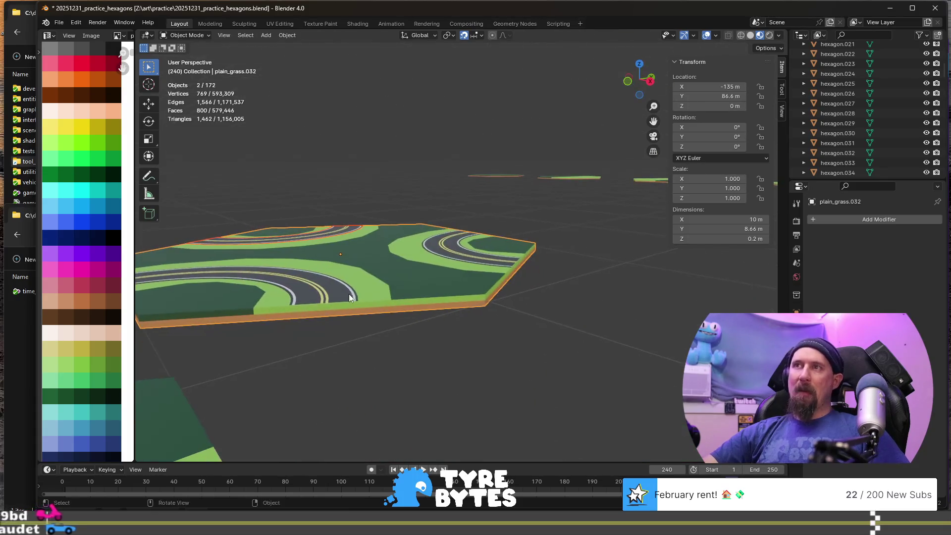
{"action": "left_click", "coordinate": [359, 299], "text": "shift"}
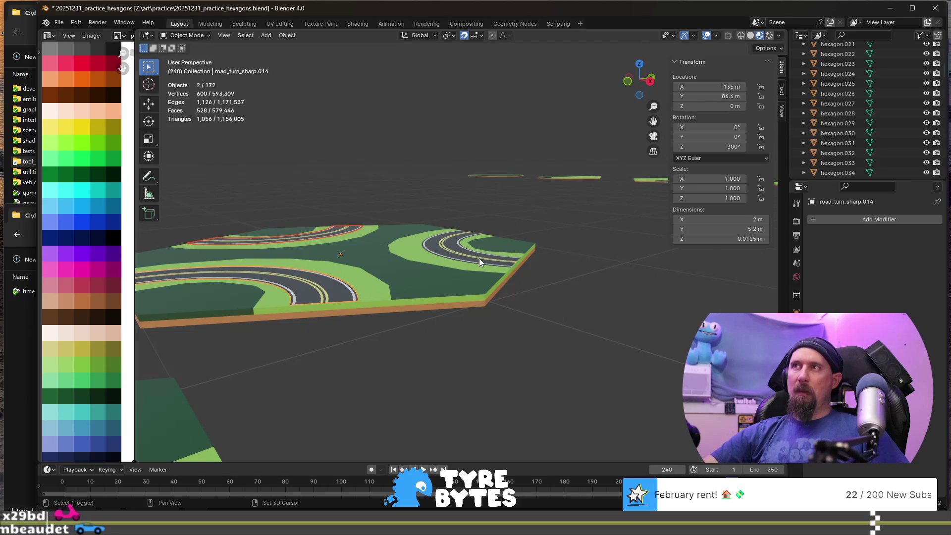
{"action": "left_click", "coordinate": [478, 261], "text": "shift"}
{"action": "left_click", "coordinate": [477, 264], "text": "shift"}
{"action": "left_click", "coordinate": [477, 264], "text": "shift"}
{"action": "middle_click_drag", "start_coordinate": [471, 271], "coordinate": [395, 287]}
{"action": "scroll", "coordinate": [396, 288], "scroll_direction": "up", "scroll_amount": 3}
- Add the lower road curves to the selection, with the hexagon base as the active object
{"action": "left_click", "coordinate": [415, 300], "text": "shift"}
{"action": "left_click", "coordinate": [416, 299], "text": "shift"}
{"action": "left_click", "coordinate": [414, 294], "text": "shift"}
{"action": "left_click", "coordinate": [416, 287], "text": "shift"}
{"action": "left_click", "coordinate": [419, 280], "text": "shift"}
{"action": "left_click", "coordinate": [420, 276], "text": "shift"}
{"action": "left_click", "coordinate": [425, 269], "text": "shift"}
{"action": "left_click", "coordinate": [427, 264], "text": "shift"}
{"action": "left_click", "coordinate": [431, 263], "text": "shift"}
{"action": "left_click", "coordinate": [436, 261], "text": "shift"}
{"action": "left_click", "coordinate": [437, 260], "text": "shift"}
{"action": "left_click", "coordinate": [441, 257], "text": "shift"}
{"action": "left_click", "coordinate": [430, 262], "text": "shift"}
{"action": "left_click", "coordinate": [369, 267], "text": "shift"}
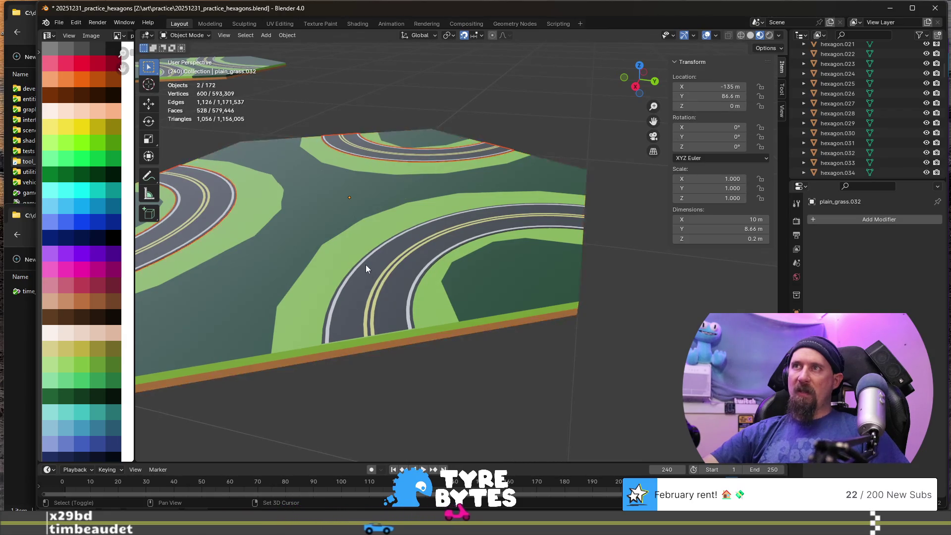
{"action": "left_click", "coordinate": [361, 261], "text": "shift"}
{"action": "left_click", "coordinate": [373, 331], "text": "shift"}
{"action": "scroll", "coordinate": [374, 330], "scroll_direction": "down", "scroll_amount": 1}
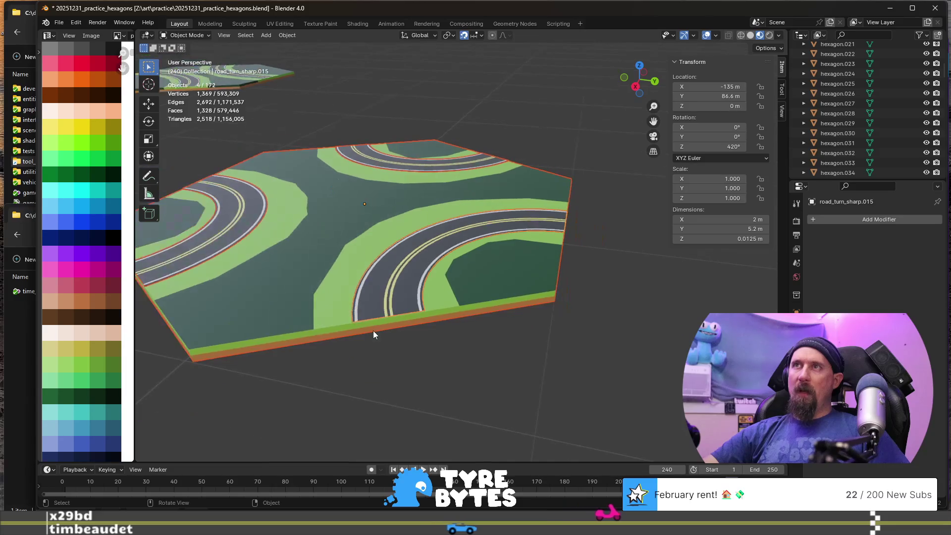
{"action": "left_click", "coordinate": [320, 309], "text": "shift"}
{"action": "left_click", "coordinate": [312, 312], "text": "shift"}
{"action": "left_click", "coordinate": [313, 314], "text": "shift"}
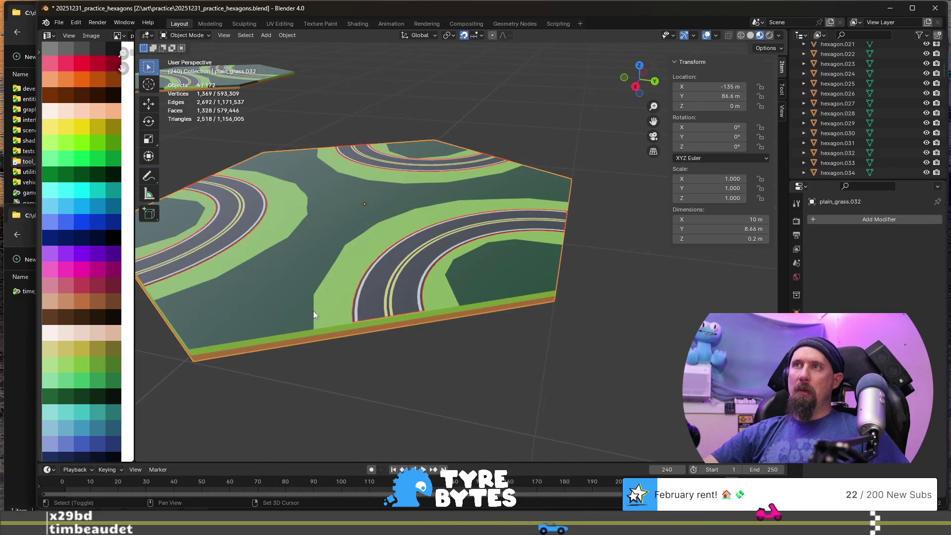
- Join the three road turns into plain_grass.032 as a single tile
{"action": "key", "text": "ctrl+j"}
{"action": "scroll", "coordinate": [313, 311], "scroll_direction": "down", "scroll_amount": 3}
{"action": "key", "text": "g"}
{"action": "key", "text": "z"}
{"action": "key", "text": "Escape"}
{"action": "scroll", "coordinate": [336, 295], "scroll_direction": "down", "scroll_amount": 3}
{"action": "middle_click_drag", "start_coordinate": [334, 295], "coordinate": [419, 294]}
{"action": "scroll", "coordinate": [419, 293], "scroll_direction": "up", "scroll_amount": 3}
{"action": "left_click", "coordinate": [402, 308]}
{"action": "key", "text": "g"}
{"action": "key", "text": "Escape"}
{"action": "scroll", "coordinate": [393, 356], "scroll_direction": "up", "scroll_amount": 4}
{"action": "middle_click_drag", "start_coordinate": [393, 357], "coordinate": [486, 284]}
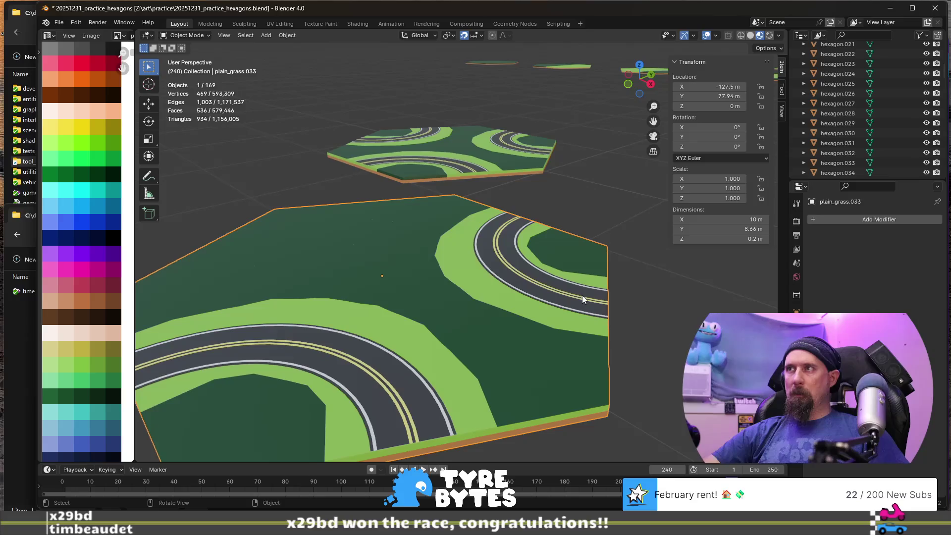
- Select the plain_grass.033 base and its two sharp road turns, then frame them in view
{"action": "left_click", "coordinate": [573, 279]}
{"action": "key", "text": "ctrl+z"}
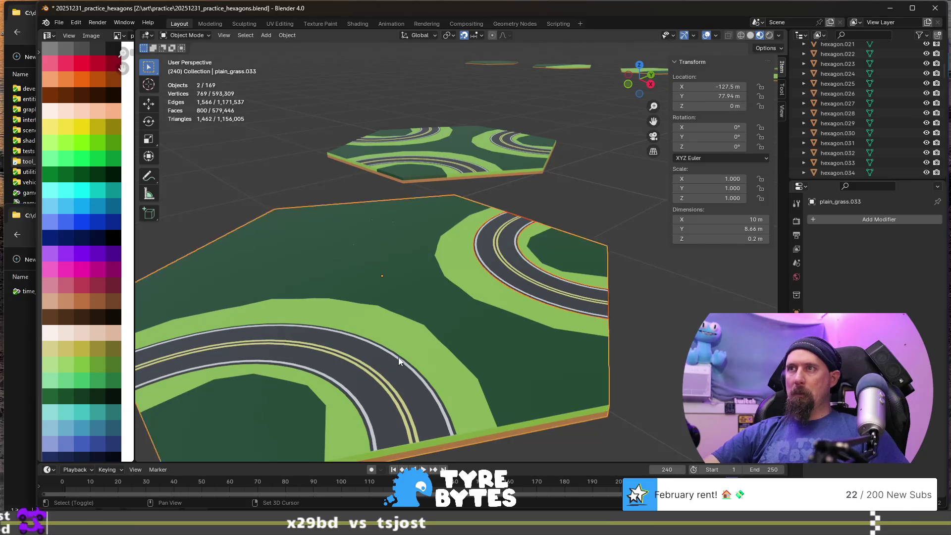
{"action": "left_click", "coordinate": [359, 386], "text": "shift"}
{"action": "left_click", "coordinate": [346, 396], "text": "shift"}
{"action": "left_click", "coordinate": [348, 409], "text": "shift"}
{"action": "left_click", "coordinate": [366, 436], "text": "shift"}
{"action": "left_click", "coordinate": [375, 448], "text": "shift"}
{"action": "mouse_move", "coordinate": [375, 448]}
{"action": "middle_mouse_down"}
{"action": "mouse_move", "coordinate": [409, 391]}
{"action": "mouse_move", "coordinate": [429, 299]}
{"action": "mouse_move", "coordinate": [399, 317]}
{"action": "mouse_move", "coordinate": [414, 289]}
{"action": "middle_mouse_up"}
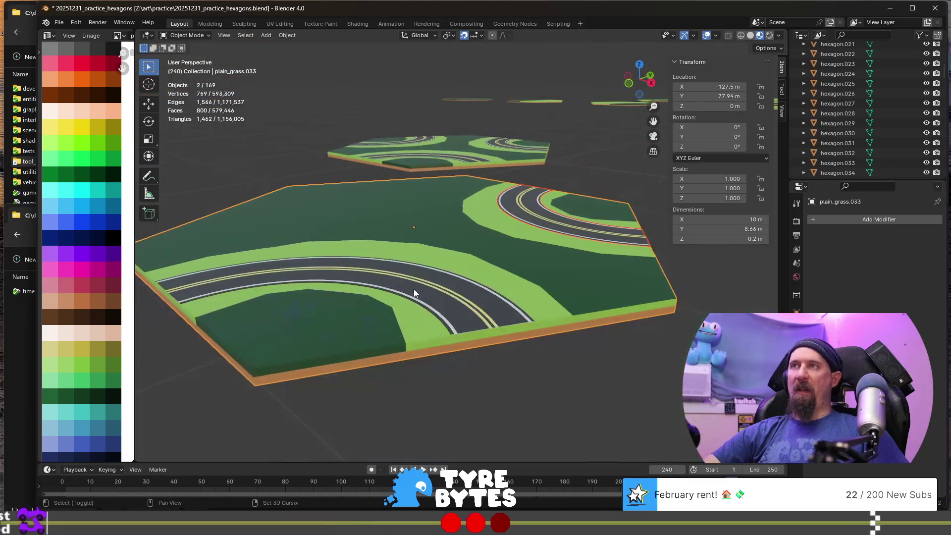
{"action": "left_click", "coordinate": [331, 284], "text": "shift"}
{"action": "left_click", "coordinate": [333, 284], "text": "shift"}
{"action": "left_click", "coordinate": [332, 281], "text": "shift"}
{"action": "left_click", "coordinate": [333, 282], "text": "shift"}
{"action": "left_click", "coordinate": [179, 288], "text": "shift"}
{"action": "left_click", "coordinate": [171, 278], "text": "shift"}
{"action": "left_click", "coordinate": [169, 281], "text": "shift"}
{"action": "left_click", "coordinate": [169, 280], "text": "shift"}
{"action": "key", "text": "KP_Decimal"}
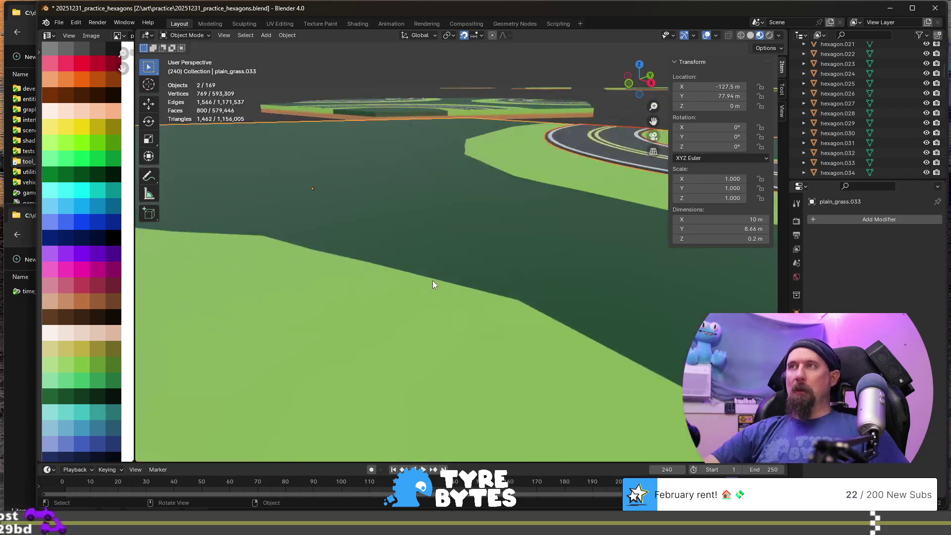
- Drop the big road tile from the selection and join the grass base with its two road turns
{"action": "scroll", "coordinate": [432, 281], "scroll_direction": "up", "scroll_amount": 5}
{"action": "left_click", "coordinate": [405, 328], "text": "shift"}
{"action": "left_click", "coordinate": [412, 323], "text": "shift"}
{"action": "left_click", "coordinate": [413, 320], "text": "shift"}
{"action": "left_click", "coordinate": [413, 317], "text": "shift"}
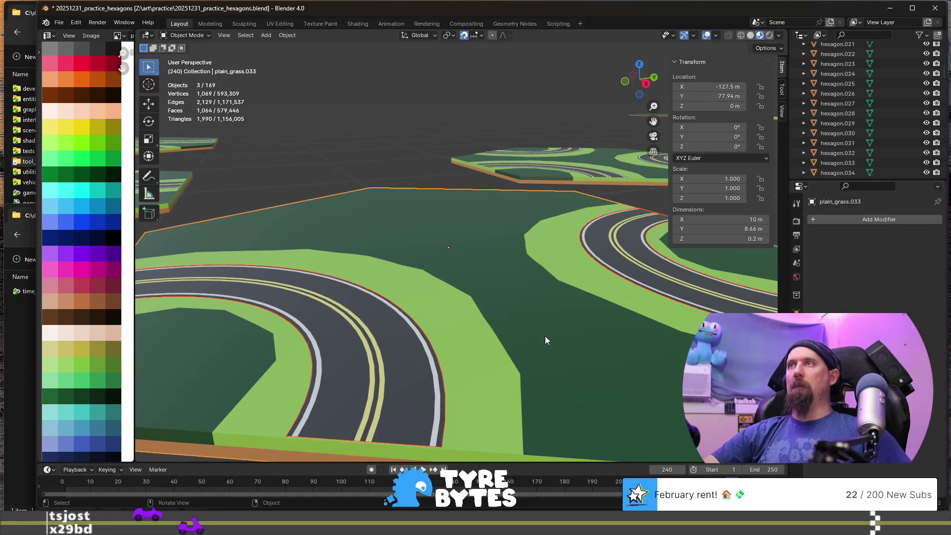
{"action": "scroll", "coordinate": [544, 339], "scroll_direction": "down", "scroll_amount": 8}
{"action": "key", "text": "ctrl+j"}
{"action": "mouse_move", "coordinate": [545, 340]}
{"action": "middle_mouse_down"}
{"action": "mouse_move", "coordinate": [423, 310]}
{"action": "mouse_move", "coordinate": [404, 325]}
{"action": "mouse_move", "coordinate": [391, 318]}
{"action": "middle_mouse_up"}
{"action": "left_click", "coordinate": [286, 261]}
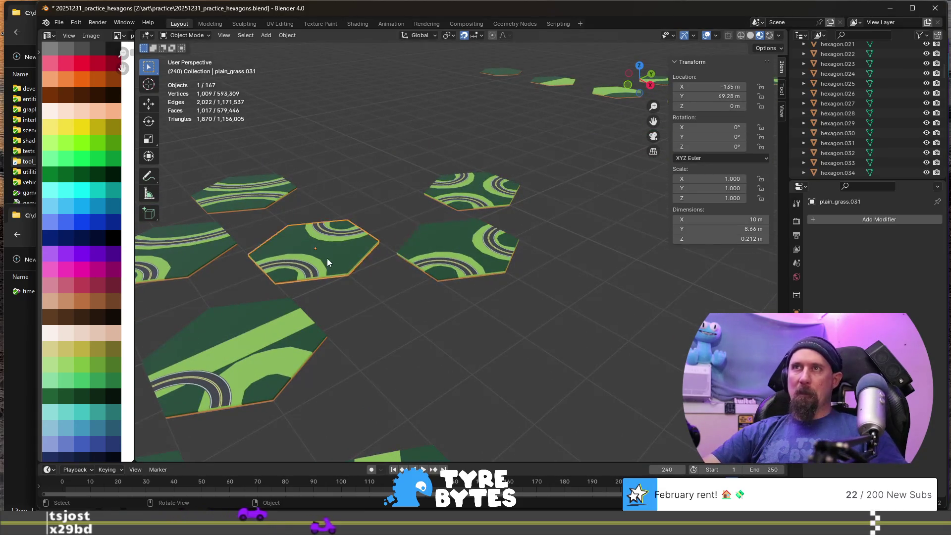
- Inspect two hexagon tiles by starting and cancelling moves, then zoom toward the tile
{"action": "key", "text": "g"}
{"action": "key", "text": "Escape"}
{"action": "mouse_move", "coordinate": [338, 241]}
{"action": "middle_mouse_down"}
{"action": "mouse_move", "coordinate": [417, 343]}
{"action": "mouse_move", "coordinate": [440, 317]}
{"action": "middle_mouse_up"}
{"action": "left_click", "coordinate": [451, 283]}
{"action": "key", "text": "g"}
{"action": "key", "text": "Escape"}
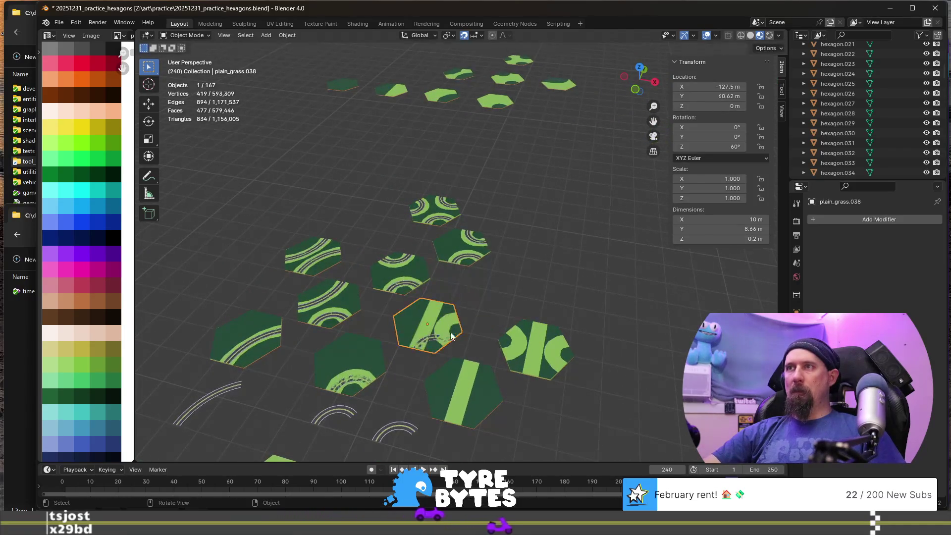
{"action": "scroll", "coordinate": [450, 349], "scroll_direction": "up", "scroll_amount": 4}
{"action": "middle_click_drag", "start_coordinate": [450, 350], "coordinate": [491, 264], "text": "shift"}
{"action": "scroll", "coordinate": [490, 268], "scroll_direction": "up", "scroll_amount": 6}
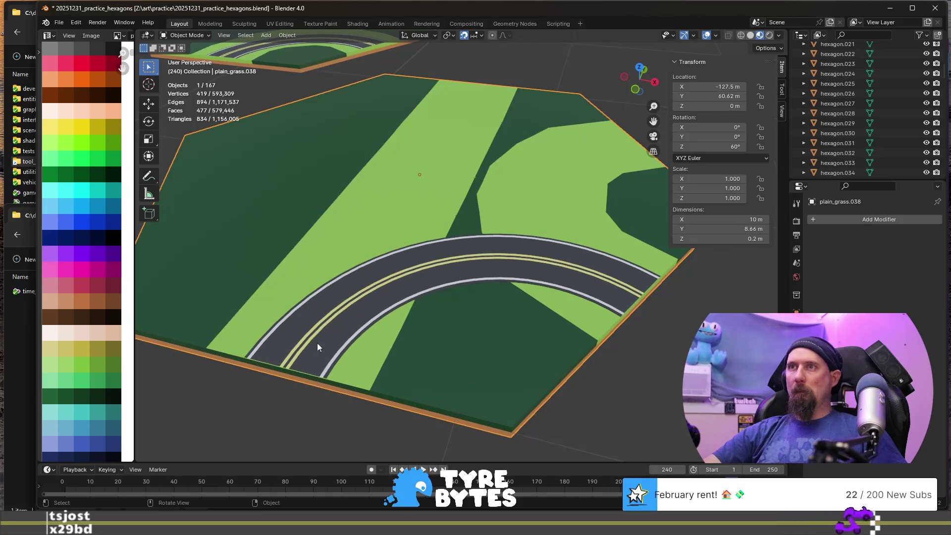
- Rotate the road turn on the tile 60° about Z
{"action": "left_click", "coordinate": [347, 272]}
{"action": "scroll", "coordinate": [536, 344], "scroll_direction": "down", "scroll_amount": 5}
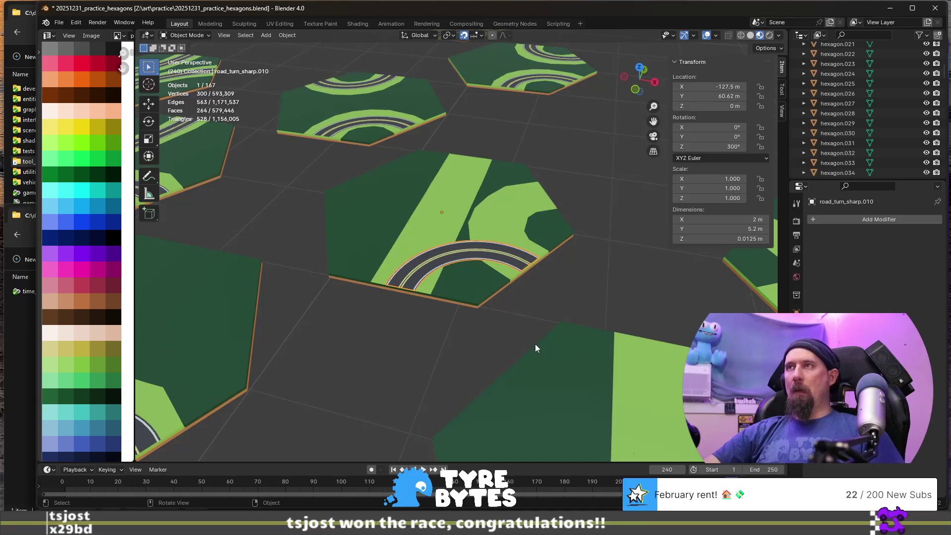
{"action": "type", "text": "rz"}
{"action": "type", "text": "60"}
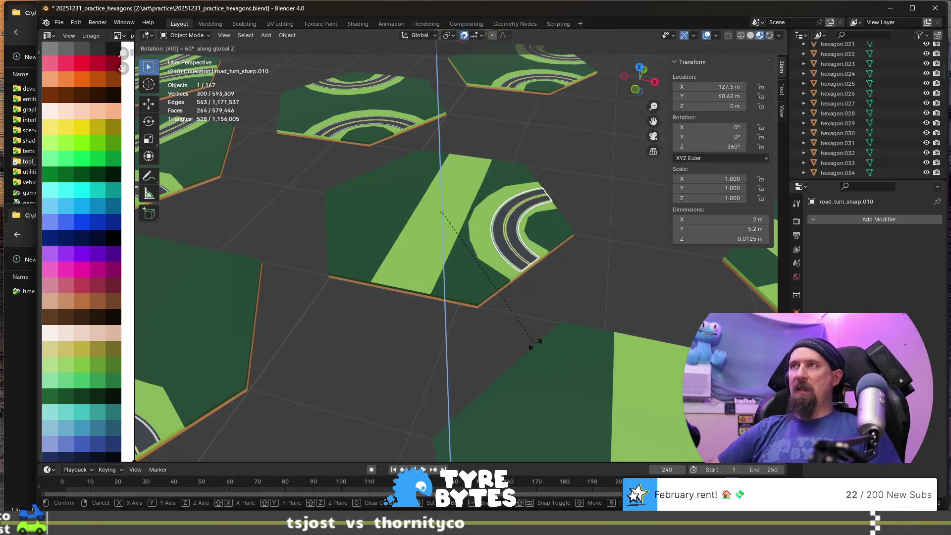
{"action": "key", "text": "Return"}
{"action": "scroll", "coordinate": [534, 343], "scroll_direction": "down", "scroll_amount": 5}
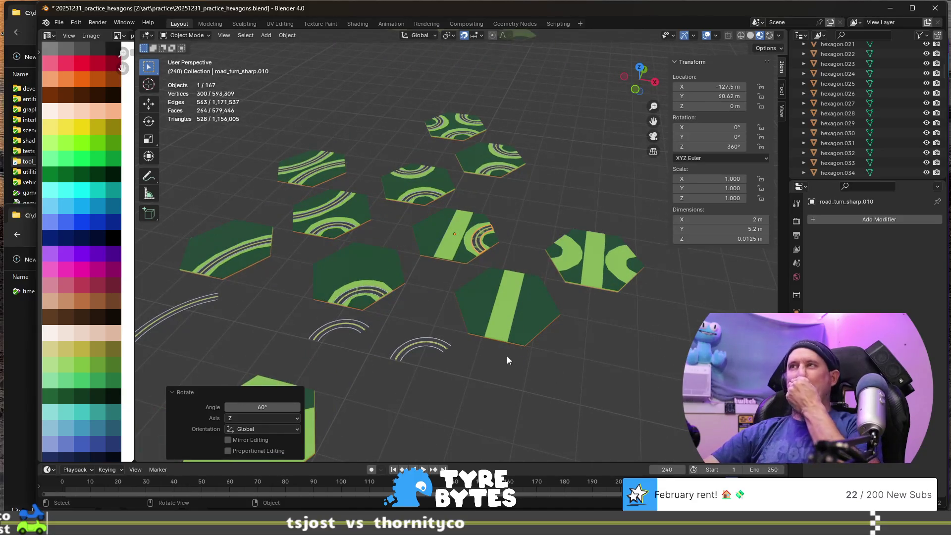
{"action": "scroll", "coordinate": [475, 349], "scroll_direction": "down", "scroll_amount": 6}
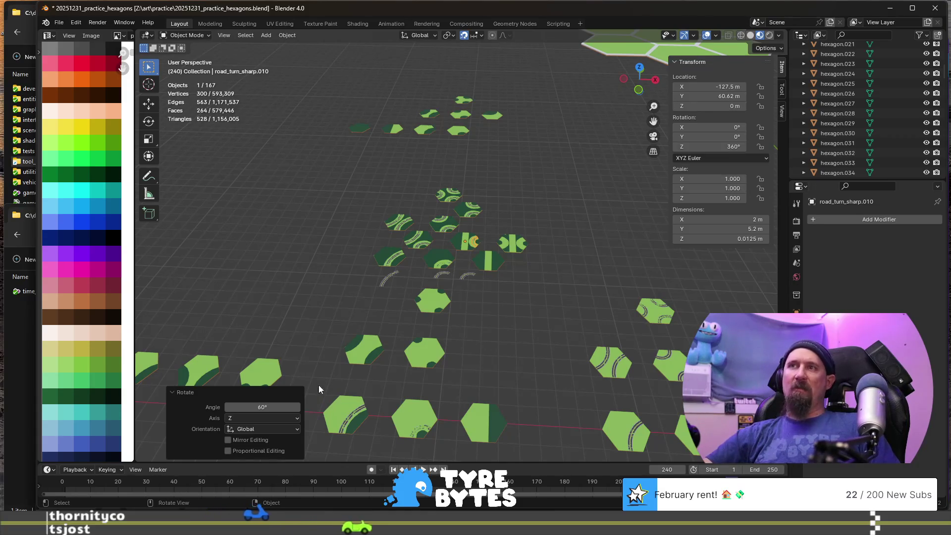
- Bring the tile rows into view and select the middle sharp-turn road arc
{"action": "middle_click_drag", "start_coordinate": [417, 283], "coordinate": [570, 334]}
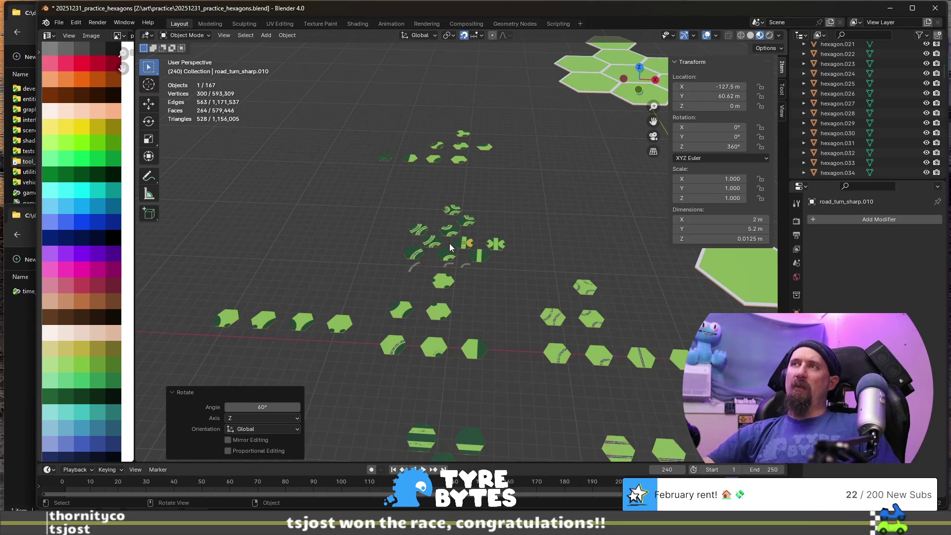
{"action": "scroll", "coordinate": [441, 331], "scroll_direction": "up", "scroll_amount": 5}
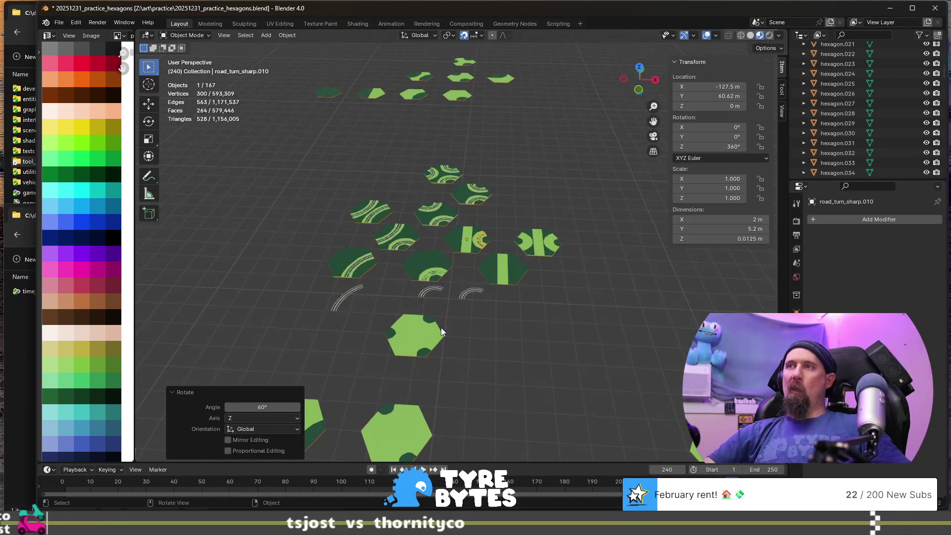
{"action": "mouse_move", "coordinate": [452, 335]}
{"action": "middle_mouse_down", "text": "shift"}
{"action": "mouse_move", "coordinate": [471, 295]}
{"action": "mouse_move", "coordinate": [473, 253]}
{"action": "middle_mouse_up", "text": "shift"}
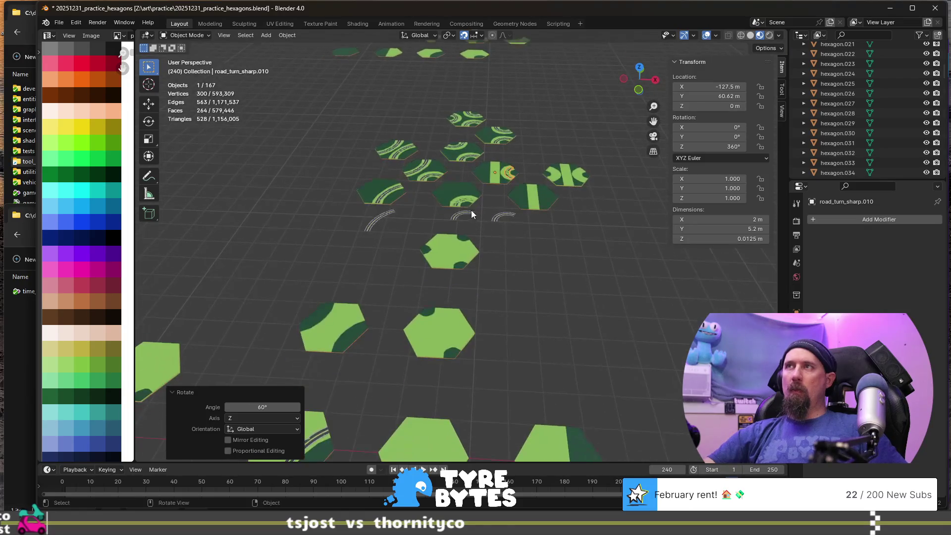
{"action": "left_click", "coordinate": [467, 213]}
{"action": "scroll", "coordinate": [475, 240], "scroll_direction": "up", "scroll_amount": 2}
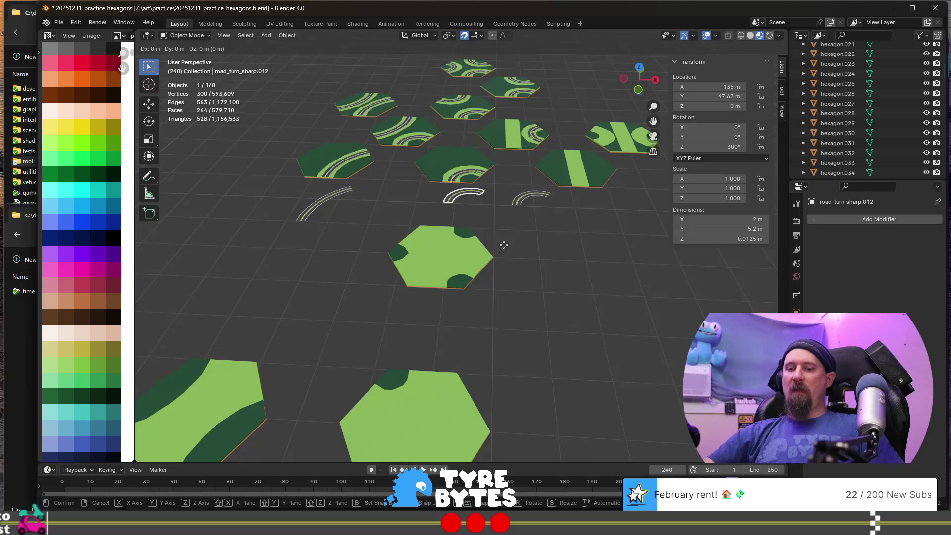
- Slide the copied arc along Y onto the lower grass hexagon and add the hexagon to the selection
{"action": "key", "text": "y"}
{"action": "left_click", "coordinate": [496, 324]}
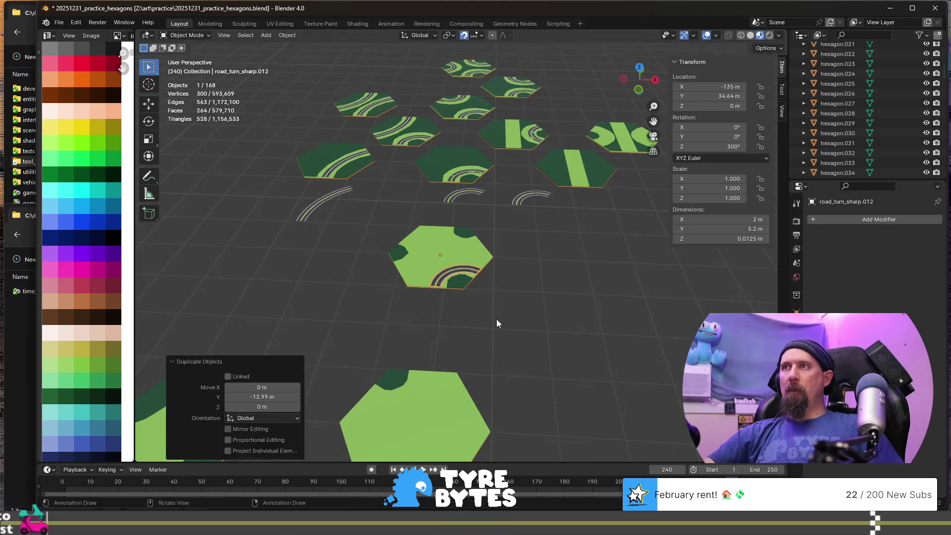
{"action": "left_click", "coordinate": [474, 255], "text": "shift"}
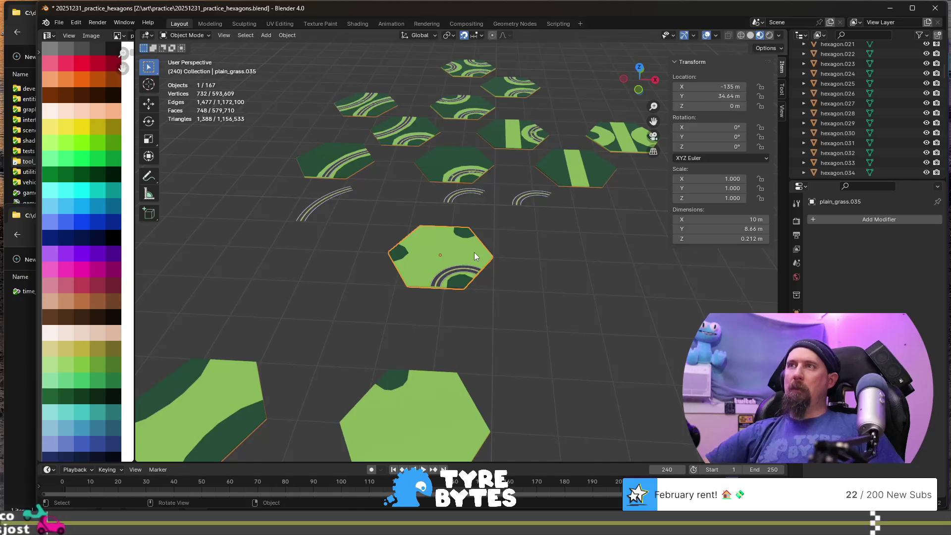
- Put a second arc copy on the lower hexagon, rotate it 120° about Z, and join it in
{"action": "left_click", "coordinate": [462, 194]}
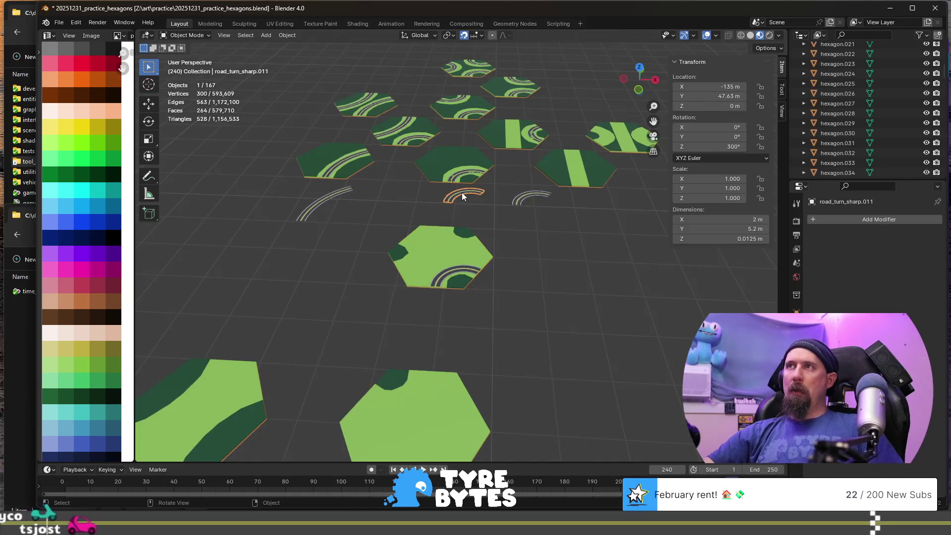
{"action": "key", "text": "shift+d"}
{"action": "key", "text": "y"}
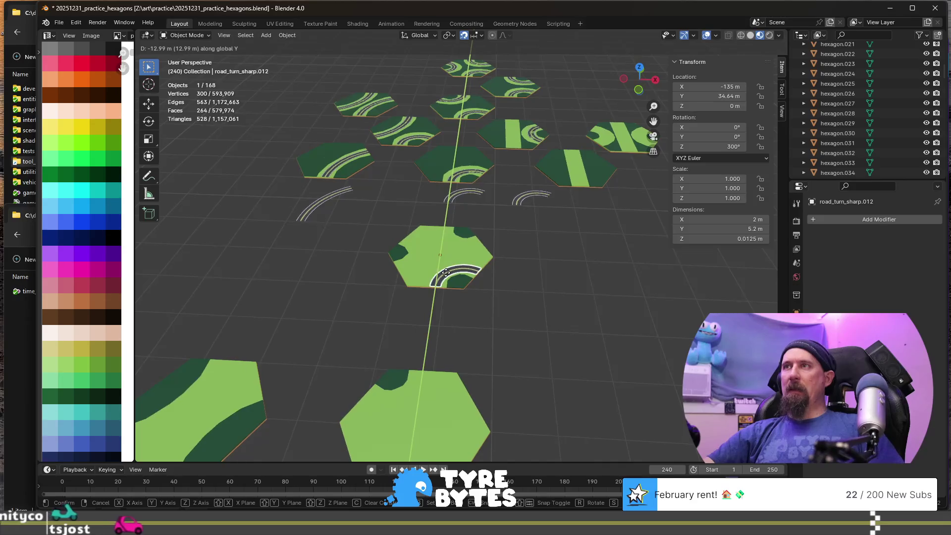
{"action": "left_click", "coordinate": [533, 272]}
{"action": "key", "text": "r"}
{"action": "type", "text": "z"}
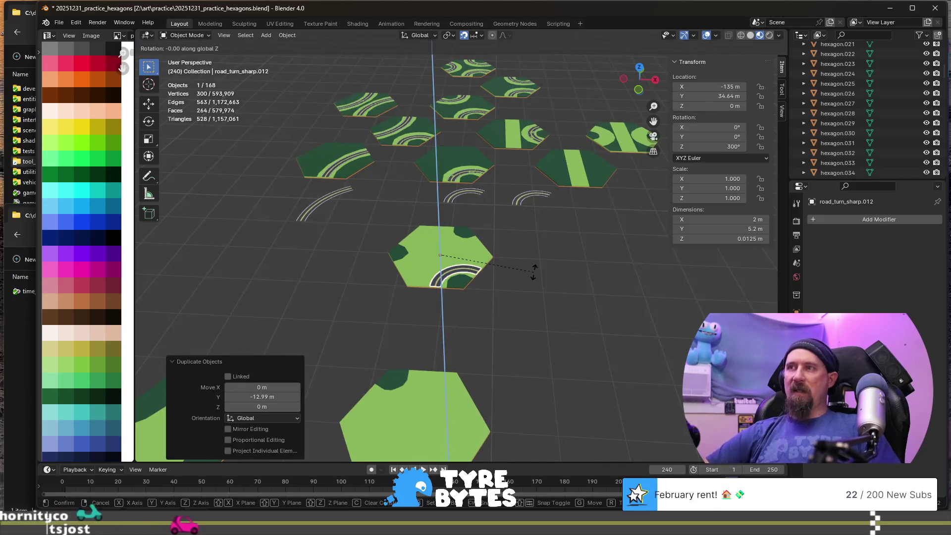
{"action": "type", "text": "60"}
{"action": "key", "text": "BackSpace"}
{"action": "key", "text": "BackSpace"}
{"action": "type", "text": "120"}
{"action": "key", "text": "Return"}
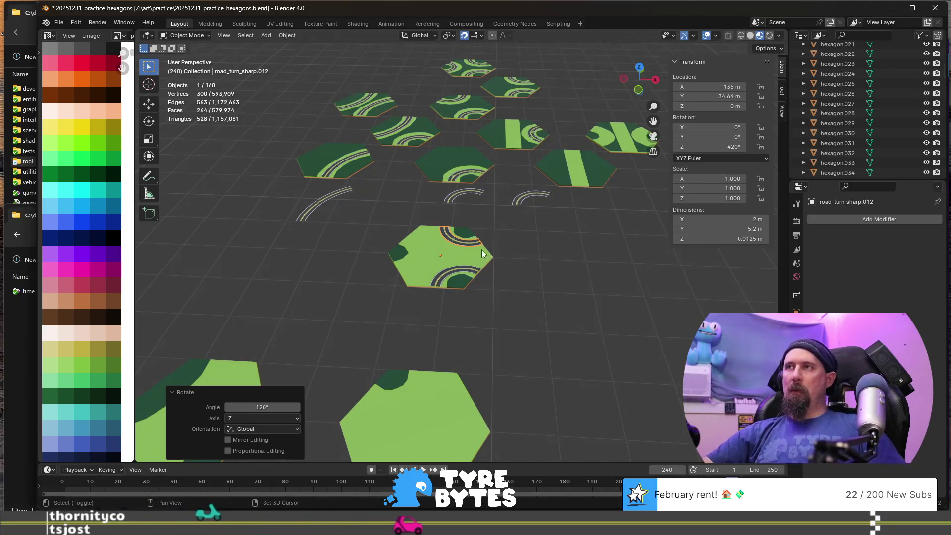
{"action": "left_click", "coordinate": [482, 253], "text": "shift"}
{"action": "key", "text": "ctrl+j"}
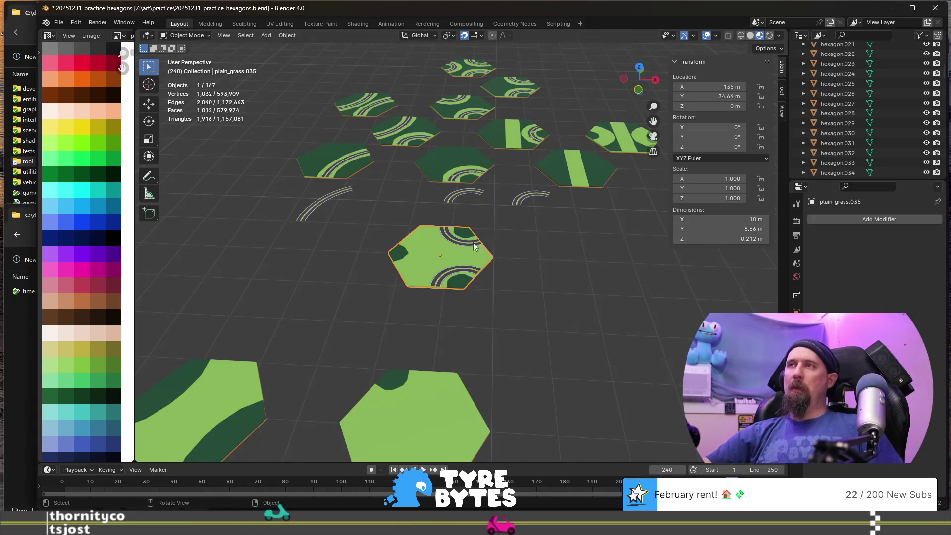
- Put a third arc copy on the hexagon turned 120° to the left side and join it into plain_grass.035
{"action": "left_click", "coordinate": [453, 197]}
{"action": "key", "text": "shift+d"}
{"action": "key", "text": "y"}
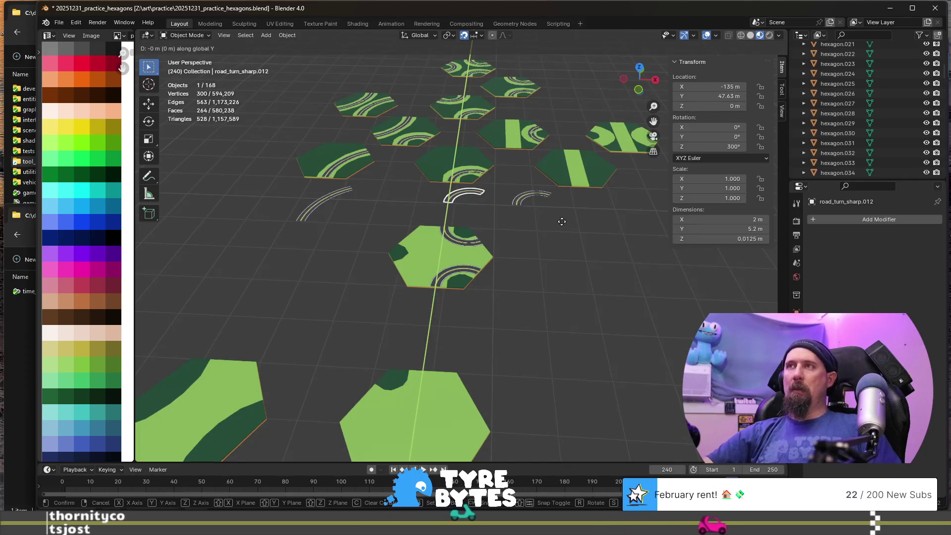
{"action": "left_click", "coordinate": [524, 293]}
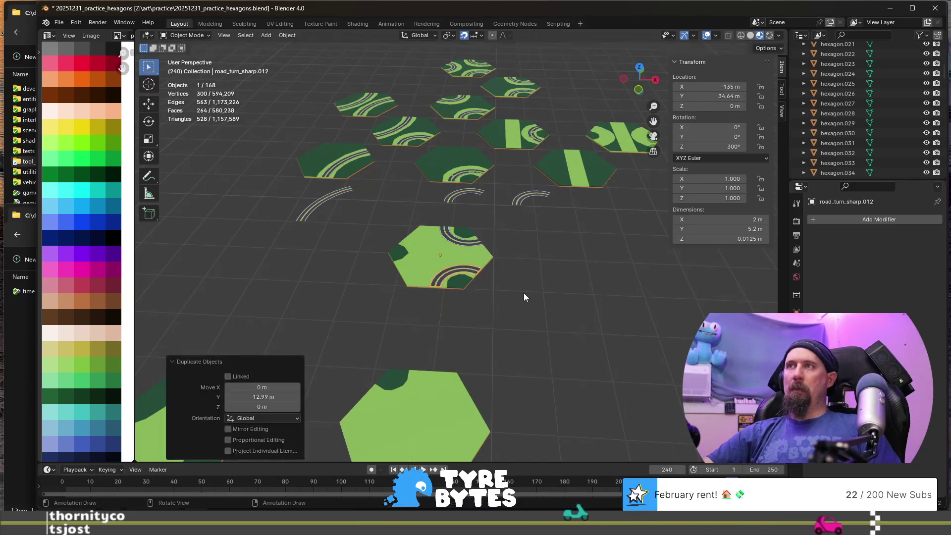
{"action": "type", "text": "rz"}
{"action": "type", "text": "120"}
{"action": "key", "text": "Return"}
{"action": "left_click", "coordinate": [469, 255], "text": "shift"}
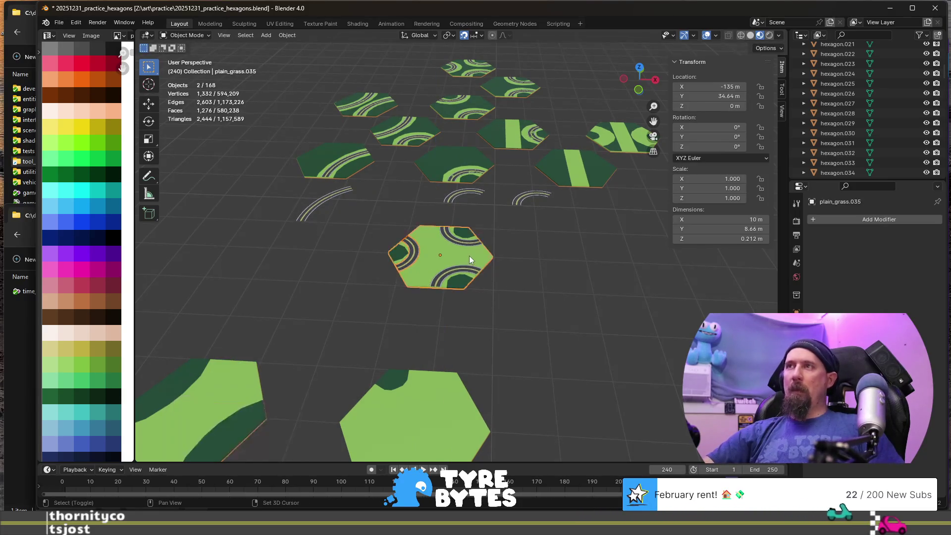
{"action": "key", "text": "ctrl+j"}
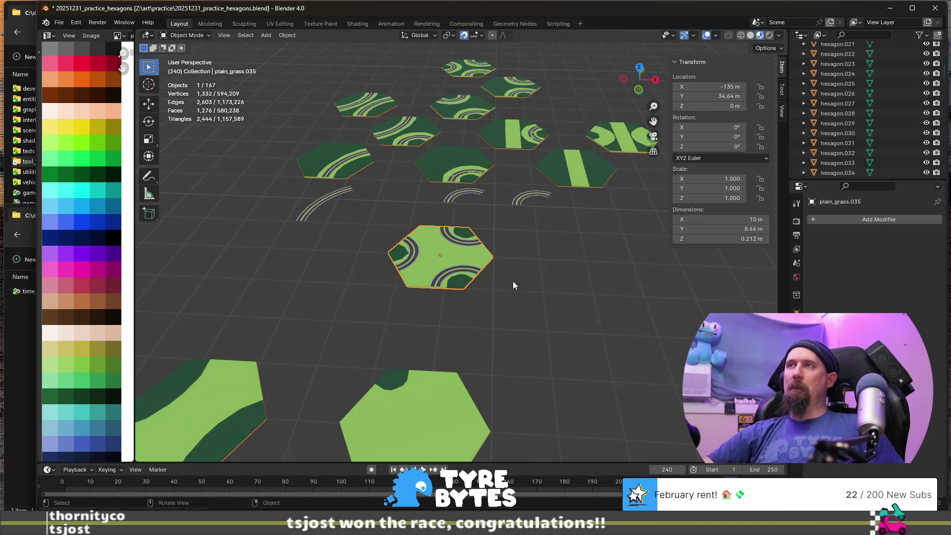
{"action": "scroll", "coordinate": [513, 281], "scroll_direction": "down", "scroll_amount": 3}
{"action": "left_click", "coordinate": [470, 222]}
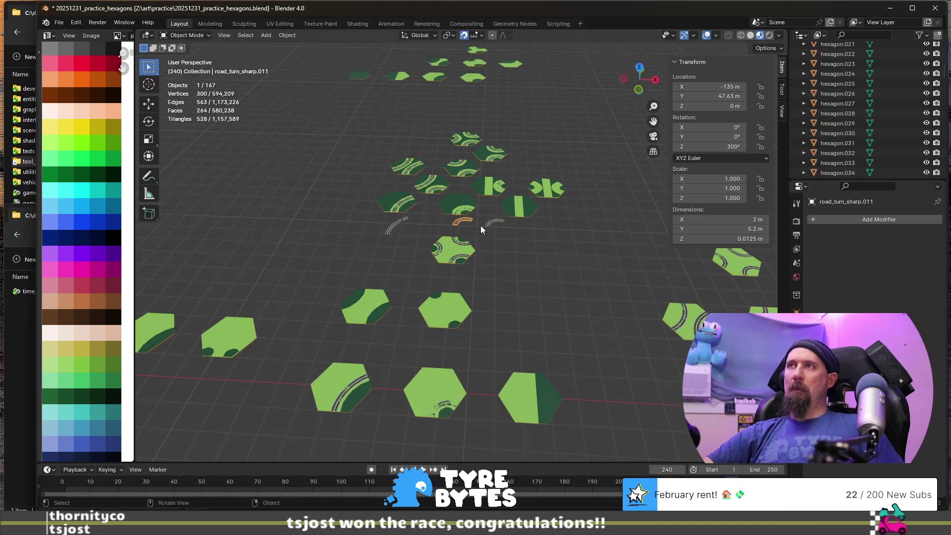
- Move a copy of the road arc along Y onto the second grass hexagon and select that hexagon
{"action": "key", "text": "shift+d"}
{"action": "key", "text": "y"}
{"action": "left_click", "coordinate": [510, 334]}
{"action": "scroll", "coordinate": [444, 355], "scroll_direction": "up", "scroll_amount": 2}
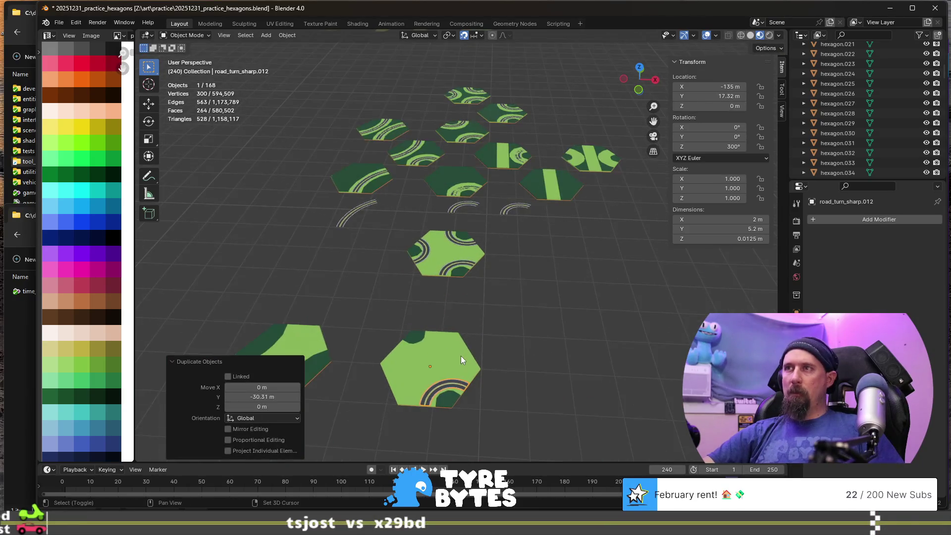
{"action": "left_click", "coordinate": [460, 357], "text": "shift"}
- Place another arc copy on the second grass hexagon rotated 180° about Z and select the hexagon
{"action": "left_click", "coordinate": [455, 207]}
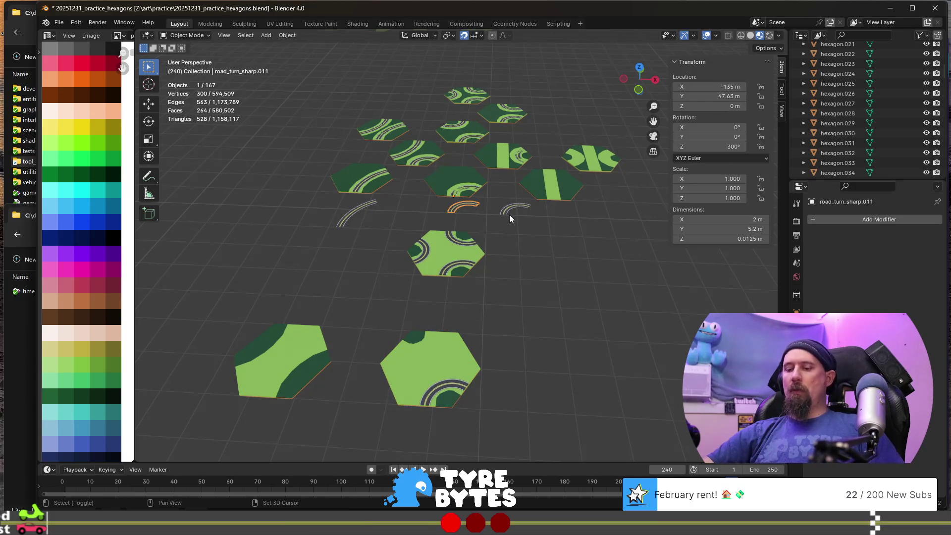
{"action": "key", "text": "shift+d"}
{"action": "key", "text": "y"}
{"action": "left_click", "coordinate": [543, 373]}
{"action": "type", "text": "rz120"}
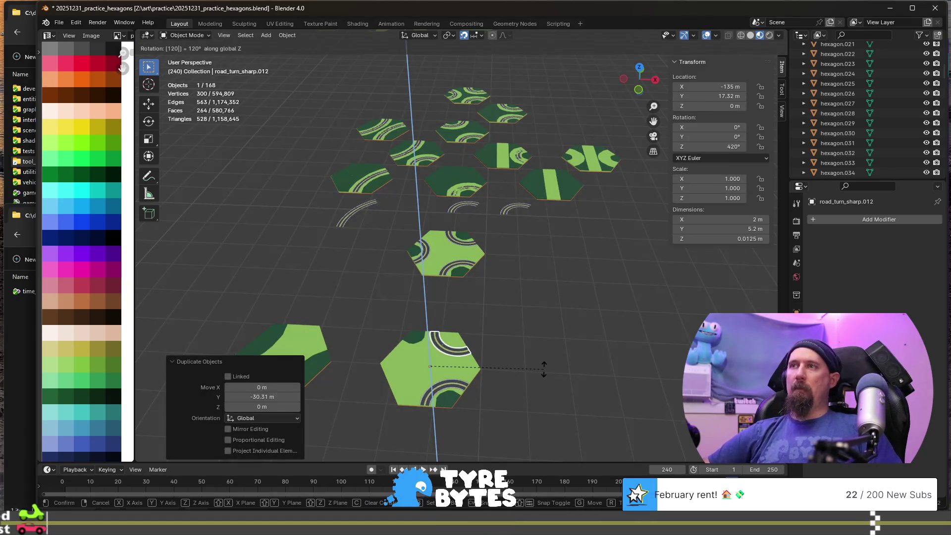
{"action": "key", "text": "BackSpace"}
{"action": "key", "text": "BackSpace"}
{"action": "type", "text": "80"}
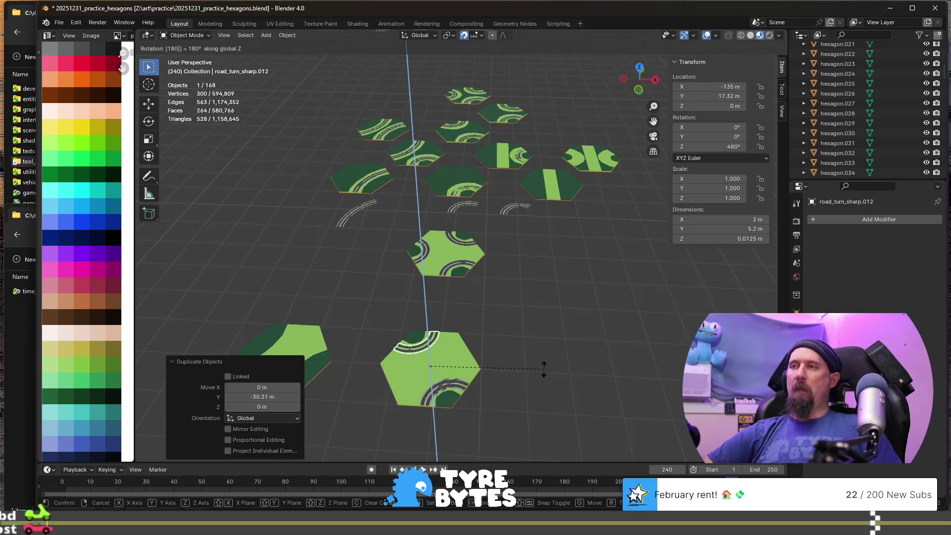
{"action": "key", "text": "Return"}
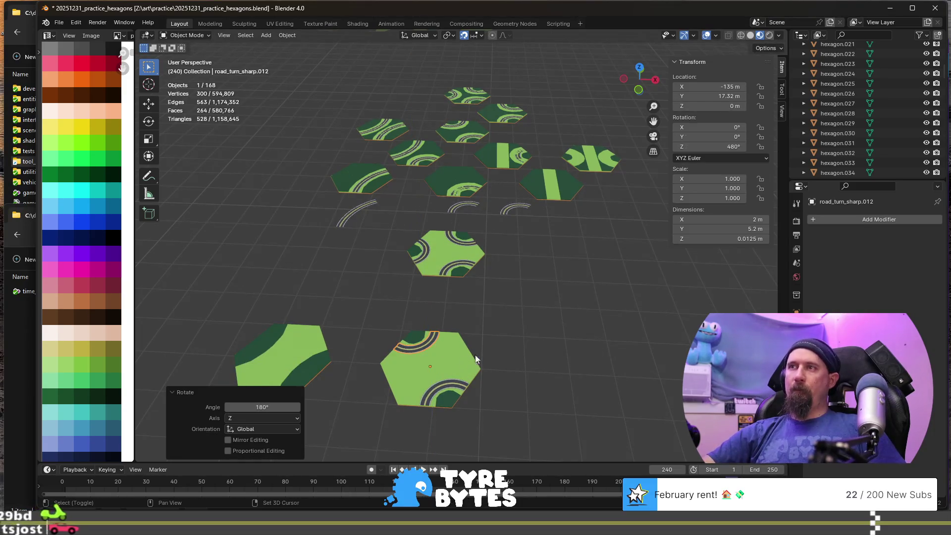
{"action": "left_click", "coordinate": [457, 372]}
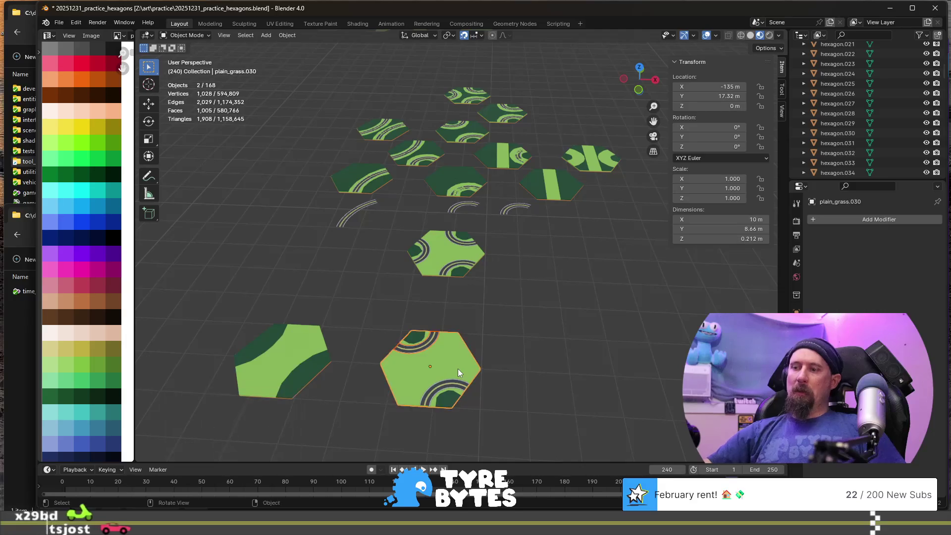
{"action": "scroll", "coordinate": [458, 369], "scroll_direction": "down", "scroll_amount": 5}
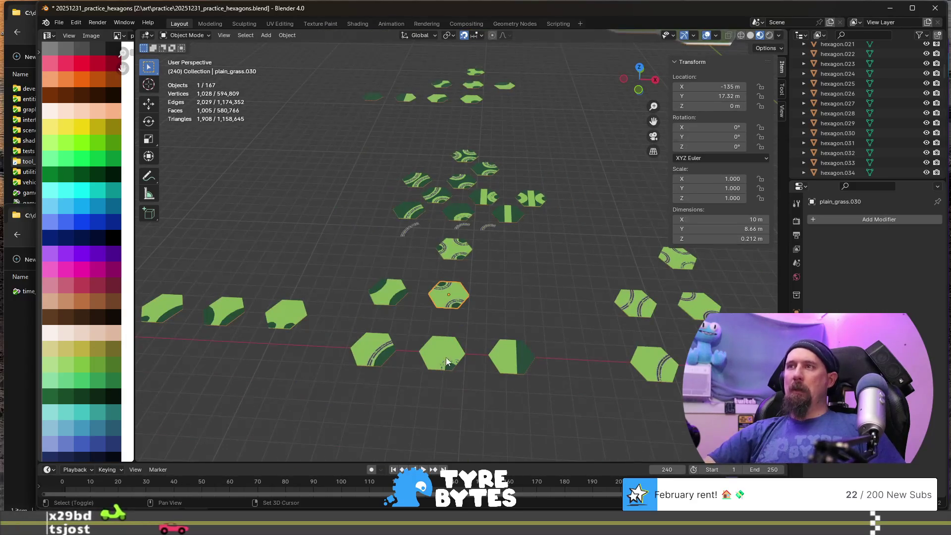
{"action": "scroll", "coordinate": [446, 357], "scroll_direction": "up", "scroll_amount": 5}
- Join the loose road piece into its grass hexagon
{"action": "left_click", "coordinate": [464, 361]}
{"action": "key", "text": "KP_Decimal"}
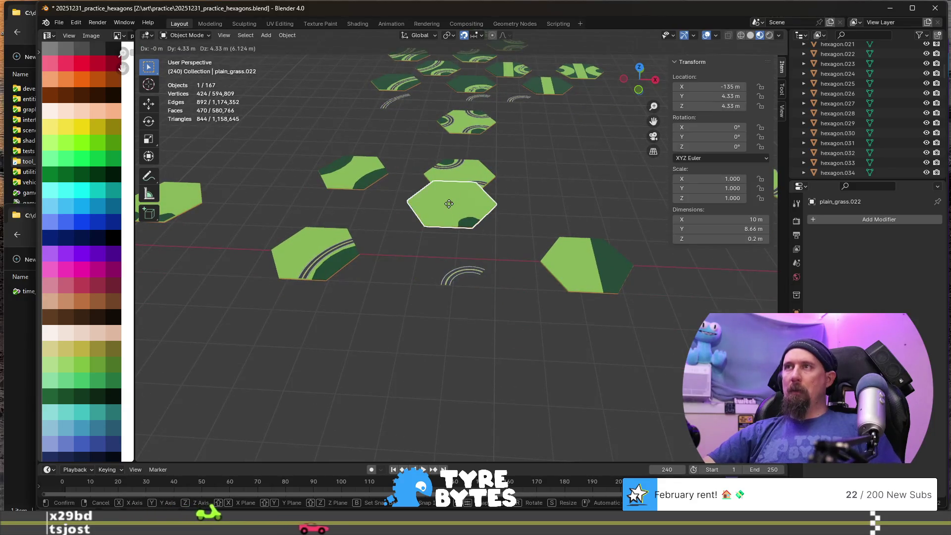
{"action": "scroll", "coordinate": [449, 347], "scroll_direction": "down", "scroll_amount": 10}
{"action": "scroll", "coordinate": [448, 380], "scroll_direction": "up", "scroll_amount": 10}
{"action": "left_click", "coordinate": [439, 320], "text": "shift"}
{"action": "left_click", "coordinate": [453, 291], "text": "shift"}
{"action": "left_click", "coordinate": [462, 281], "text": "shift"}
{"action": "left_click", "coordinate": [462, 282], "text": "shift"}
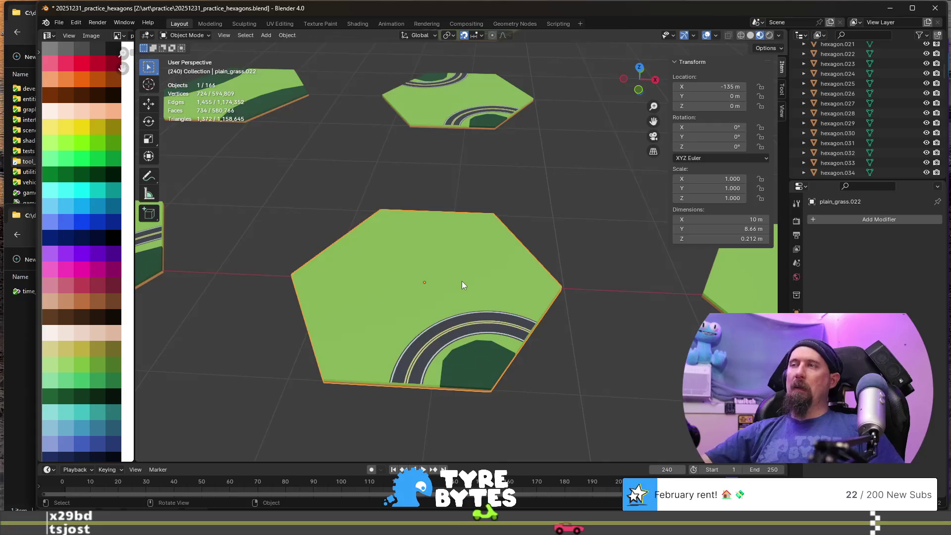
{"action": "key", "text": "ctrl+j"}
{"action": "scroll", "coordinate": [493, 280], "scroll_direction": "down", "scroll_amount": 8}
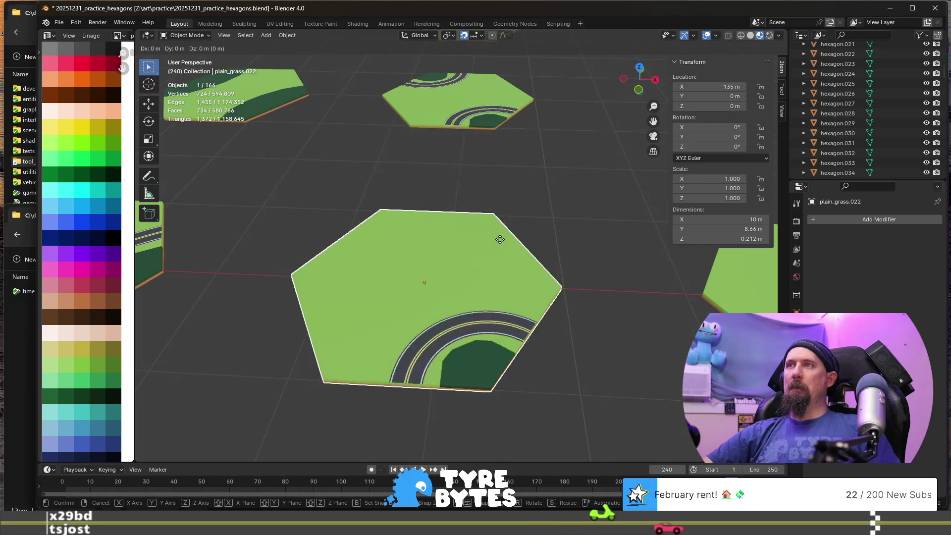
- Join the wide road turn into the left grass hexagon, plain_grass.023
{"action": "left_click", "coordinate": [357, 248]}
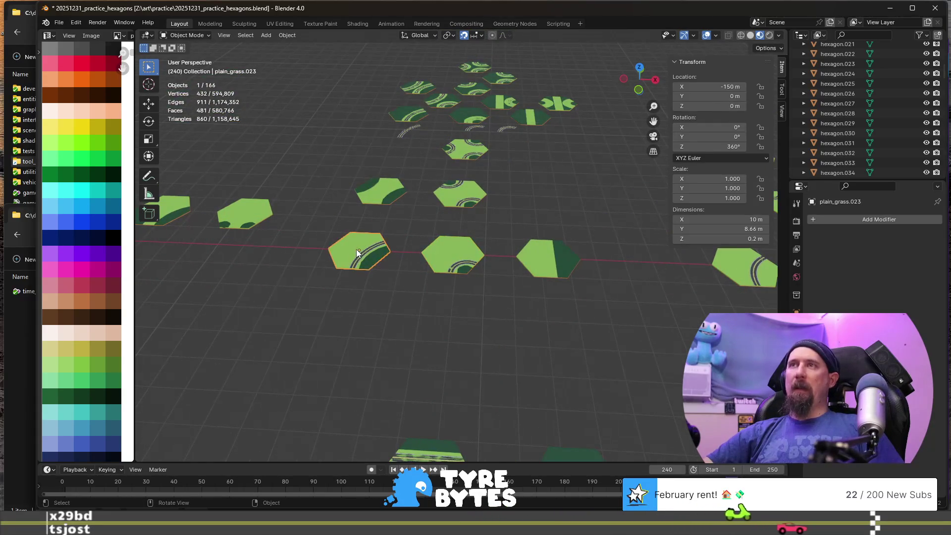
{"action": "key", "text": "g"}
{"action": "right_click", "coordinate": [354, 226]}
{"action": "scroll", "coordinate": [329, 274], "scroll_direction": "up", "scroll_amount": 6}
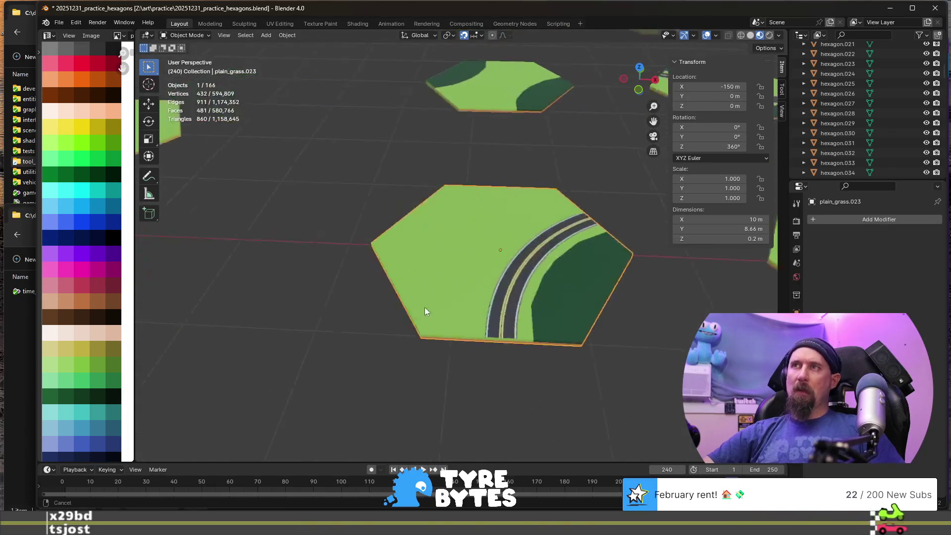
{"action": "left_click", "coordinate": [542, 319], "text": "shift"}
{"action": "left_click", "coordinate": [513, 300], "text": "shift"}
{"action": "key", "text": "ctrl+j"}
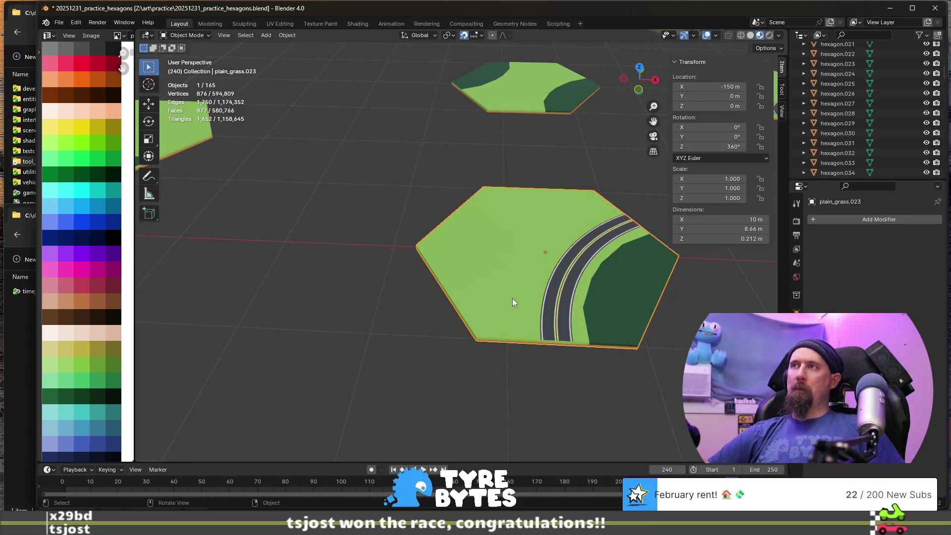
{"action": "scroll", "coordinate": [511, 300], "scroll_direction": "down", "scroll_amount": 6}
{"action": "middle_click_drag", "start_coordinate": [509, 311], "coordinate": [410, 319], "text": "shift"}
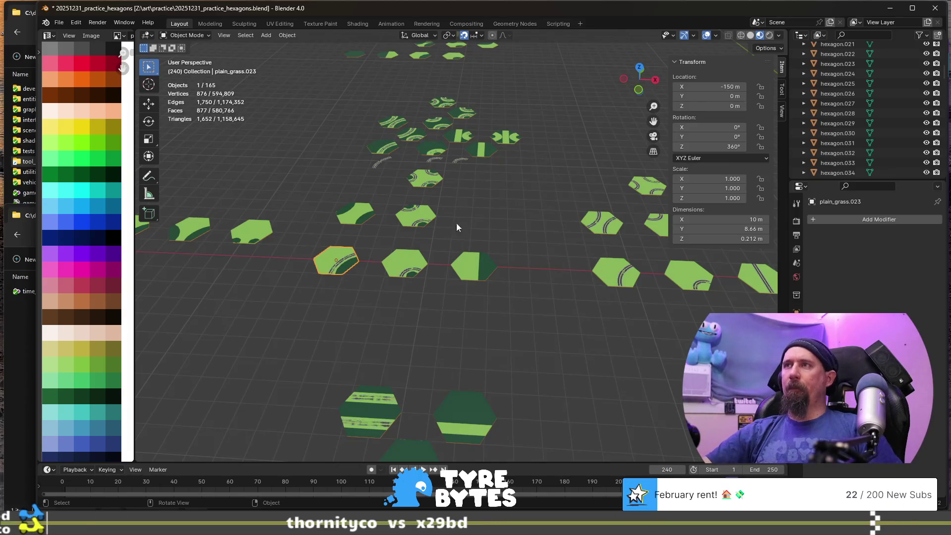
{"action": "mouse_move", "coordinate": [475, 267]}
{"action": "middle_mouse_down", "text": "shift"}
{"action": "mouse_move", "coordinate": [491, 283]}
{"action": "mouse_move", "coordinate": [479, 273]}
{"action": "mouse_move", "coordinate": [543, 292]}
{"action": "mouse_move", "coordinate": [553, 281]}
{"action": "mouse_move", "coordinate": [486, 275]}
{"action": "middle_mouse_up", "text": "shift"}
- Select the whole connected road strip on the road_straight tile in Edit Mode and frame it
{"action": "left_click", "coordinate": [686, 295]}
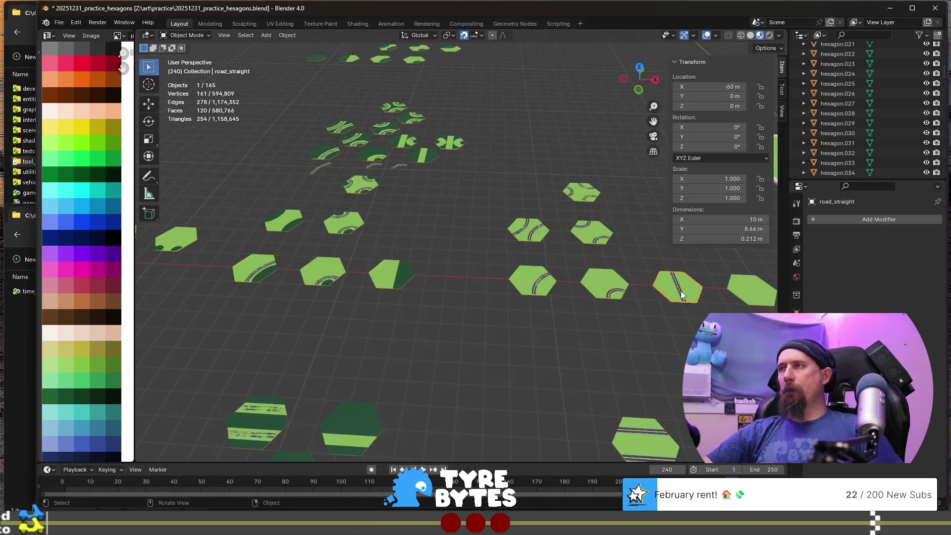
{"action": "key", "text": "Tab"}
{"action": "left_click", "coordinate": [684, 296]}
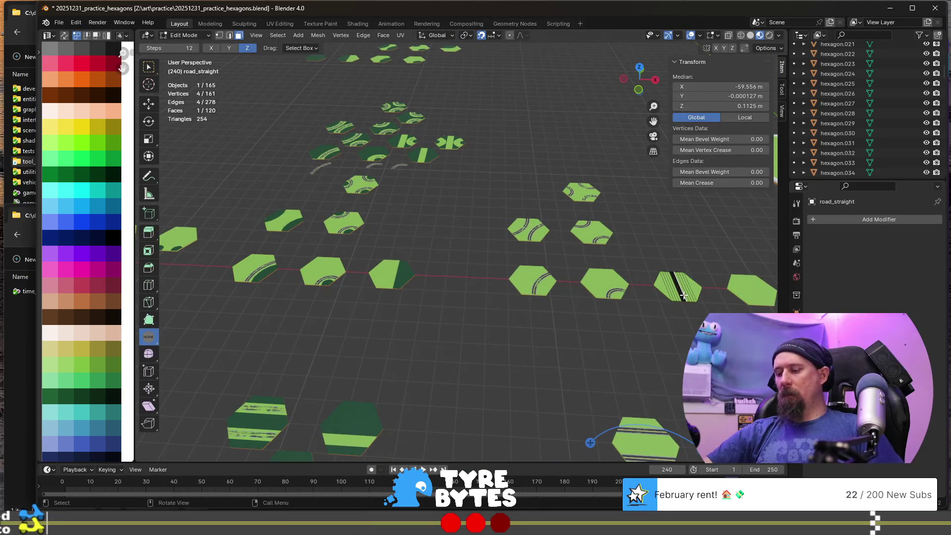
{"action": "key", "text": "ctrl+l"}
{"action": "key", "text": "KP_Decimal"}
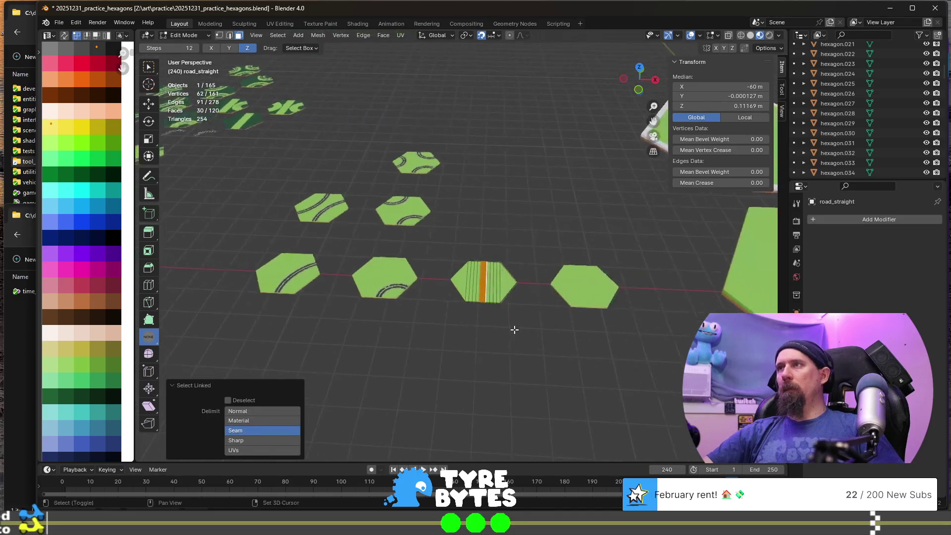
{"action": "key", "text": "KP_Divide"}
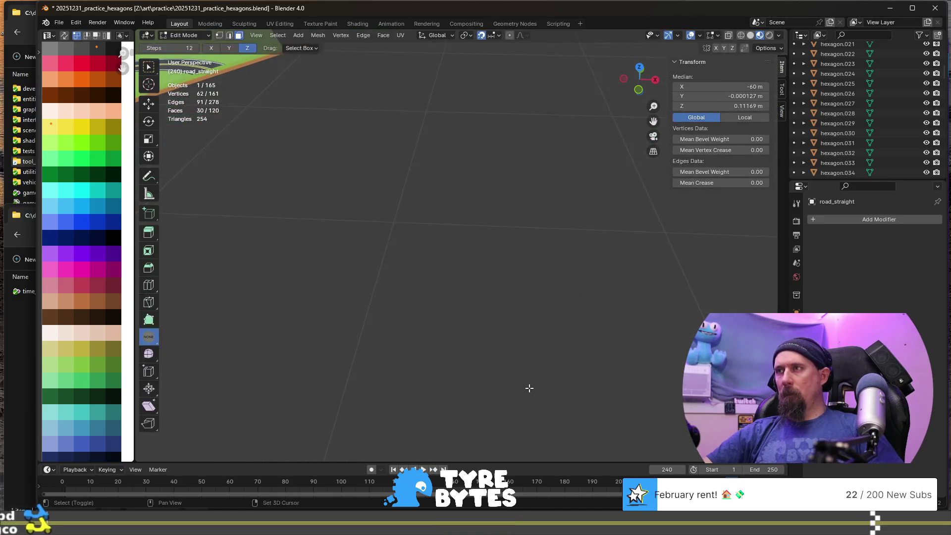
{"action": "key", "text": "KP_Divide"}
{"action": "scroll", "coordinate": [467, 298], "scroll_direction": "up", "scroll_amount": 2}
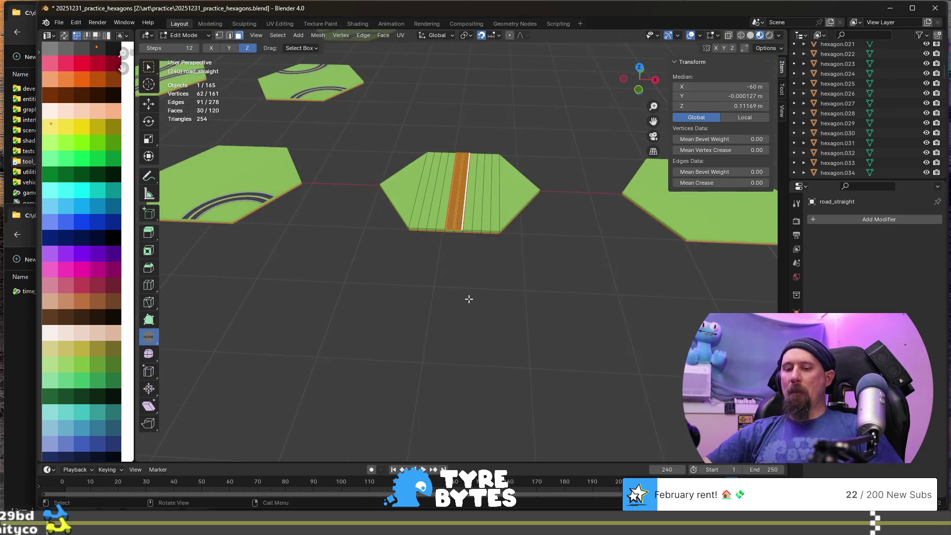
- Duplicate the road strip in place, separate it by selection, and return to Object Mode
{"action": "key", "text": "shift+d"}
{"action": "right_click", "coordinate": [471, 268]}
{"action": "key", "text": "p"}
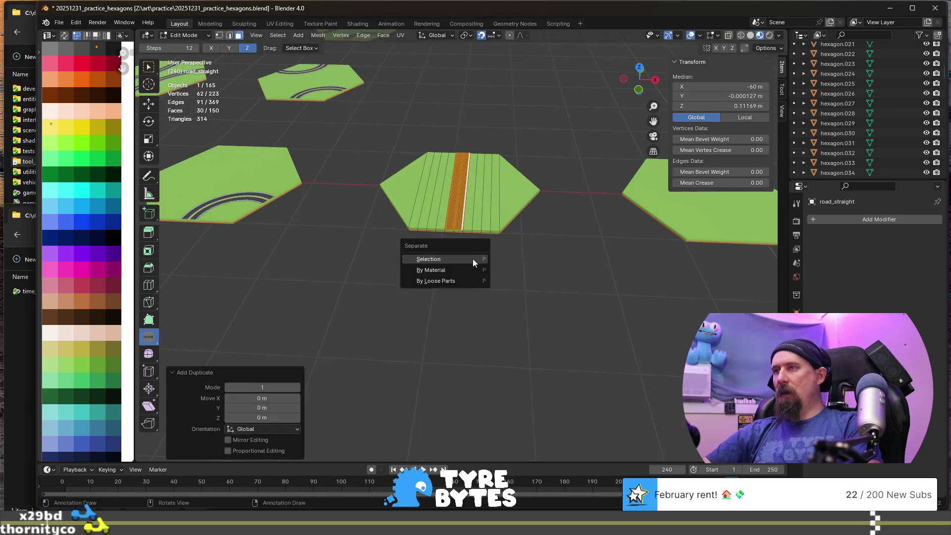
{"action": "left_click", "coordinate": [473, 259]}
{"action": "key", "text": "KP_Divide"}
{"action": "key", "text": "Tab"}
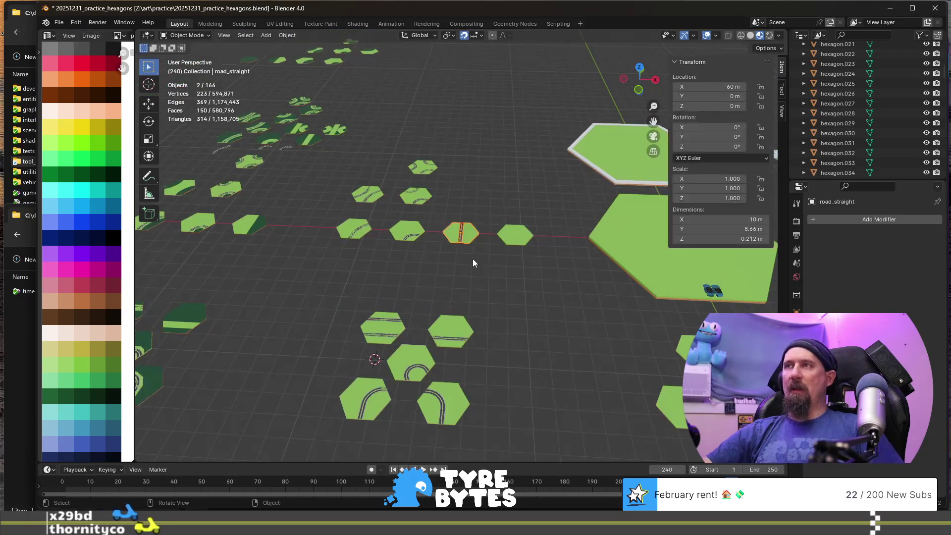
- Move road_straight.006 along Y, then -60 m along X next to the grass tiles
{"action": "left_click", "coordinate": [461, 241]}
{"action": "mouse_move", "coordinate": [462, 246]}
{"action": "middle_mouse_down"}
{"action": "mouse_move", "coordinate": [471, 276]}
{"action": "mouse_move", "coordinate": [491, 280]}
{"action": "middle_mouse_up"}
{"action": "key", "text": "g"}
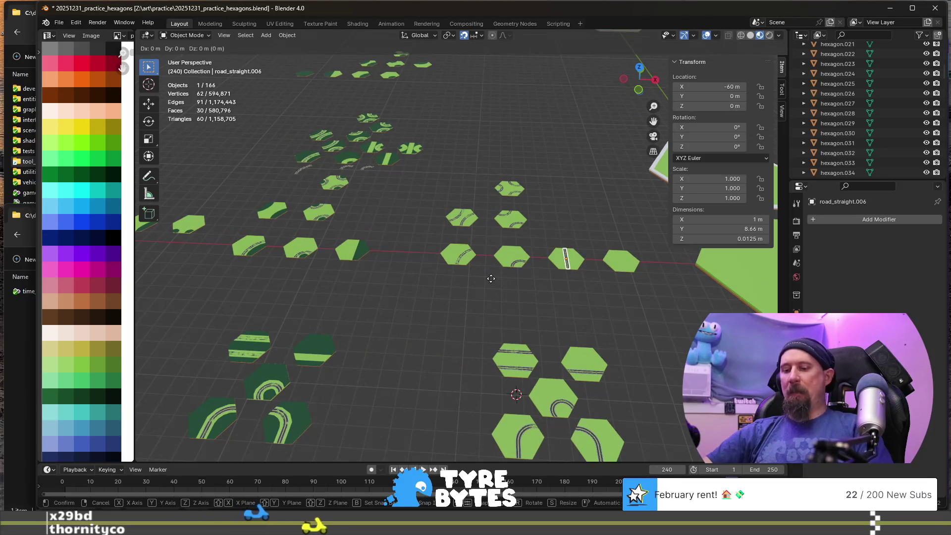
{"action": "key", "text": "y"}
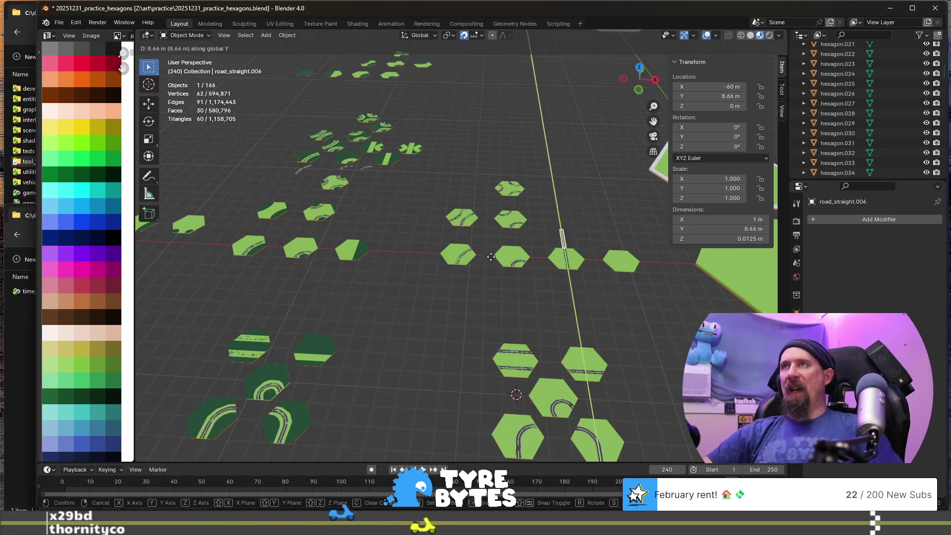
{"action": "left_click", "coordinate": [489, 192]}
{"action": "type", "text": "gx-60"}
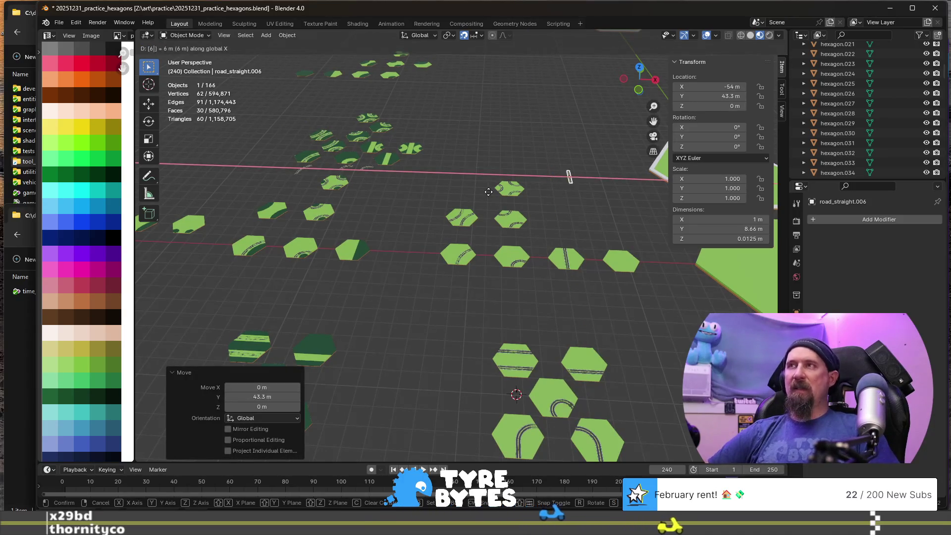
{"action": "key", "text": "Return"}
{"action": "scroll", "coordinate": [487, 192], "scroll_direction": "up", "scroll_amount": 3}
{"action": "mouse_move", "coordinate": [488, 191]}
{"action": "middle_mouse_down", "text": "shift"}
{"action": "mouse_move", "coordinate": [403, 198]}
{"action": "mouse_move", "coordinate": [497, 188]}
{"action": "middle_mouse_up", "text": "shift"}
- Place a Y-constrained copy of the road strip on a grass hexagon and select plain_grass.026
{"action": "key", "text": "shift+d"}
{"action": "key", "text": "y"}
{"action": "left_click", "coordinate": [481, 115]}
{"action": "left_click", "coordinate": [486, 105], "text": "shift"}
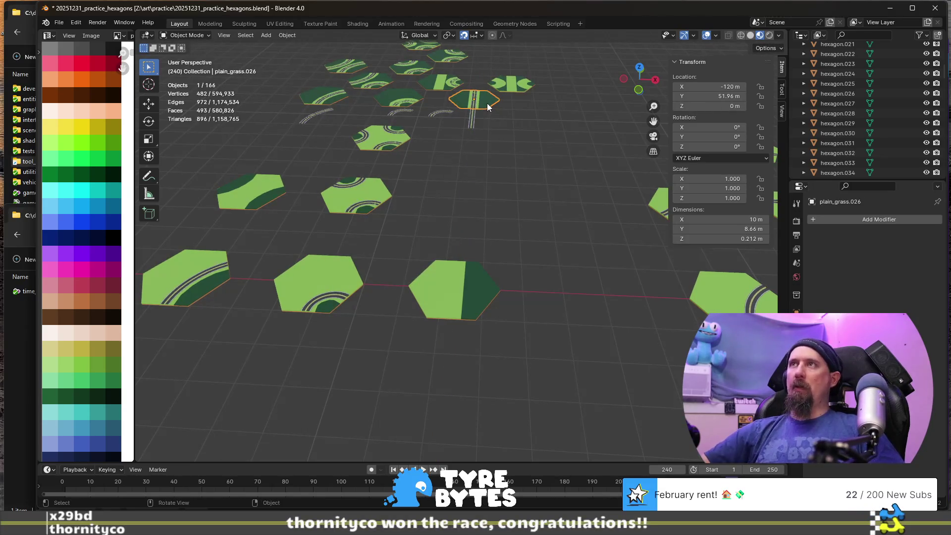
- Copy the road strip along Y onto the front hexagon and add plain_grass.024 to the selection
{"action": "left_click", "coordinate": [478, 117]}
{"action": "key", "text": "shift+d"}
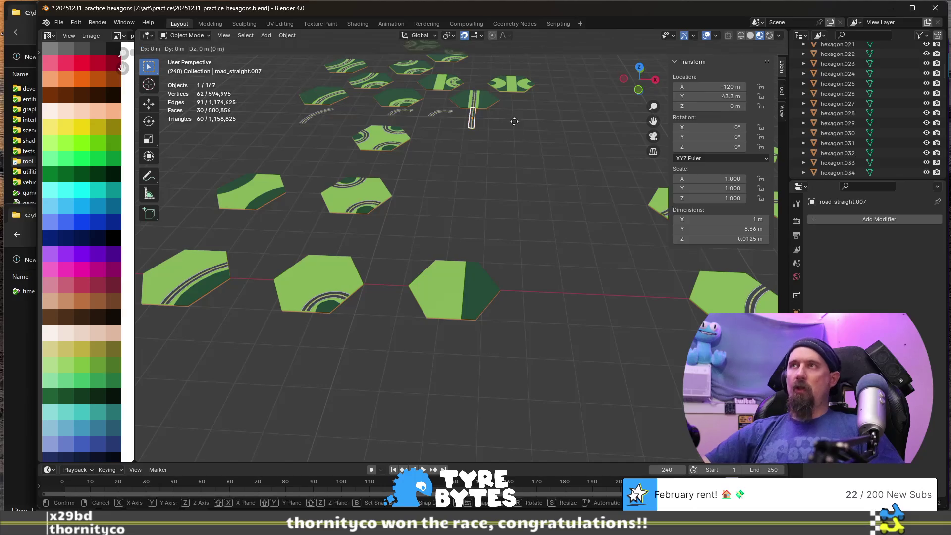
{"action": "key", "text": "y"}
{"action": "left_click", "coordinate": [491, 299]}
{"action": "left_click", "coordinate": [490, 299], "text": "shift"}
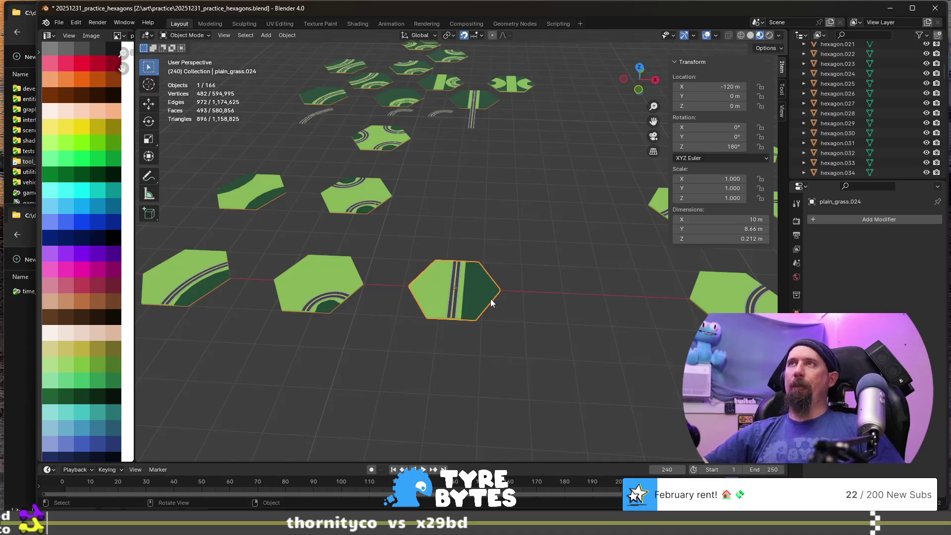
- Reselect the original road_straight.006 and duplicate it for the next tile
{"action": "scroll", "coordinate": [435, 170], "scroll_direction": "down", "scroll_amount": 4}
{"action": "left_click", "coordinate": [471, 165]}
{"action": "scroll", "coordinate": [472, 164], "scroll_direction": "up", "scroll_amount": 2}
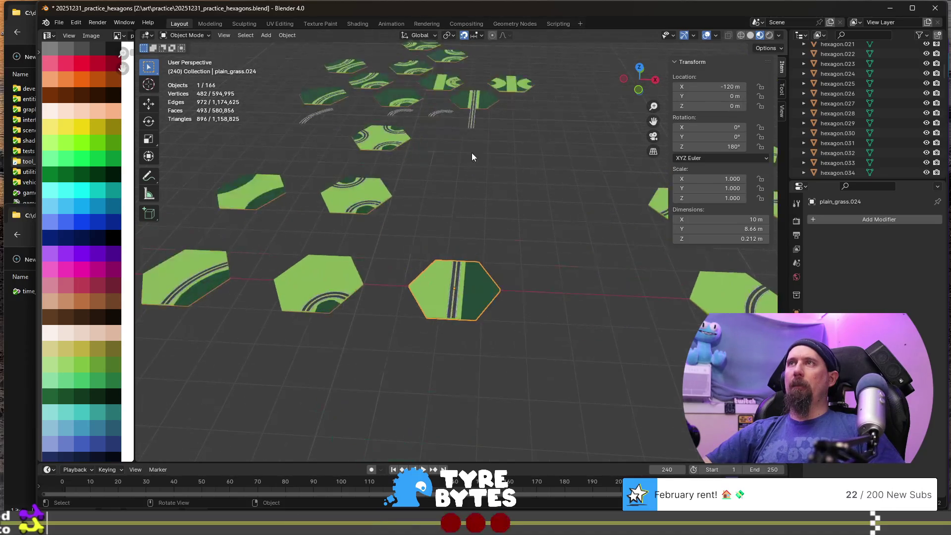
{"action": "middle_click_drag", "start_coordinate": [471, 164], "coordinate": [514, 262], "text": "shift"}
{"action": "key", "text": "shift+d"}
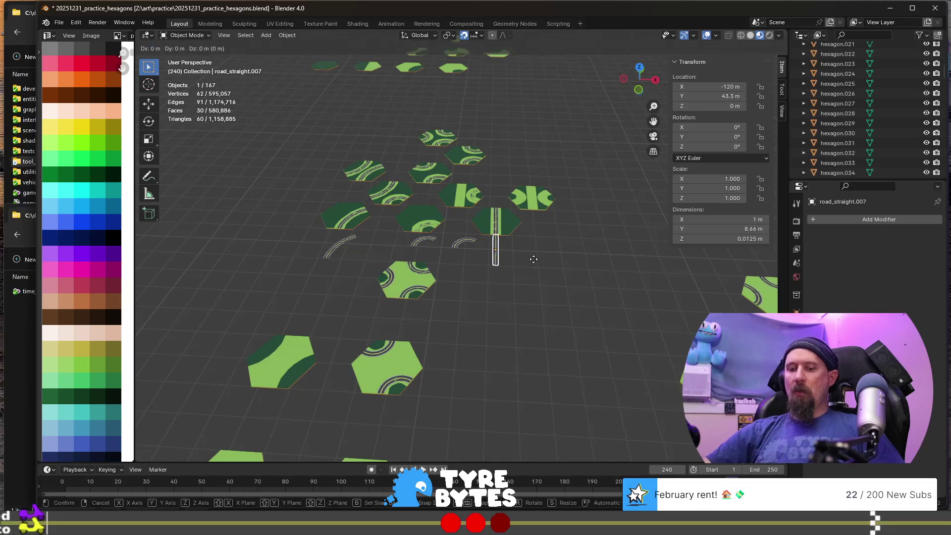
- Shift the road copy 17.32 m along Y and 7.5 m left, then join it into the back-left hexagon
{"action": "key", "text": "y"}
{"action": "left_click", "coordinate": [526, 203]}
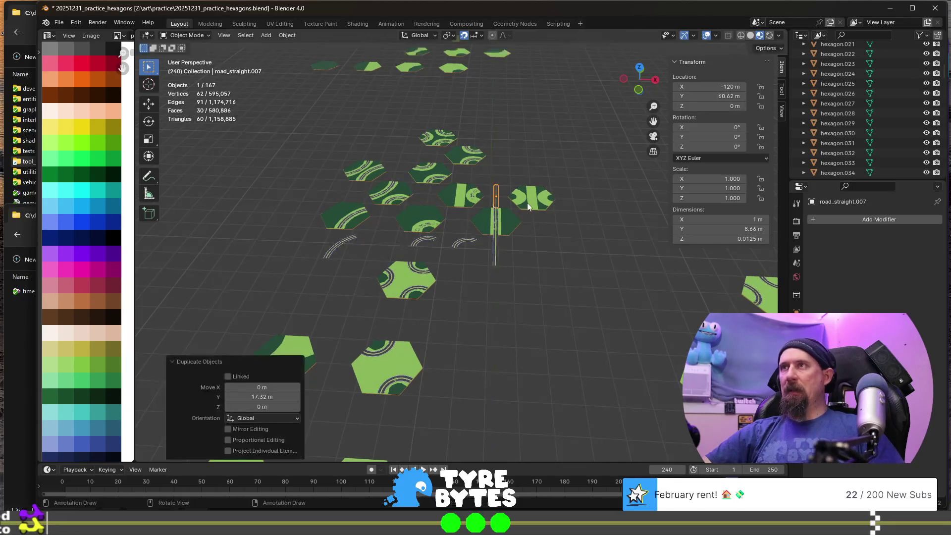
{"action": "key", "text": "g"}
{"action": "key", "text": "x"}
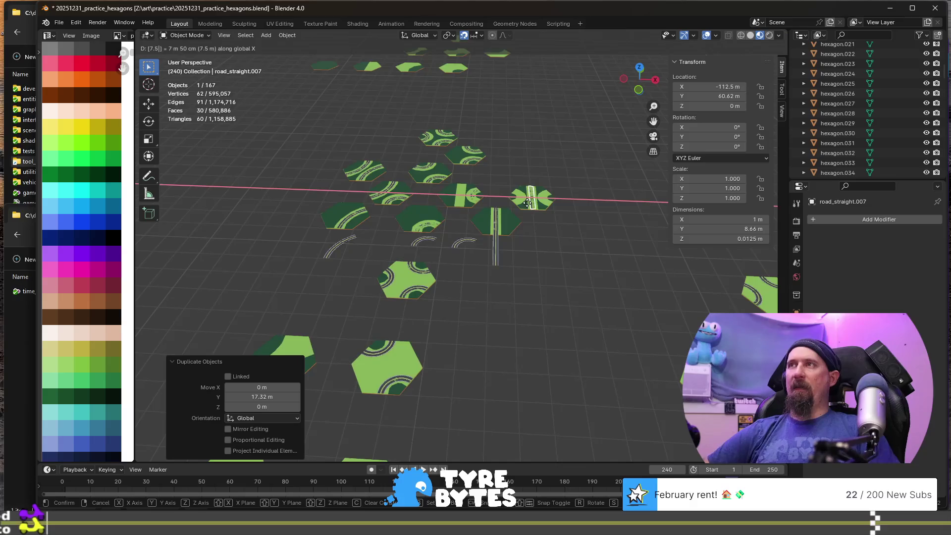
{"action": "key", "text": "Return"}
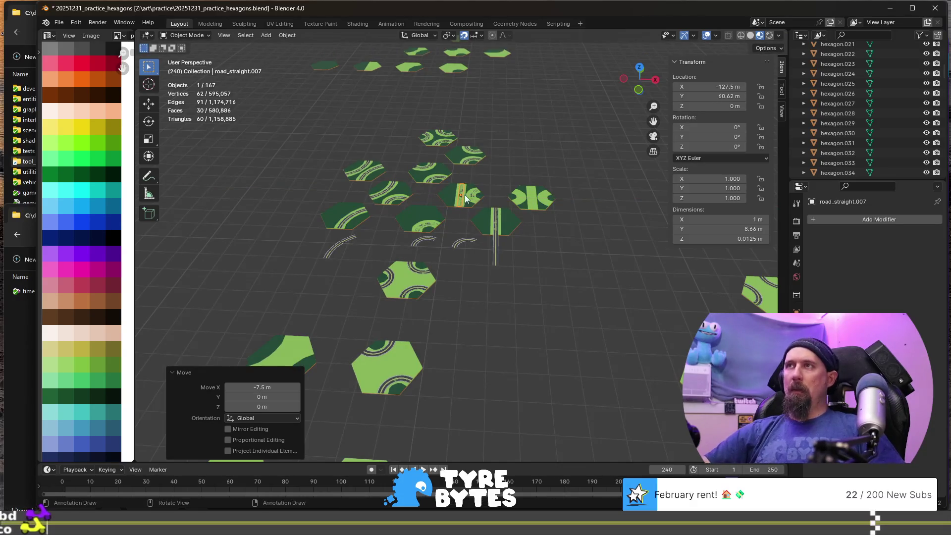
{"action": "scroll", "coordinate": [465, 195], "scroll_direction": "up", "scroll_amount": 4}
{"action": "left_click", "coordinate": [385, 224], "text": "shift"}
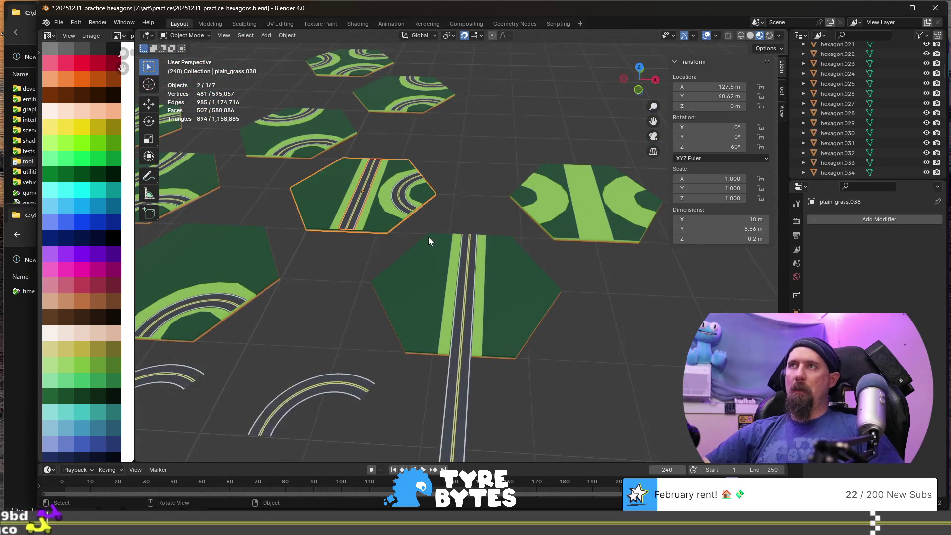
{"action": "key", "text": "ctrl+j"}
- Duplicate the road again, move it 17.32 m along Y and 7.5 m right, and join it into the back-right hexagon
{"action": "left_click", "coordinate": [453, 361]}
{"action": "key", "text": "shift+d"}
{"action": "key", "text": "y"}
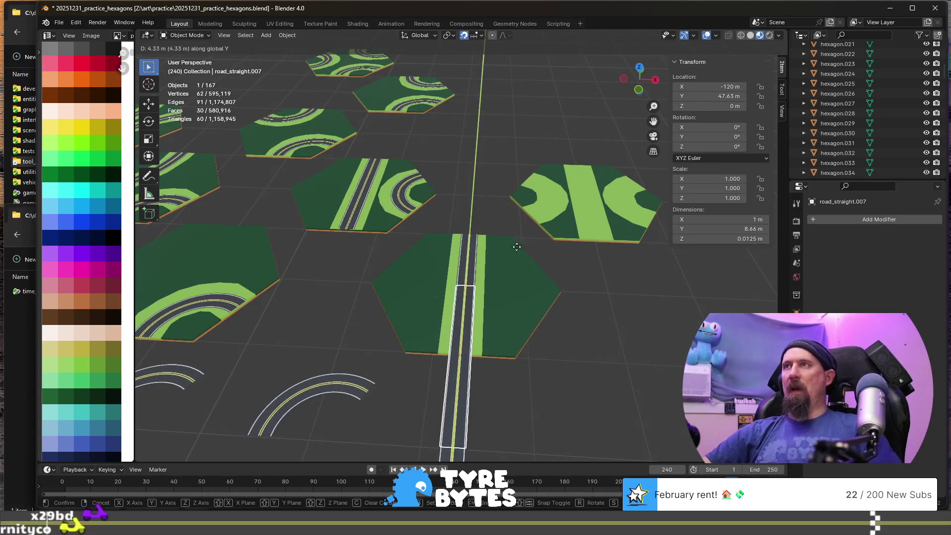
{"action": "left_click", "coordinate": [525, 188]}
{"action": "scroll", "coordinate": [540, 223], "scroll_direction": "down", "scroll_amount": 2}
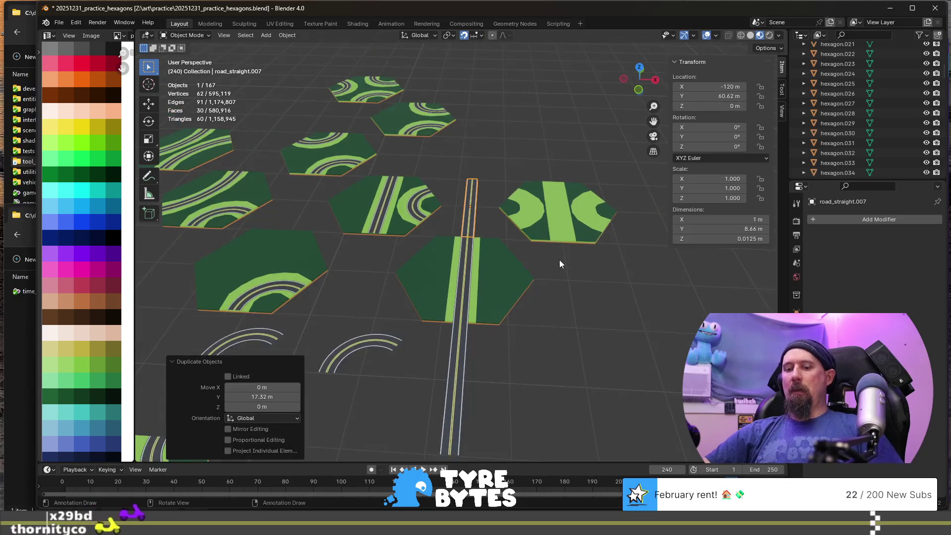
{"action": "type", "text": "g"}
{"action": "type", "text": "x7.5"}
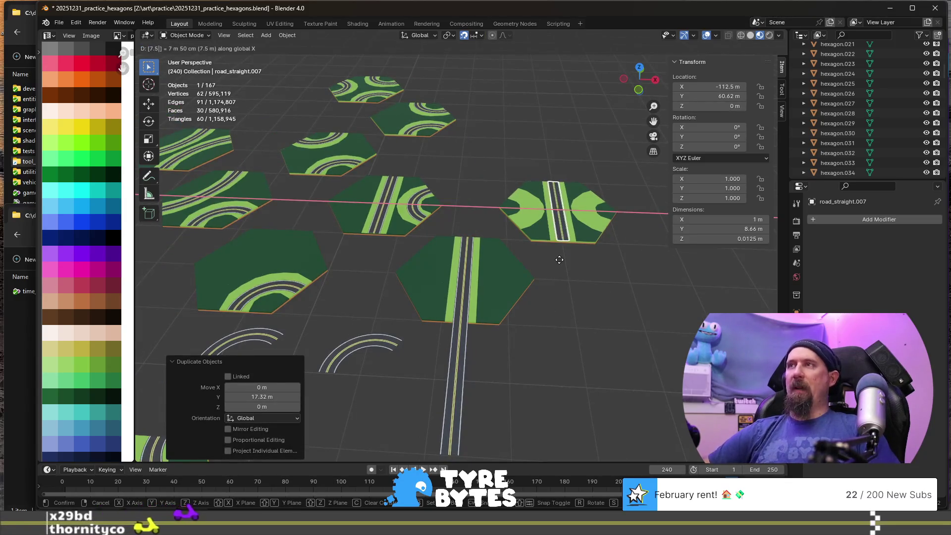
{"action": "key", "text": "Return"}
{"action": "left_click", "coordinate": [539, 235], "text": "shift"}
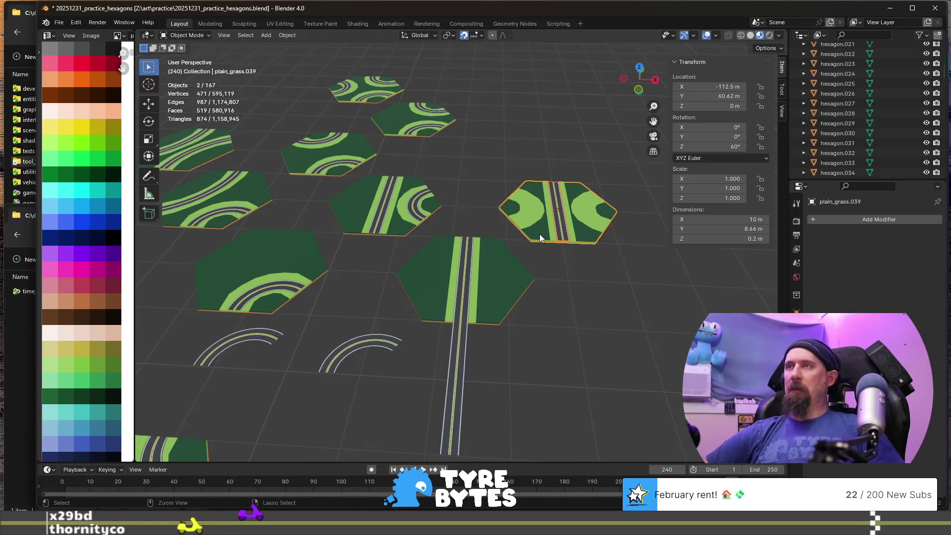
{"action": "key", "text": "ctrl+j"}
{"action": "scroll", "coordinate": [533, 294], "scroll_direction": "down", "scroll_amount": 5}
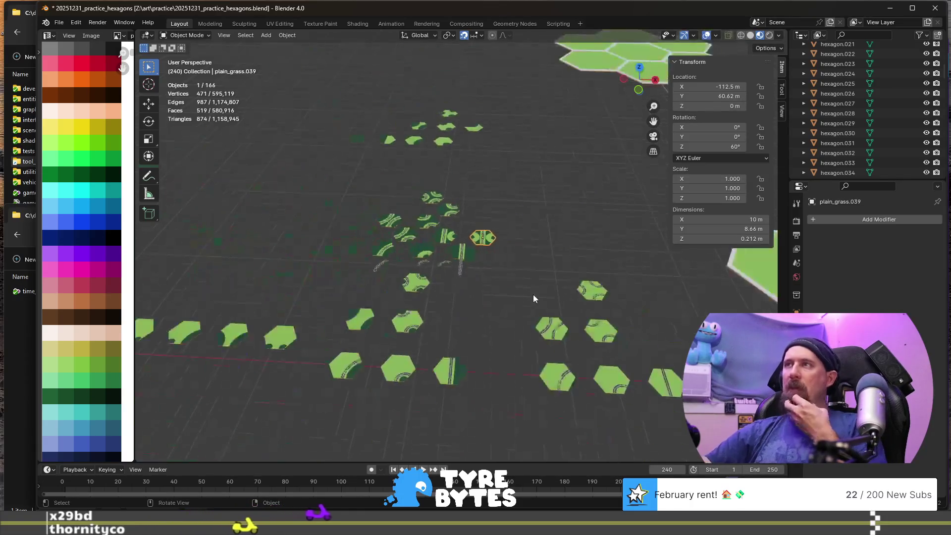
- In Edit Mode on the straight-road tile, select its connected road strip faces
{"action": "scroll", "coordinate": [589, 361], "scroll_direction": "up", "scroll_amount": 5}
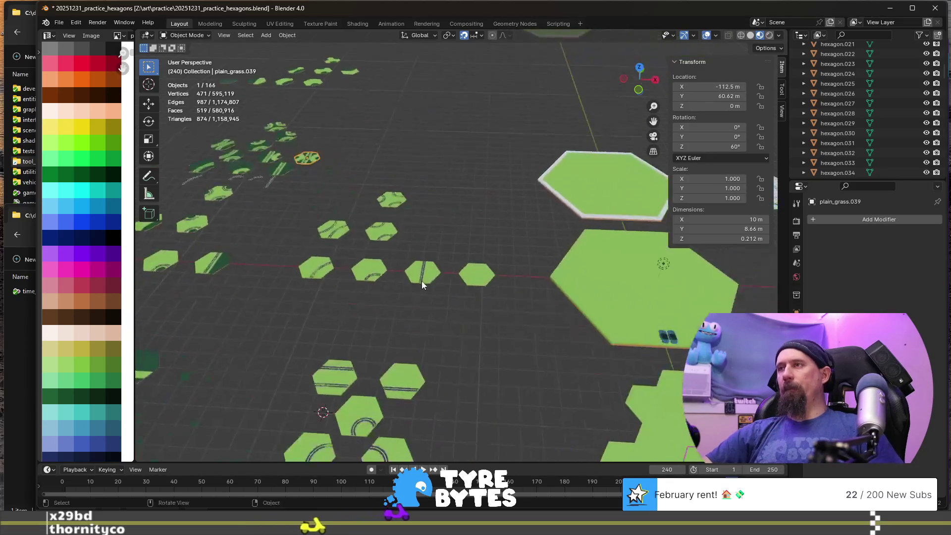
{"action": "left_click", "coordinate": [377, 339]}
{"action": "key", "text": "Tab"}
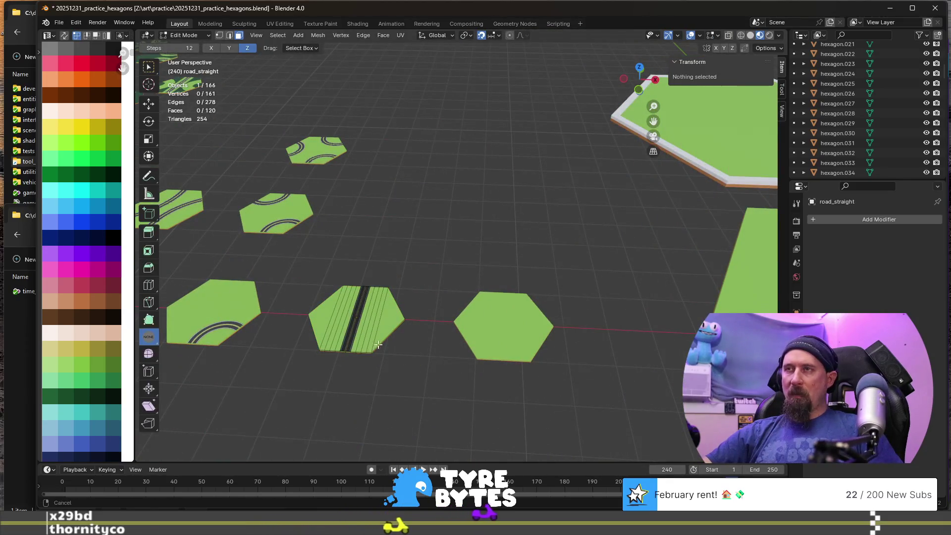
{"action": "scroll", "coordinate": [488, 238], "scroll_direction": "up", "scroll_amount": 6}
{"action": "scroll", "coordinate": [504, 203], "scroll_direction": "down", "scroll_amount": 4}
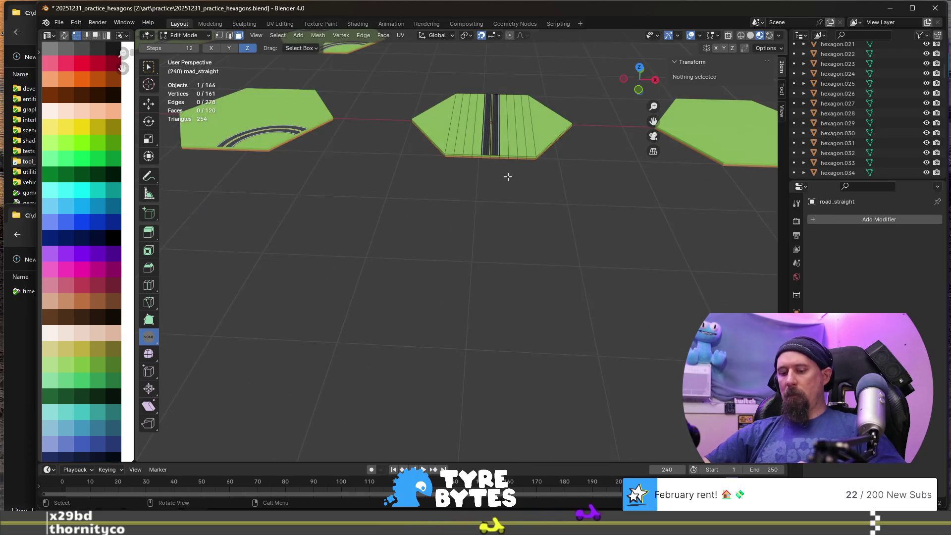
{"action": "left_click", "coordinate": [483, 148]}
{"action": "key", "text": "KP_Decimal"}
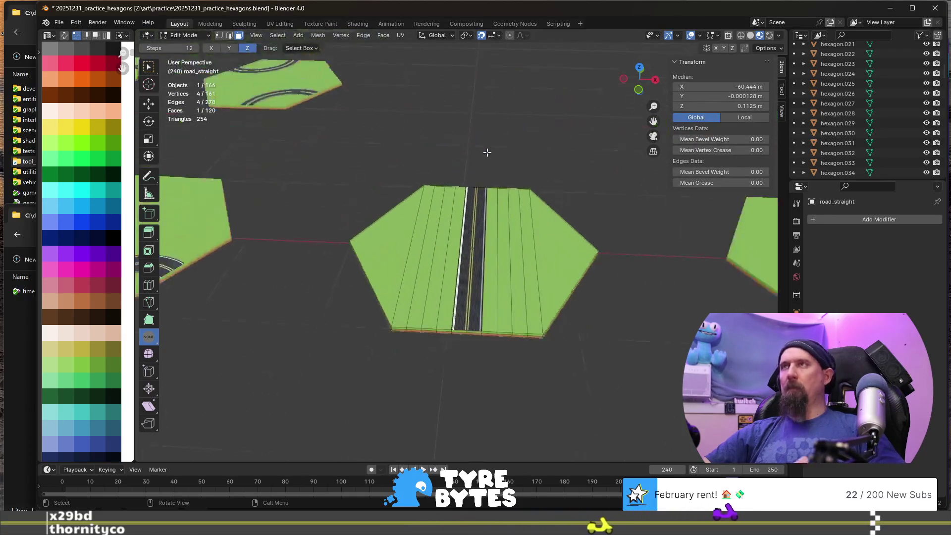
{"action": "key", "text": "l"}
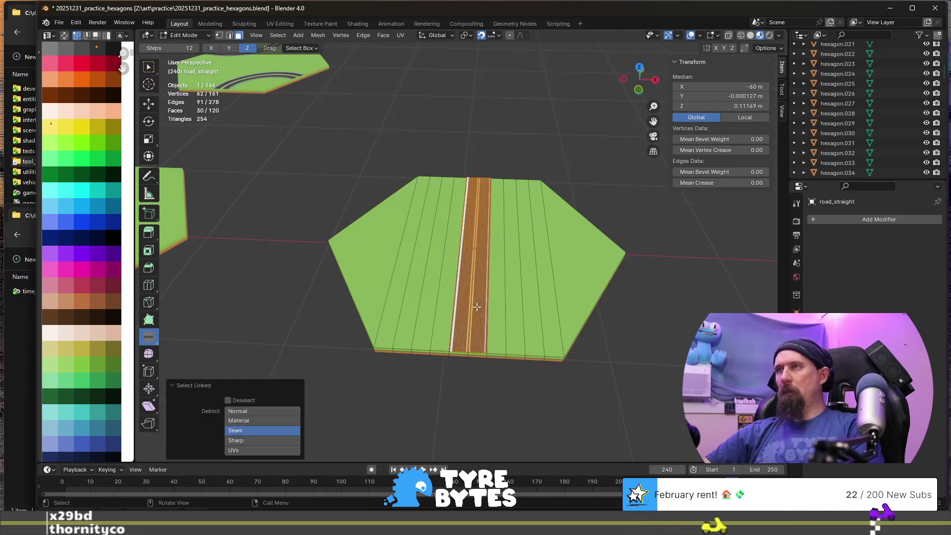
- Invert the selection and delete the surrounding hexagon faces, leaving only the road strip
{"action": "scroll", "coordinate": [503, 337], "scroll_direction": "down", "scroll_amount": 1}
{"action": "key", "text": "ctrl+i"}
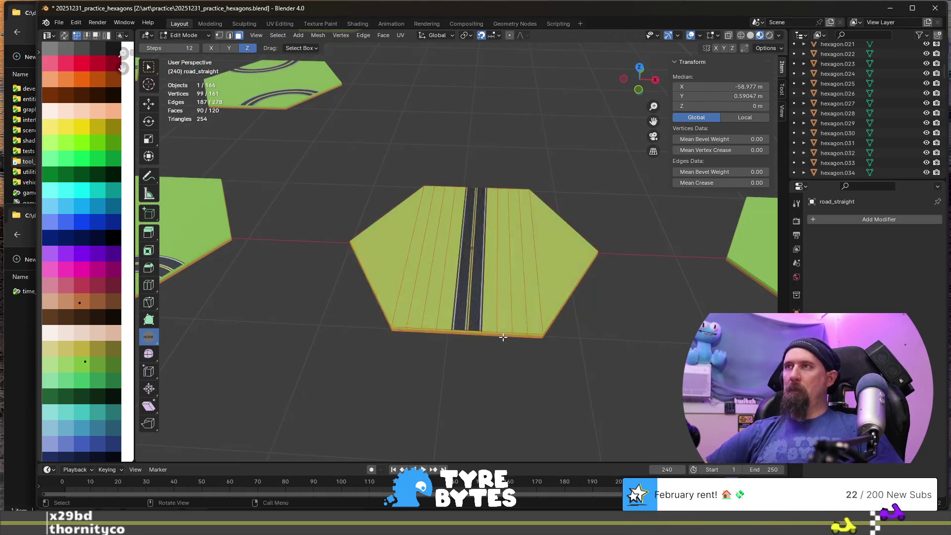
{"action": "key", "text": "x"}
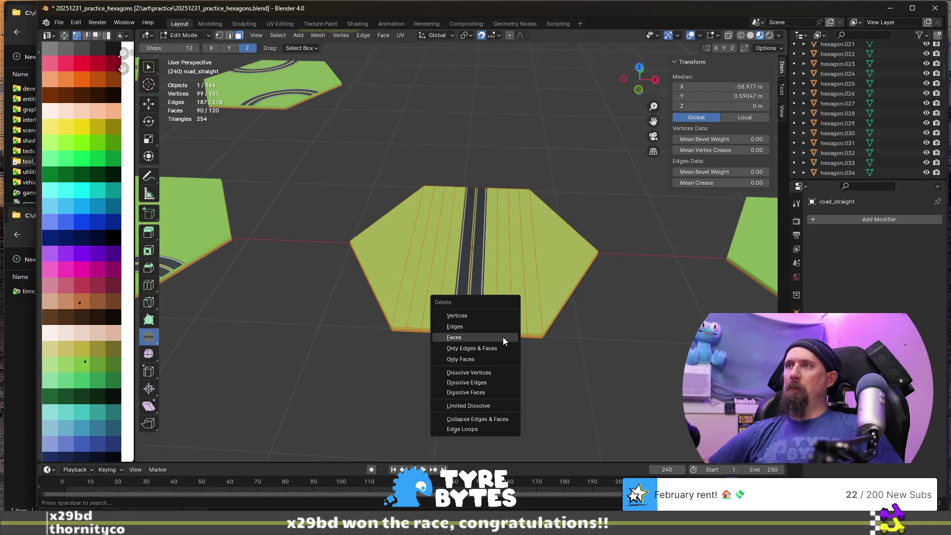
{"action": "left_click", "coordinate": [503, 337]}
{"action": "middle_click_drag", "start_coordinate": [503, 335], "coordinate": [680, 264]}
{"action": "key", "text": "Tab"}
{"action": "left_click", "coordinate": [699, 260]}
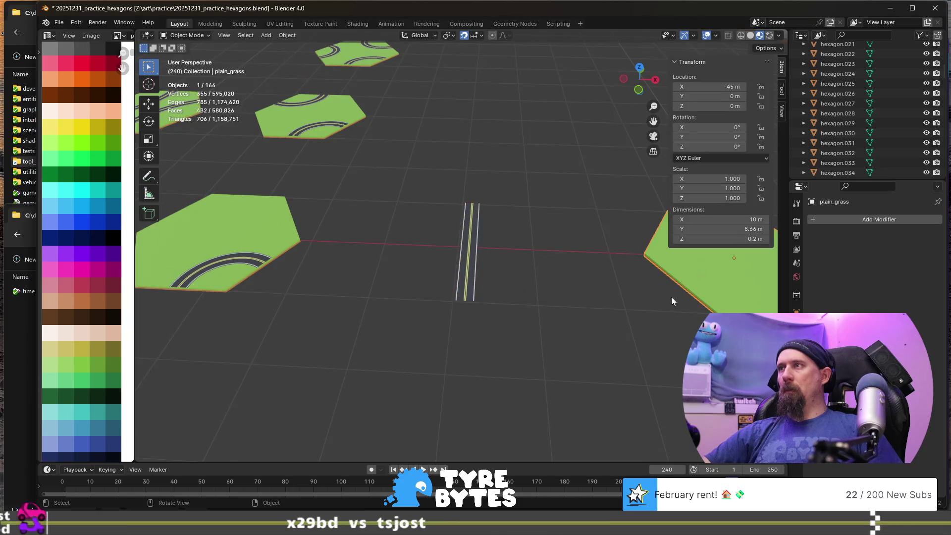
- Duplicate the plain grass hexagon and move the copy -15 m along X
{"action": "key", "text": "shift+d"}
{"action": "key", "text": "x"}
{"action": "key", "text": "minus"}
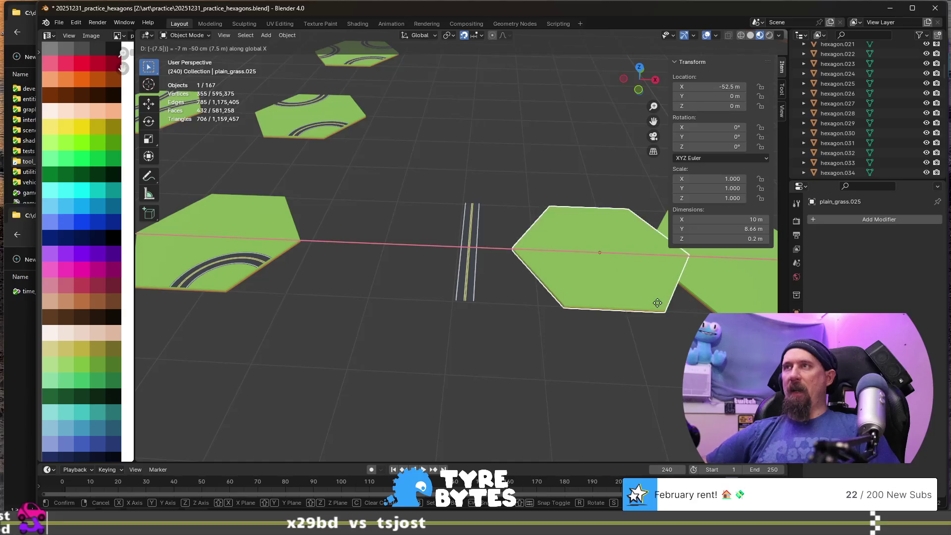
{"action": "key", "text": "Escape"}
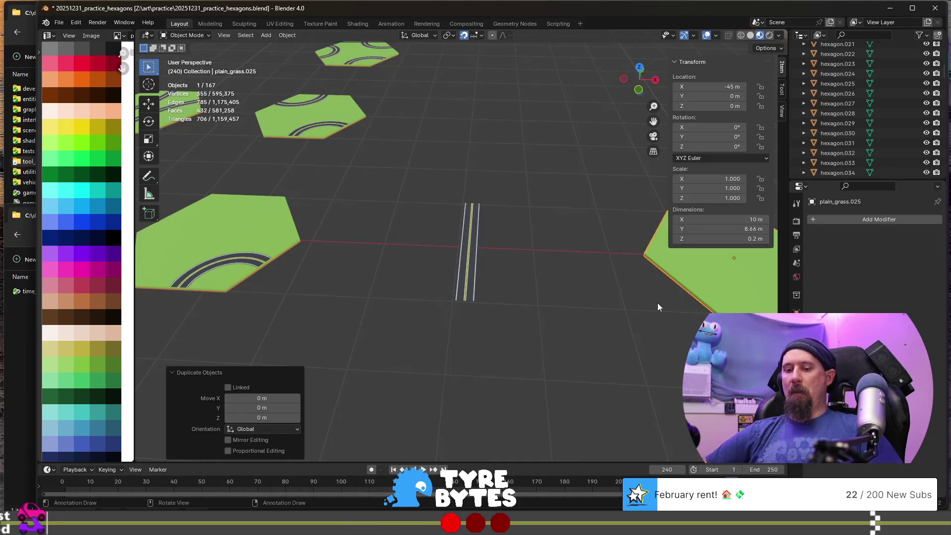
{"action": "key", "text": "shift+d"}
{"action": "type", "text": "x15"}
{"action": "key", "text": "minus"}
{"action": "key", "text": "Return"}
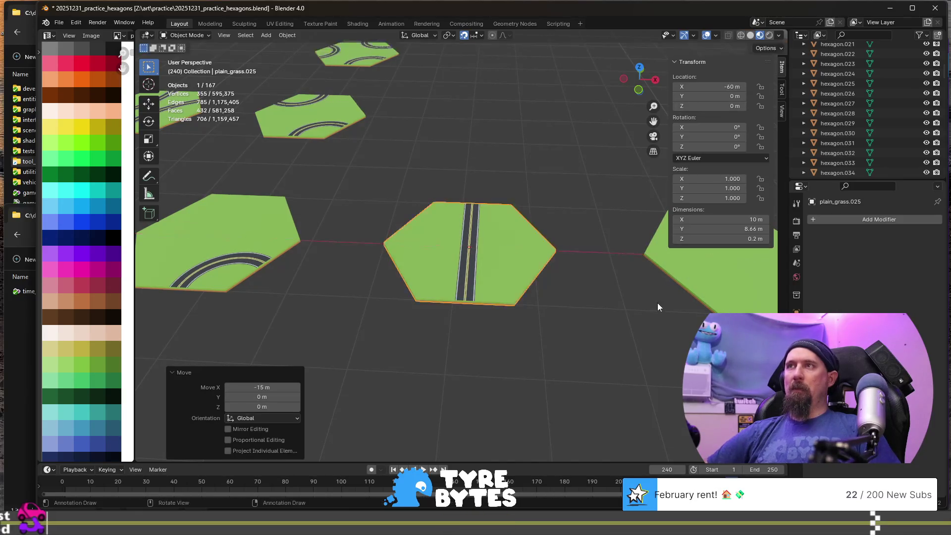
{"action": "key", "text": "F2"}
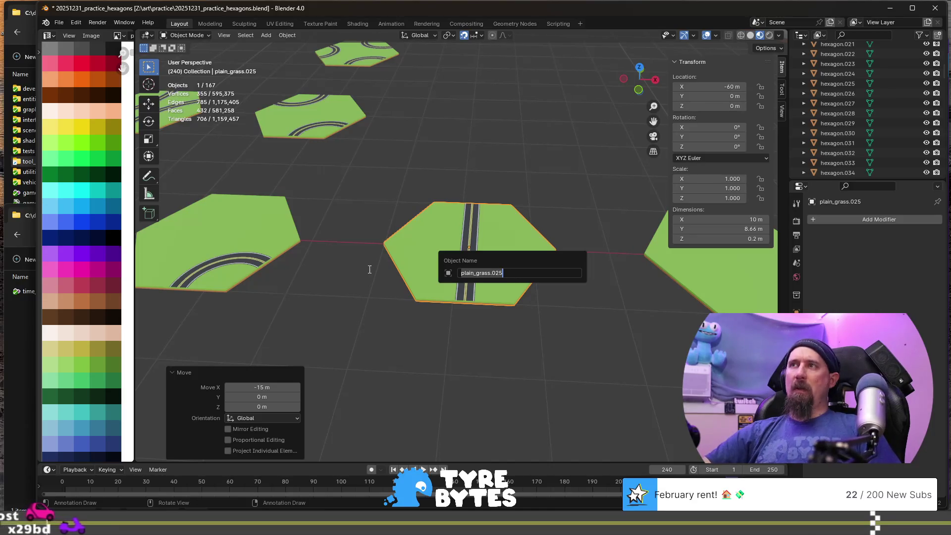
- Join the road strip into the moved hexagon and name the result road_straight
{"action": "left_click", "coordinate": [472, 211]}
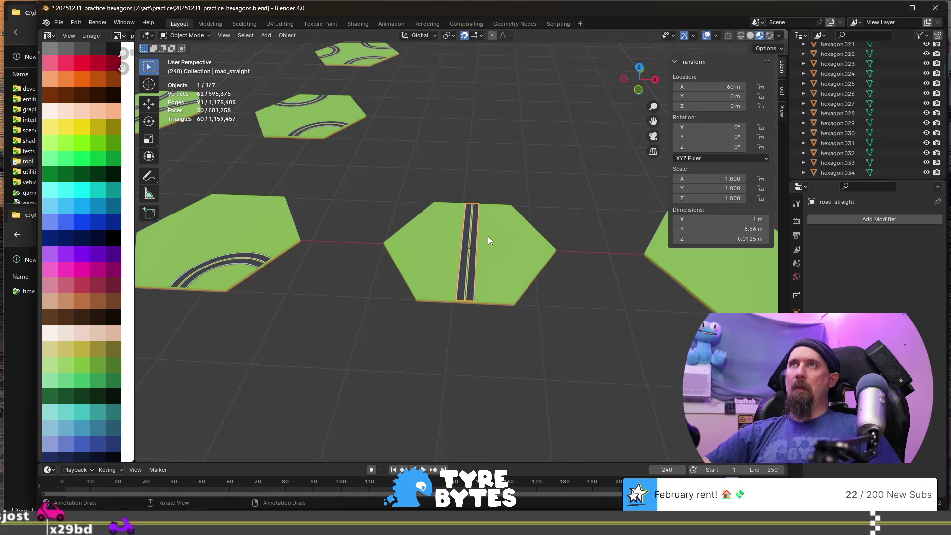
{"action": "left_click", "coordinate": [532, 256], "text": "shift"}
{"action": "key", "text": "ctrl+j"}
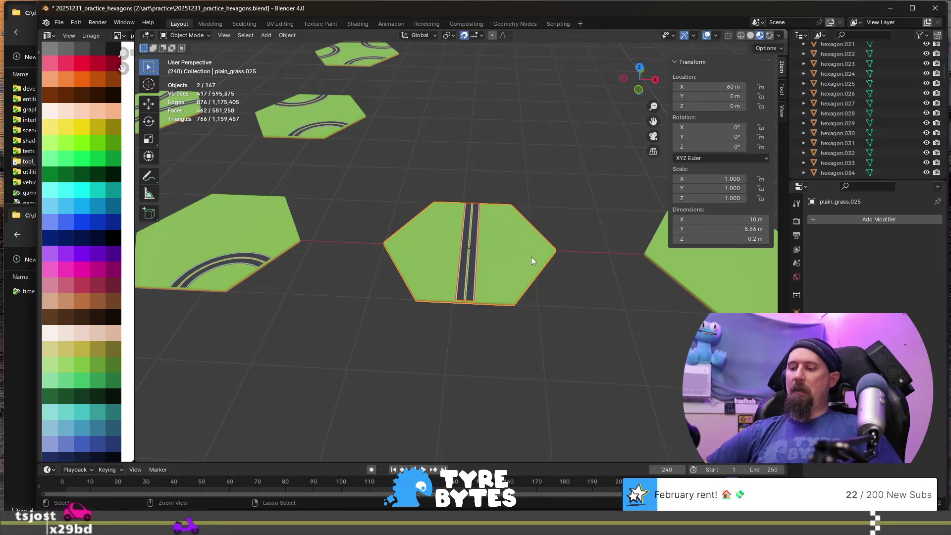
{"action": "key", "text": "F2"}
{"action": "type", "text": "roa"}
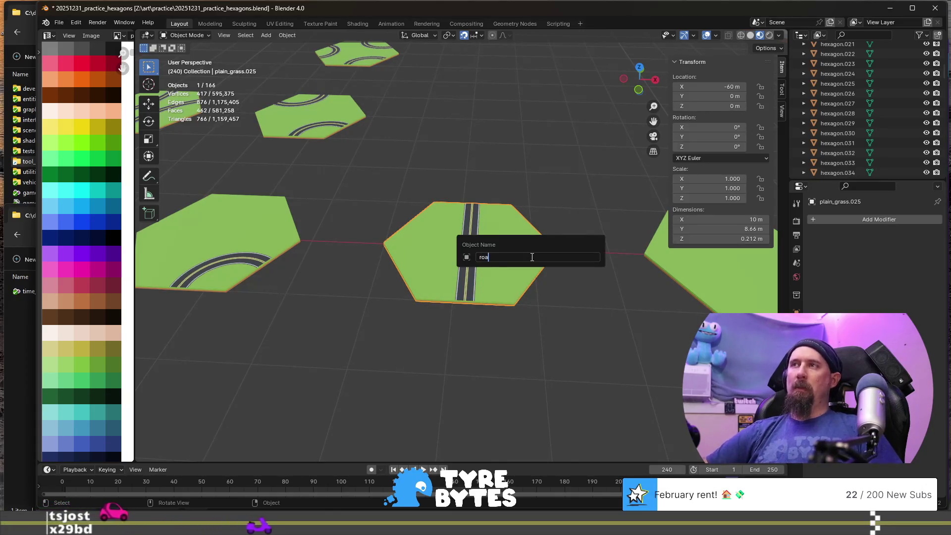
{"action": "type", "text": "d_straight"}
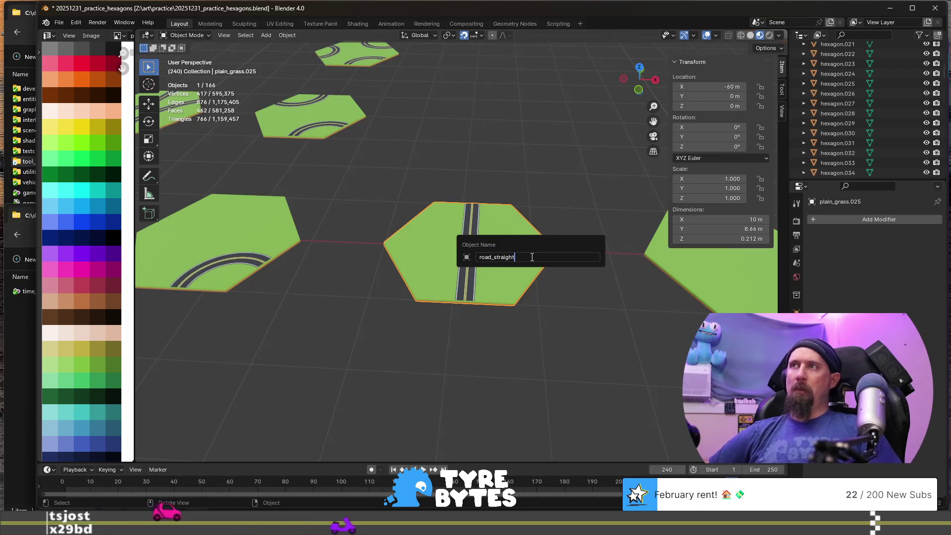
{"action": "key", "text": "Return"}
- Find and select the forest_turn_wide tile among the tile rows for renaming
{"action": "scroll", "coordinate": [532, 256], "scroll_direction": "down", "scroll_amount": 8}
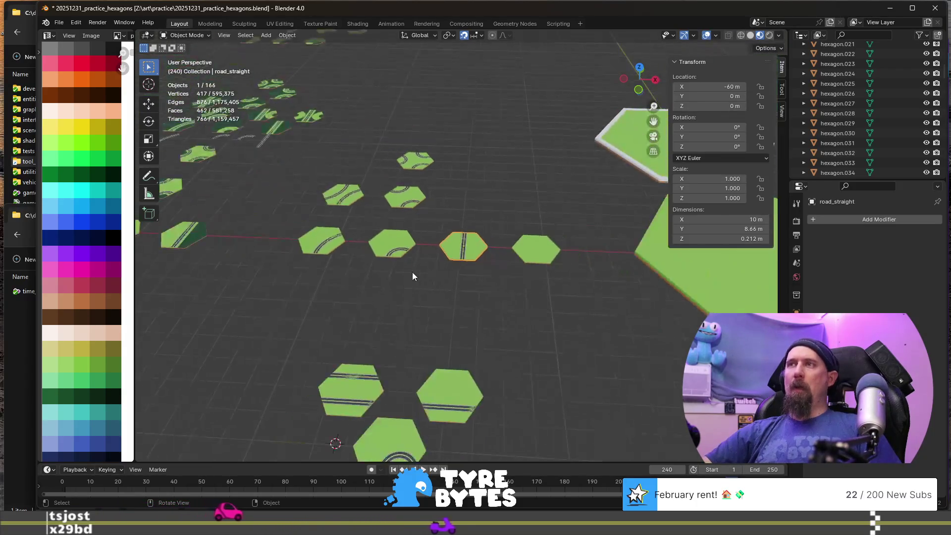
{"action": "middle_click_drag", "start_coordinate": [413, 273], "coordinate": [485, 271], "text": "shift"}
{"action": "scroll", "coordinate": [555, 265], "scroll_direction": "up", "scroll_amount": 4}
{"action": "middle_click_drag", "start_coordinate": [555, 265], "coordinate": [495, 290], "text": "shift"}
{"action": "scroll", "coordinate": [496, 294], "scroll_direction": "down", "scroll_amount": 5}
{"action": "scroll", "coordinate": [285, 190], "scroll_direction": "down", "scroll_amount": 2}
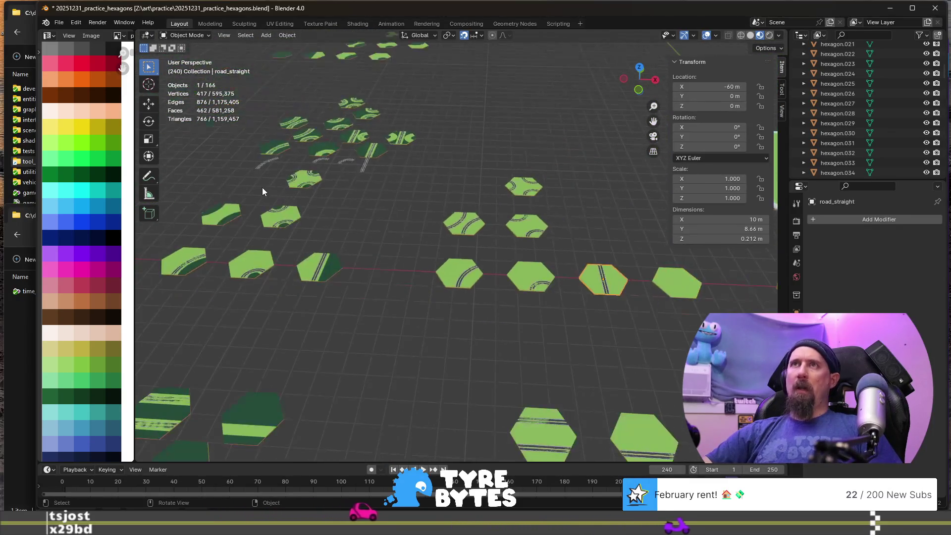
{"action": "left_click", "coordinate": [269, 151]}
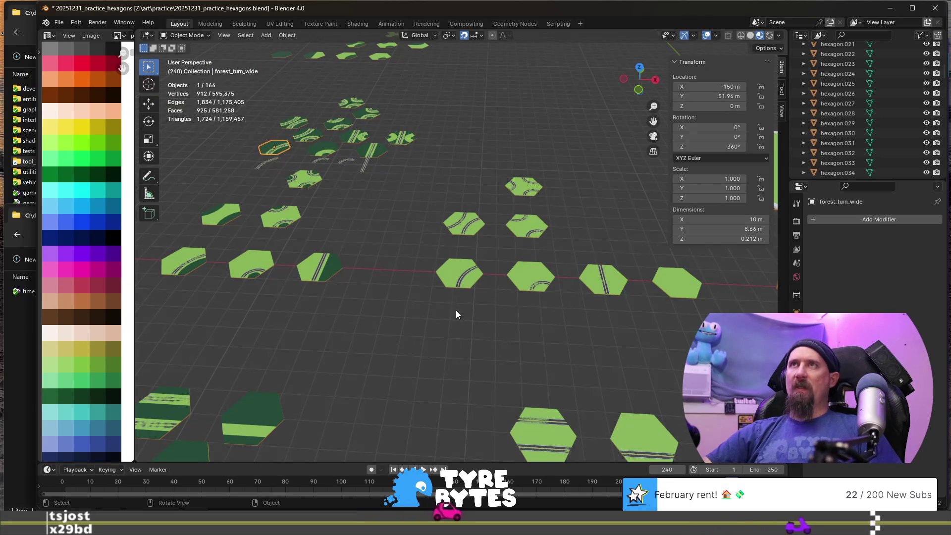
{"action": "left_click", "coordinate": [308, 136]}
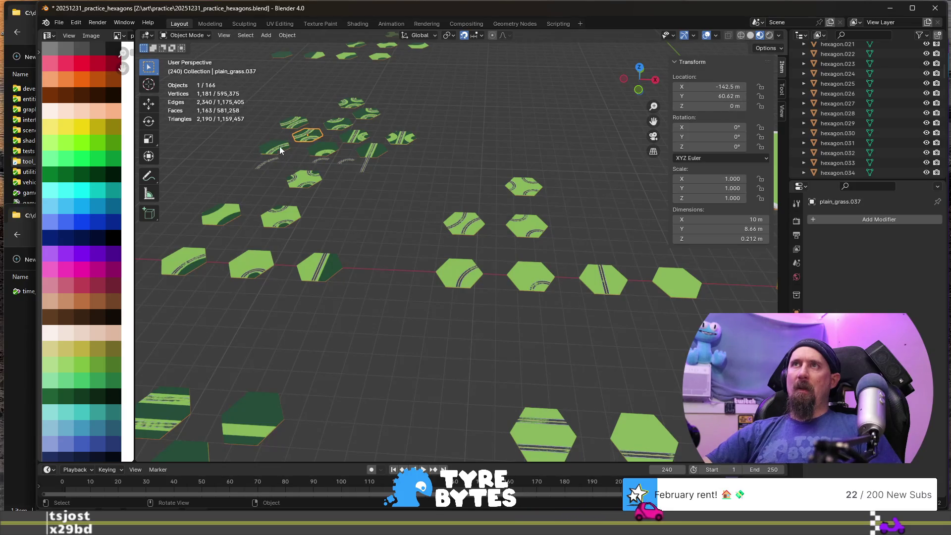
{"action": "left_click", "coordinate": [294, 125]}
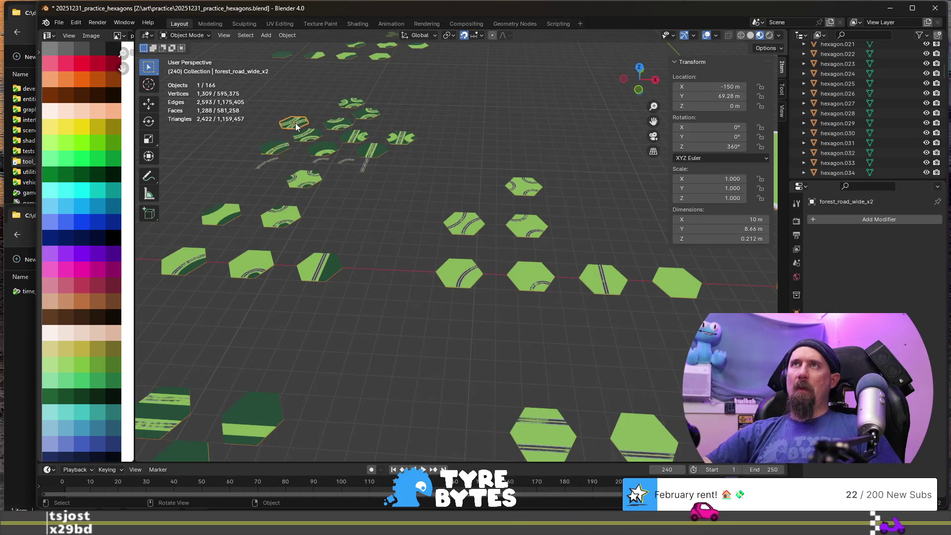
{"action": "left_click", "coordinate": [280, 150]}
{"action": "key", "text": "F2"}
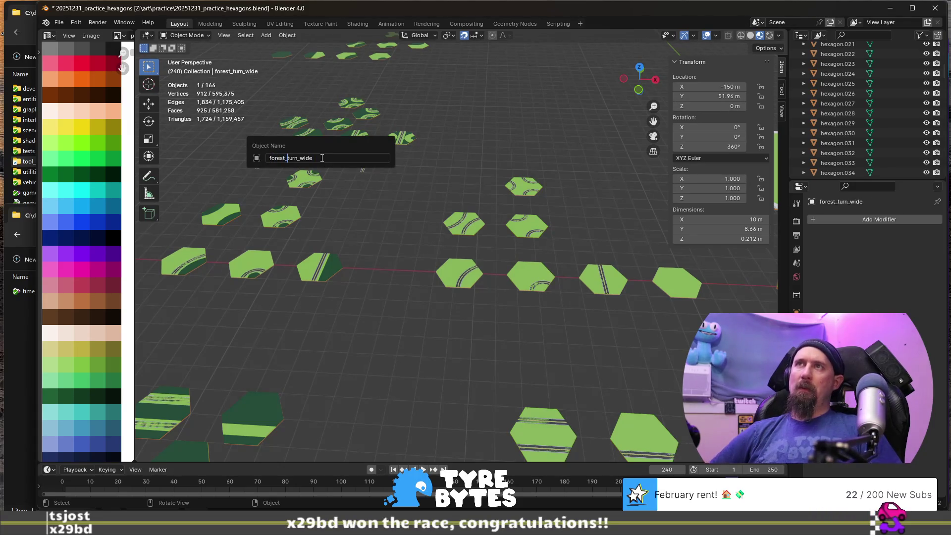
{"action": "type", "text": "_road"}
- Confirm forest_road_turn_wide and rename road_turn_wide to plain_road_turn_wide
{"action": "key", "text": "Return"}
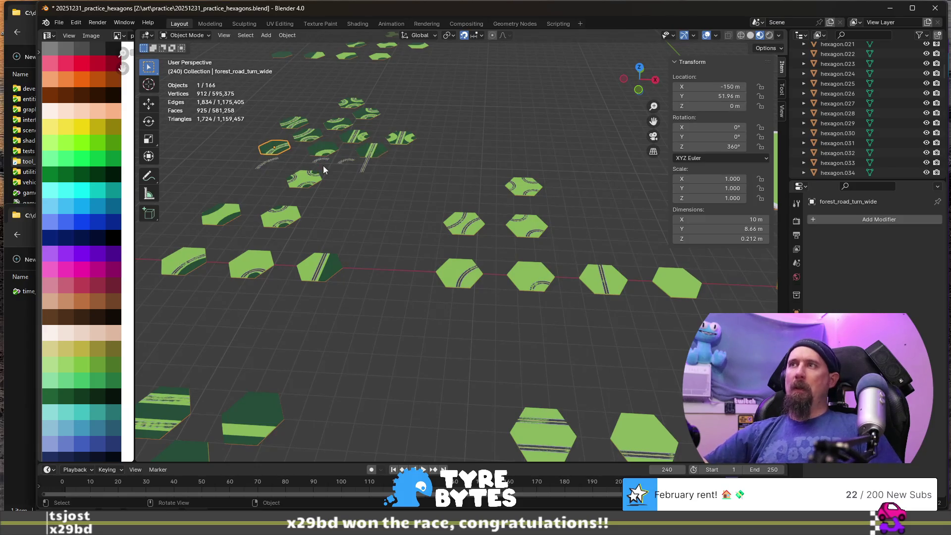
{"action": "left_click", "coordinate": [450, 268]}
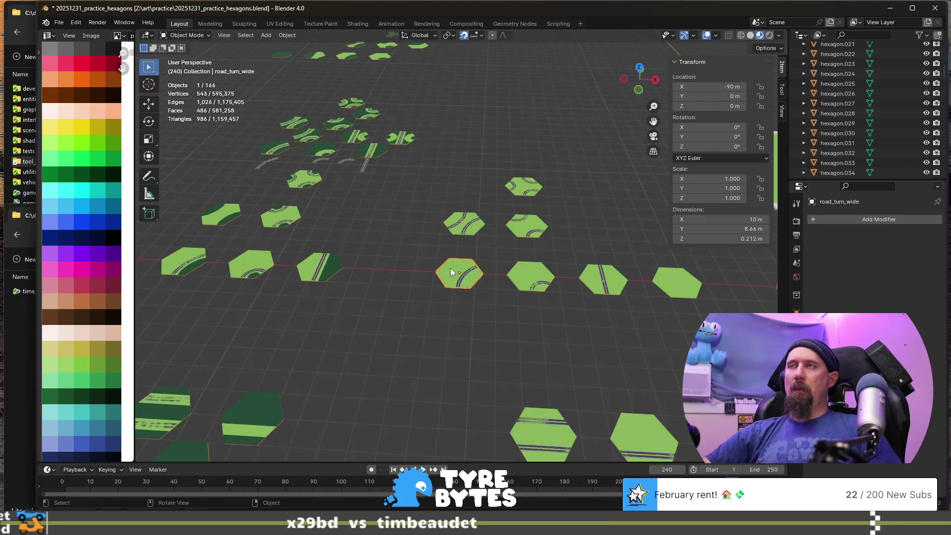
{"action": "key", "text": "F2"}
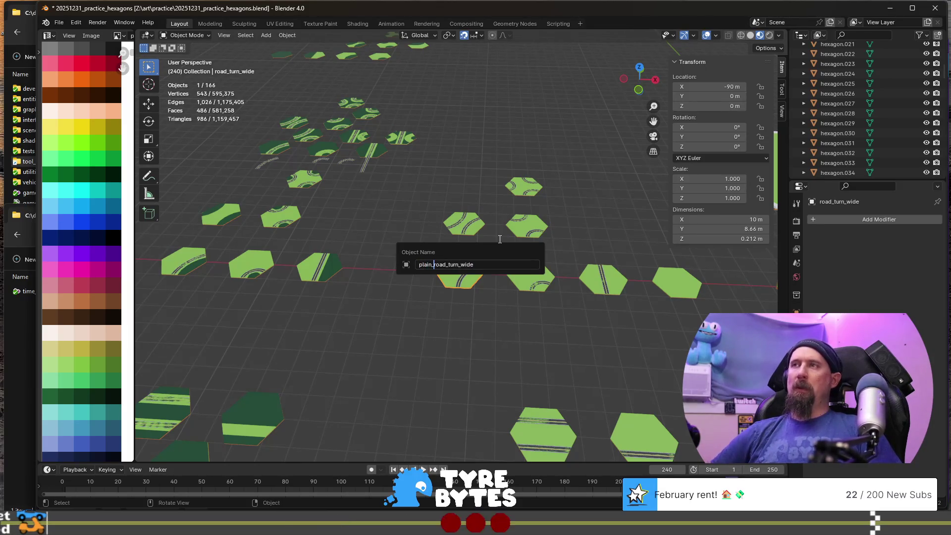
{"action": "key", "text": "Return"}
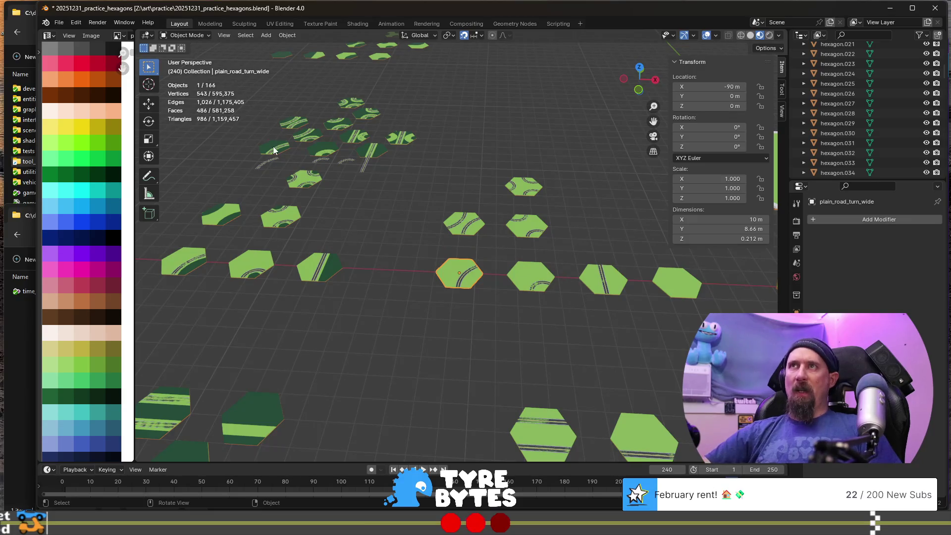
- Rename forest_road_wide_x2 to forest_road_turn_wide_x2 by inserting 'turn_'
{"action": "left_click", "coordinate": [293, 123]}
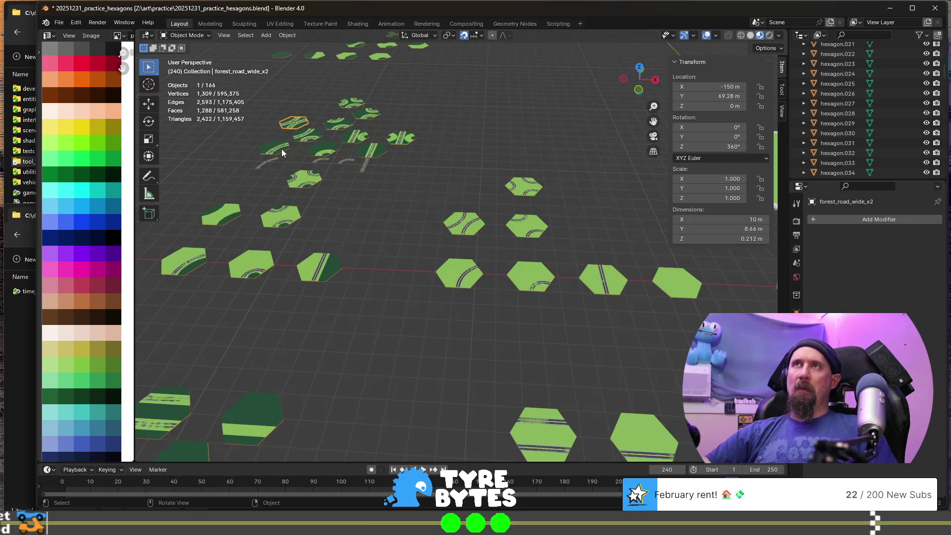
{"action": "key", "text": "F2"}
{"action": "key", "text": "Home"}
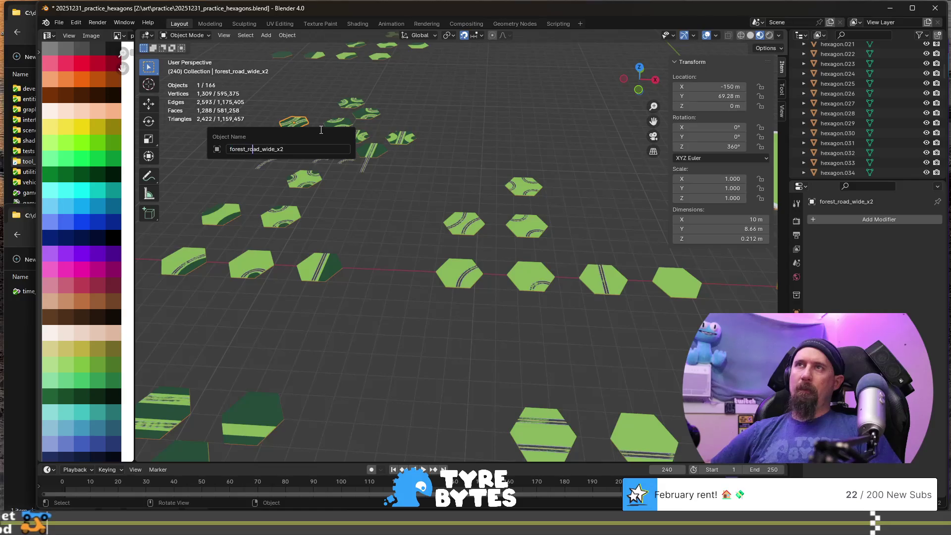
{"action": "type", "text": "turn"}
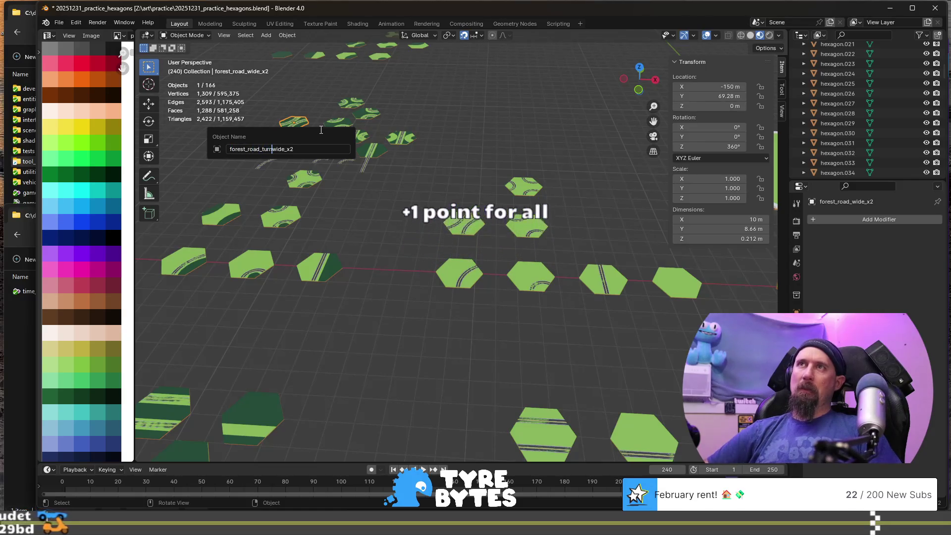
{"action": "type", "text": "_"}
{"action": "key", "text": "Return"}
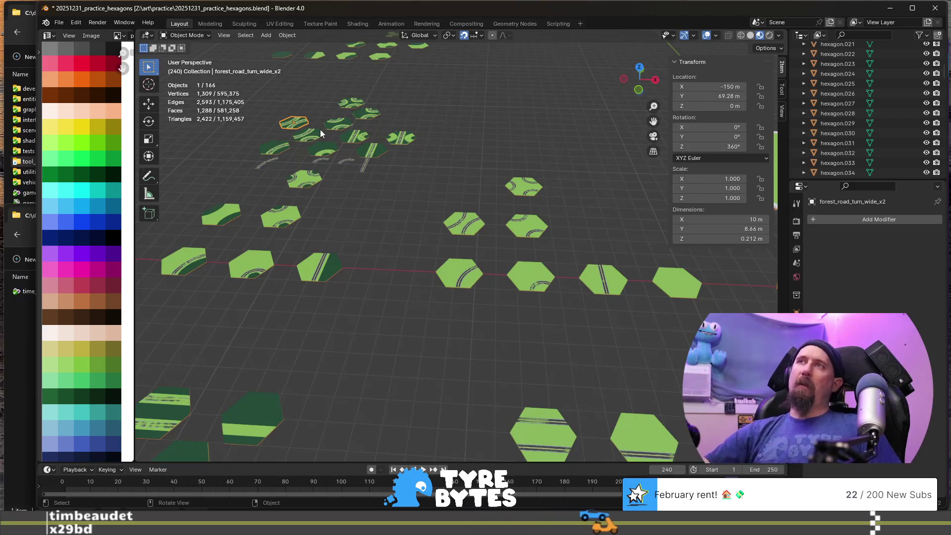
- Rename the plain_grass.026 tile to forest_road_straight
{"action": "left_click", "coordinate": [370, 157]}
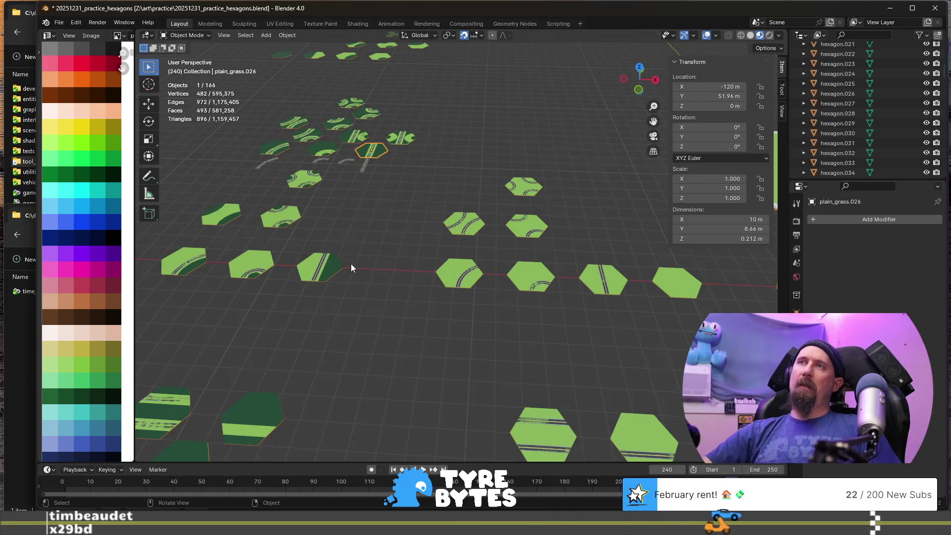
{"action": "left_click", "coordinate": [315, 276]}
{"action": "middle_click_drag", "start_coordinate": [322, 250], "coordinate": [479, 281], "text": "shift"}
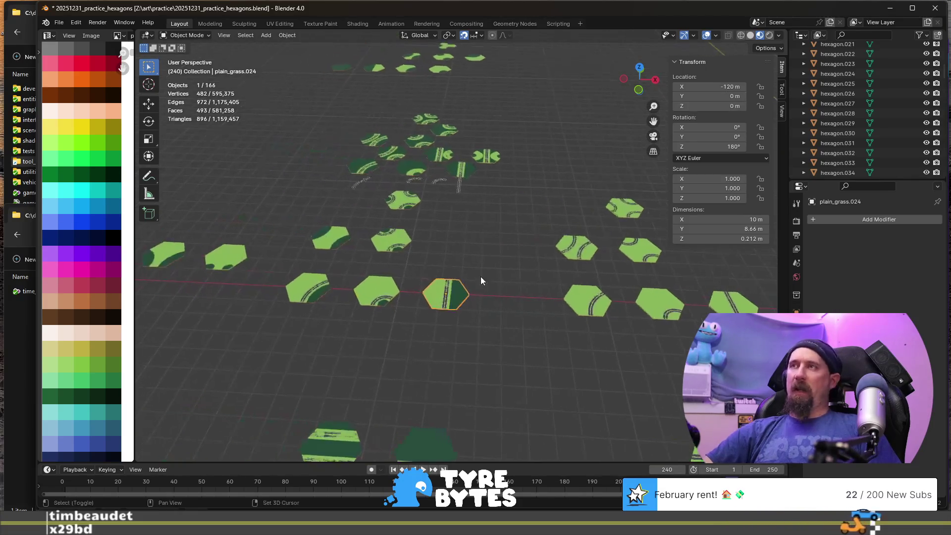
{"action": "scroll", "coordinate": [459, 175], "scroll_direction": "up", "scroll_amount": 2}
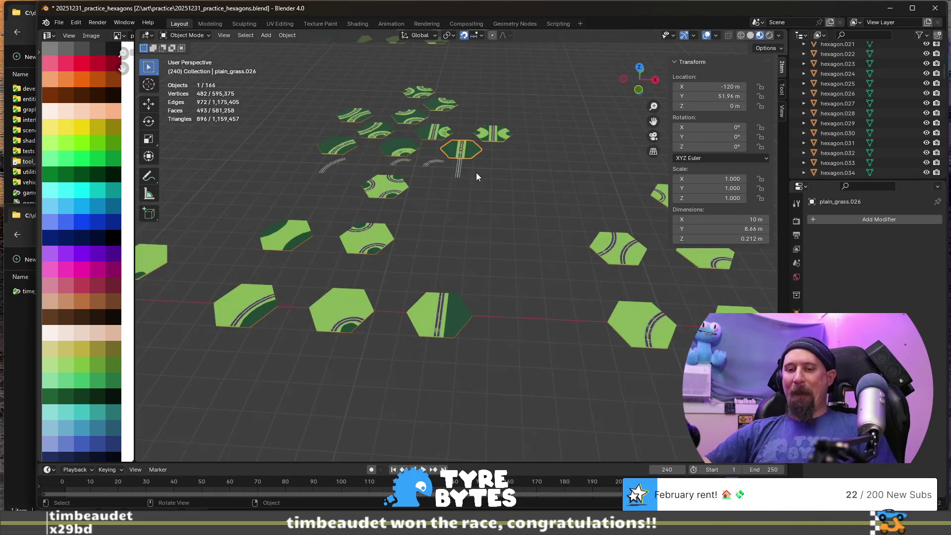
{"action": "key", "text": "F2"}
{"action": "type", "text": "forest_roa"}
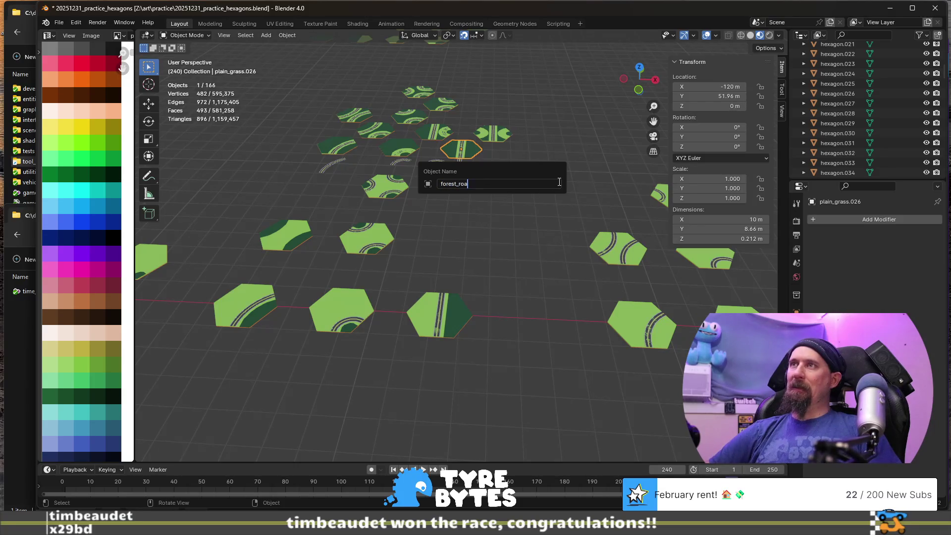
{"action": "type", "text": "d_straight"}
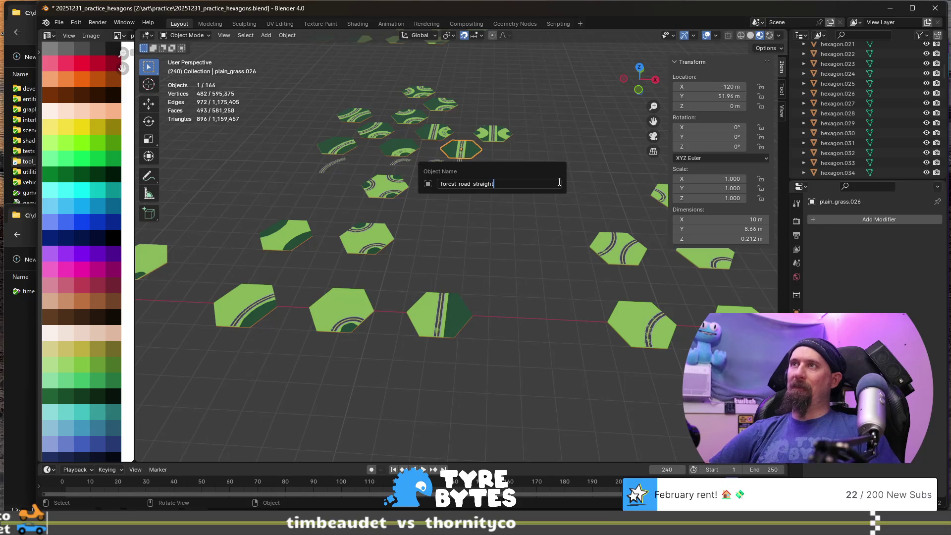
{"action": "key", "text": "Return"}
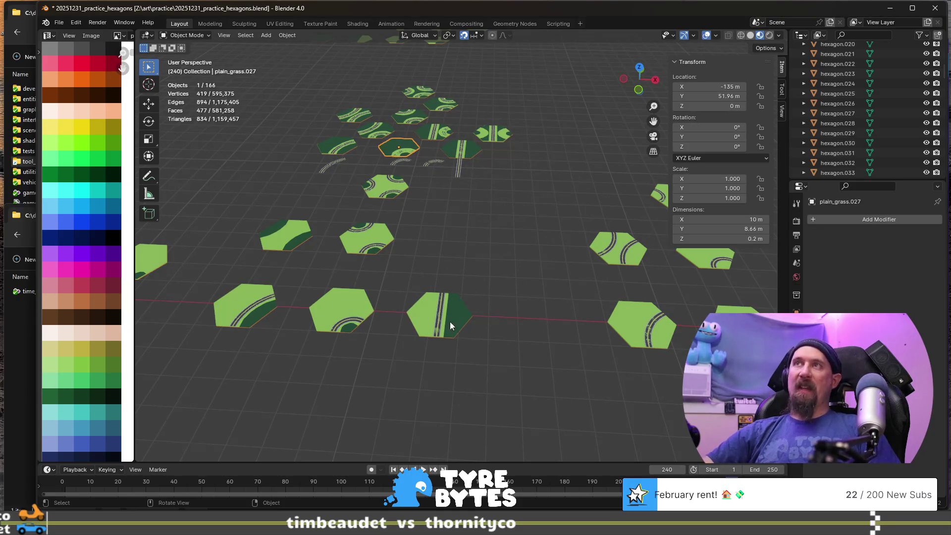
- Rename the plain_grass.027 tile to forest_road_turn_sharp
{"action": "left_click", "coordinate": [340, 145]}
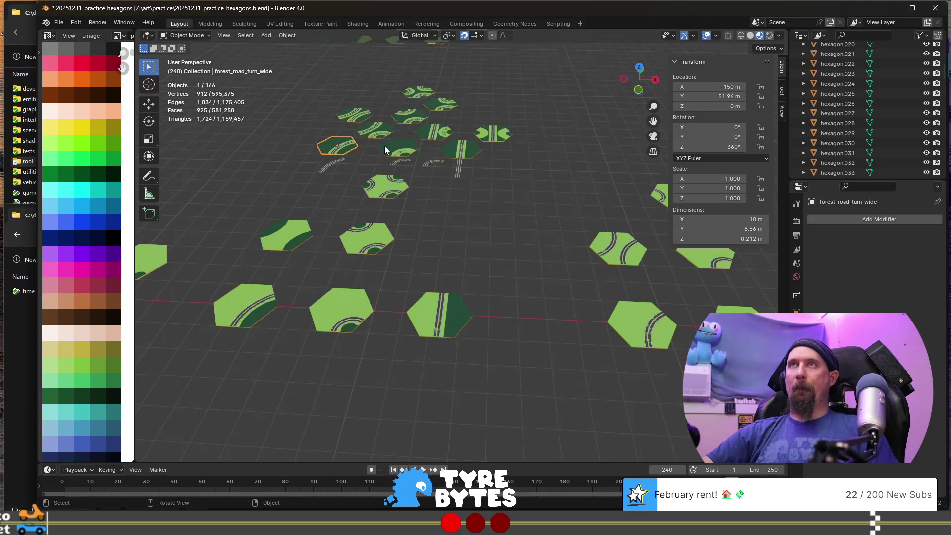
{"action": "left_click", "coordinate": [394, 147]}
{"action": "key", "text": "F2"}
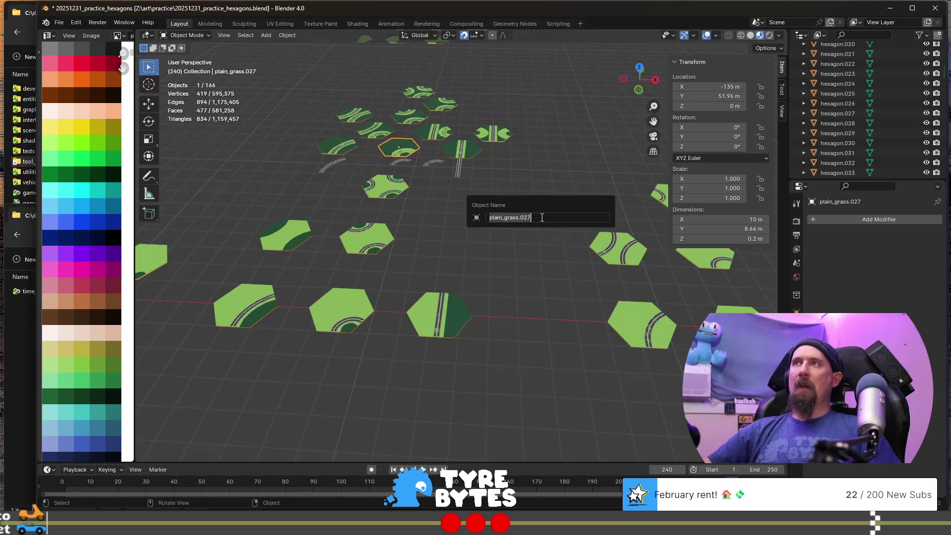
{"action": "type", "text": "forest"}
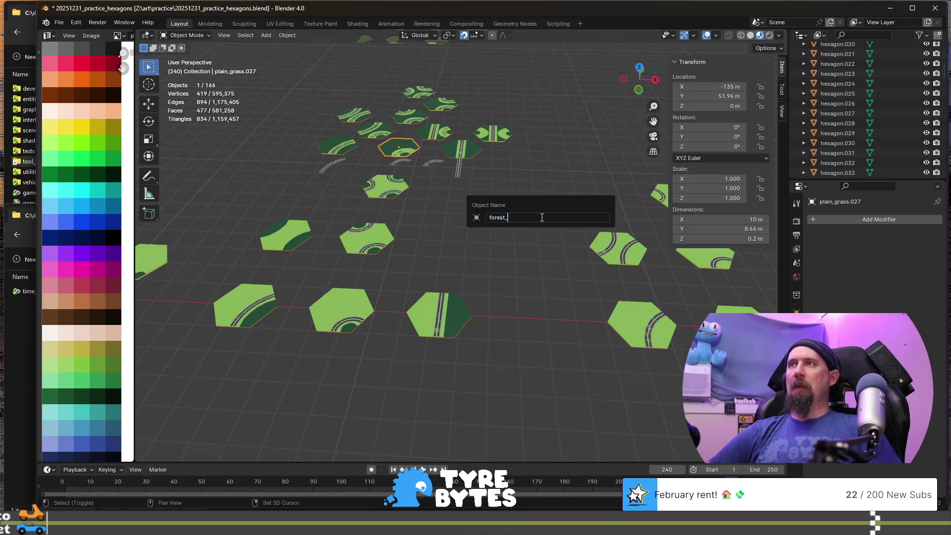
{"action": "type", "text": "_road_turn_"}
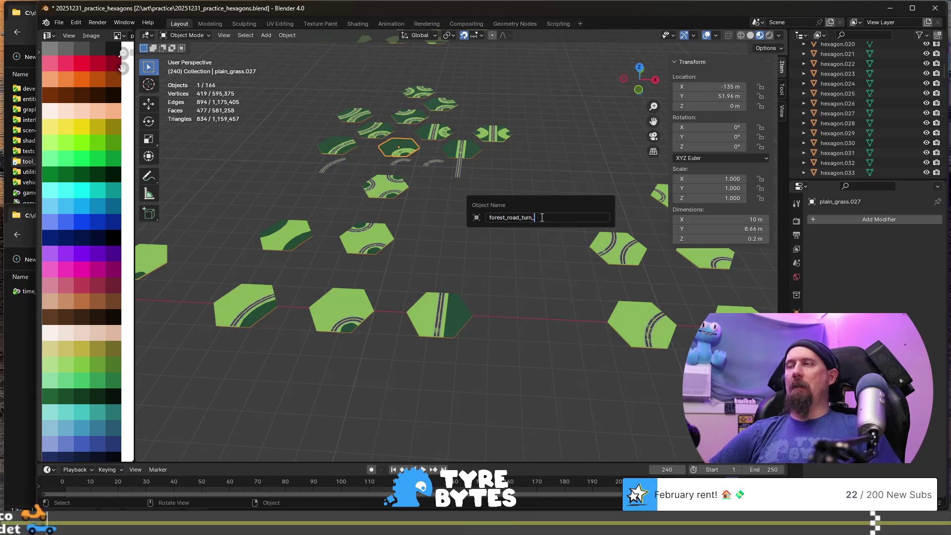
{"action": "type", "text": "sharp"}
{"action": "key", "text": "Return"}
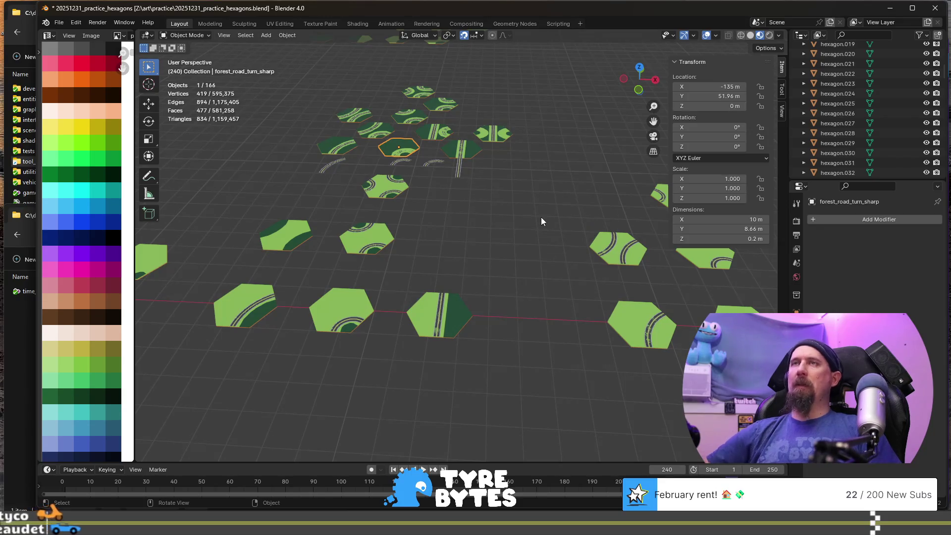
- Rename road_turn_sharp to plain_road_turn_sharp by adding the 'plain_' prefix
{"action": "middle_click_drag", "start_coordinate": [494, 243], "coordinate": [426, 257], "text": "shift"}
{"action": "left_click", "coordinate": [641, 297]}
{"action": "left_click", "coordinate": [527, 297]}
{"action": "left_click", "coordinate": [621, 297]}
{"action": "key", "text": "F2"}
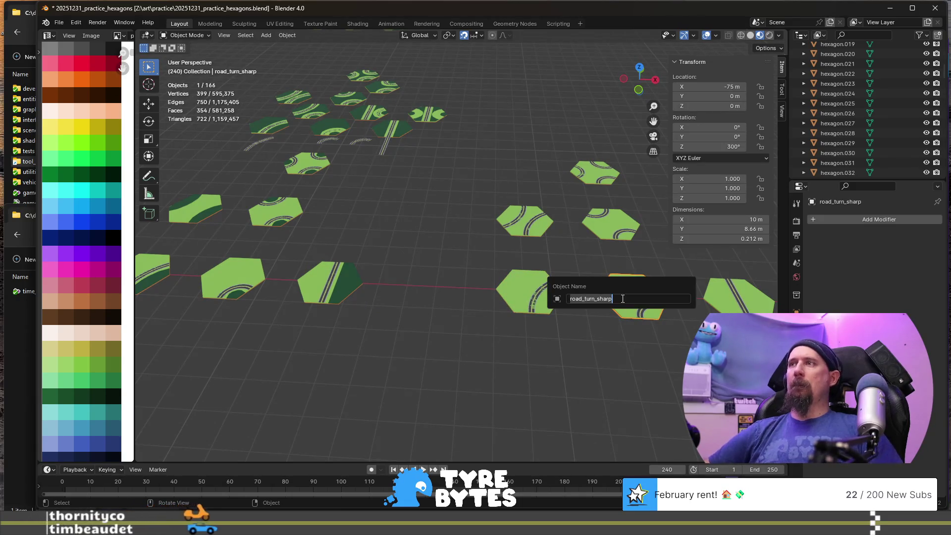
{"action": "type", "text": "pla"}
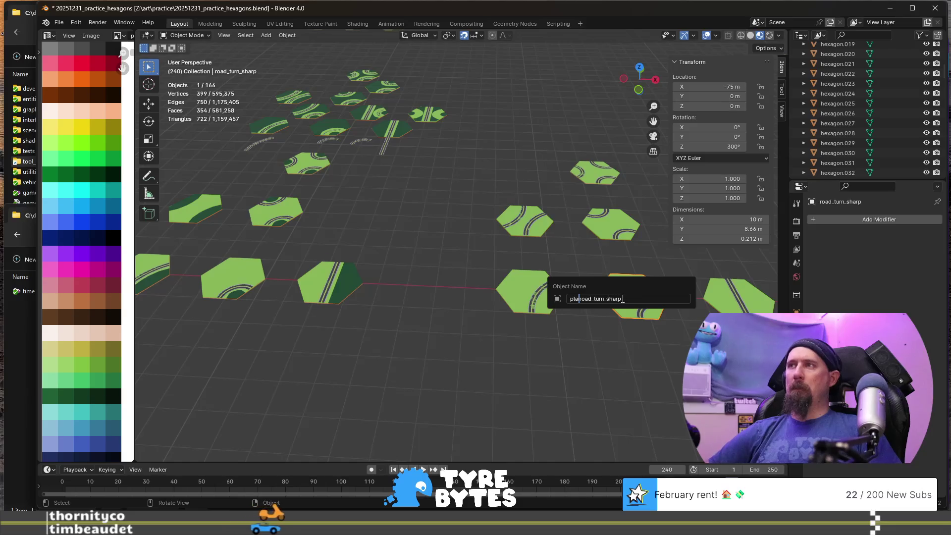
{"action": "type", "text": "in_"}
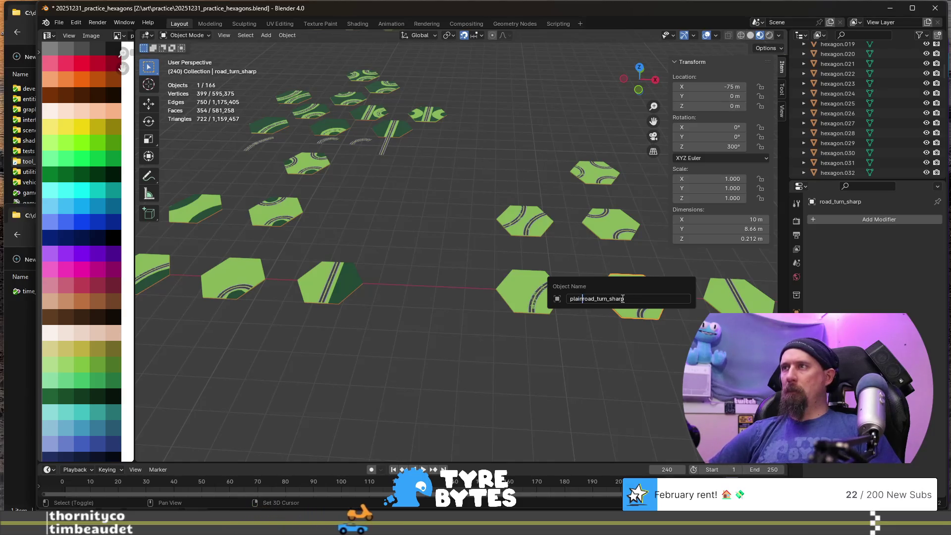
{"action": "key", "text": "Return"}
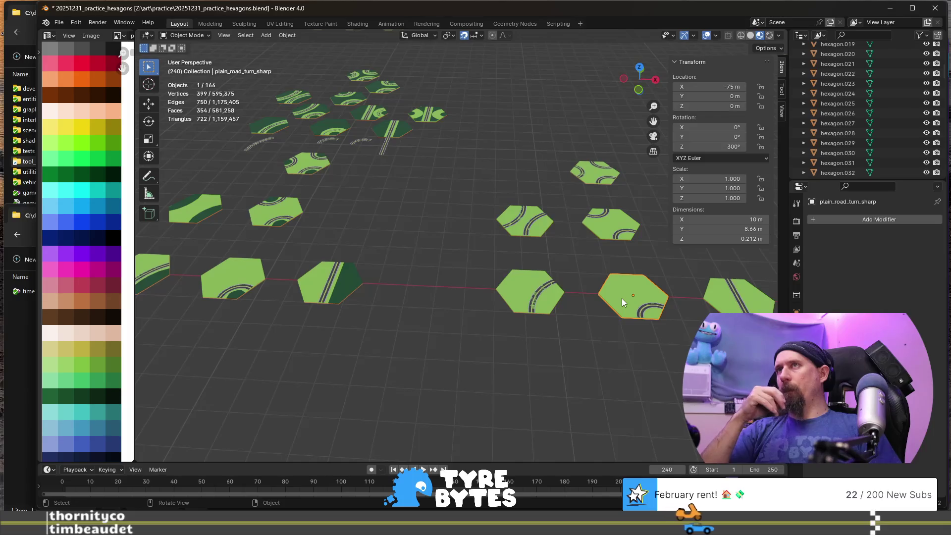
{"action": "mouse_move", "coordinate": [622, 298]}
{"action": "middle_mouse_down"}
{"action": "mouse_move", "coordinate": [464, 191]}
{"action": "mouse_move", "coordinate": [454, 204]}
{"action": "mouse_move", "coordinate": [331, 220]}
{"action": "middle_mouse_up"}
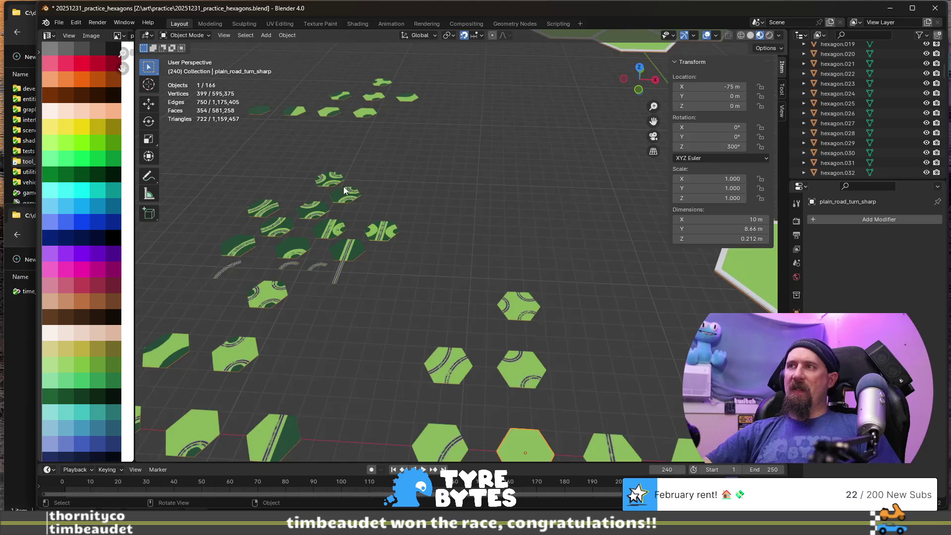
{"action": "scroll", "coordinate": [344, 189], "scroll_direction": "up", "scroll_amount": 2}
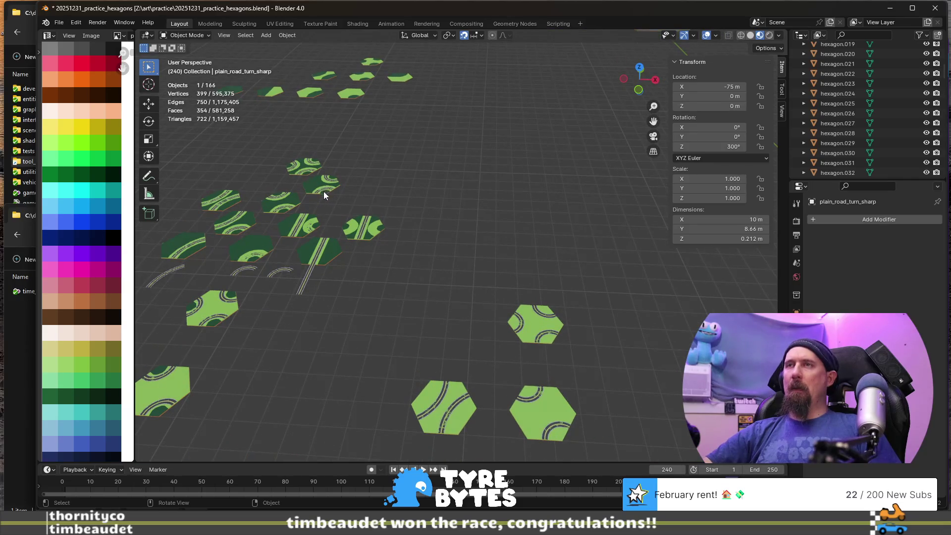
{"action": "middle_click_drag", "start_coordinate": [545, 368], "coordinate": [515, 347], "text": "shift"}
{"action": "scroll", "coordinate": [515, 347], "scroll_direction": "up", "scroll_amount": 1}
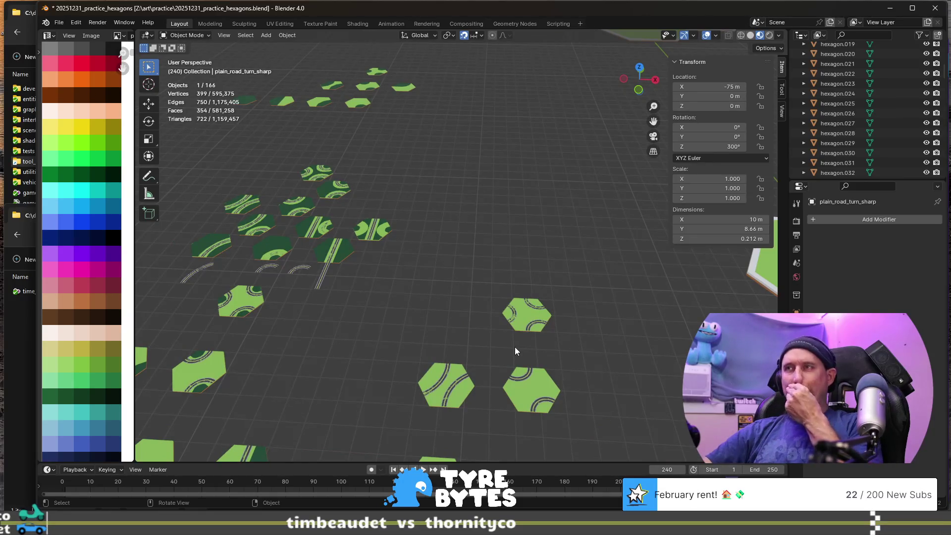
{"action": "scroll", "coordinate": [476, 309], "scroll_direction": "down", "scroll_amount": 2}
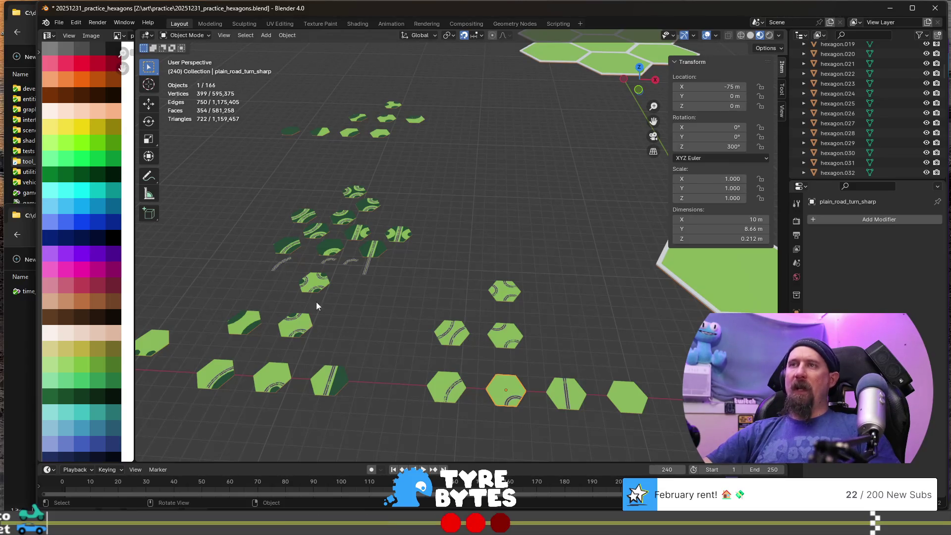
- In Edit Mode on plain_grass.033, select all connected road strip faces
{"action": "left_click", "coordinate": [369, 209]}
{"action": "key", "text": "Tab"}
{"action": "key", "text": "KP_Decimal"}
{"action": "left_click", "coordinate": [493, 312]}
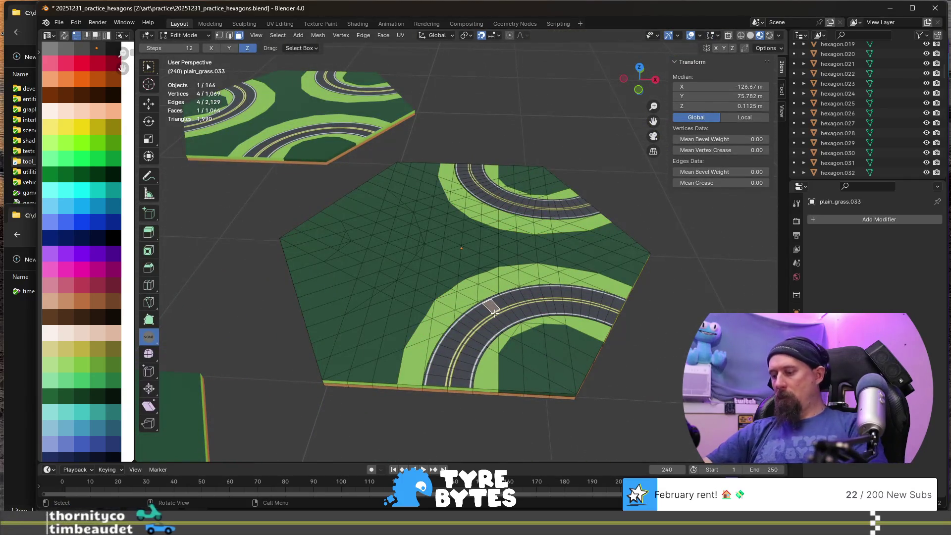
{"action": "key", "text": "ctrl+l"}
{"action": "mouse_move", "coordinate": [512, 203]}
{"action": "middle_mouse_down", "text": "ctrl"}
{"action": "mouse_move", "coordinate": [557, 277]}
{"action": "mouse_move", "coordinate": [509, 248]}
{"action": "middle_mouse_up", "text": "ctrl"}
- Duplicate the road faces in place and separate them into new object plain_grass.025
{"action": "key", "text": "shift+d"}
{"action": "key", "text": "Escape"}
{"action": "key", "text": "p"}
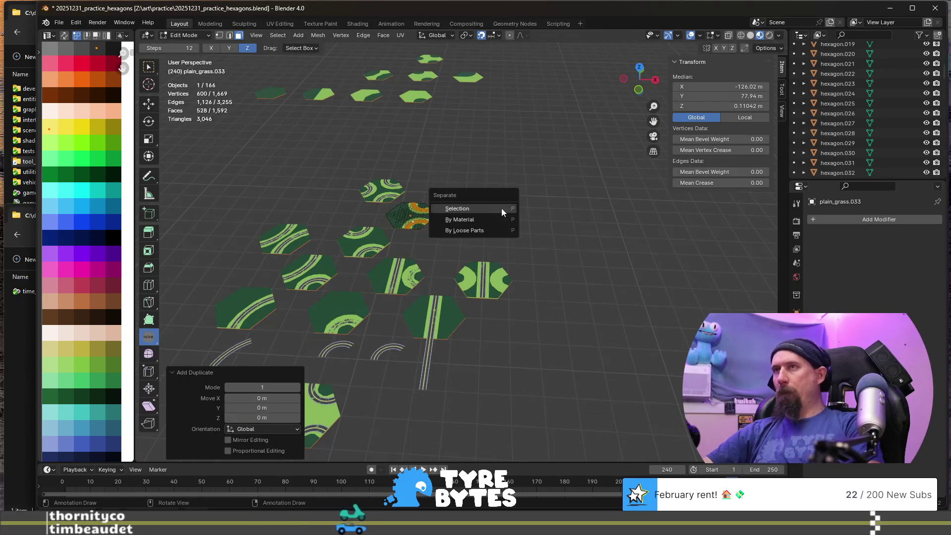
{"action": "left_click", "coordinate": [499, 209]}
{"action": "key", "text": "Tab"}
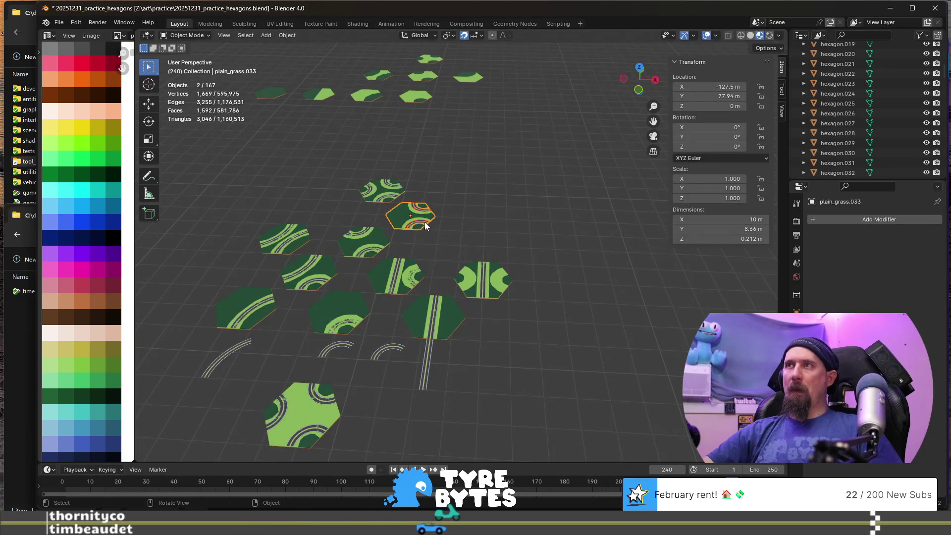
{"action": "left_click", "coordinate": [425, 221]}
{"action": "scroll", "coordinate": [500, 223], "scroll_direction": "down", "scroll_amount": 5}
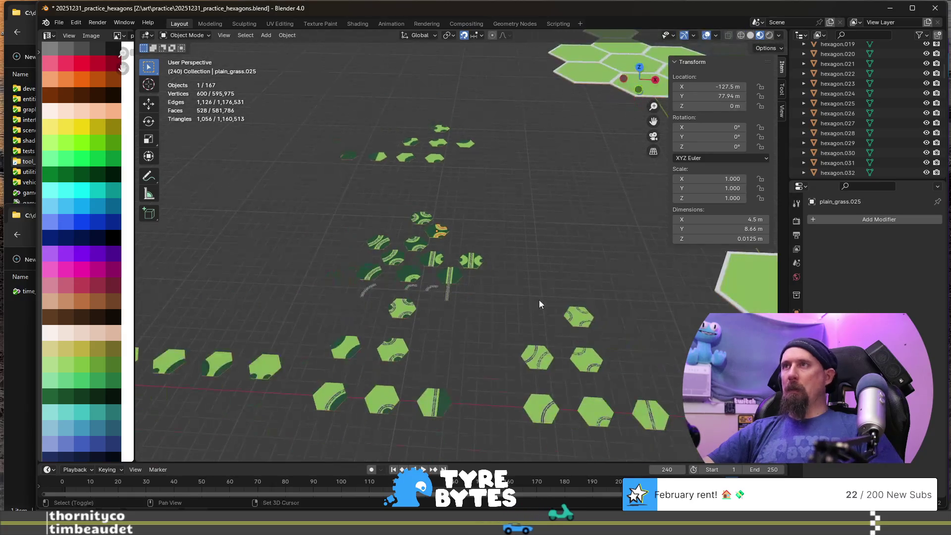
- Move plain_grass.025 along Y, then 60 m and another 7.5 m along X
{"action": "middle_click_drag", "start_coordinate": [539, 304], "coordinate": [440, 243], "text": "shift"}
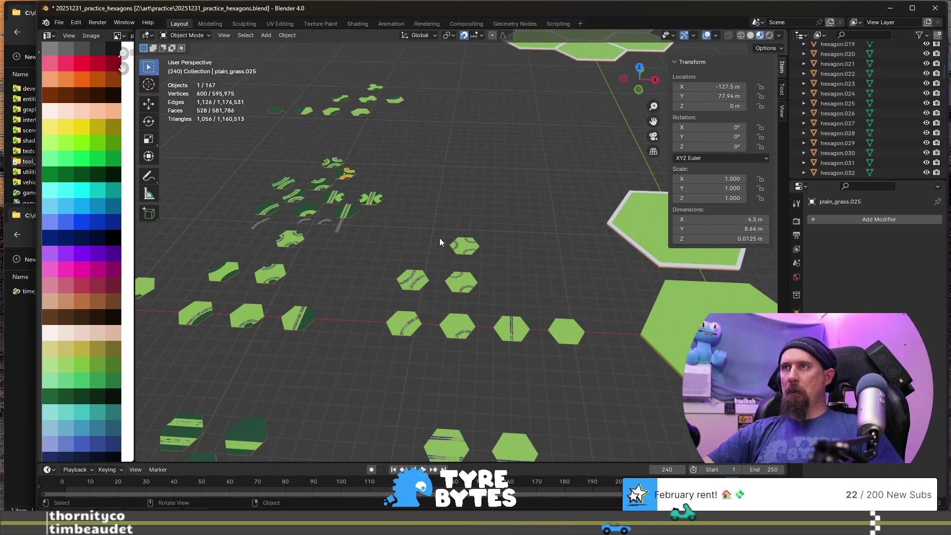
{"action": "key", "text": "g"}
{"action": "key", "text": "y"}
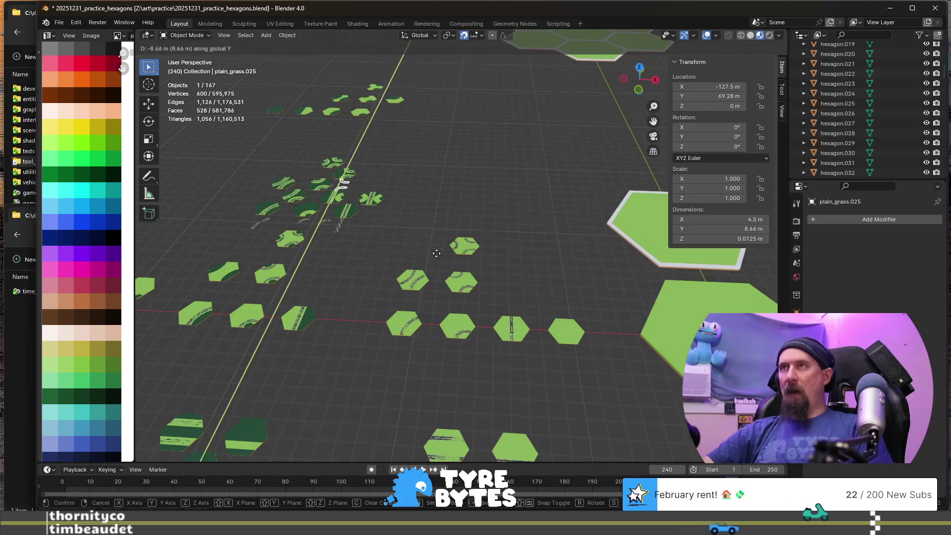
{"action": "left_click", "coordinate": [406, 348]}
{"action": "key", "text": "g"}
{"action": "key", "text": "x"}
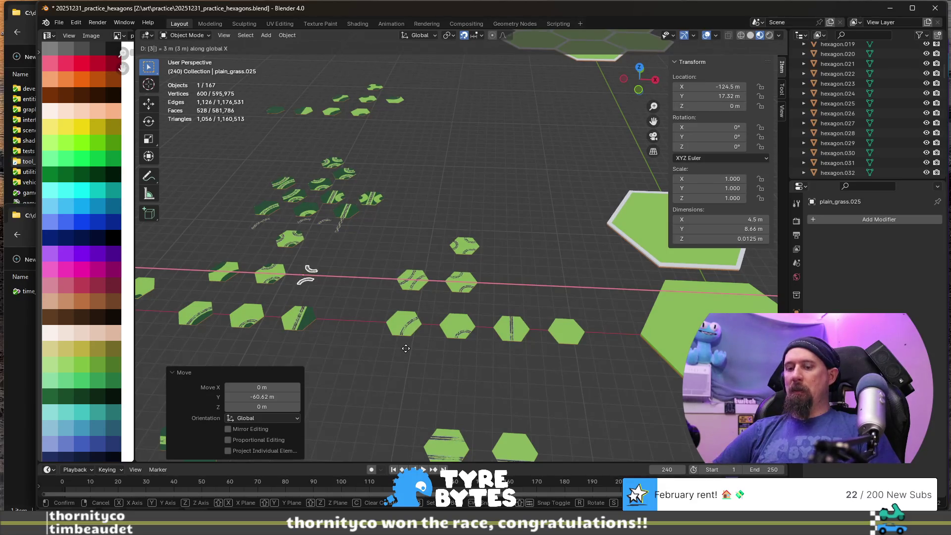
{"action": "key", "text": "Return"}
{"action": "type", "text": "g"}
{"action": "type", "text": "x7"}
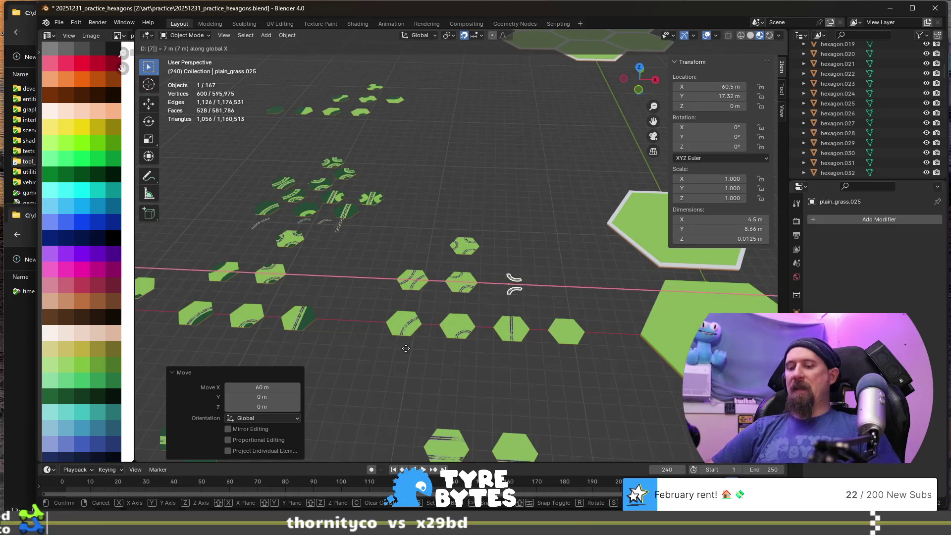
{"action": "key", "text": "Return"}
{"action": "key", "text": "KP_Decimal"}
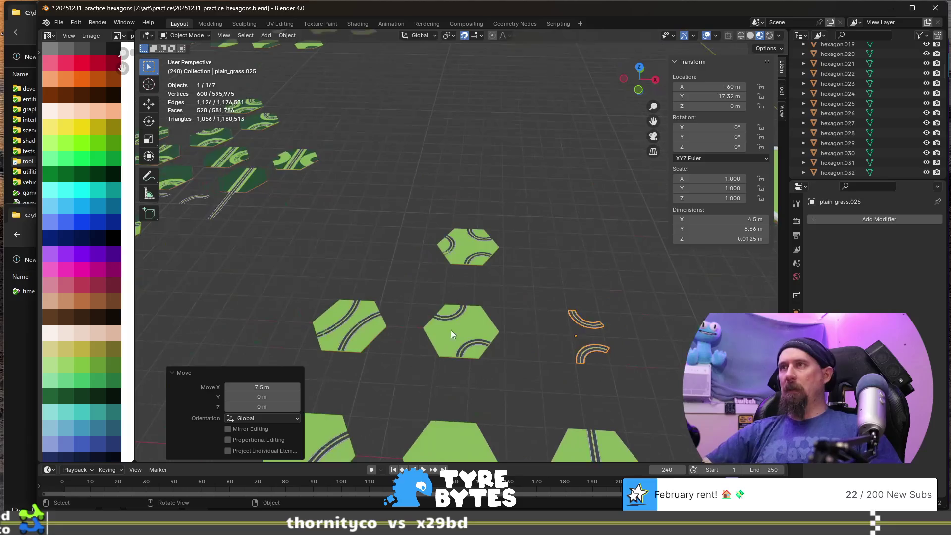
- Duplicate the plain grass tile one row up along Y and move it -15 m along X
{"action": "left_click", "coordinate": [571, 322]}
{"action": "key", "text": "shift+s"}
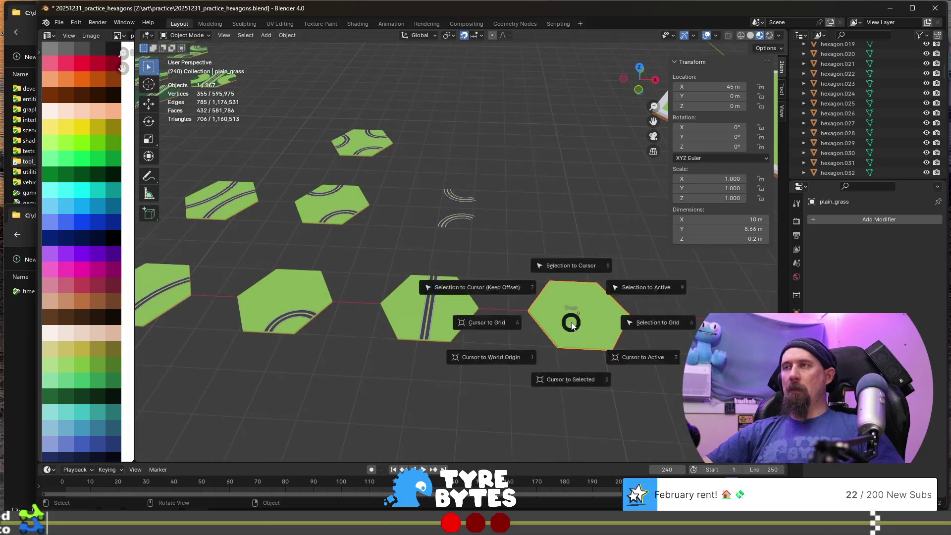
{"action": "key", "text": "Escape"}
{"action": "key", "text": "shift+d"}
{"action": "key", "text": "y"}
{"action": "left_click", "coordinate": [571, 217]}
{"action": "type", "text": "gx7.5-"}
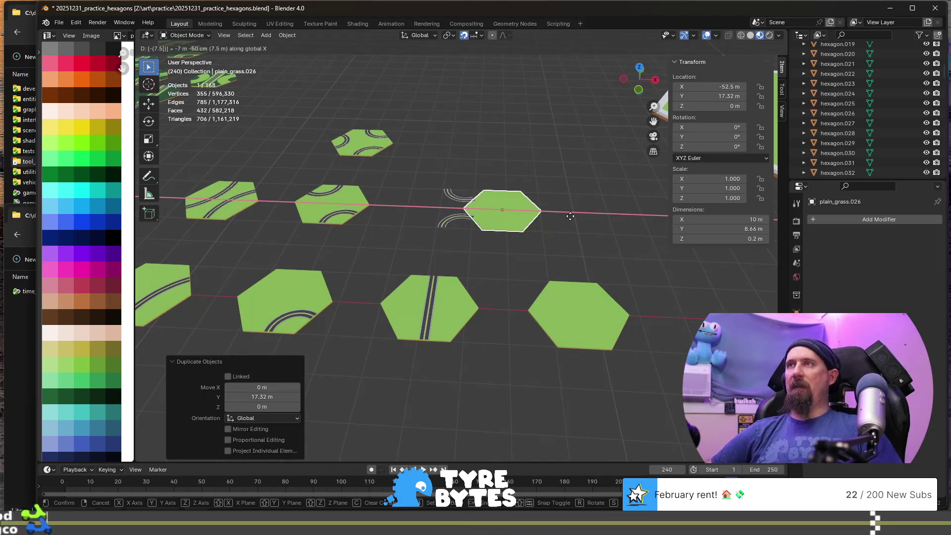
{"action": "key", "text": "Escape"}
{"action": "type", "text": "gx150"}
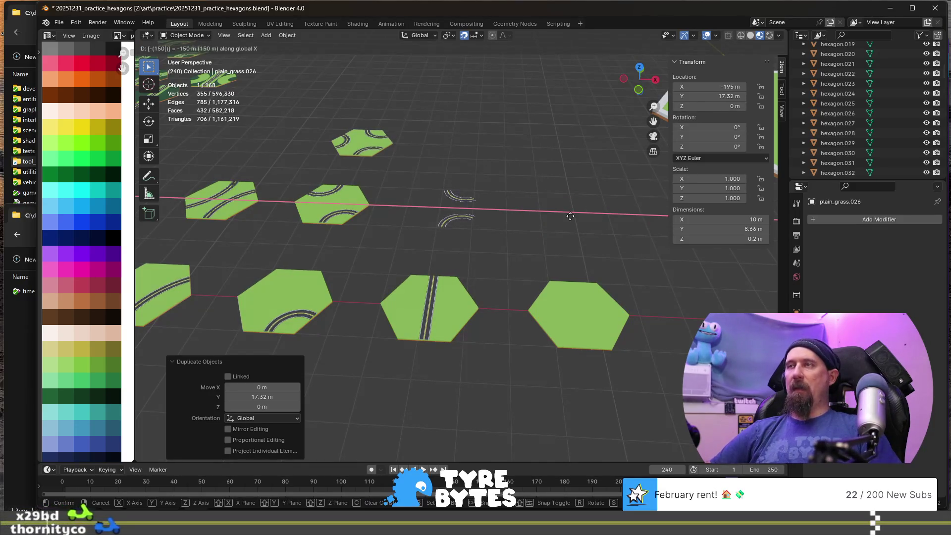
{"action": "key", "text": "BackSpace"}
{"action": "key", "text": "BackSpace"}
{"action": "key", "text": "BackSpace"}
{"action": "type", "text": "-"}
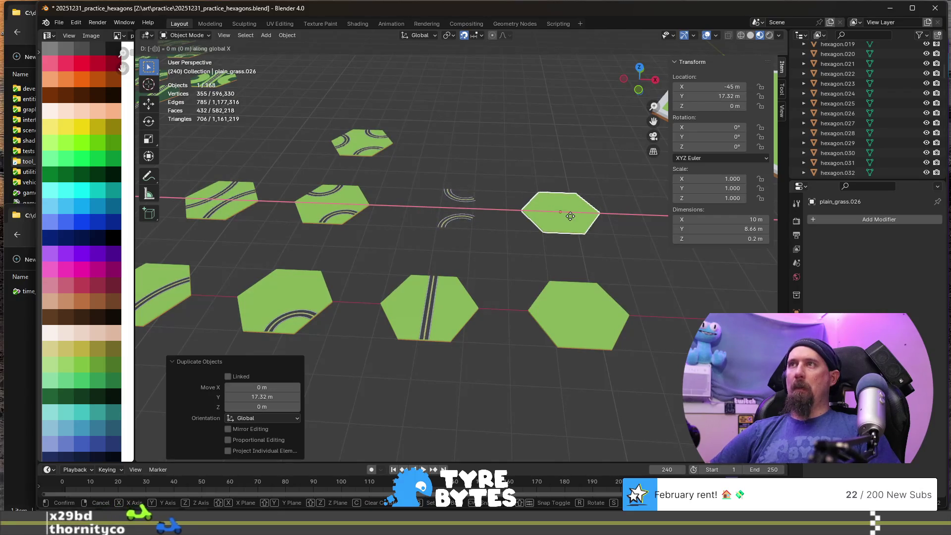
{"action": "key", "text": "BackSpace"}
{"action": "key", "text": "BackSpace"}
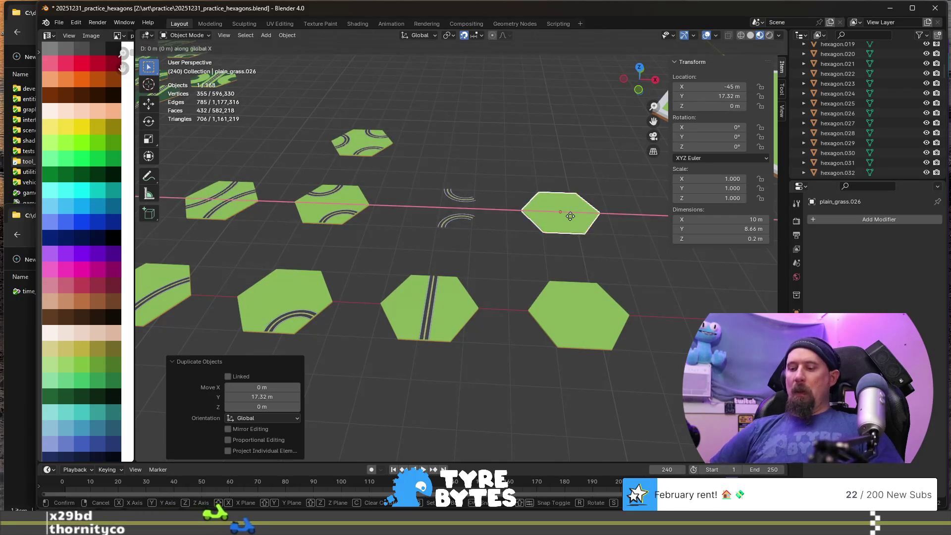
{"action": "type", "text": "-15"}
{"action": "key", "text": "Return"}
- Add the lower road arc to the selection and join it into the new grass tile
{"action": "mouse_move", "coordinate": [570, 217]}
{"action": "middle_mouse_down", "text": "shift"}
{"action": "mouse_move", "coordinate": [467, 222]}
{"action": "mouse_move", "coordinate": [439, 197]}
{"action": "mouse_move", "coordinate": [473, 292]}
{"action": "mouse_move", "coordinate": [517, 350]}
{"action": "mouse_move", "coordinate": [504, 278]}
{"action": "middle_mouse_up", "text": "shift"}
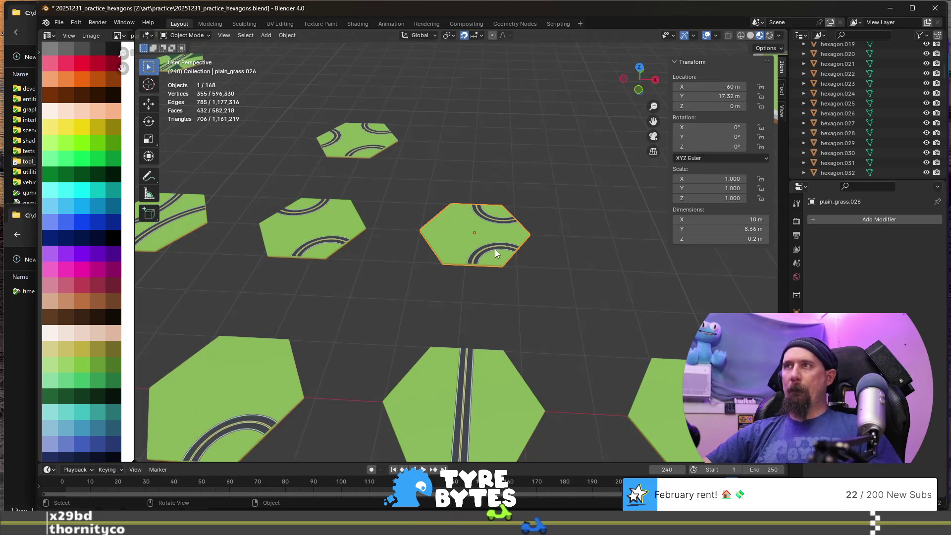
{"action": "scroll", "coordinate": [494, 250], "scroll_direction": "up", "scroll_amount": 5}
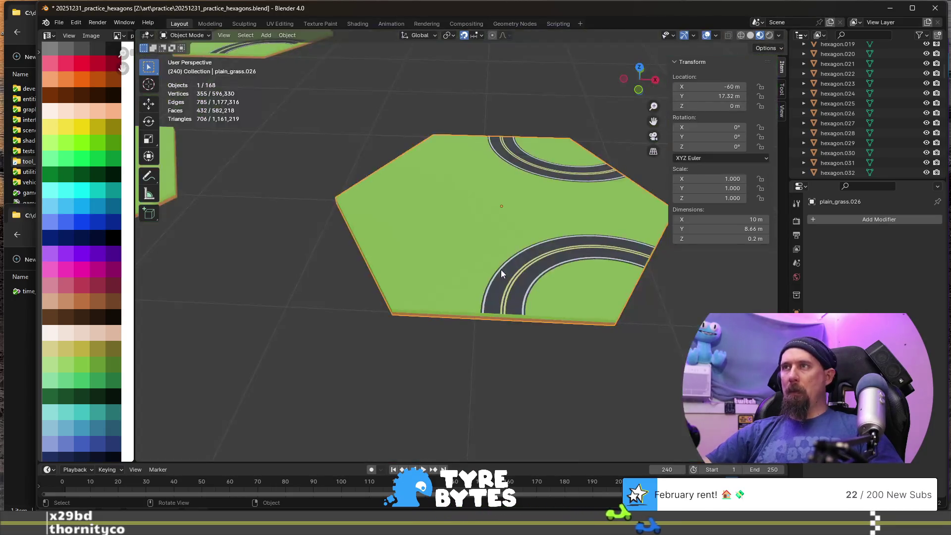
{"action": "scroll", "coordinate": [502, 270], "scroll_direction": "down", "scroll_amount": 1}
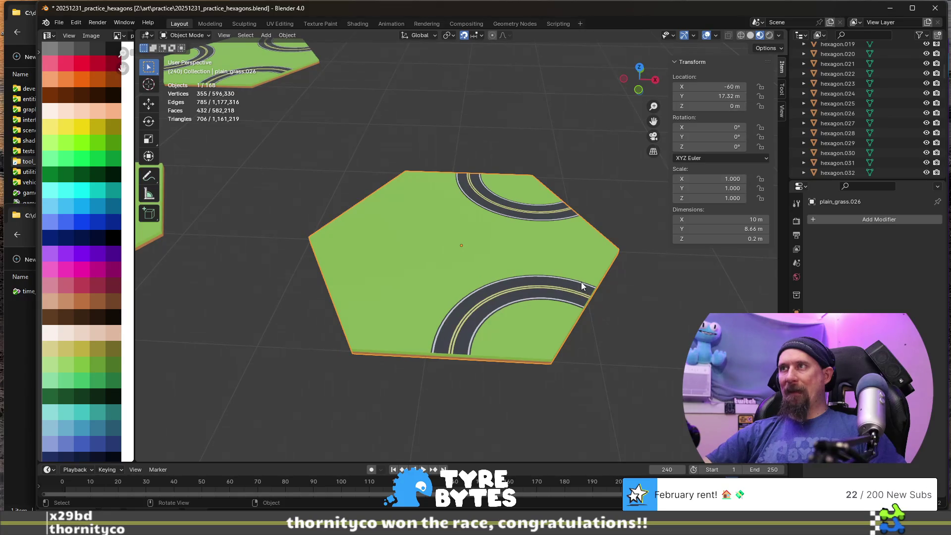
{"action": "mouse_move", "coordinate": [564, 300]}
{"action": "left_mouse_down"}
{"action": "mouse_move", "coordinate": [527, 281]}
{"action": "mouse_move", "coordinate": [541, 310]}
{"action": "left_mouse_up"}
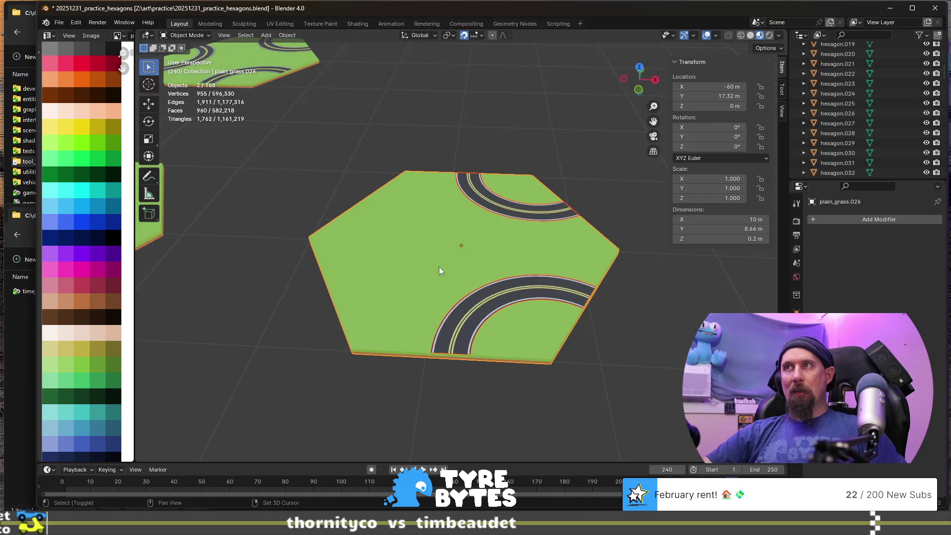
{"action": "key", "text": "ctrl+j"}
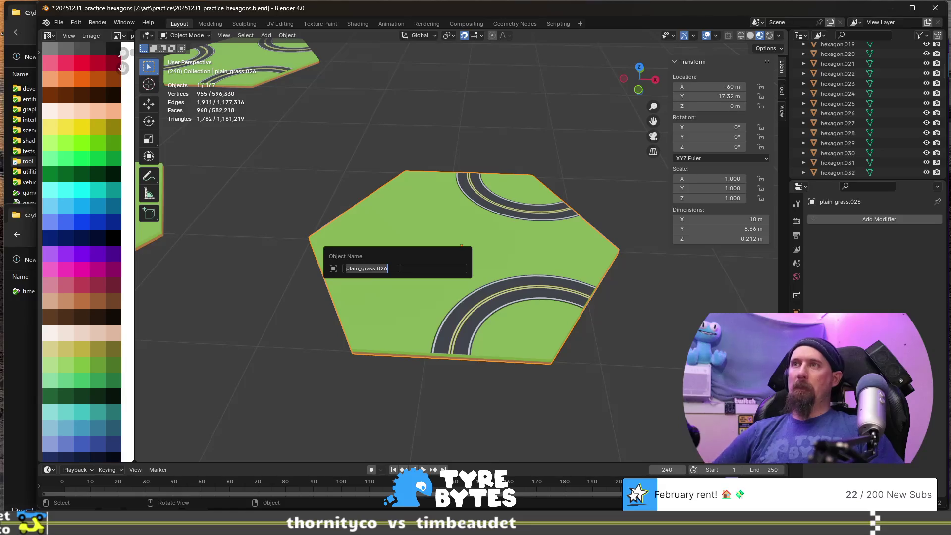
- Confirm the joined tile's name, then rename road_turn_sharp_x2 to plain_road_turn_sharp_x2
{"action": "type", "text": "p"}
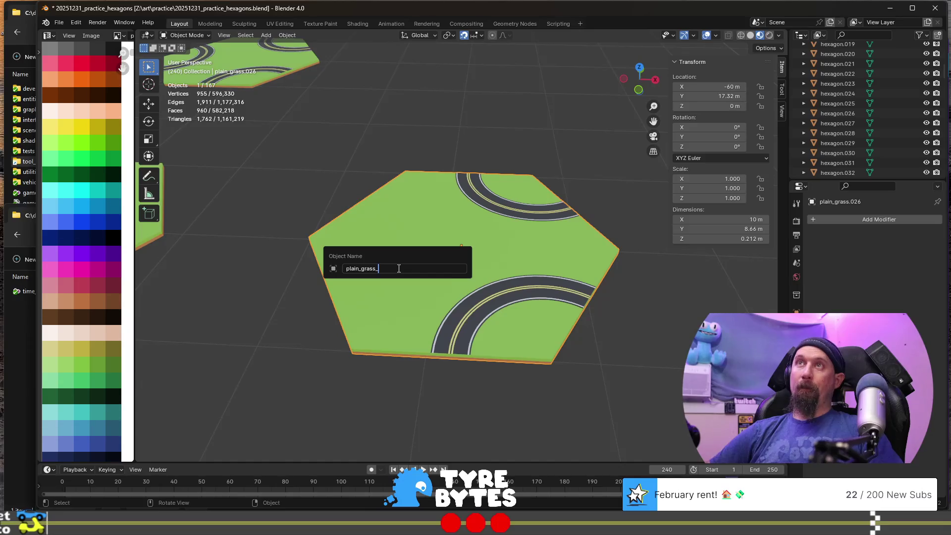
{"action": "type", "text": "turn_"}
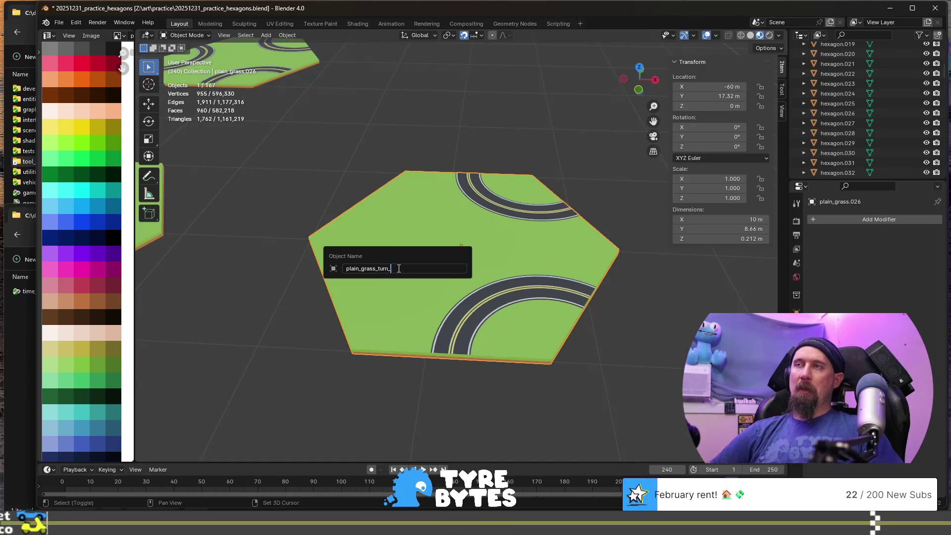
{"action": "type", "text": "rp_"}
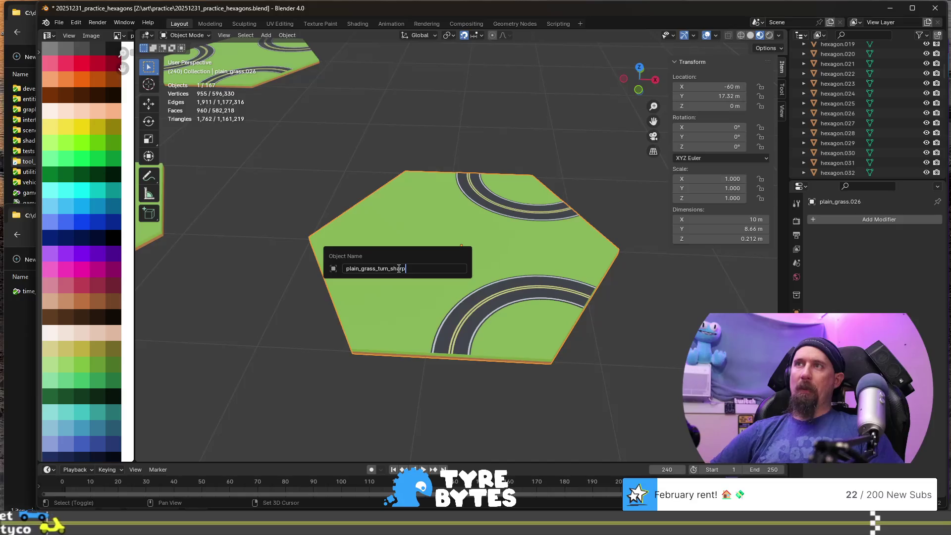
{"action": "key", "text": "Return"}
{"action": "scroll", "coordinate": [419, 274], "scroll_direction": "down", "scroll_amount": 6}
{"action": "middle_click_drag", "start_coordinate": [436, 324], "coordinate": [482, 301], "text": "shift"}
{"action": "left_click", "coordinate": [399, 233]}
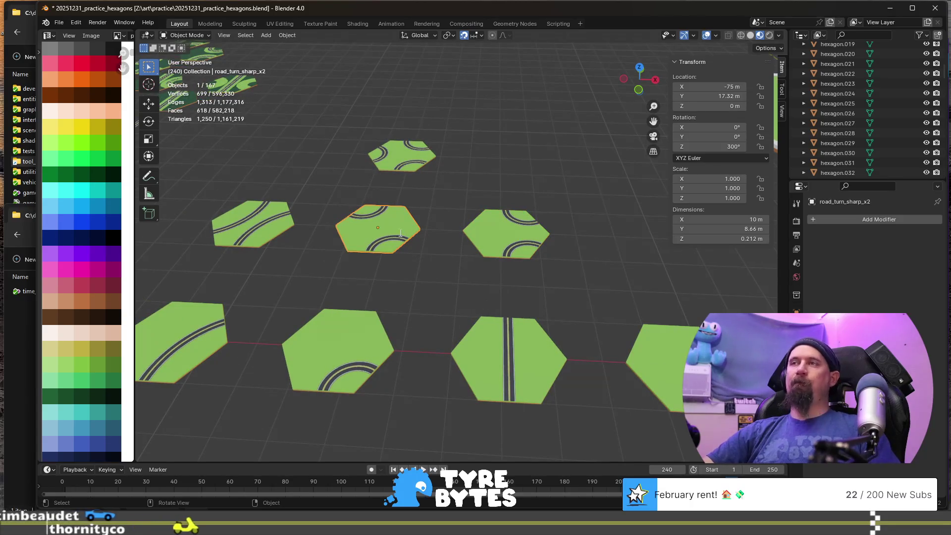
{"action": "key", "text": "F2"}
{"action": "key", "text": "Home"}
{"action": "type", "text": "plain_"}
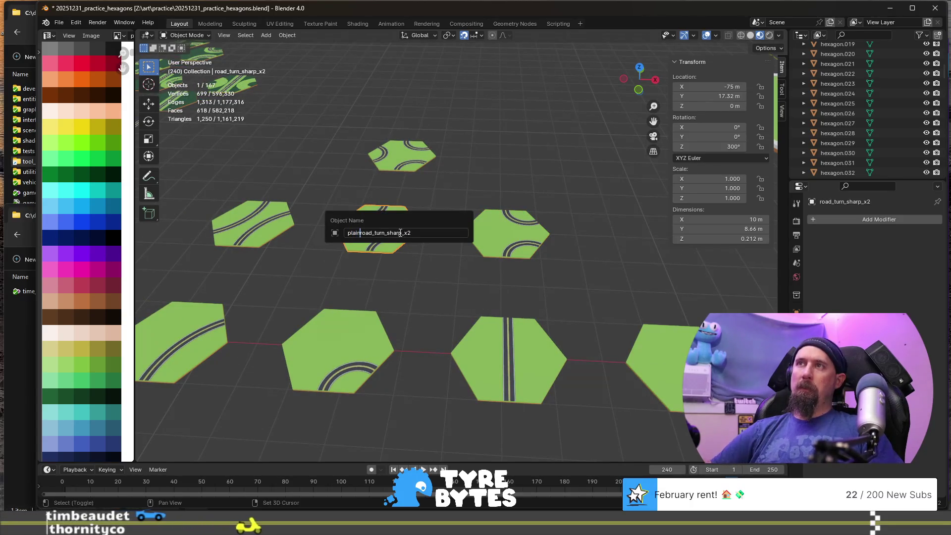
{"action": "key", "text": "Return"}
- Fix the merged right-hand tile's name to plain_road_turn_sharp_, removing the grass suffix
{"action": "left_click", "coordinate": [505, 231]}
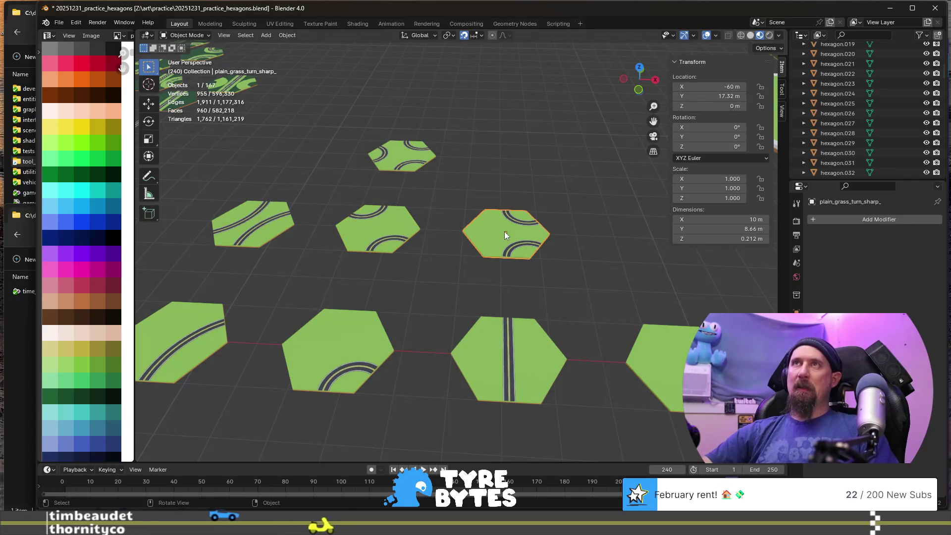
{"action": "key", "text": "F2"}
{"action": "key", "text": "End"}
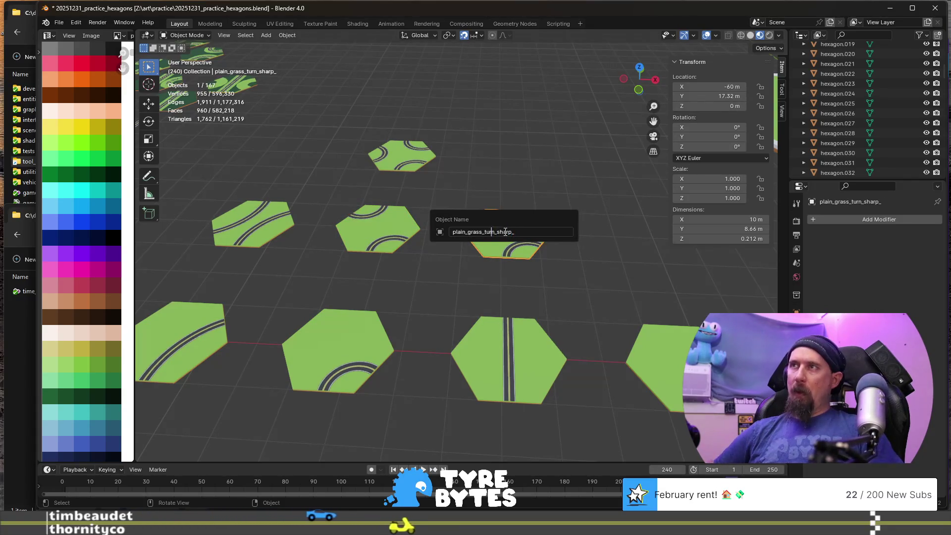
{"action": "key", "text": "BackSpace"}
{"action": "key", "text": "BackSpace"}
{"action": "key", "text": "BackSpace"}
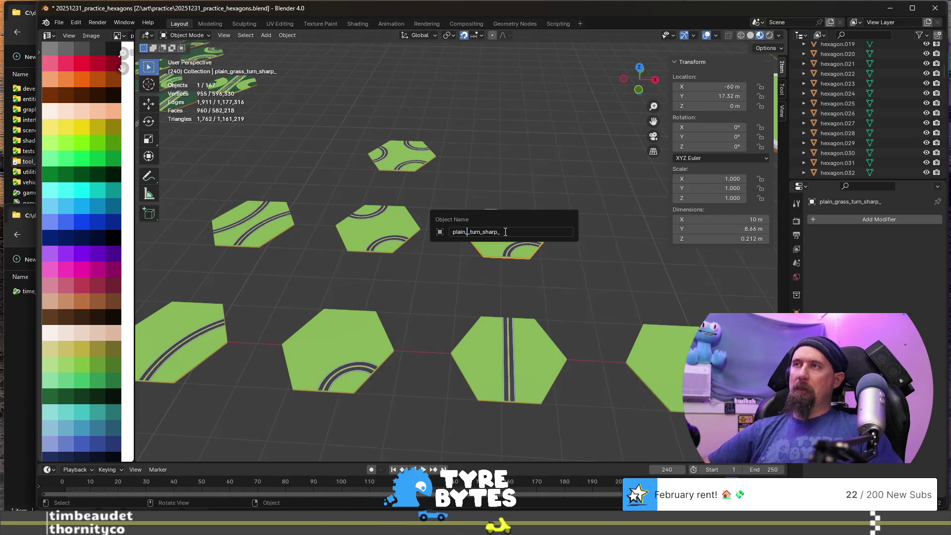
{"action": "type", "text": "road_"}
{"action": "key", "text": "Return"}
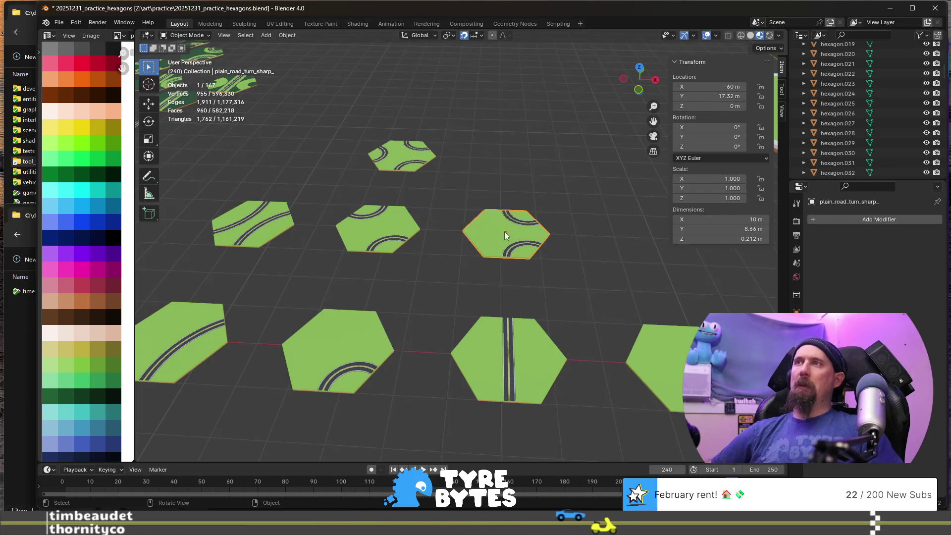
- Check the sharp-turn tiles' positions and rotations without moving them, ending on road_turn_sharp_x3
{"action": "left_click", "coordinate": [384, 222]}
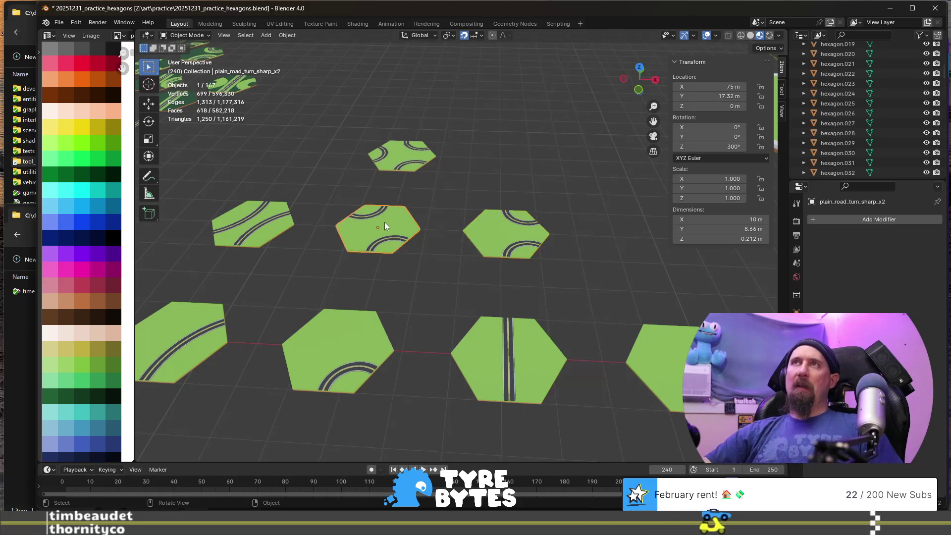
{"action": "left_click", "coordinate": [389, 156]}
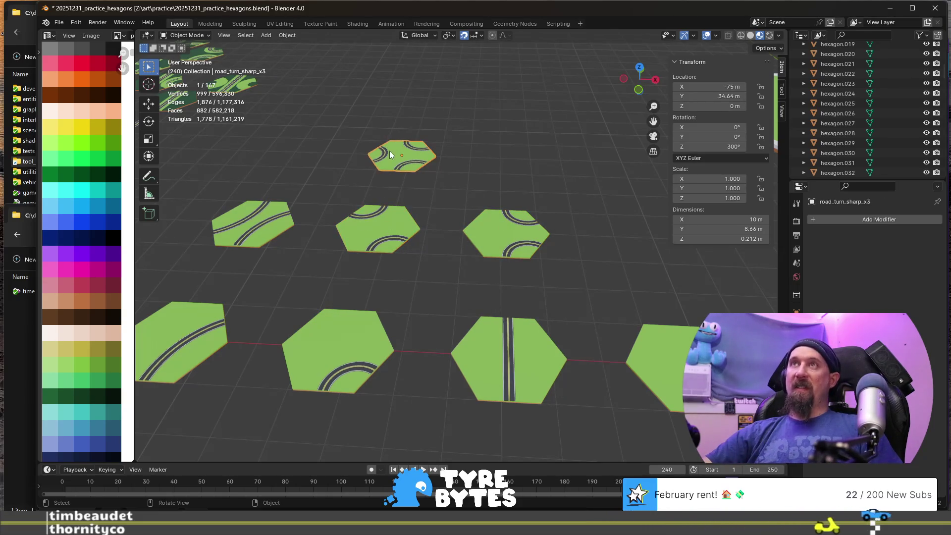
{"action": "left_click", "coordinate": [388, 228]}
{"action": "left_click", "coordinate": [500, 237]}
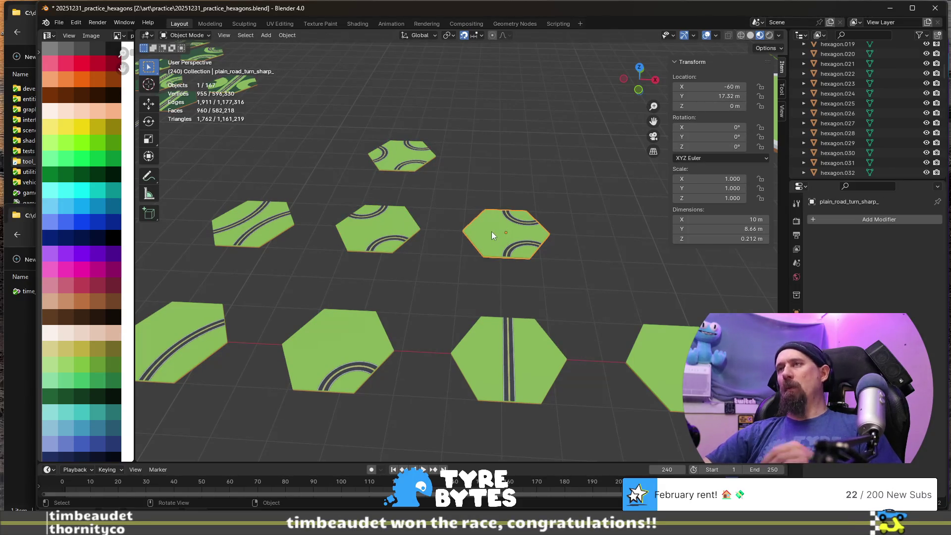
{"action": "left_click", "coordinate": [382, 224]}
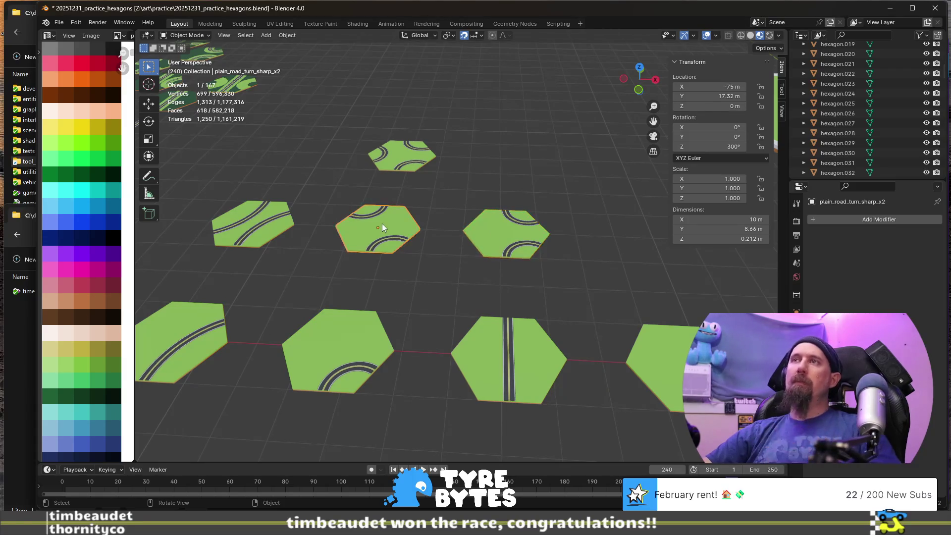
{"action": "key", "text": "g"}
{"action": "key", "text": "Escape"}
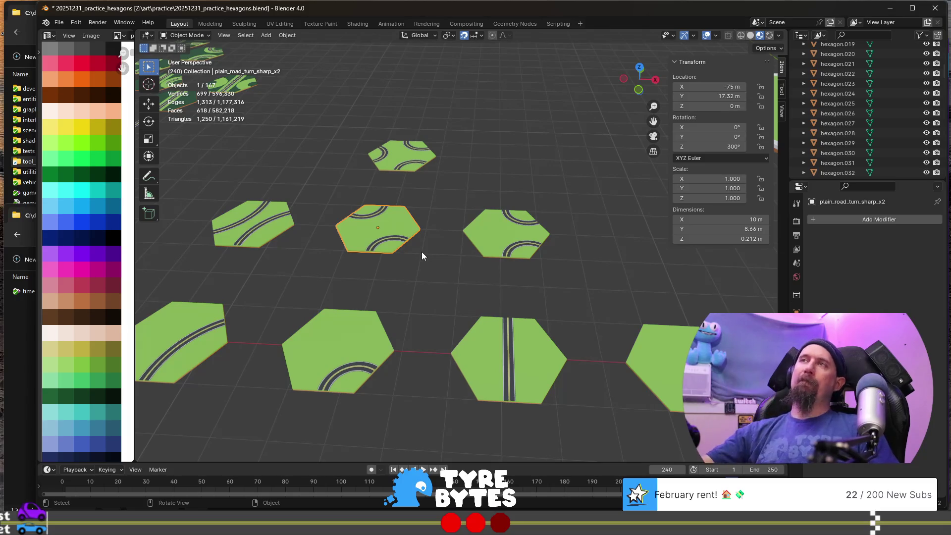
{"action": "left_click", "coordinate": [408, 166]}
- Rename the top tile road_turn_sharp_x3 to plain_road_turn_sharp_x3
{"action": "scroll", "coordinate": [411, 187], "scroll_direction": "down", "scroll_amount": 5}
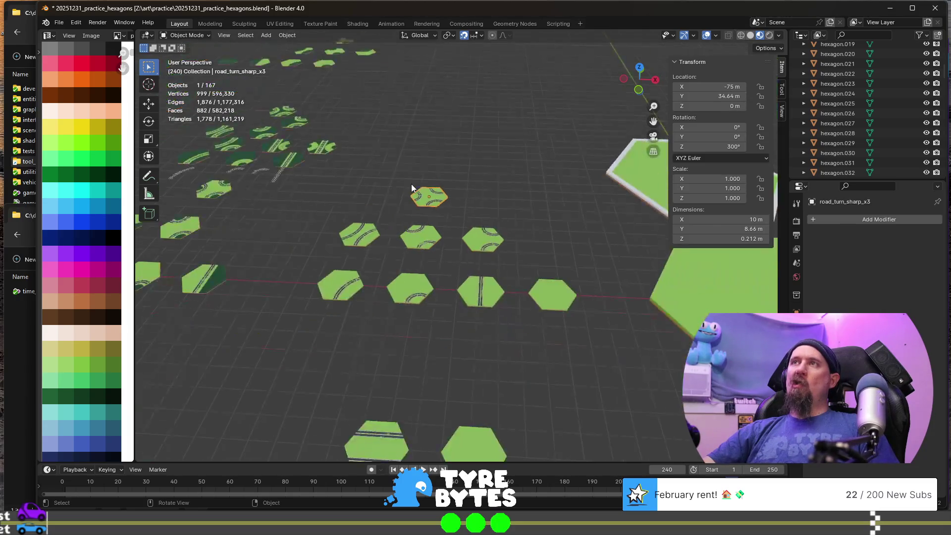
{"action": "scroll", "coordinate": [358, 200], "scroll_direction": "up", "scroll_amount": 6}
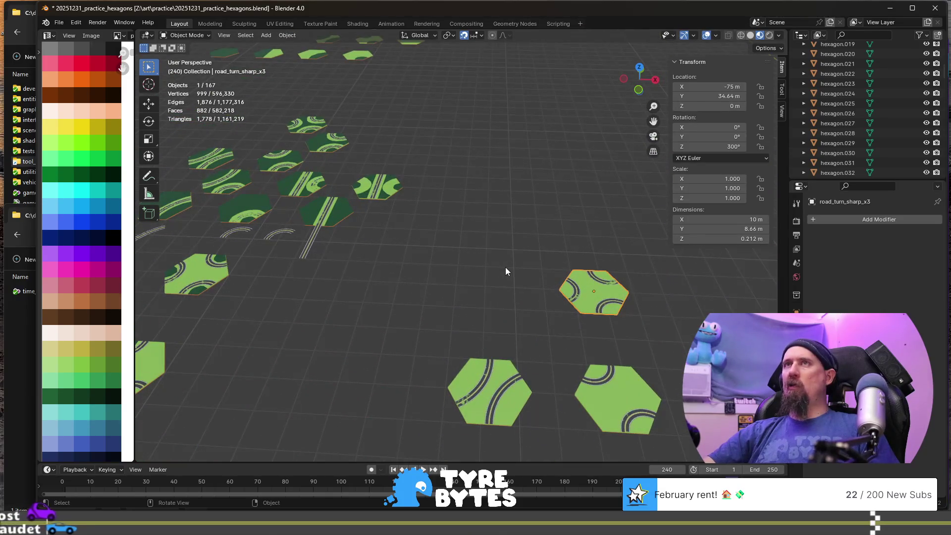
{"action": "middle_click_drag", "start_coordinate": [506, 267], "coordinate": [368, 240], "text": "shift"}
{"action": "key", "text": "F2"}
{"action": "key", "text": "Home"}
{"action": "type", "text": "plain_"}
{"action": "key", "text": "Return"}
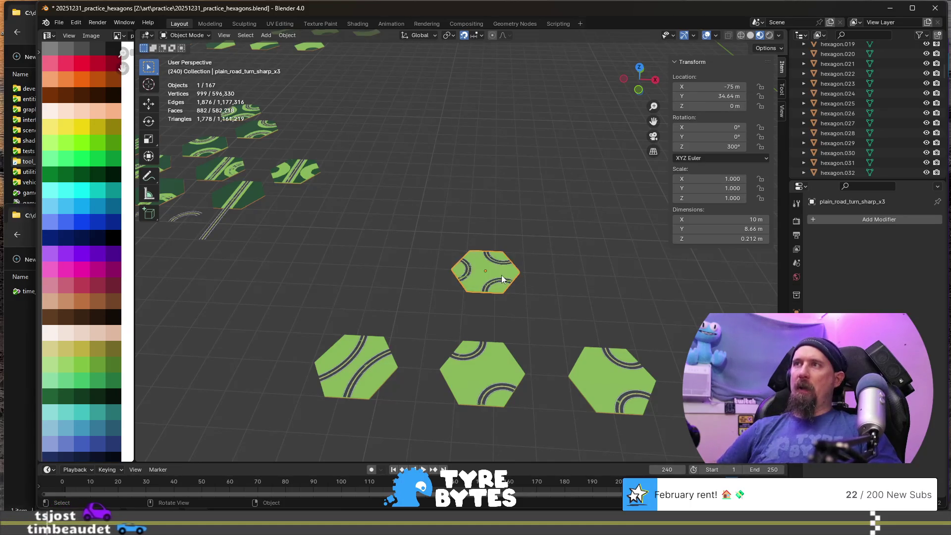
- Move plain_road_turn_sharp_ by -7.5 m in X and 8.66 m in Y
{"action": "scroll", "coordinate": [470, 305], "scroll_direction": "down", "scroll_amount": 2}
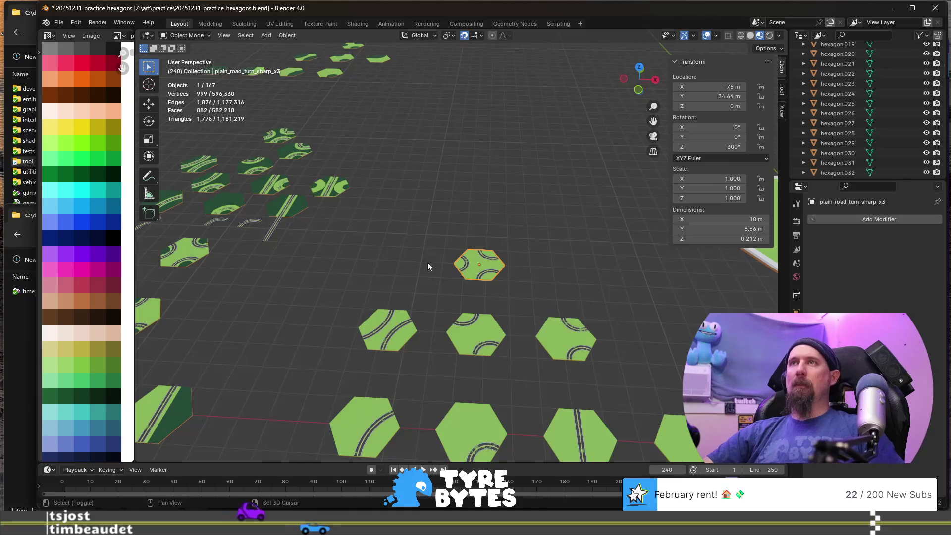
{"action": "middle_click_drag", "start_coordinate": [420, 260], "coordinate": [506, 279], "text": "shift"}
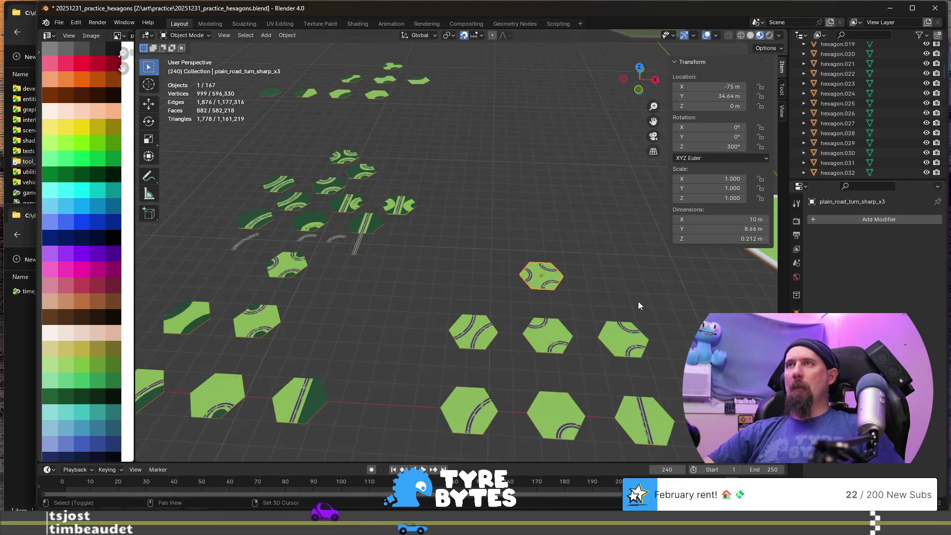
{"action": "middle_click_drag", "start_coordinate": [640, 305], "coordinate": [581, 284], "text": "shift"}
{"action": "left_click", "coordinate": [578, 330]}
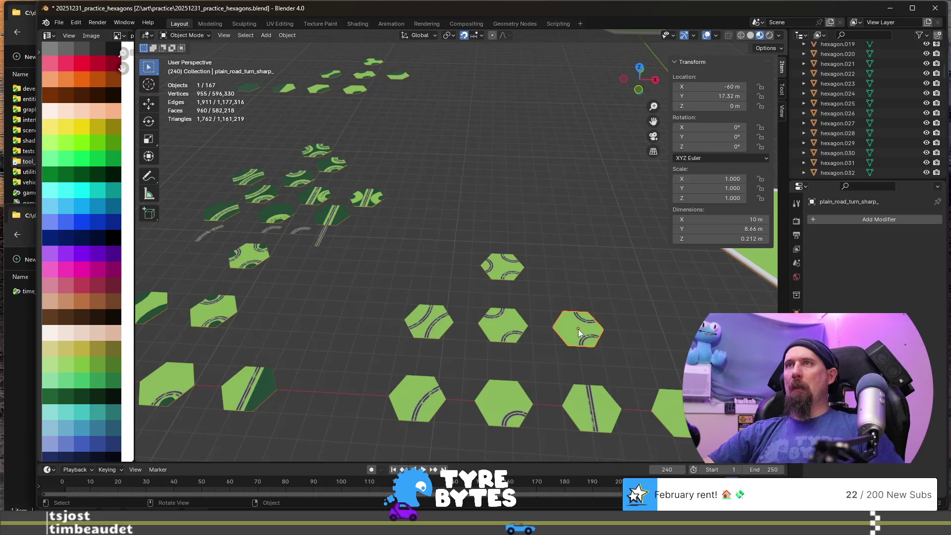
{"action": "key", "text": "g"}
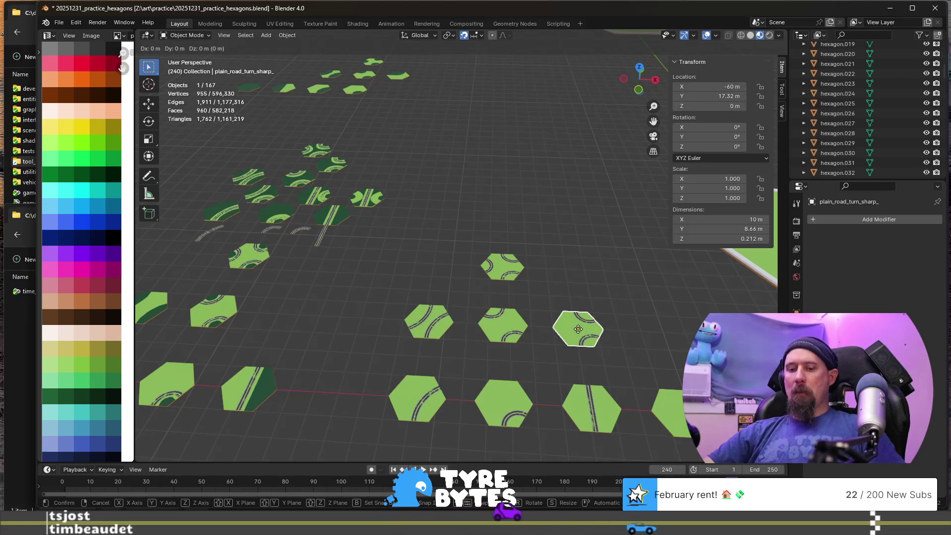
{"action": "type", "text": "x"}
{"action": "type", "text": "7"}
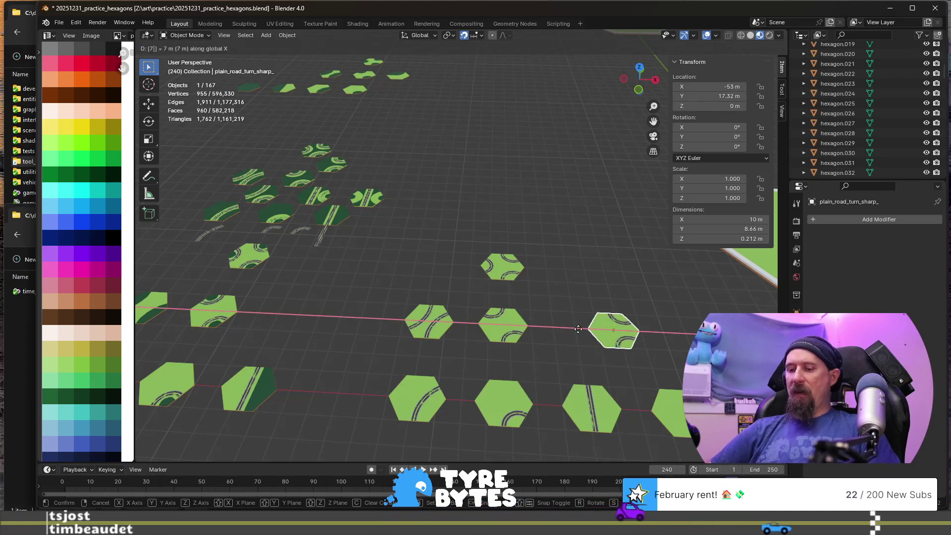
{"action": "type", "text": "-.5"}
{"action": "key", "text": "Return"}
{"action": "type", "text": "g"}
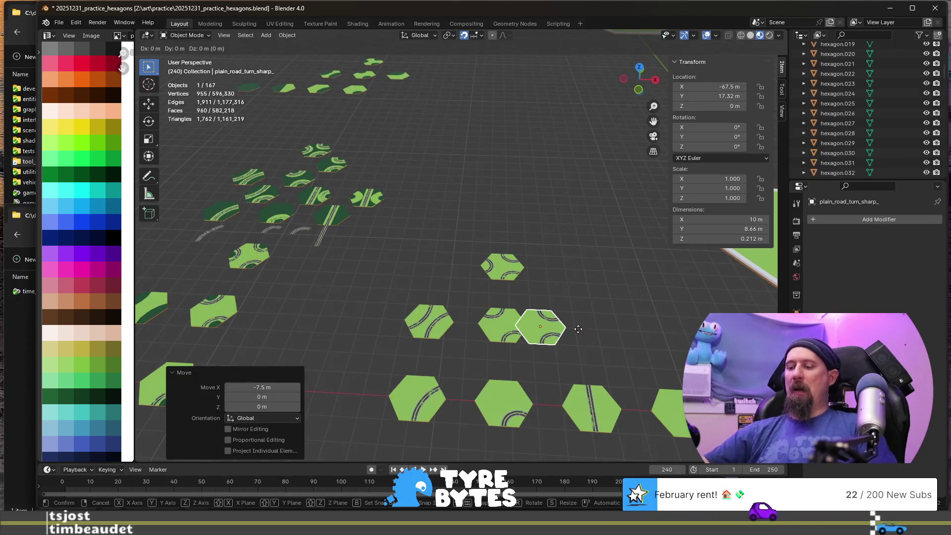
{"action": "type", "text": "y8.66"}
{"action": "key", "text": "Return"}
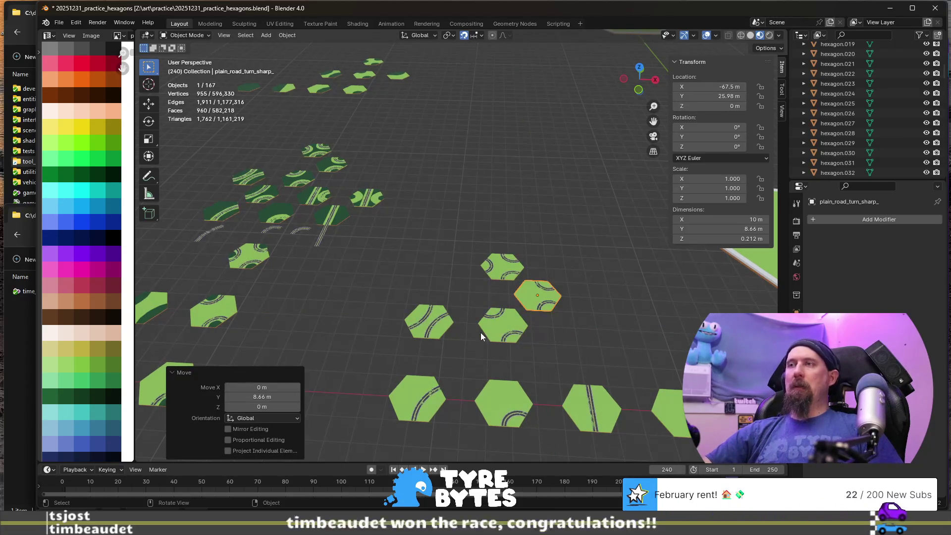
{"action": "left_click", "coordinate": [452, 187]}
{"action": "scroll", "coordinate": [453, 187], "scroll_direction": "down", "scroll_amount": 1}
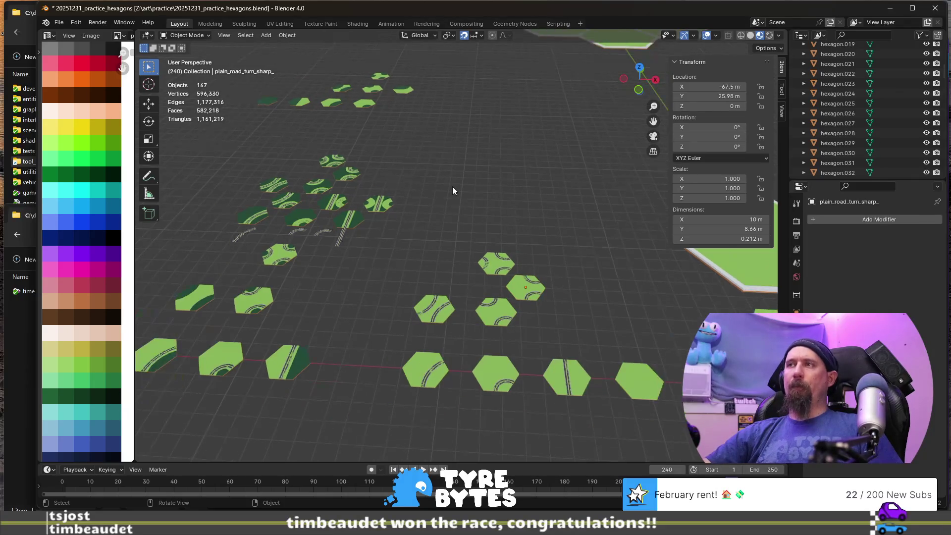
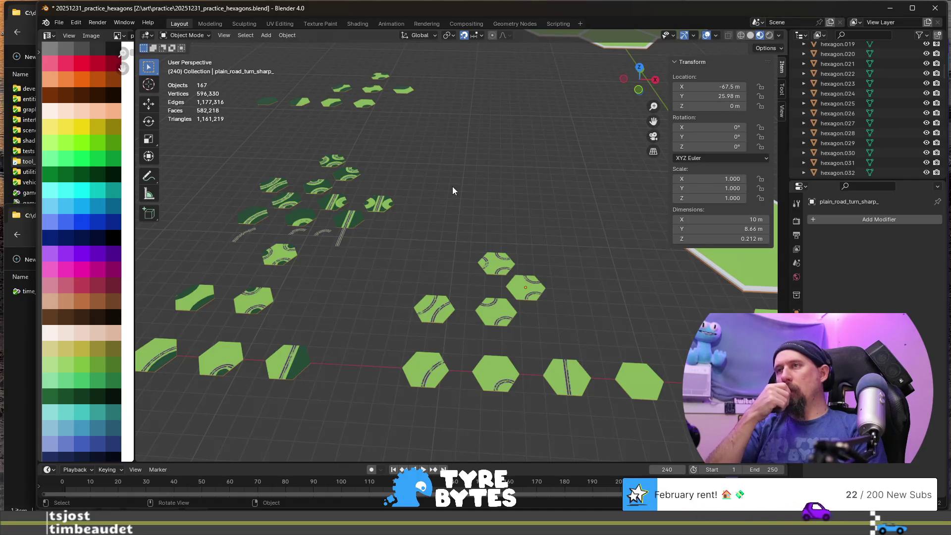
- Select the small straight road tile and duplicate it in place
{"action": "scroll", "coordinate": [453, 186], "scroll_direction": "down", "scroll_amount": 5}
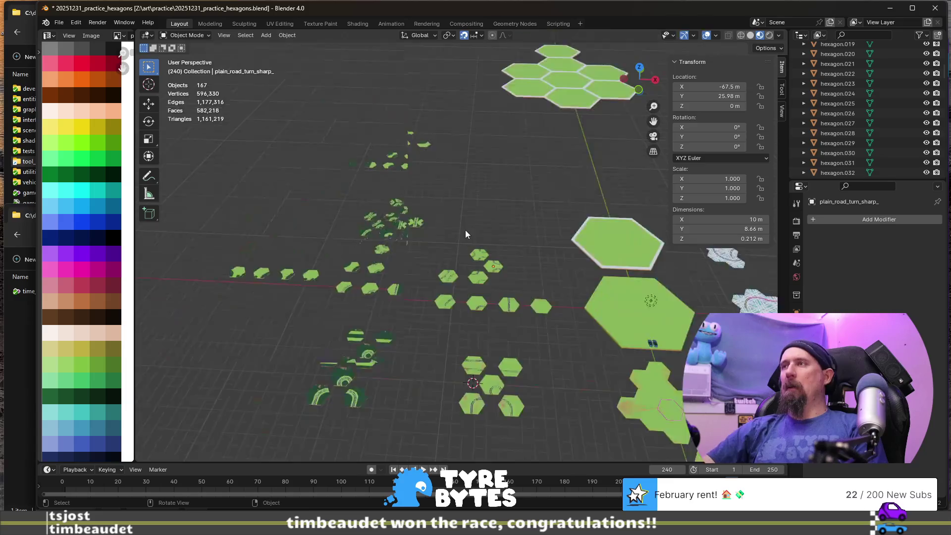
{"action": "left_click", "coordinate": [504, 298]}
{"action": "scroll", "coordinate": [516, 299], "scroll_direction": "down", "scroll_amount": 6}
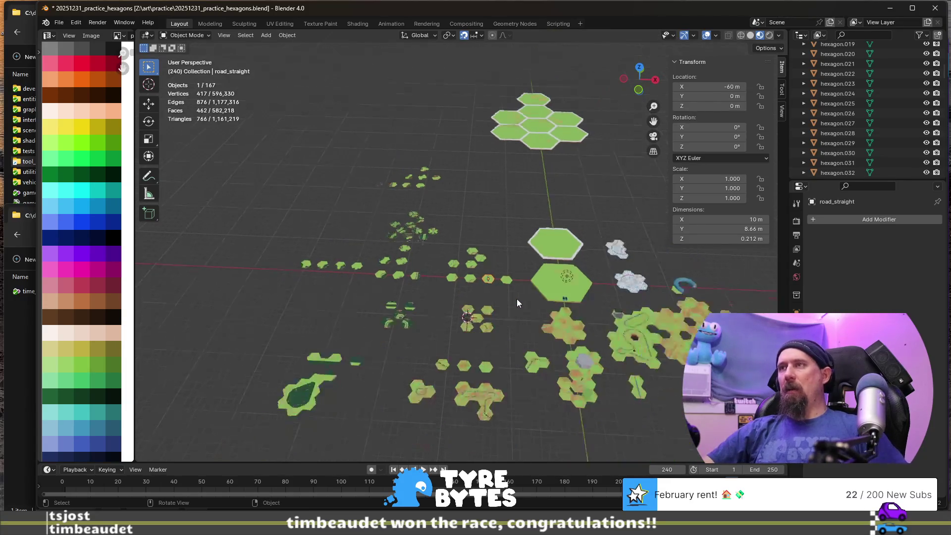
{"action": "key", "text": "shift+d"}
{"action": "right_click", "coordinate": [437, 305]}
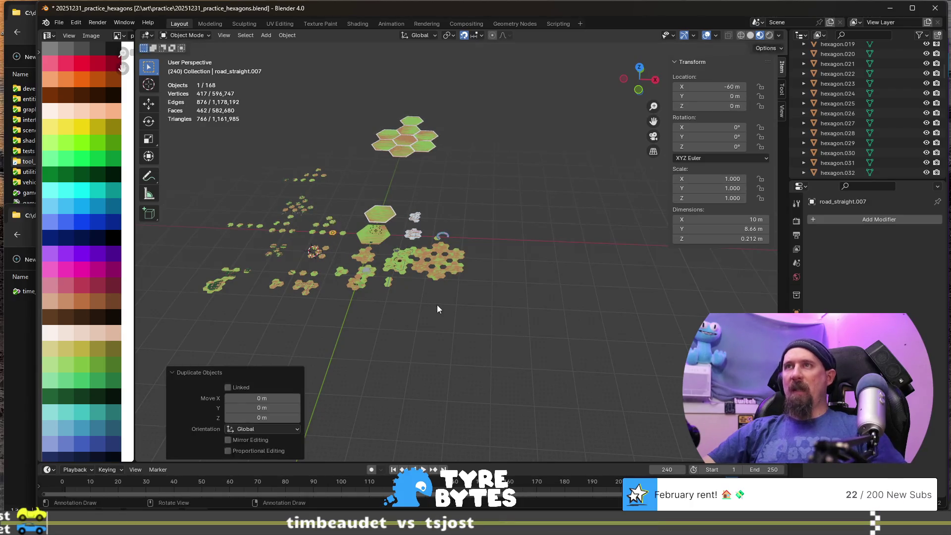
- Move the copy 250 m along X, frame it, and enter Edit Mode on its mesh
{"action": "key", "text": "g"}
{"action": "key", "text": "x"}
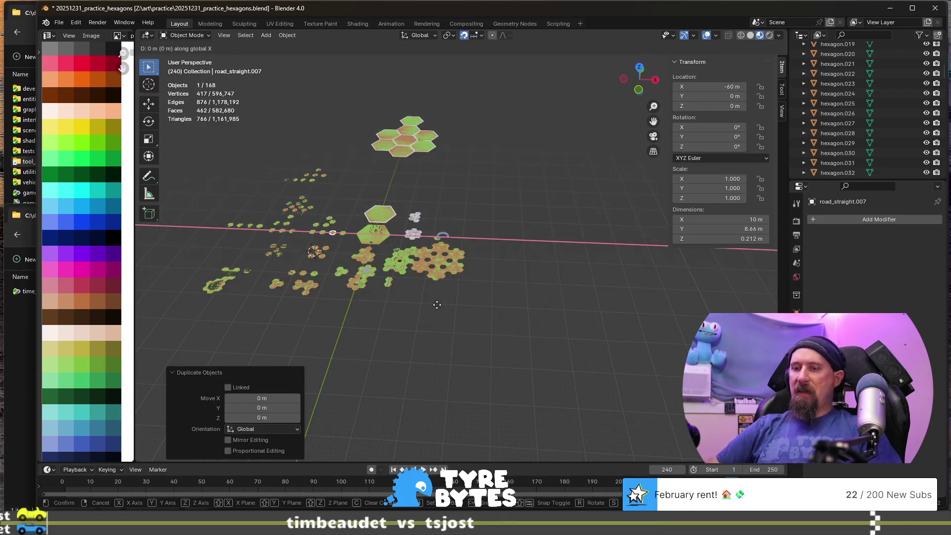
{"action": "type", "text": "10"}
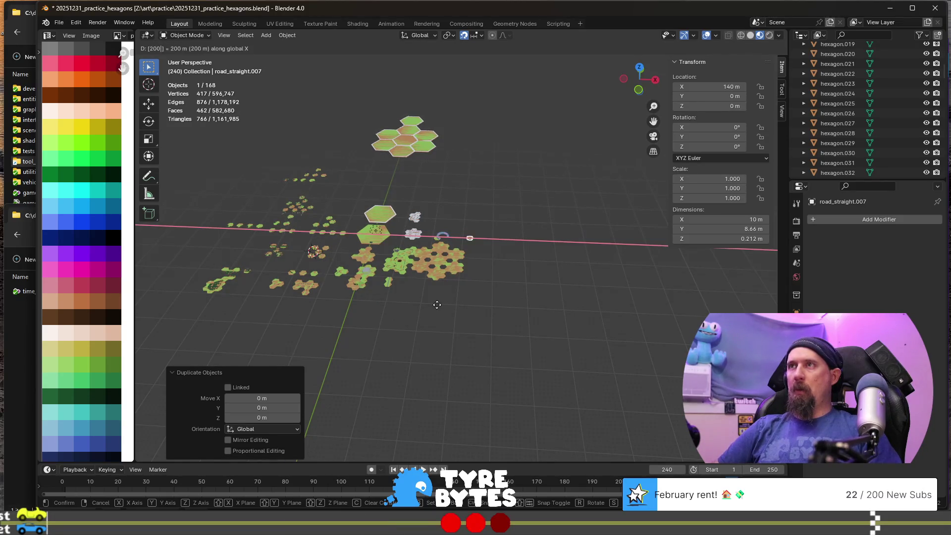
{"action": "key", "text": "BackSpace"}
{"action": "key", "text": "BackSpace"}
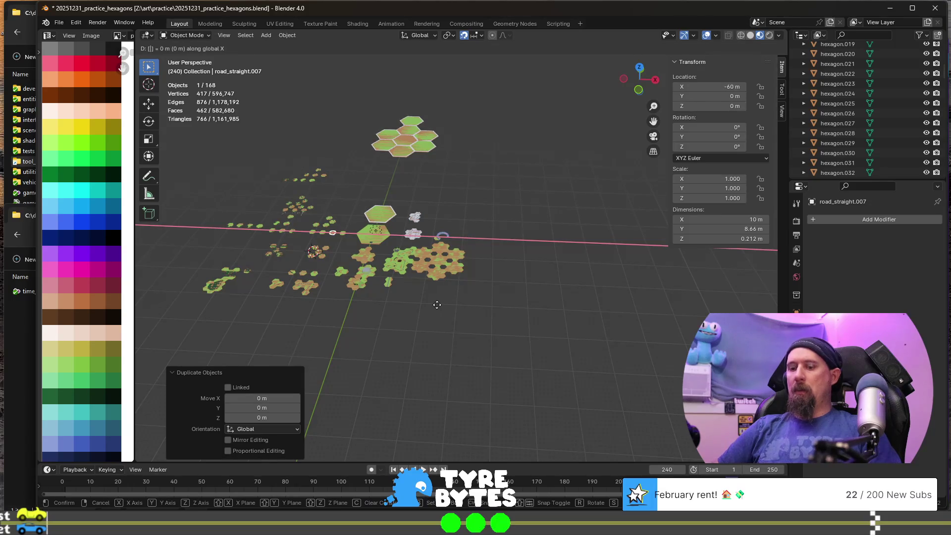
{"action": "type", "text": "250"}
{"action": "key", "text": "Return"}
{"action": "key", "text": "KP_Decimal"}
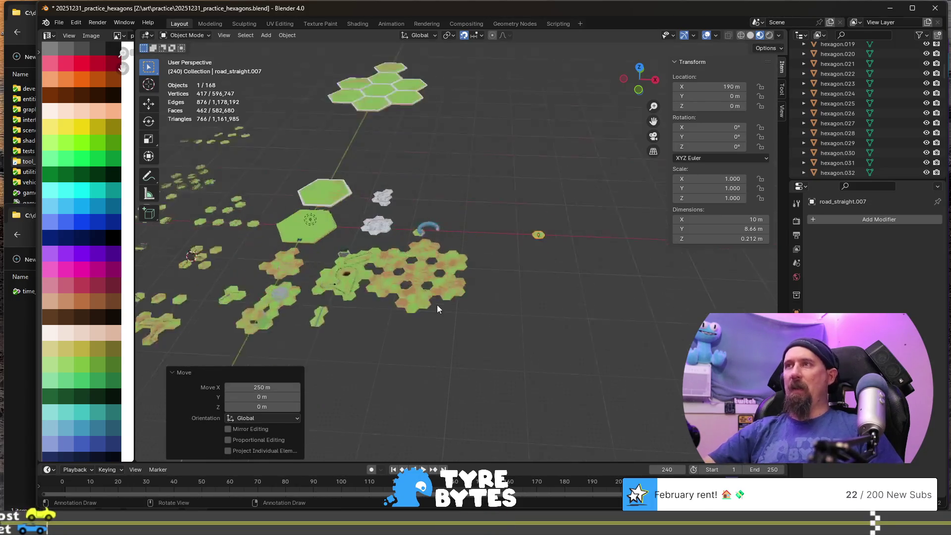
{"action": "scroll", "coordinate": [409, 271], "scroll_direction": "up", "scroll_amount": 3}
{"action": "key", "text": "Tab"}
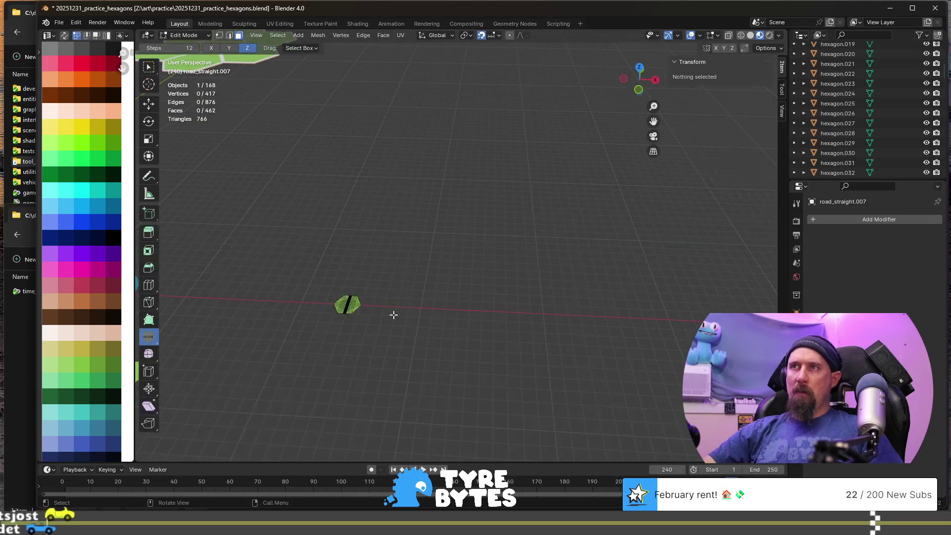
- Scale the whole copied tile mesh by 10, inspect it, then undo
{"action": "type", "text": "as"}
{"action": "type", "text": "10"}
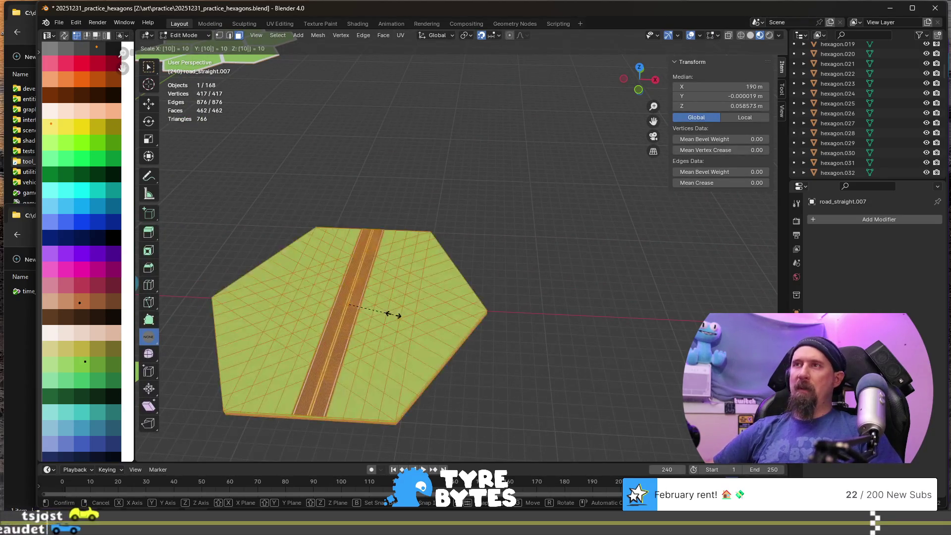
{"action": "key", "text": "Return"}
{"action": "scroll", "coordinate": [395, 302], "scroll_direction": "down", "scroll_amount": 8}
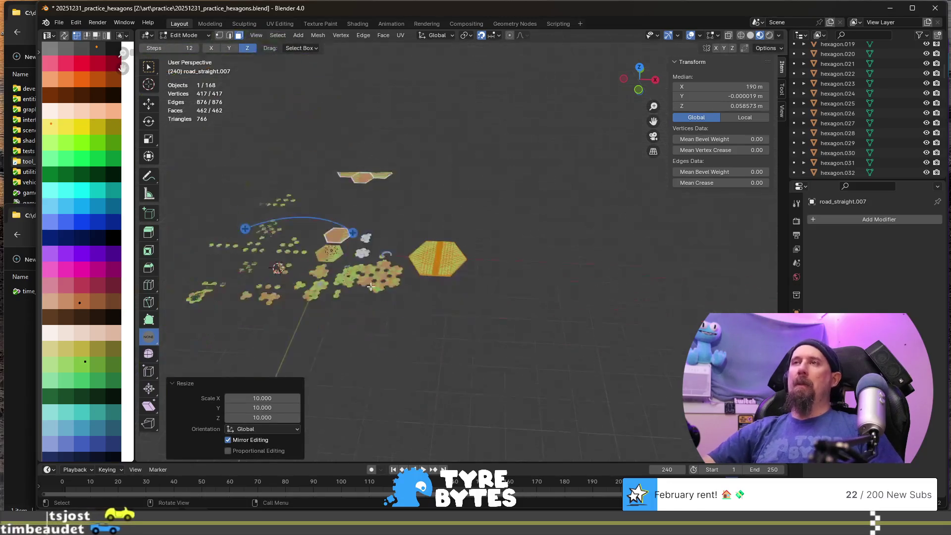
{"action": "scroll", "coordinate": [395, 302], "scroll_direction": "up", "scroll_amount": 2}
{"action": "scroll", "coordinate": [395, 302], "scroll_direction": "up", "scroll_amount": 3}
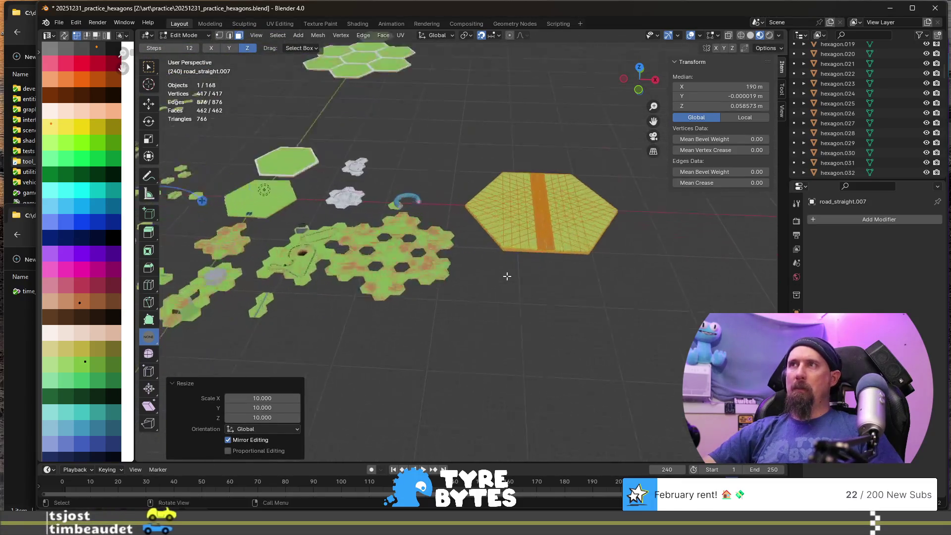
{"action": "scroll", "coordinate": [349, 267], "scroll_direction": "up", "scroll_amount": 3}
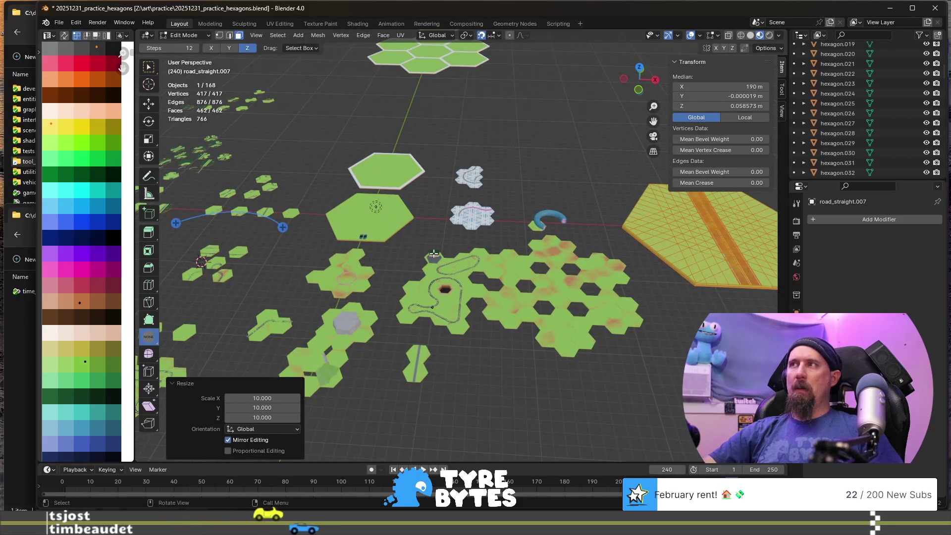
{"action": "key", "text": "ctrl+z"}
- Try a fivefold mesh scale, then undo back to Object Mode
{"action": "key", "text": "s"}
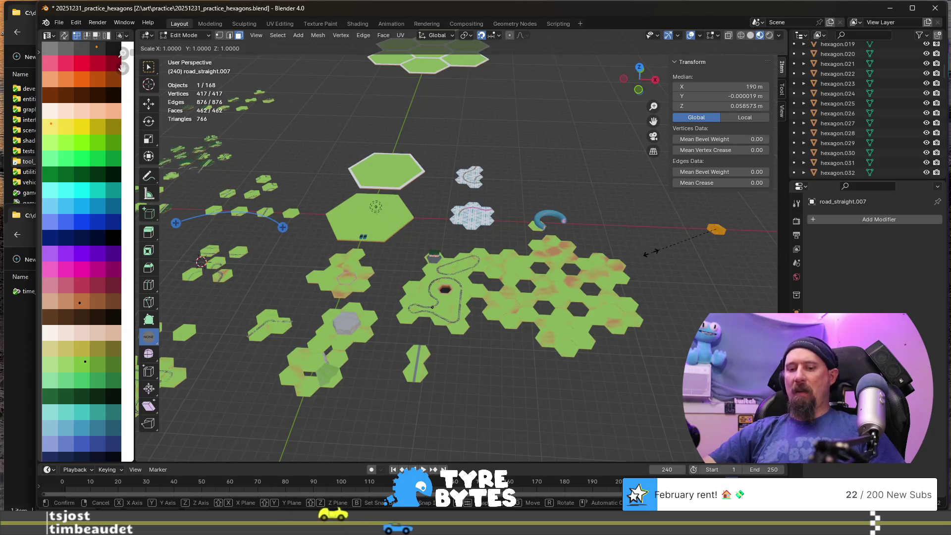
{"action": "type", "text": "5"}
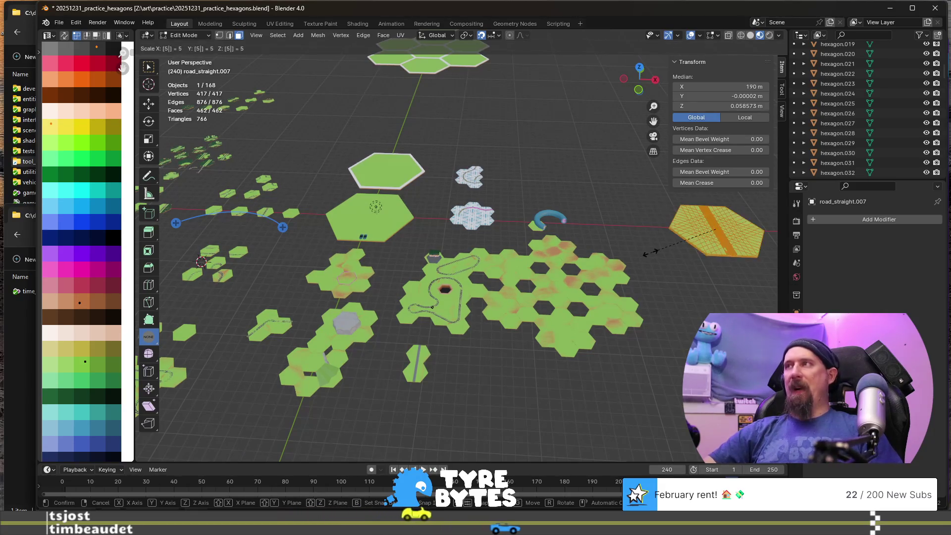
{"action": "key", "text": "Return"}
{"action": "scroll", "coordinate": [713, 254], "scroll_direction": "down", "scroll_amount": 3}
{"action": "key", "text": "ctrl+z"}
{"action": "key", "text": "ctrl+z"}
{"action": "key", "text": "ctrl+z"}
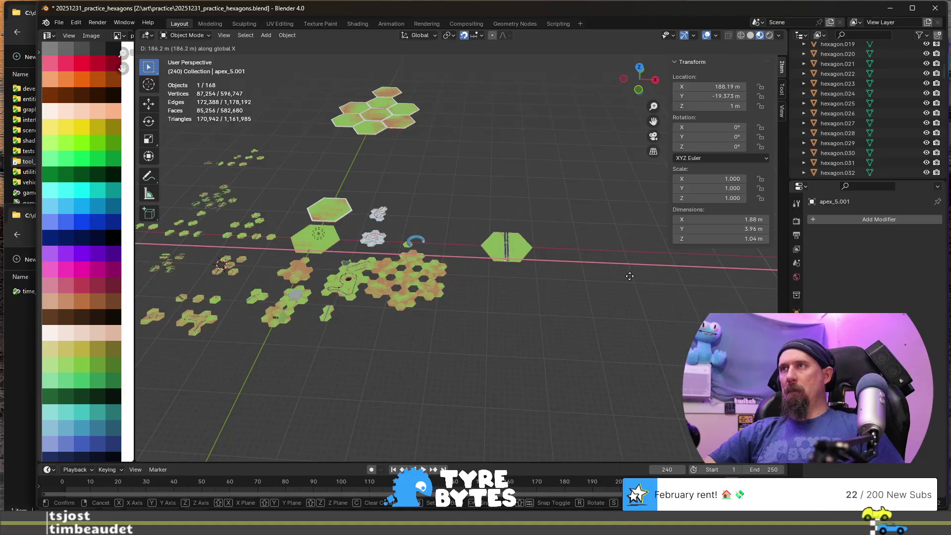
- Frame the car and view it from a low side angle, leaving it in place
{"action": "key", "text": "KP_Decimal"}
{"action": "mouse_move", "coordinate": [610, 322]}
{"action": "middle_mouse_down"}
{"action": "mouse_move", "coordinate": [604, 265]}
{"action": "mouse_move", "coordinate": [580, 287]}
{"action": "mouse_move", "coordinate": [590, 327]}
{"action": "middle_mouse_up"}
{"action": "key", "text": "g"}
{"action": "key", "text": "x"}
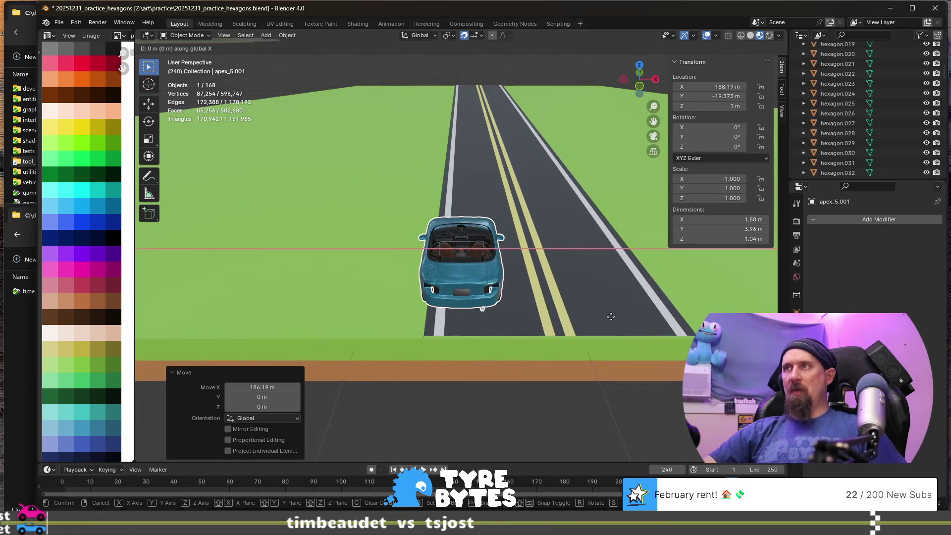
{"action": "key", "text": "Escape"}
{"action": "scroll", "coordinate": [600, 309], "scroll_direction": "down", "scroll_amount": 8}
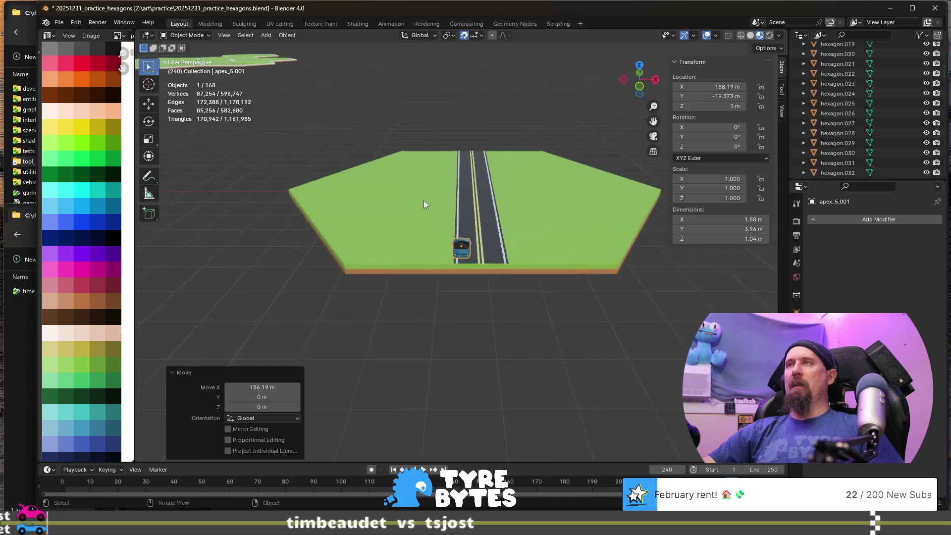
- Scale the road tile under the car by 2, to 100 m by 86.6 m
{"action": "left_click", "coordinate": [425, 238]}
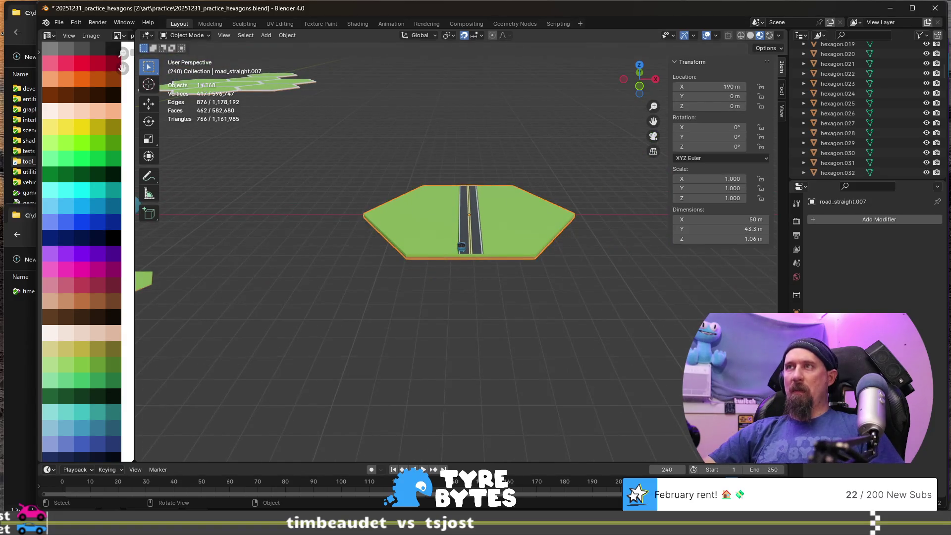
{"action": "key", "text": "s"}
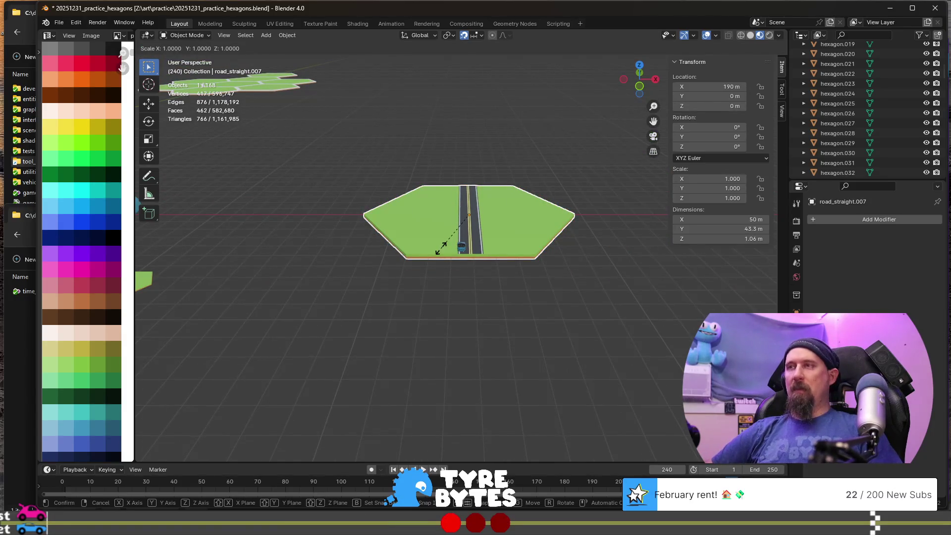
{"action": "type", "text": "2"}
{"action": "key", "text": "Return"}
{"action": "scroll", "coordinate": [441, 248], "scroll_direction": "up", "scroll_amount": 5}
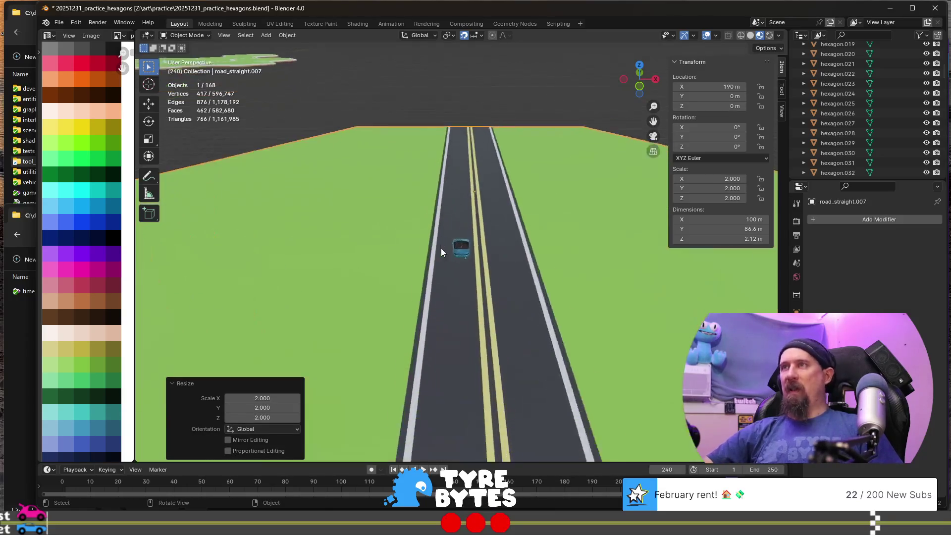
{"action": "scroll", "coordinate": [441, 248], "scroll_direction": "up", "scroll_amount": 3}
- Orbit around the enlarged tile to inspect it along the road, then select the car
{"action": "mouse_move", "coordinate": [441, 248]}
{"action": "middle_mouse_down"}
{"action": "mouse_move", "coordinate": [451, 257]}
{"action": "mouse_move", "coordinate": [446, 230]}
{"action": "mouse_move", "coordinate": [469, 266]}
{"action": "mouse_move", "coordinate": [460, 269]}
{"action": "middle_mouse_up"}
{"action": "scroll", "coordinate": [460, 269], "scroll_direction": "down", "scroll_amount": 2}
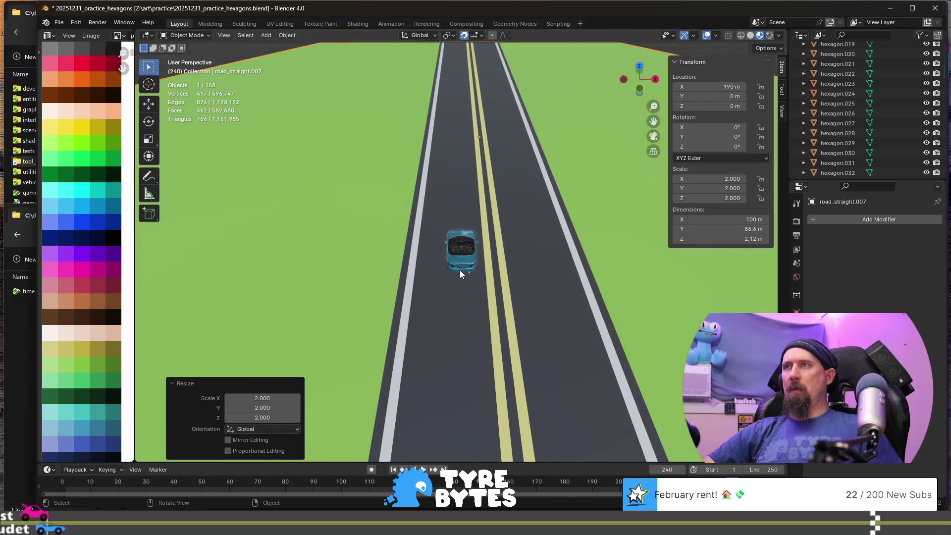
{"action": "scroll", "coordinate": [497, 249], "scroll_direction": "down", "scroll_amount": 4}
{"action": "scroll", "coordinate": [475, 292], "scroll_direction": "up", "scroll_amount": 4}
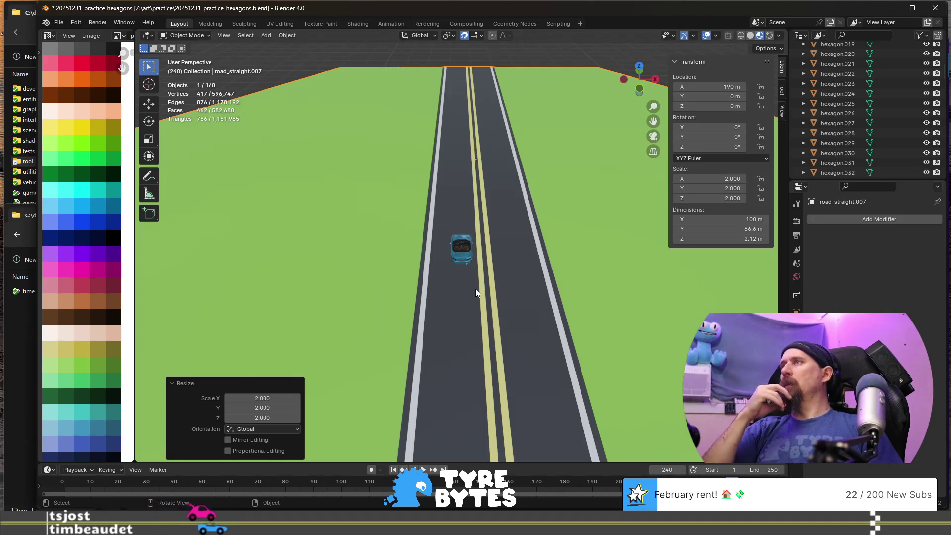
{"action": "scroll", "coordinate": [432, 281], "scroll_direction": "down", "scroll_amount": 5}
{"action": "scroll", "coordinate": [432, 281], "scroll_direction": "up", "scroll_amount": 4}
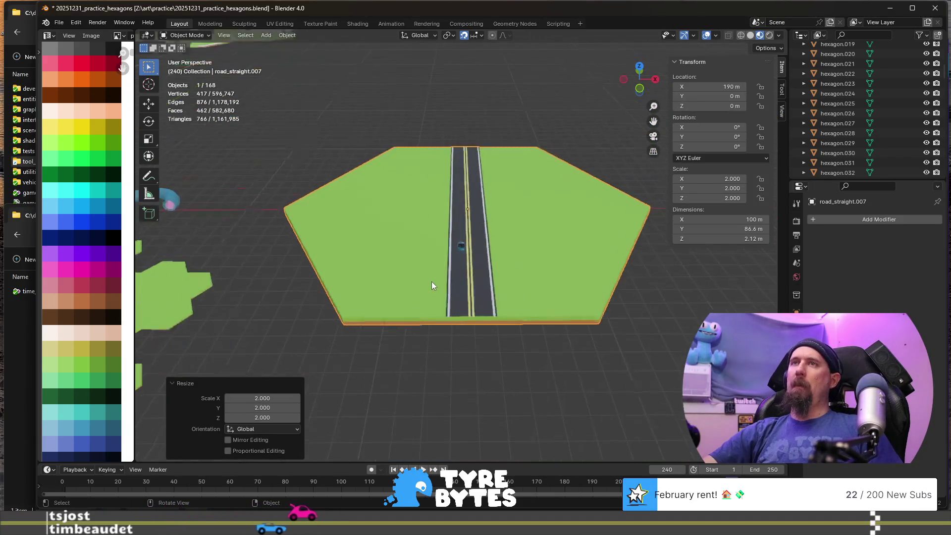
{"action": "mouse_move", "coordinate": [431, 281]}
{"action": "middle_mouse_down"}
{"action": "mouse_move", "coordinate": [466, 268]}
{"action": "mouse_move", "coordinate": [432, 228]}
{"action": "mouse_move", "coordinate": [399, 234]}
{"action": "mouse_move", "coordinate": [468, 249]}
{"action": "middle_mouse_up"}
{"action": "scroll", "coordinate": [468, 249], "scroll_direction": "down", "scroll_amount": 4}
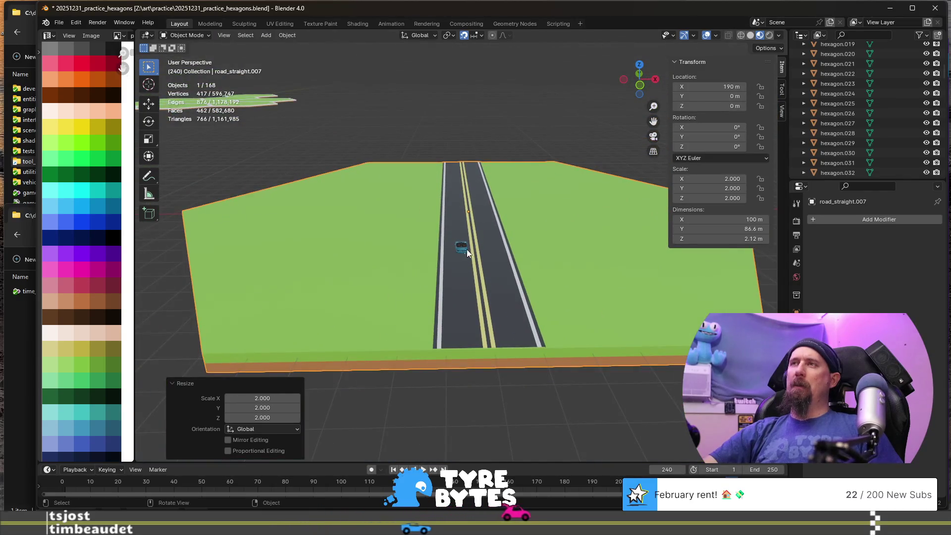
{"action": "left_click", "coordinate": [462, 250]}
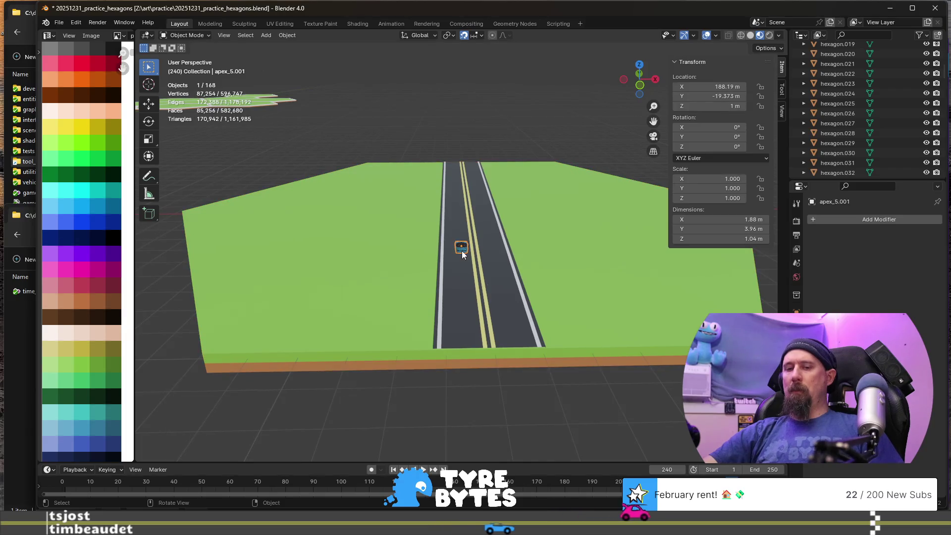
- Slide the car along the ground plane down the road, undoing the last move
{"action": "key", "text": "g"}
{"action": "key", "text": "shift+z"}
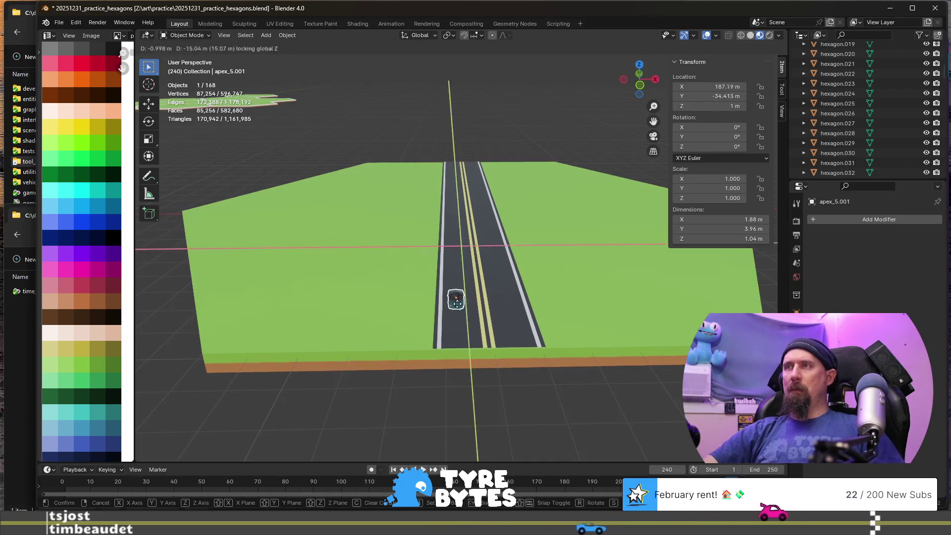
{"action": "left_click", "coordinate": [453, 330]}
{"action": "scroll", "coordinate": [462, 356], "scroll_direction": "up", "scroll_amount": 4}
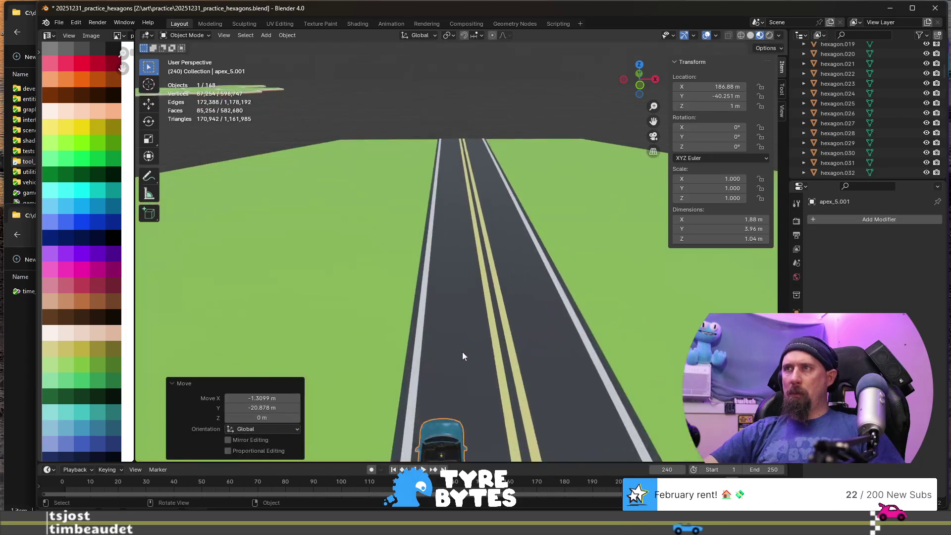
{"action": "scroll", "coordinate": [465, 347], "scroll_direction": "down", "scroll_amount": 5}
{"action": "scroll", "coordinate": [444, 297], "scroll_direction": "up", "scroll_amount": 3}
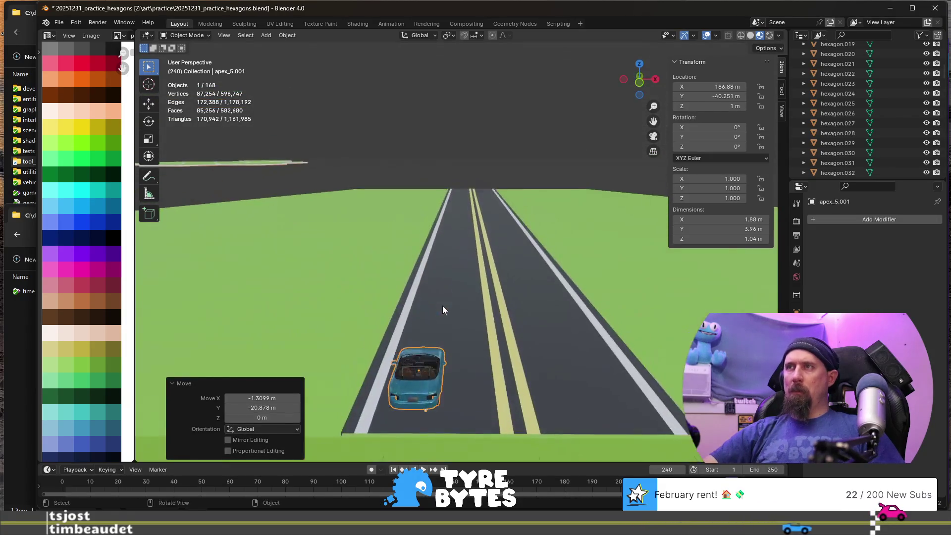
{"action": "key", "text": "g"}
{"action": "key", "text": "shift+z"}
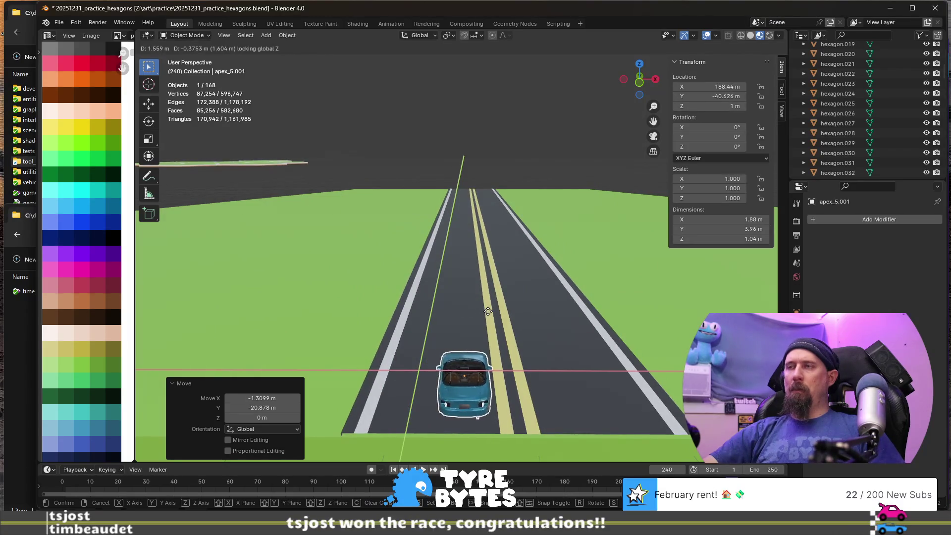
{"action": "left_click", "coordinate": [465, 311]}
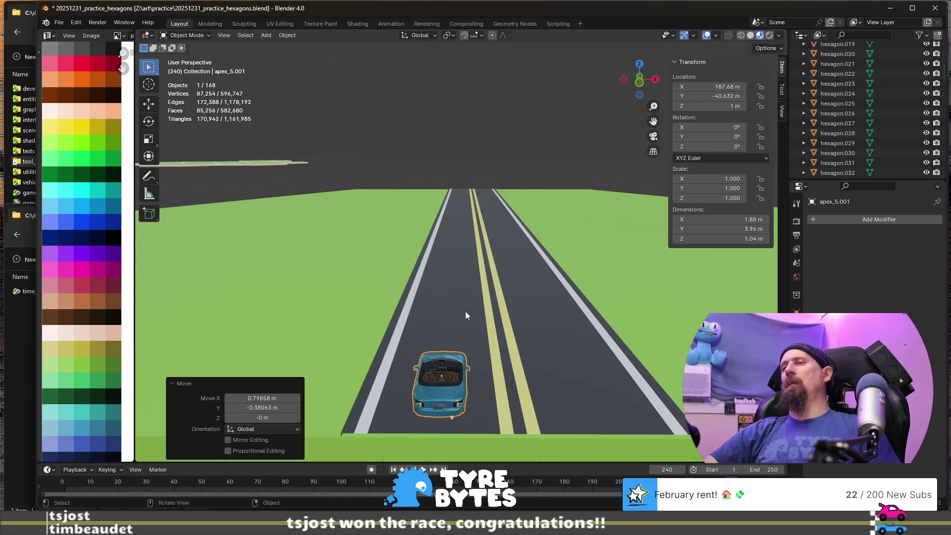
{"action": "scroll", "coordinate": [465, 311], "scroll_direction": "down", "scroll_amount": 7}
{"action": "key", "text": "ctrl+z"}
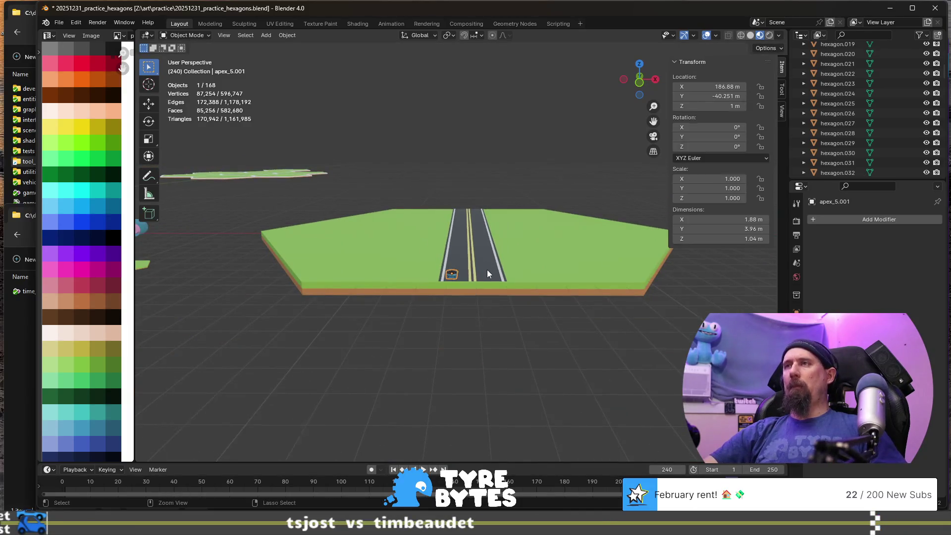
- Select the straight road hexagon, enlarge it 7 times, then undo
{"action": "left_click", "coordinate": [500, 268]}
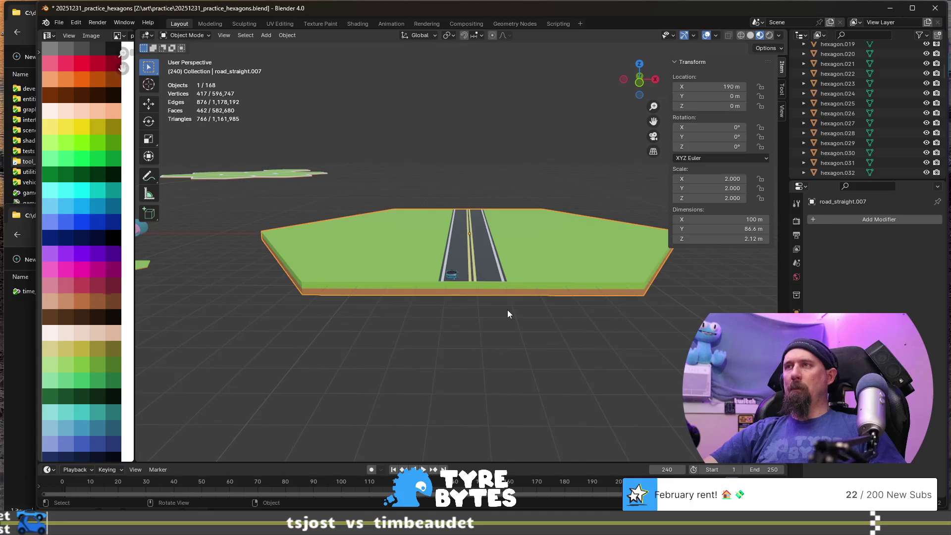
{"action": "type", "text": "s"}
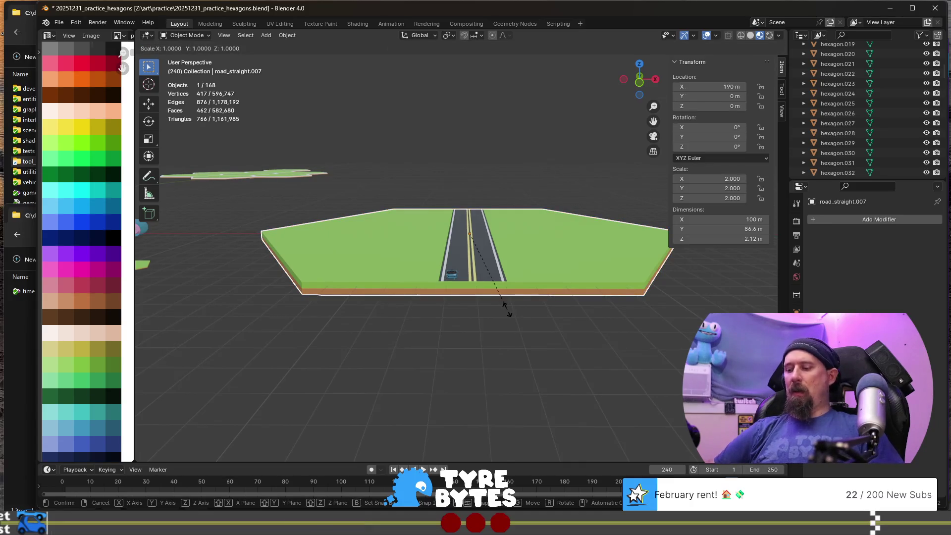
{"action": "type", "text": "1"}
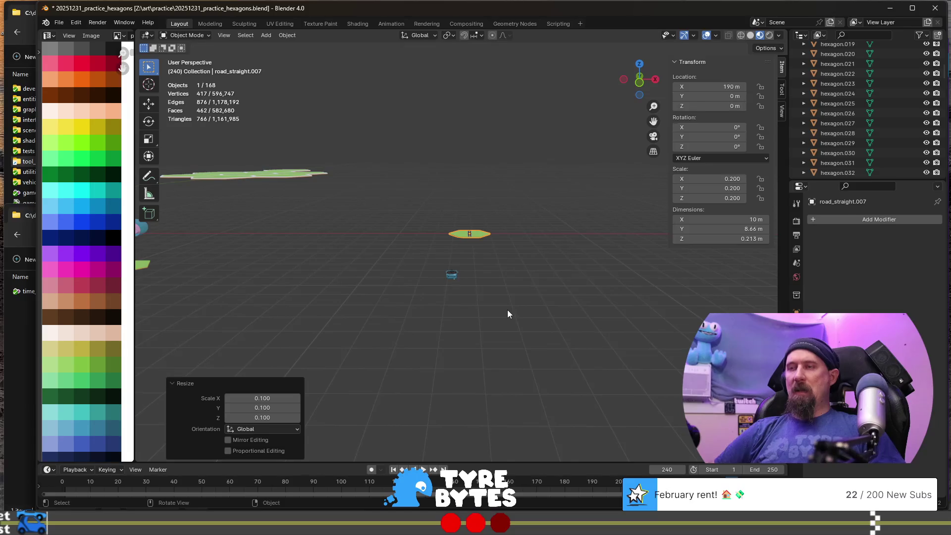
{"action": "key", "text": "s"}
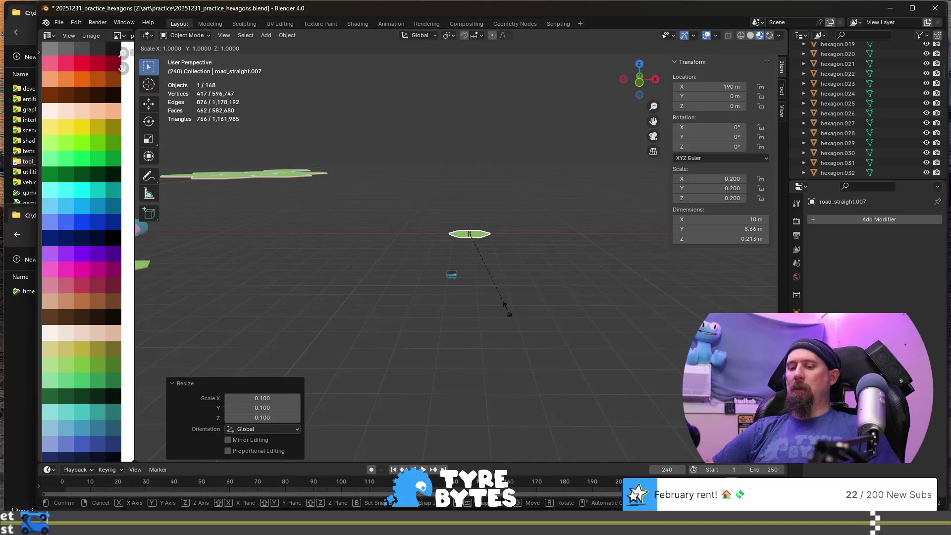
{"action": "type", "text": "5"}
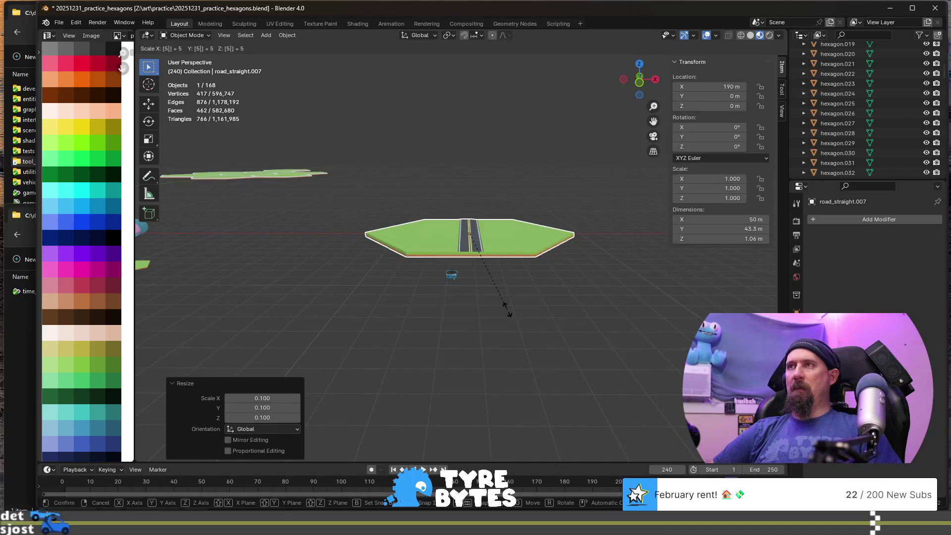
{"action": "key", "text": "BackSpace"}
{"action": "type", "text": "7"}
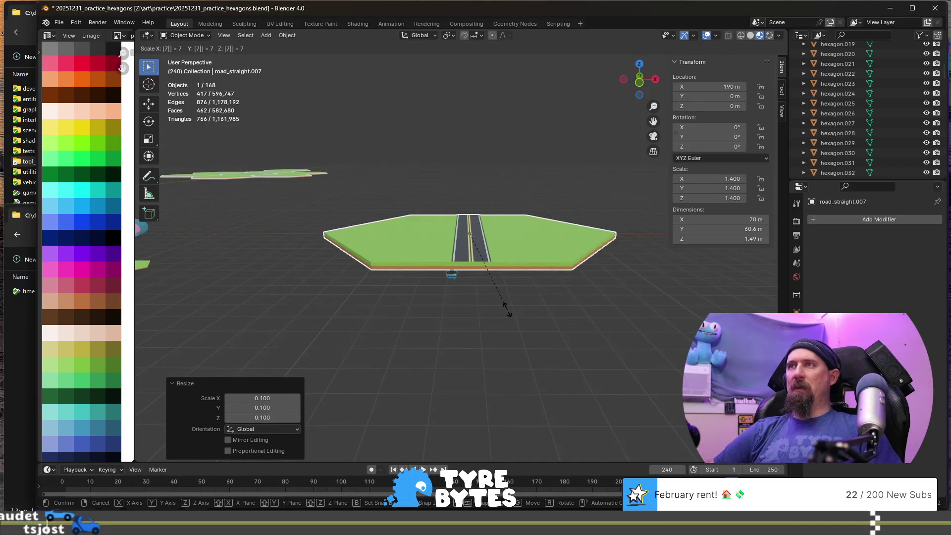
{"action": "key", "text": "Return"}
{"action": "scroll", "coordinate": [507, 310], "scroll_direction": "up", "scroll_amount": 3}
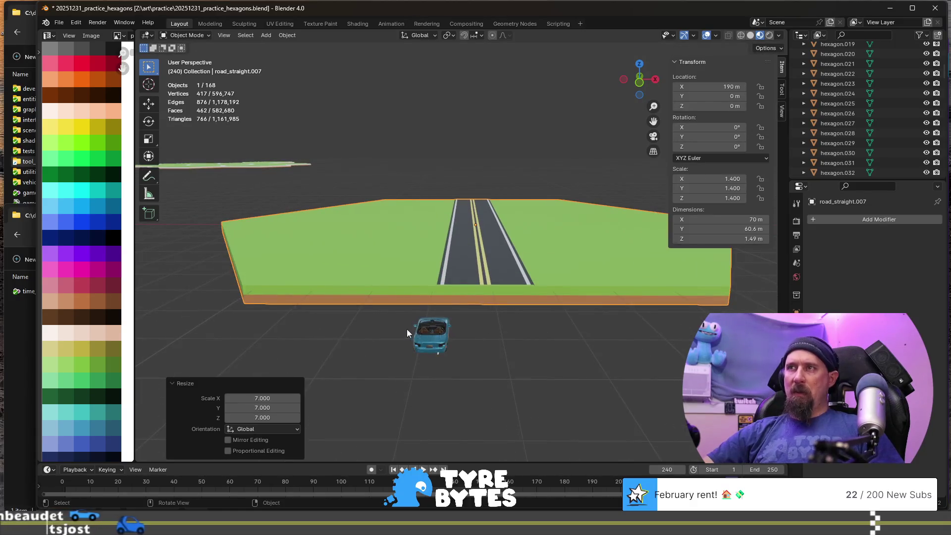
{"action": "key", "text": "ctrl+z"}
- Enlarge the tile 7 times again, move the car onto it, then undo
{"action": "type", "text": "s"}
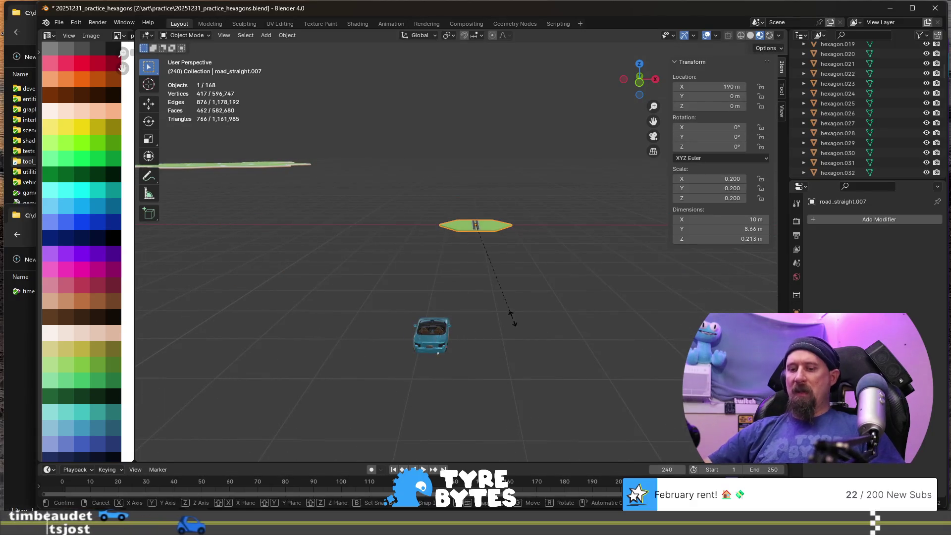
{"action": "type", "text": "7..5"}
{"action": "key", "text": "Return"}
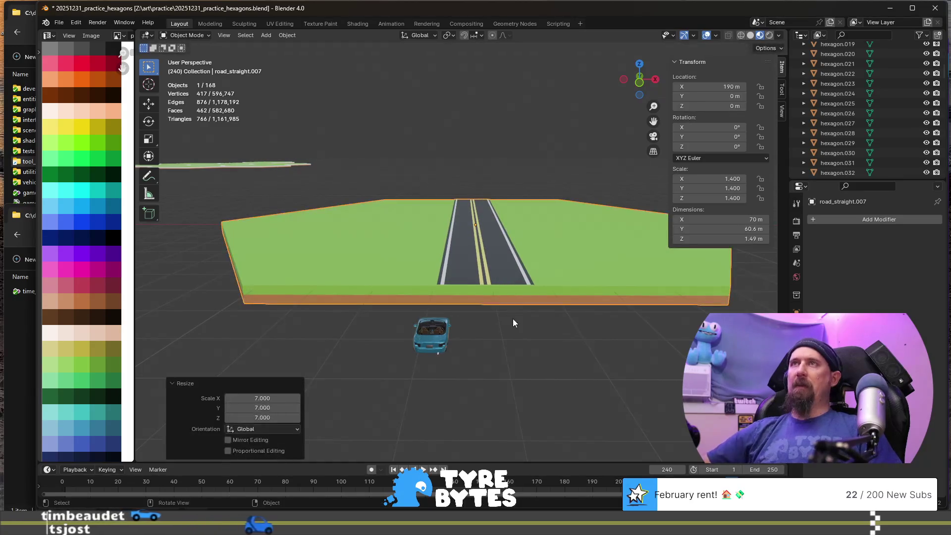
{"action": "left_click", "coordinate": [430, 332]}
{"action": "key", "text": "g"}
{"action": "key", "text": "shift+z"}
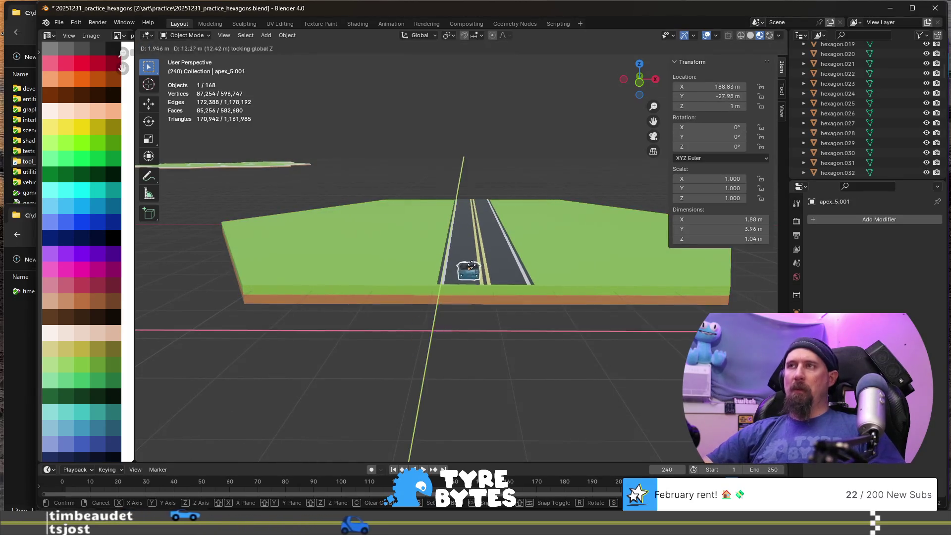
{"action": "left_click", "coordinate": [466, 269]}
{"action": "scroll", "coordinate": [465, 270], "scroll_direction": "up", "scroll_amount": 6}
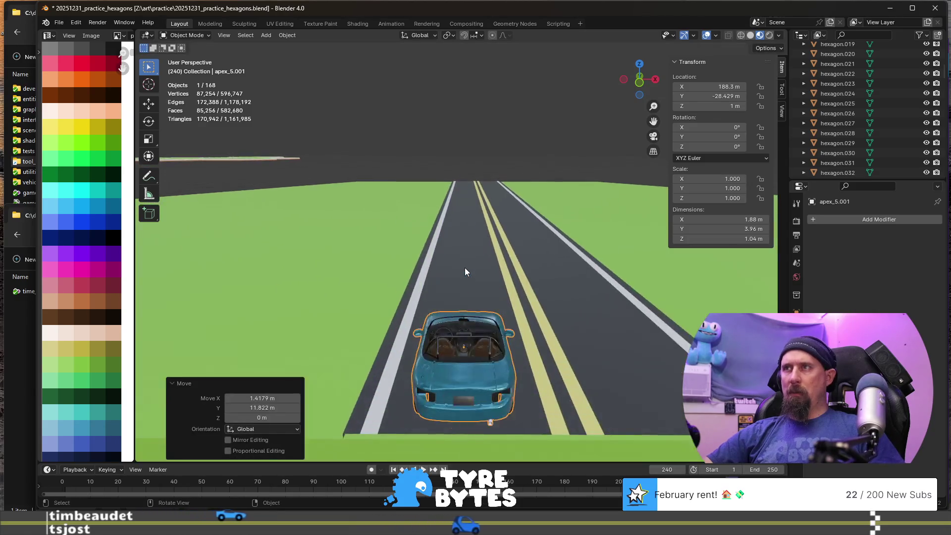
{"action": "scroll", "coordinate": [465, 268], "scroll_direction": "down", "scroll_amount": 6}
{"action": "key", "text": "ctrl+z"}
{"action": "key", "text": "ctrl+z"}
{"action": "key", "text": "ctrl+z"}
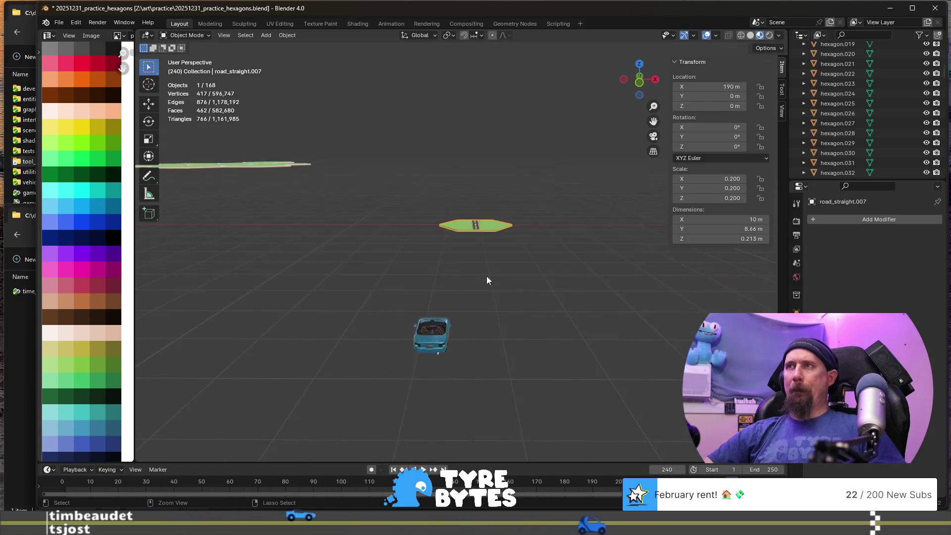
- Enlarge the tile 8 times and drop the car onto it to compare sizes
{"action": "key", "text": "s"}
{"action": "key", "text": "8"}
{"action": "key", "text": "Return"}
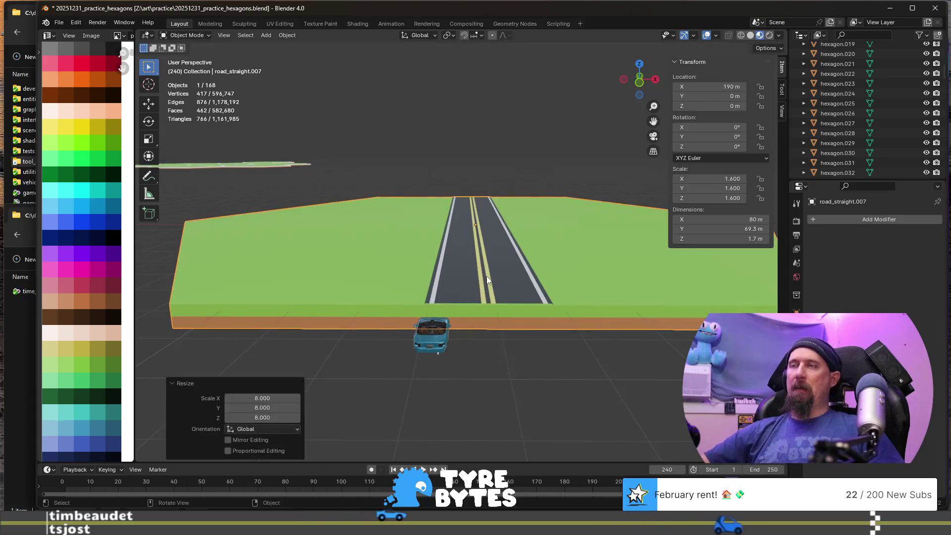
{"action": "left_click", "coordinate": [427, 352]}
{"action": "key", "text": "g"}
{"action": "key", "text": "shift+z"}
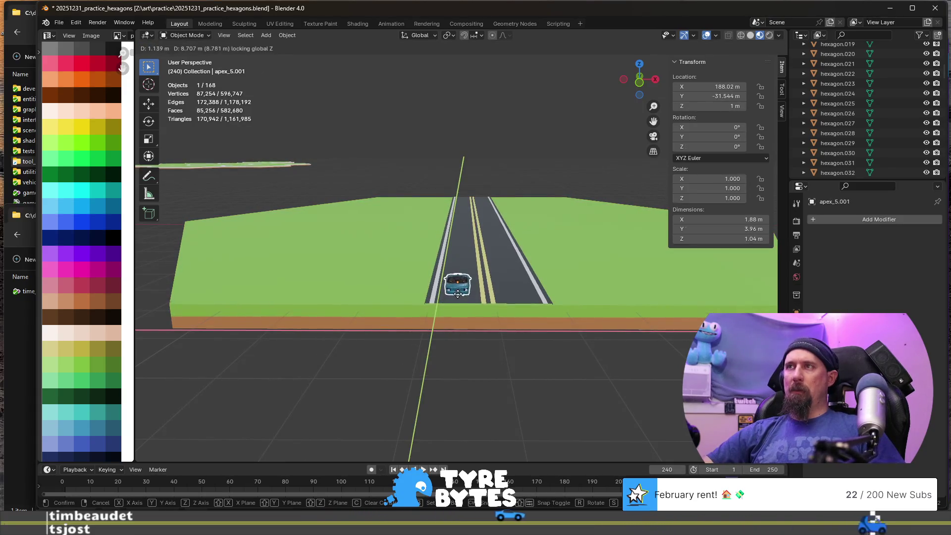
{"action": "left_click", "coordinate": [456, 295]}
{"action": "scroll", "coordinate": [449, 296], "scroll_direction": "up", "scroll_amount": 3}
{"action": "mouse_move", "coordinate": [450, 296]}
{"action": "middle_mouse_down"}
{"action": "mouse_move", "coordinate": [602, 342]}
{"action": "mouse_move", "coordinate": [414, 296]}
{"action": "mouse_move", "coordinate": [449, 317]}
{"action": "mouse_move", "coordinate": [365, 317]}
{"action": "mouse_move", "coordinate": [350, 249]}
{"action": "mouse_move", "coordinate": [353, 270]}
{"action": "mouse_move", "coordinate": [481, 280]}
{"action": "middle_mouse_up"}
{"action": "scroll", "coordinate": [365, 313], "scroll_direction": "down", "scroll_amount": 3}
{"action": "scroll", "coordinate": [388, 279], "scroll_direction": "up", "scroll_amount": 2}
{"action": "scroll", "coordinate": [389, 278], "scroll_direction": "down", "scroll_amount": 3}
{"action": "scroll", "coordinate": [388, 278], "scroll_direction": "up", "scroll_amount": 2}
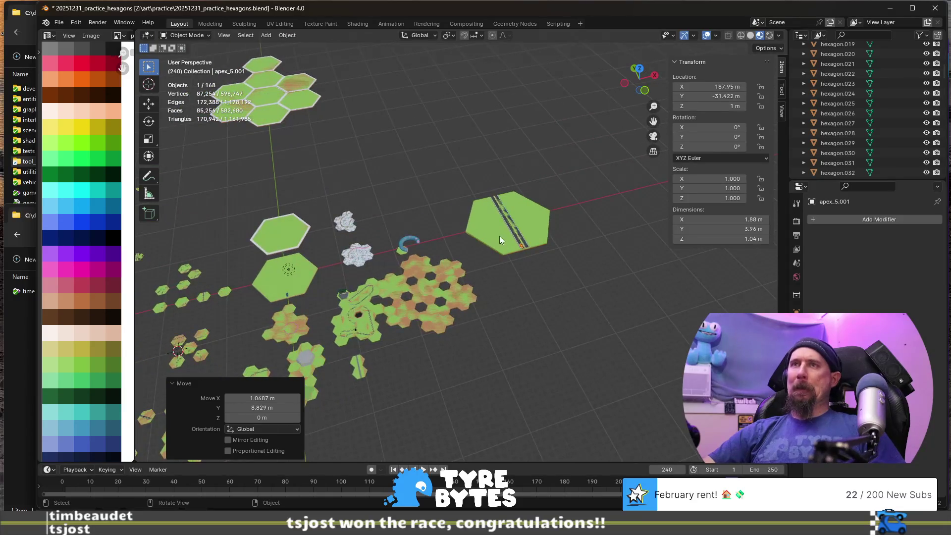
{"action": "scroll", "coordinate": [499, 240], "scroll_direction": "down", "scroll_amount": 1}
- Delete the enlarged tile, step back through the history, leave Edit Mode and delete road_straight.007
{"action": "left_click", "coordinate": [512, 238]}
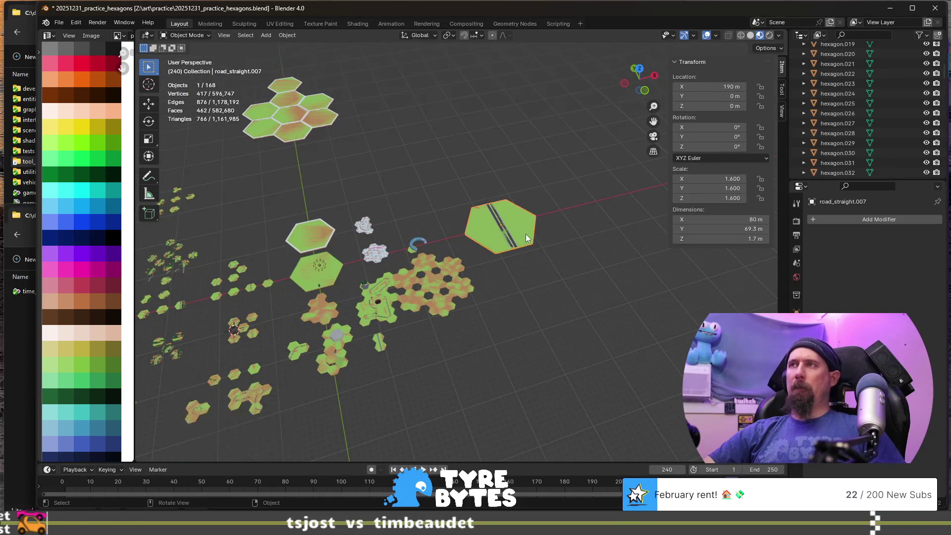
{"action": "key", "text": "Delete"}
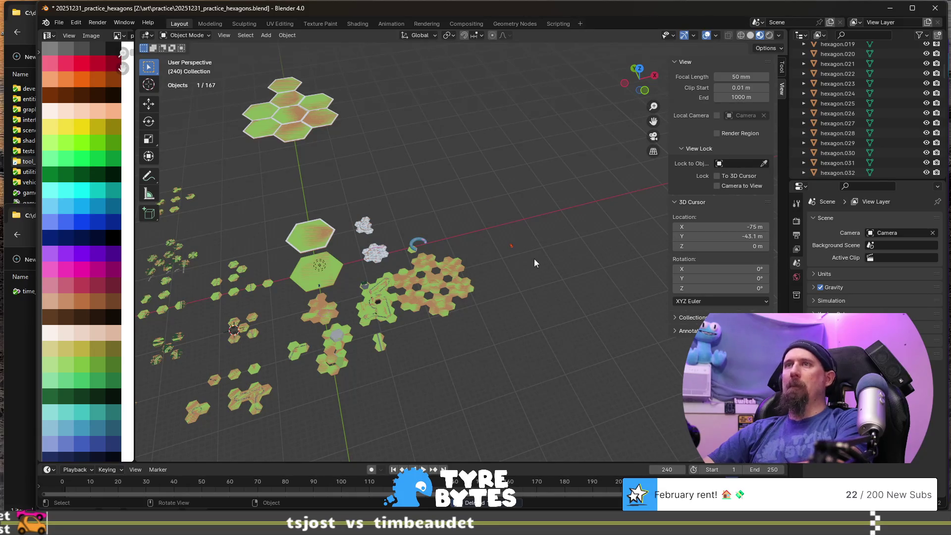
{"action": "scroll", "coordinate": [525, 272], "scroll_direction": "up", "scroll_amount": 4}
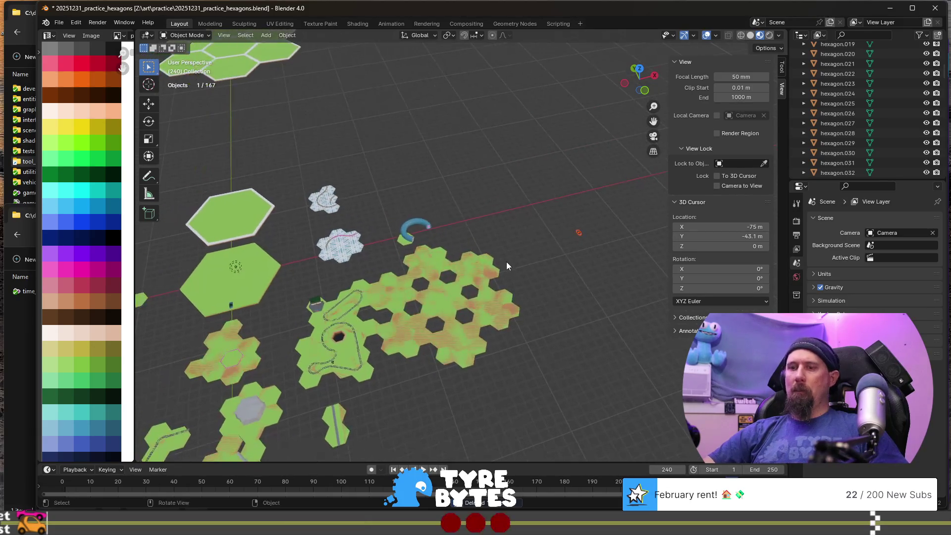
{"action": "key", "text": "ctrl+v"}
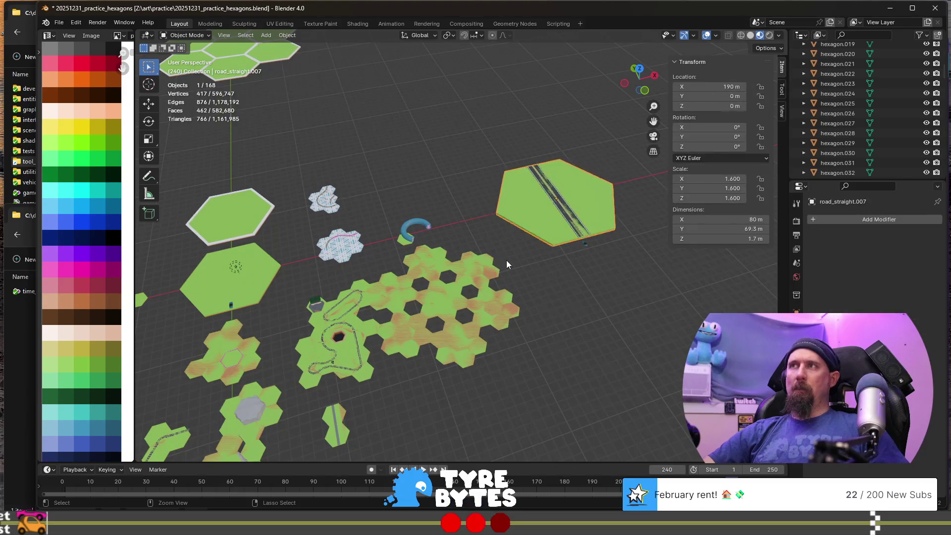
{"action": "key", "text": "ctrl+z"}
{"action": "key", "text": "ctrl+z"}
{"action": "key", "text": "ctrl+z"}
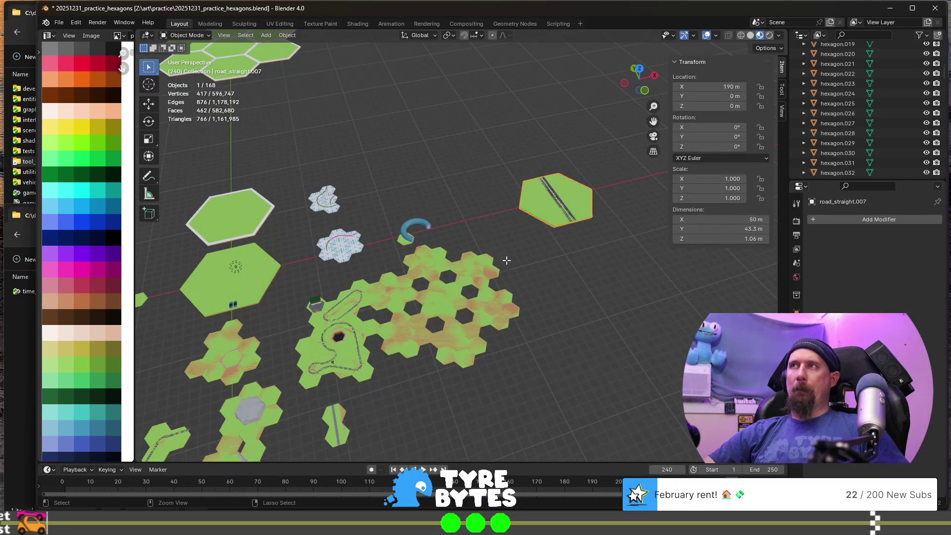
{"action": "key", "text": "ctrl+z"}
{"action": "key", "text": "ctrl+z"}
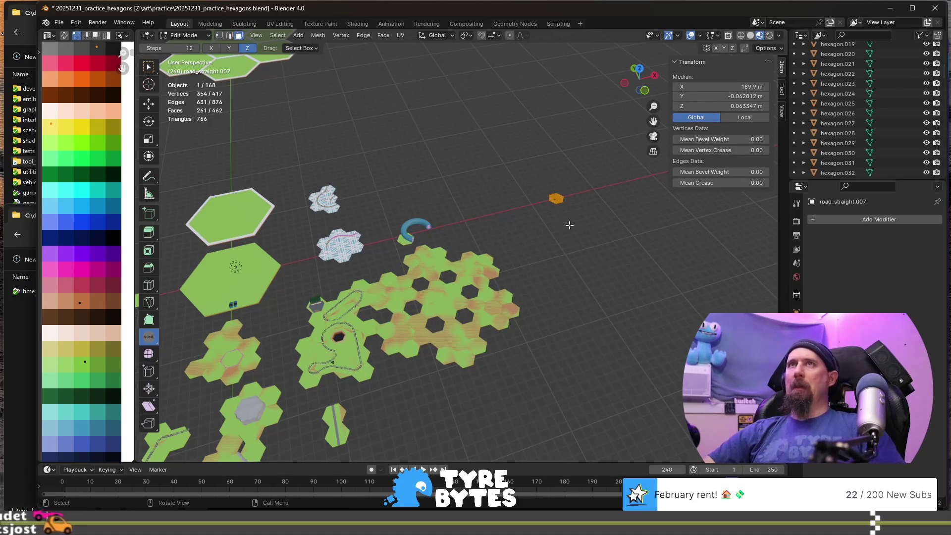
{"action": "key", "text": "Tab"}
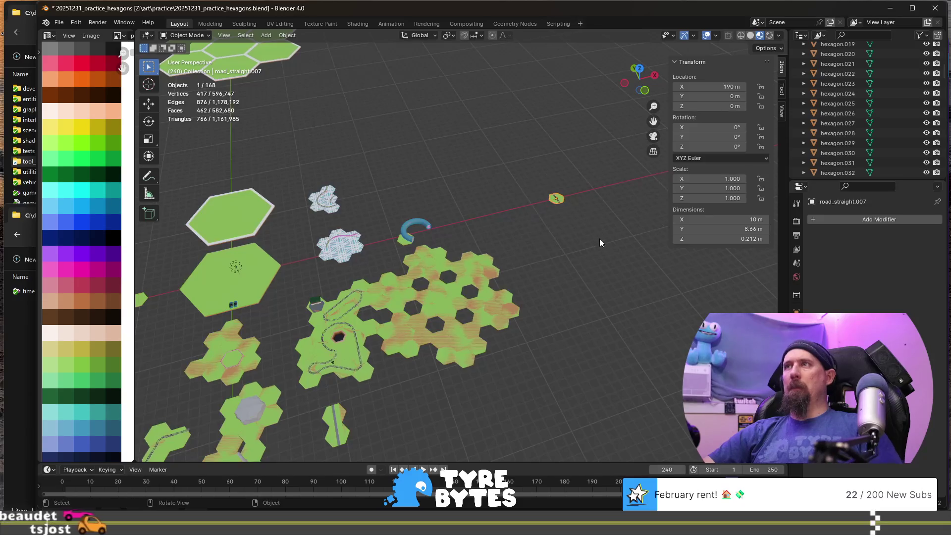
{"action": "key", "text": "Delete"}
- Zoom and orbit to look down over the groups of small road hexagons
{"action": "scroll", "coordinate": [393, 272], "scroll_direction": "down", "scroll_amount": 3}
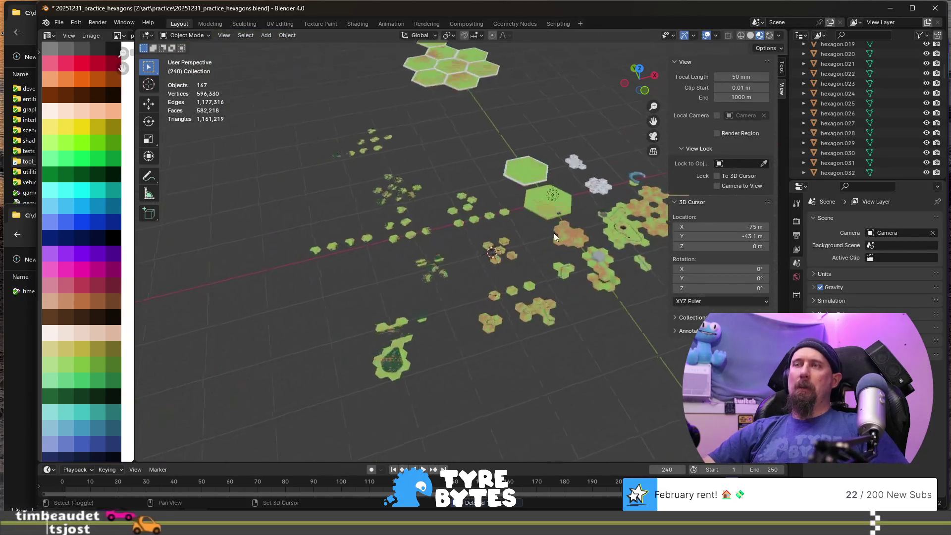
{"action": "scroll", "coordinate": [387, 209], "scroll_direction": "up", "scroll_amount": 5}
{"action": "middle_click_drag", "start_coordinate": [388, 210], "coordinate": [400, 287]}
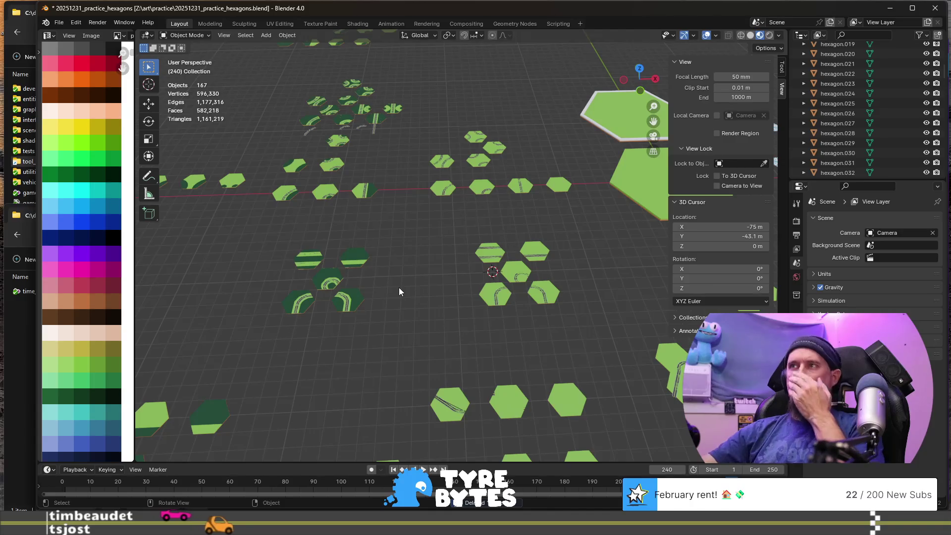
{"action": "scroll", "coordinate": [380, 238], "scroll_direction": "up", "scroll_amount": 2}
{"action": "scroll", "coordinate": [435, 187], "scroll_direction": "down", "scroll_amount": 3}
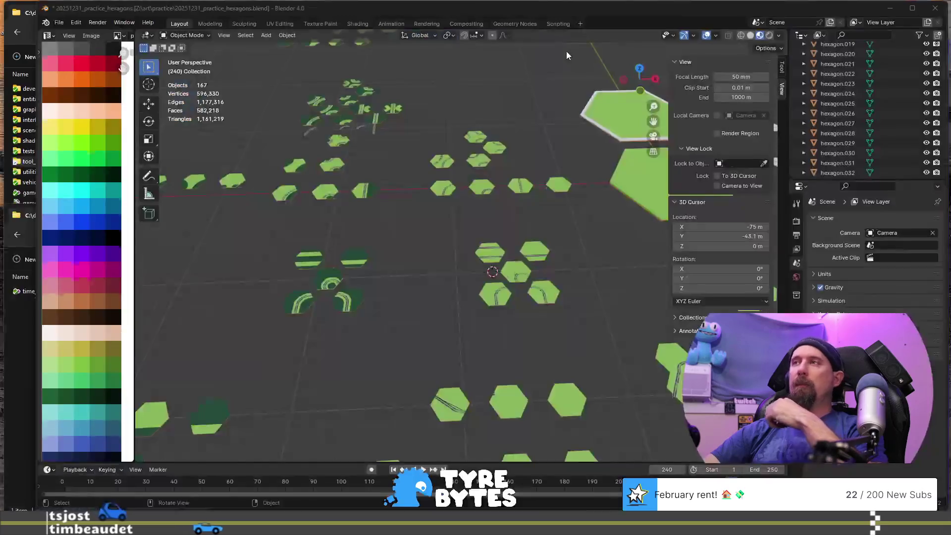
- Rename the right-hand curved turn tile to plain_road_turn_transition_other_left
{"action": "left_click", "coordinate": [549, 295]}
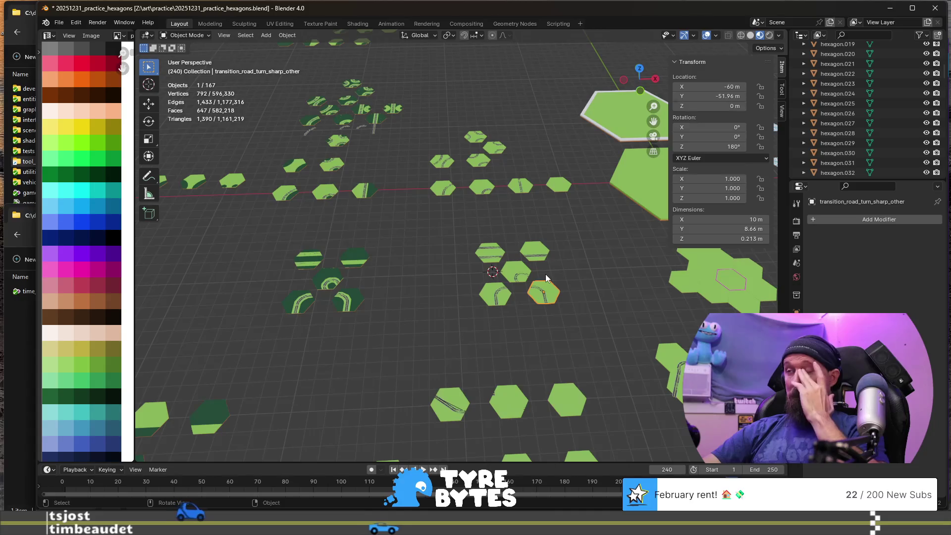
{"action": "left_click", "coordinate": [498, 296]}
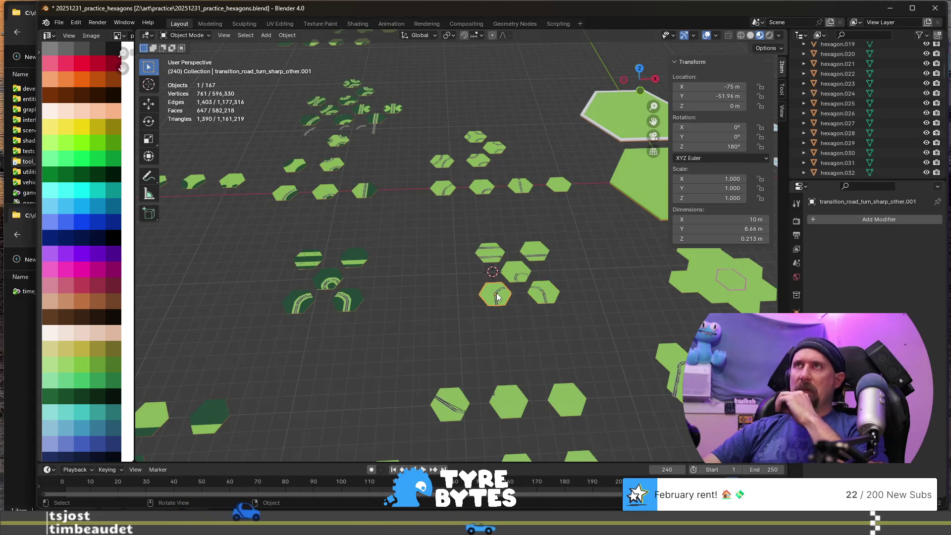
{"action": "scroll", "coordinate": [534, 310], "scroll_direction": "up", "scroll_amount": 5}
{"action": "scroll", "coordinate": [545, 322], "scroll_direction": "down", "scroll_amount": 5}
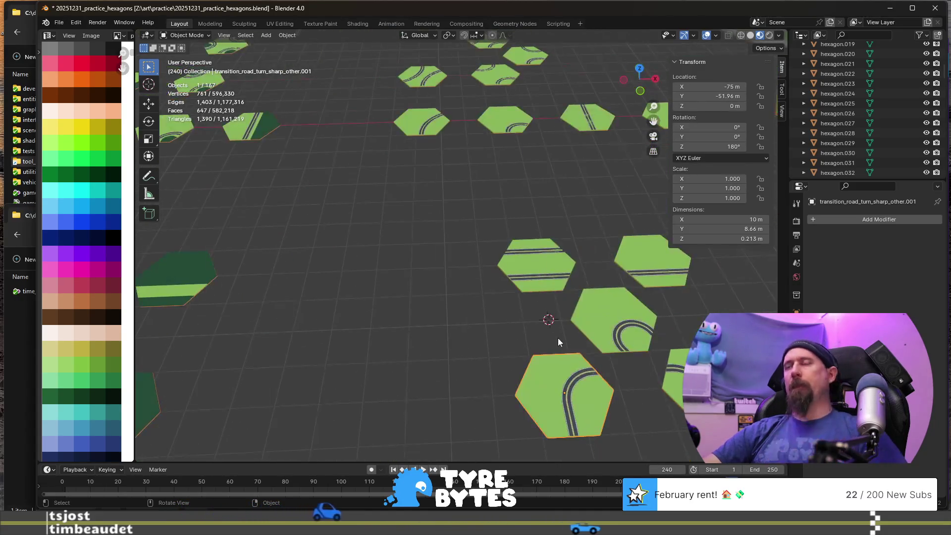
{"action": "left_click", "coordinate": [468, 273]}
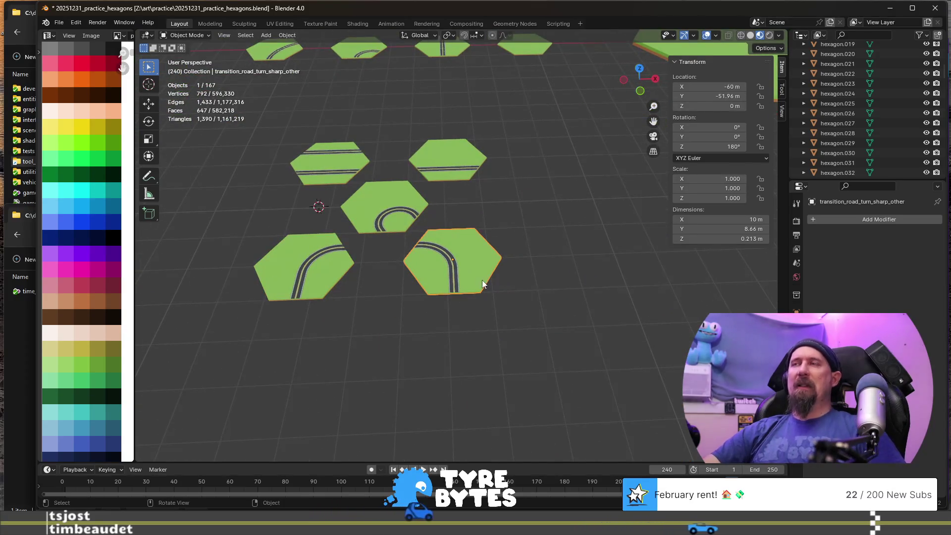
{"action": "key", "text": "F2"}
{"action": "type", "text": "plain_"}
{"action": "key", "text": "shift+Right"}
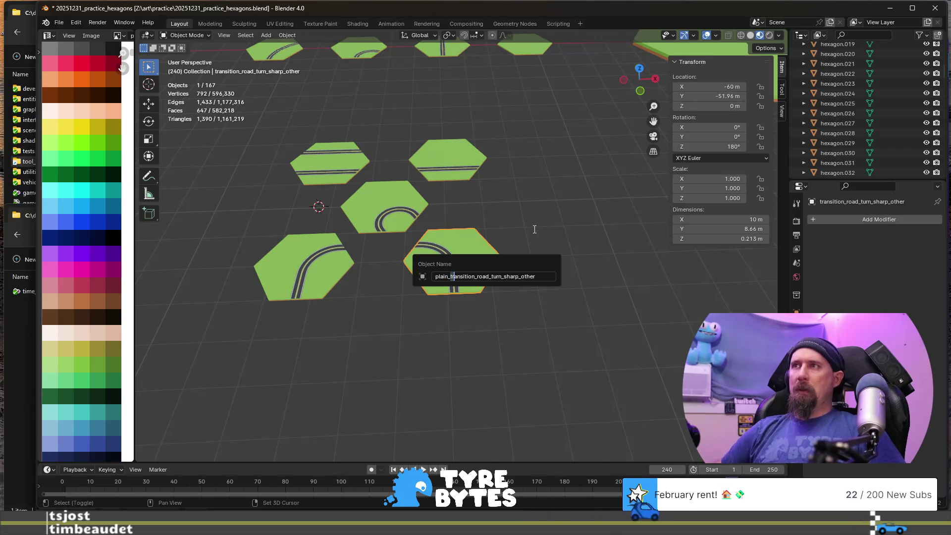
{"action": "key", "text": "shift+Right"}
{"action": "key", "text": "shift+Right"}
{"action": "key", "text": "BackSpace"}
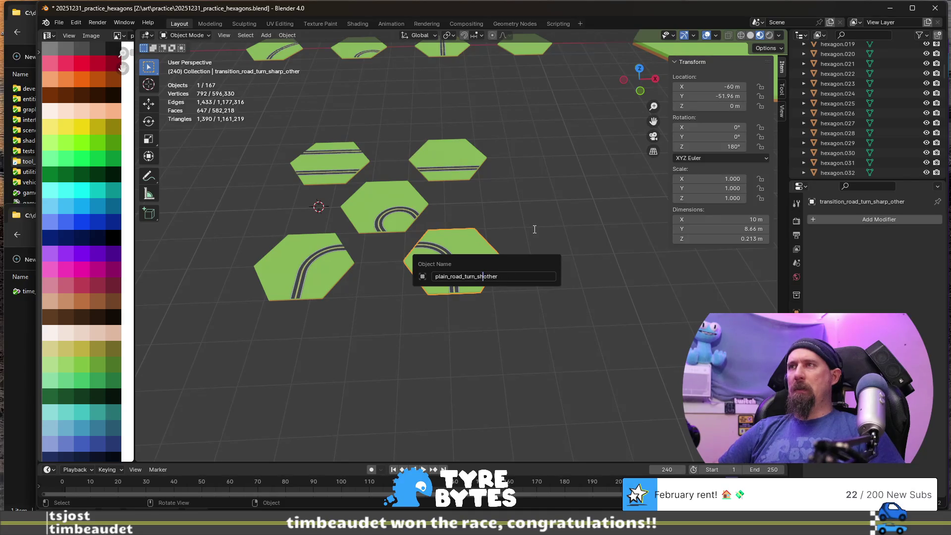
{"action": "key", "text": "BackSpace"}
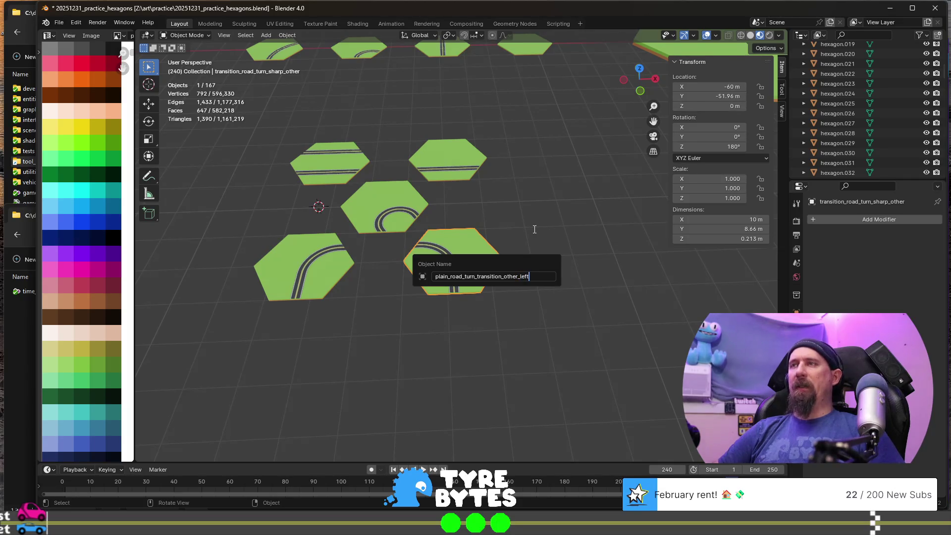
{"action": "key", "text": "Return"}
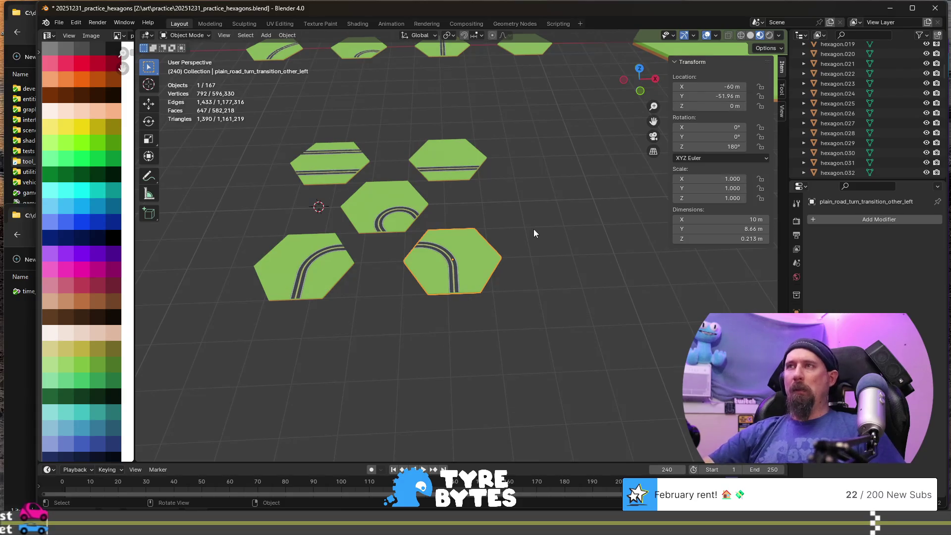
- Start renaming the left-hand curved turn tile by prefixing its name with plain_
{"action": "left_click", "coordinate": [311, 269]}
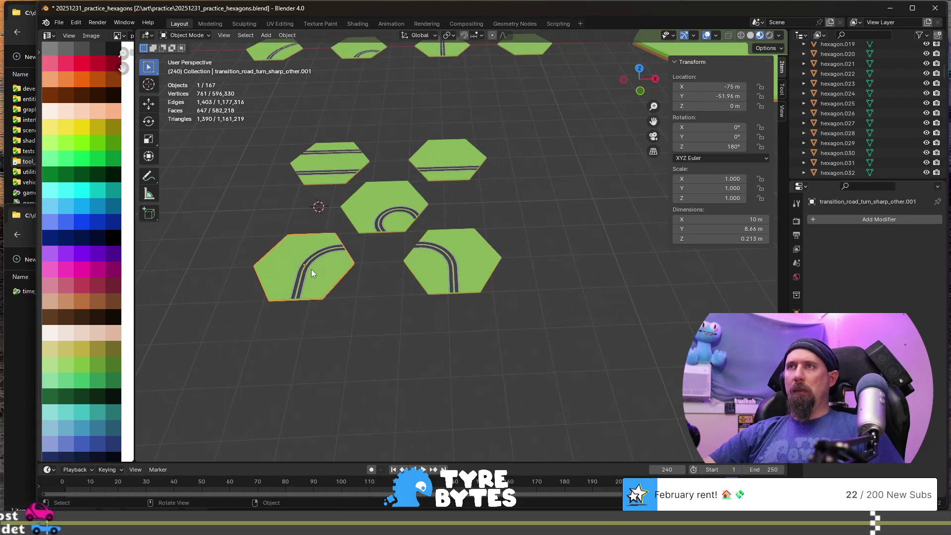
{"action": "key", "text": "F2"}
{"action": "left_click", "coordinate": [467, 276]}
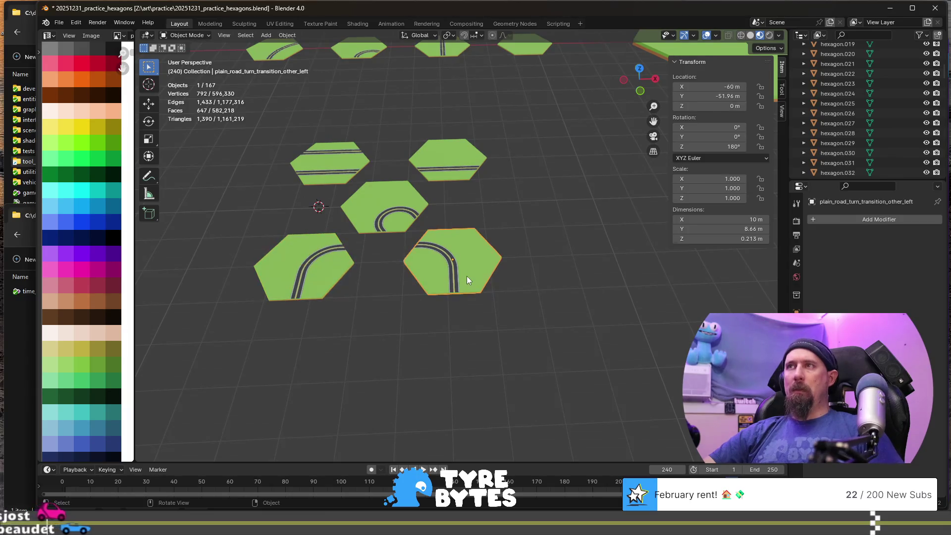
{"action": "left_click", "coordinate": [325, 279]}
{"action": "key", "text": "F2"}
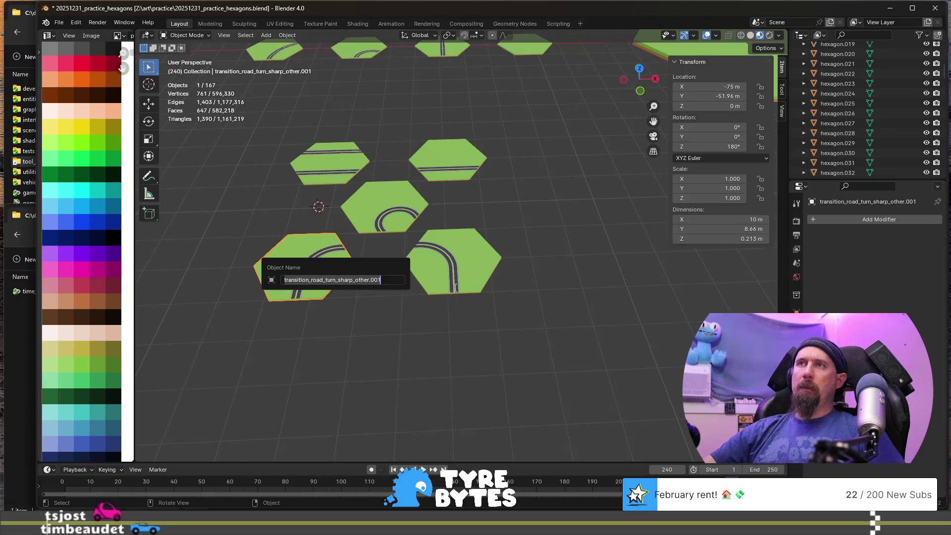
{"action": "key", "text": "Home"}
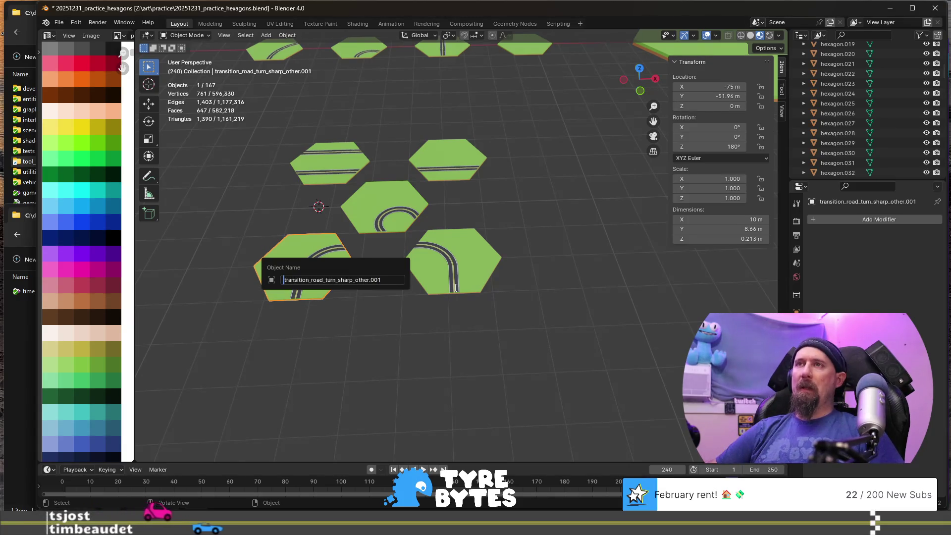
{"action": "type", "text": "plain_"}
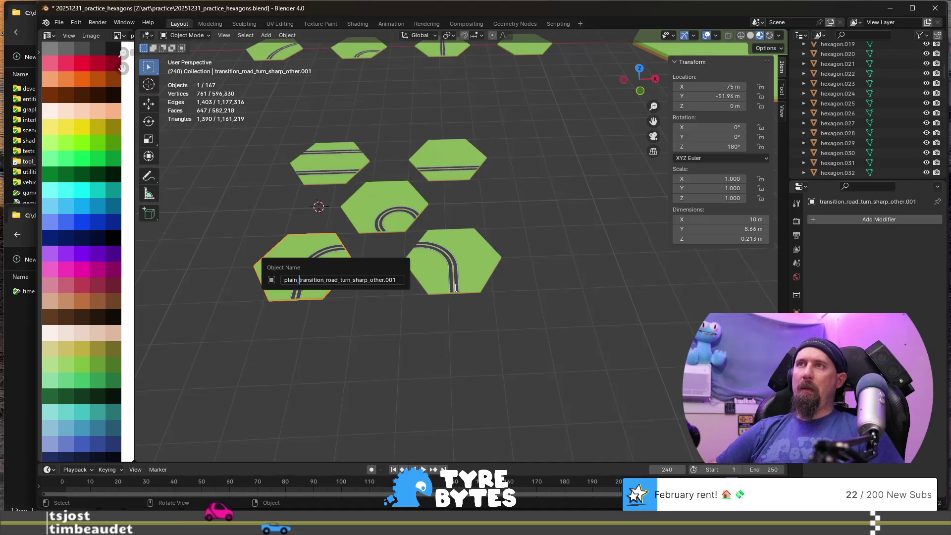
- Finish its name as plain_road_turn_transition_other_right, dropping the .001 suffix
{"action": "key", "text": "ctrl+shift+Right"}
{"action": "key", "text": "Delete"}
{"action": "key", "text": "ctrl+Right"}
{"action": "key", "text": "ctrl+Right"}
{"action": "key", "text": "ctrl+Right"}
{"action": "key", "text": "BackSpace"}
{"action": "key", "text": "BackSpace"}
{"action": "key", "text": "BackSpace"}
{"action": "type", "text": "trans"}
{"action": "key", "text": "BackSpace"}
{"action": "key", "text": "BackSpace"}
{"action": "key", "text": "BackSpace"}
{"action": "key", "text": "BackSpace"}
{"action": "key", "text": "BackSpace"}
{"action": "type", "text": "transition_c"}
{"action": "key", "text": "BackSpace"}
{"action": "type", "text": "other_right"}
{"action": "key", "text": "shift+End"}
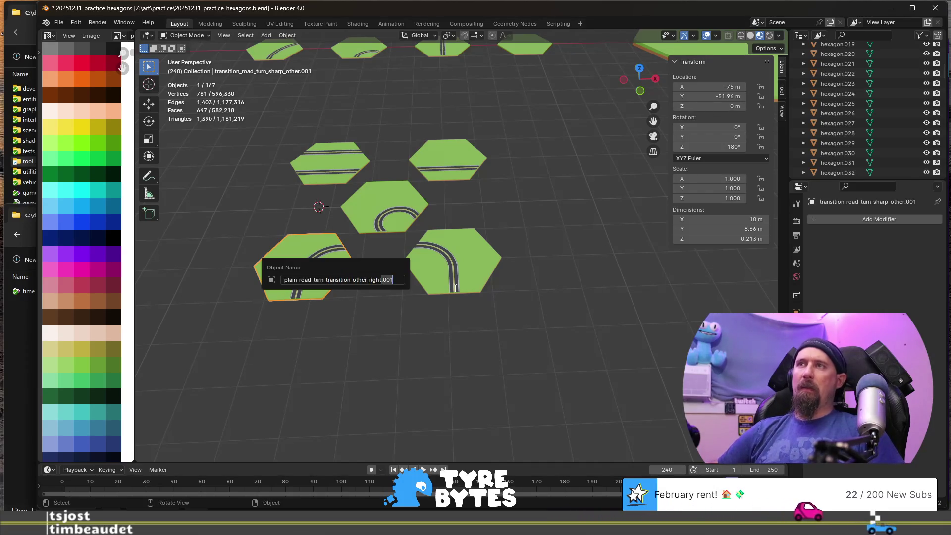
{"action": "key", "text": "BackSpace"}
{"action": "key", "text": "Return"}
- Select the right, left and middle turn tiles in turn to check their names
{"action": "left_click", "coordinate": [483, 274]}
{"action": "left_click", "coordinate": [318, 268]}
{"action": "left_click", "coordinate": [442, 279]}
{"action": "left_click", "coordinate": [332, 272]}
{"action": "left_click", "coordinate": [381, 233]}
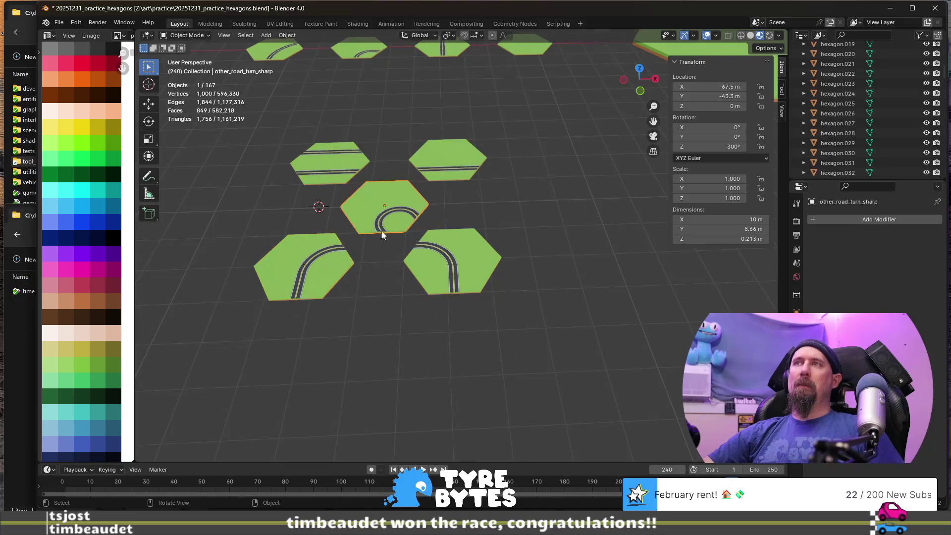
- Prefix the double straight tile's name with plain_, making it other_plain_road_straight_x2
{"action": "left_click", "coordinate": [332, 165]}
{"action": "left_click", "coordinate": [453, 165]}
{"action": "left_click", "coordinate": [397, 200]}
{"action": "left_click", "coordinate": [337, 170]}
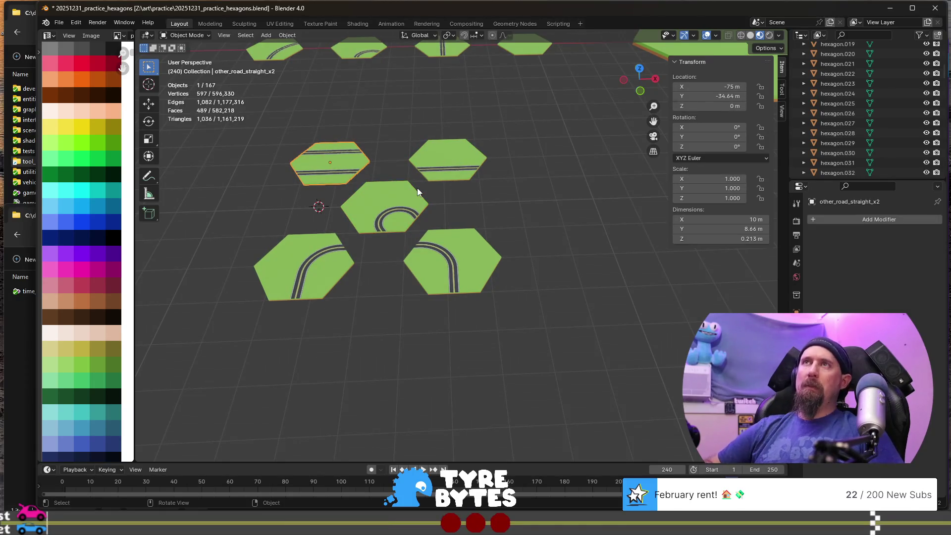
{"action": "key", "text": "F2"}
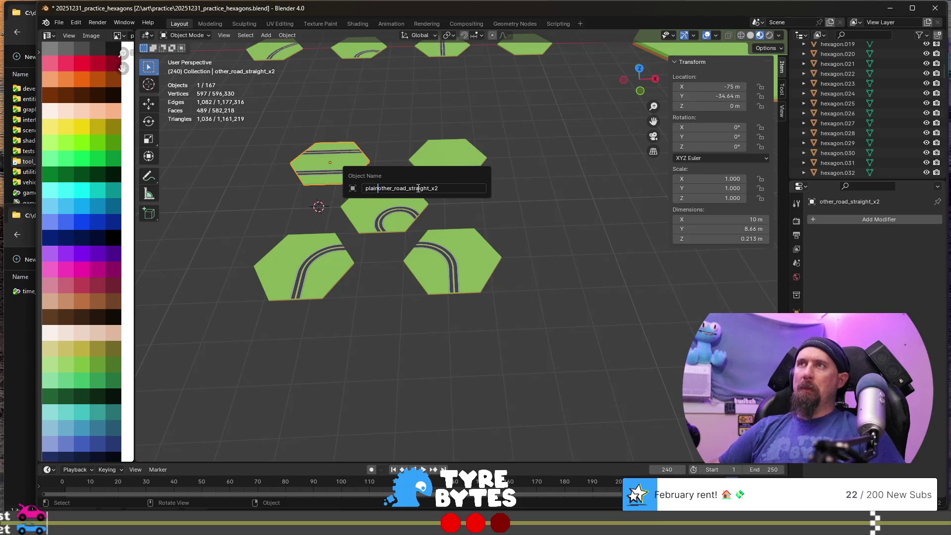
{"action": "key", "text": "BackSpace"}
{"action": "key", "text": "BackSpace"}
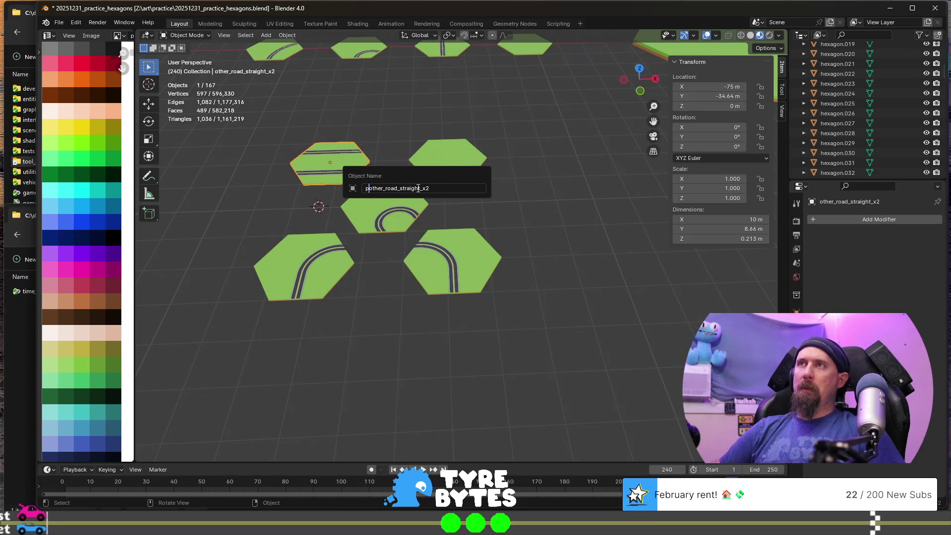
{"action": "key", "text": "BackSpace"}
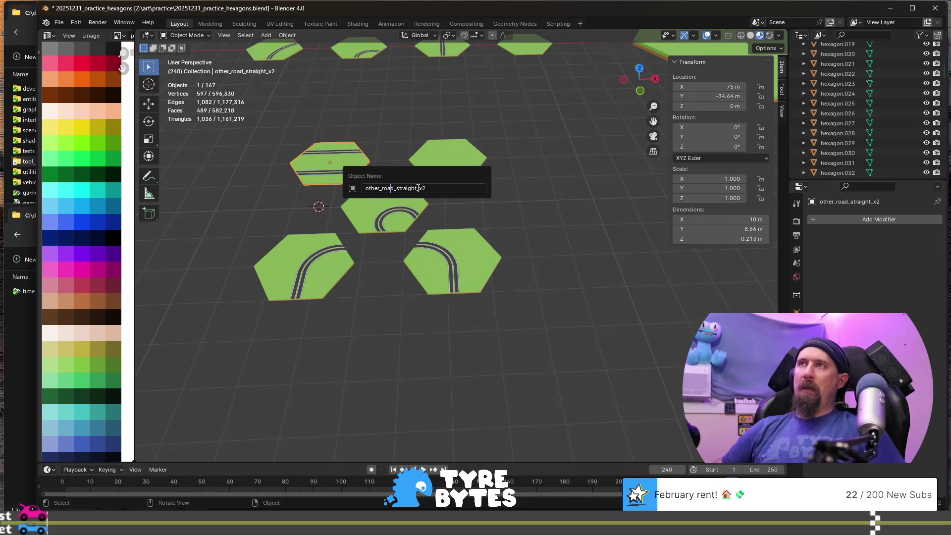
{"action": "type", "text": "plain_"}
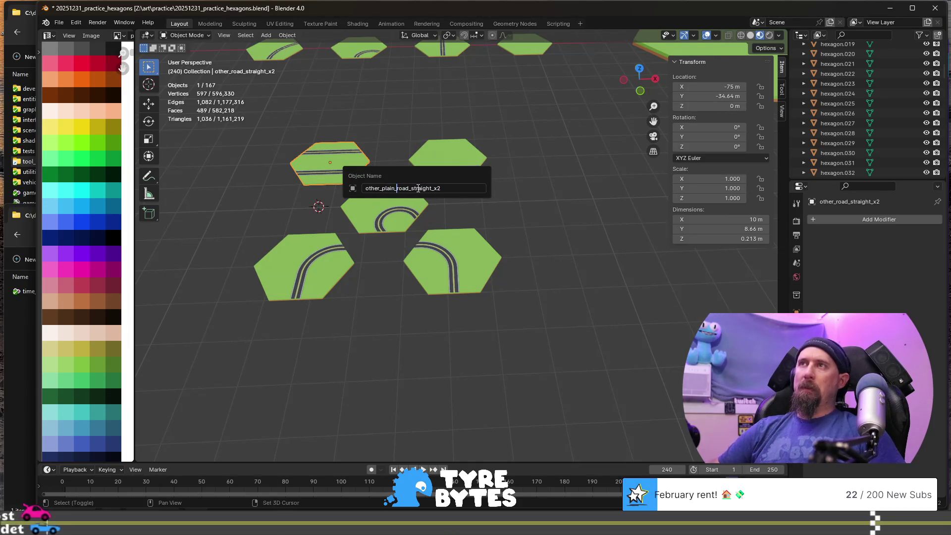
{"action": "key", "text": "End"}
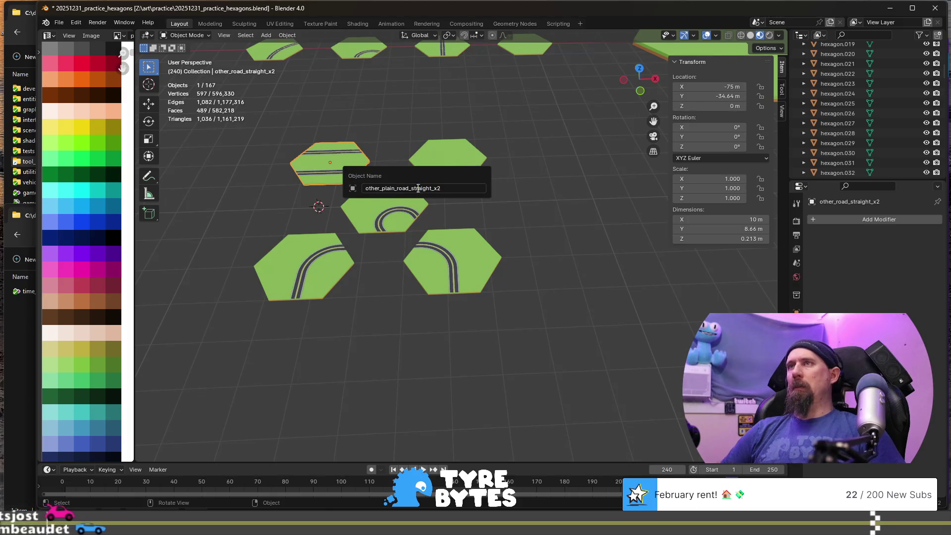
{"action": "key", "text": "Return"}
- Correct the double straight tile's name to plain_road_straight_x2_other
{"action": "left_click", "coordinate": [460, 254]}
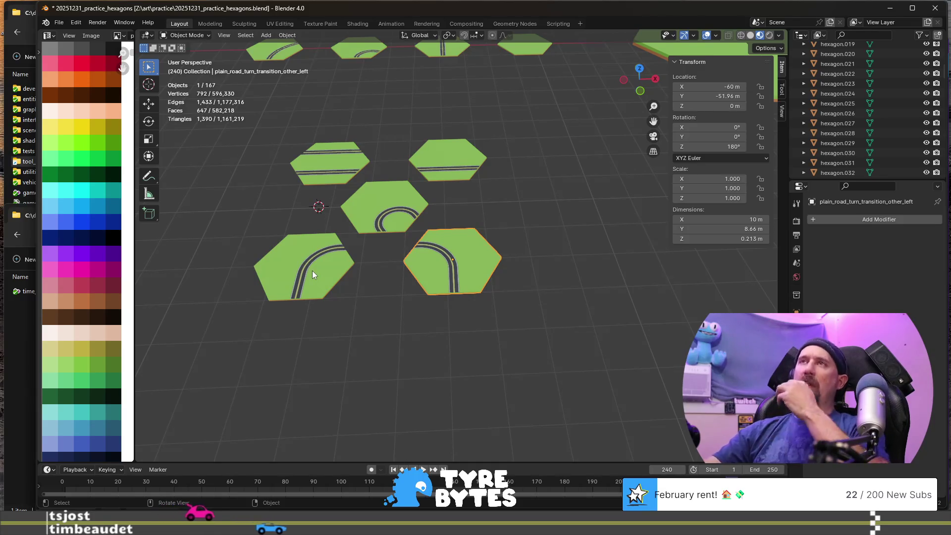
{"action": "left_click", "coordinate": [334, 266]}
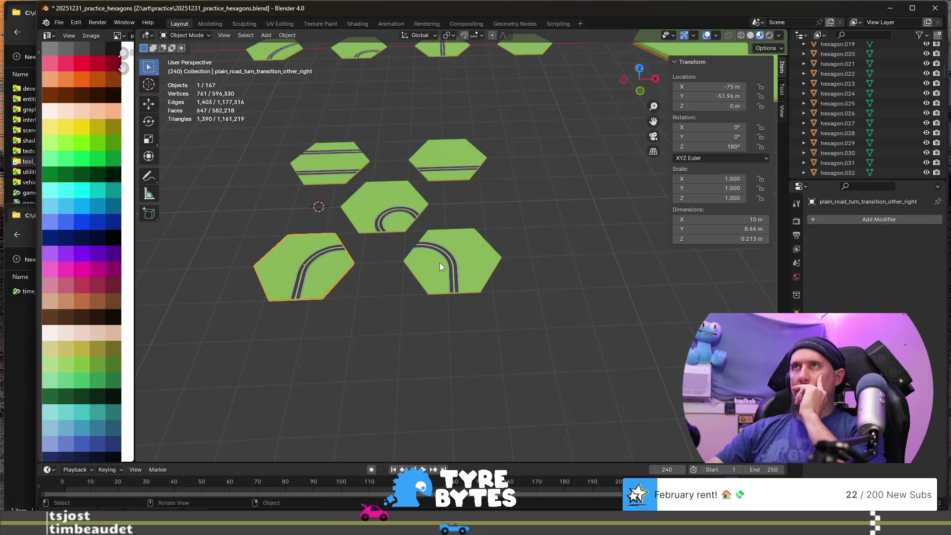
{"action": "left_click", "coordinate": [328, 169]}
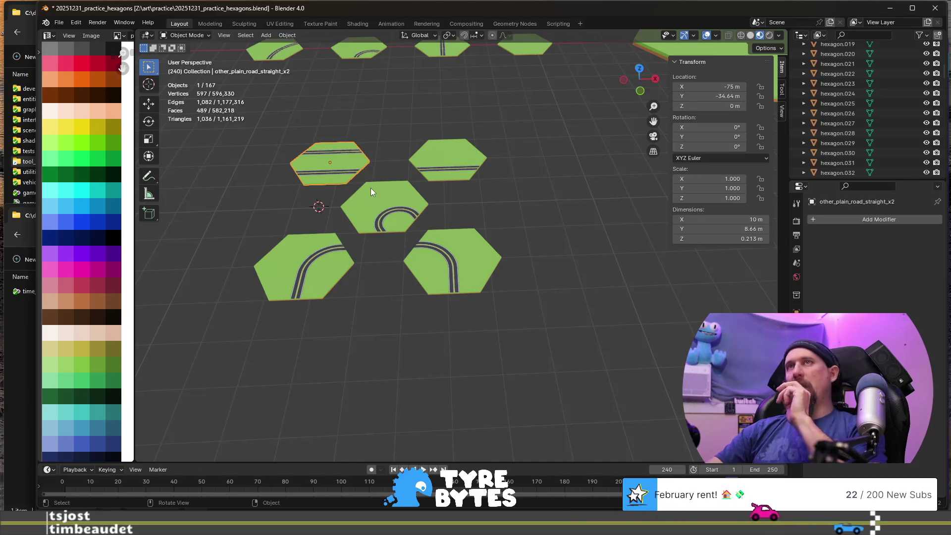
{"action": "key", "text": "F2"}
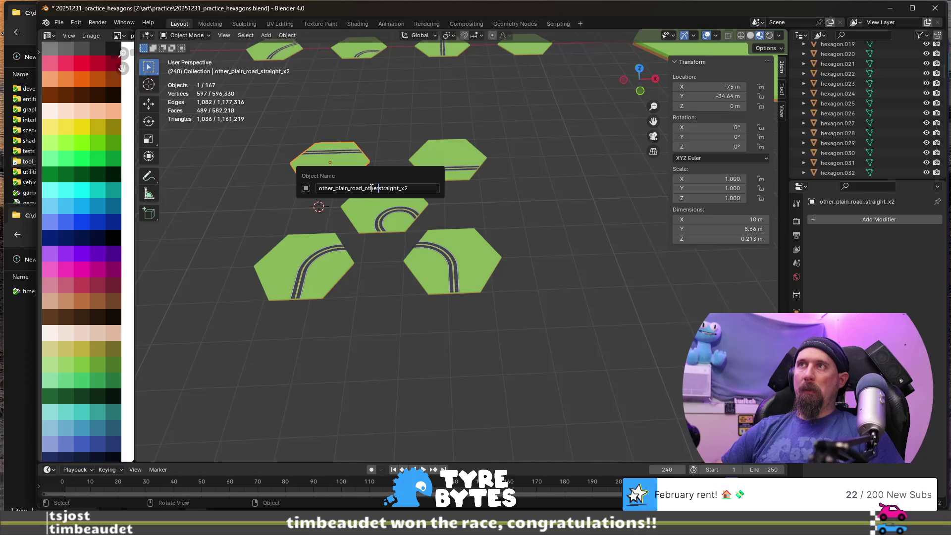
{"action": "key", "text": "BackSpace"}
{"action": "type", "text": "_other"}
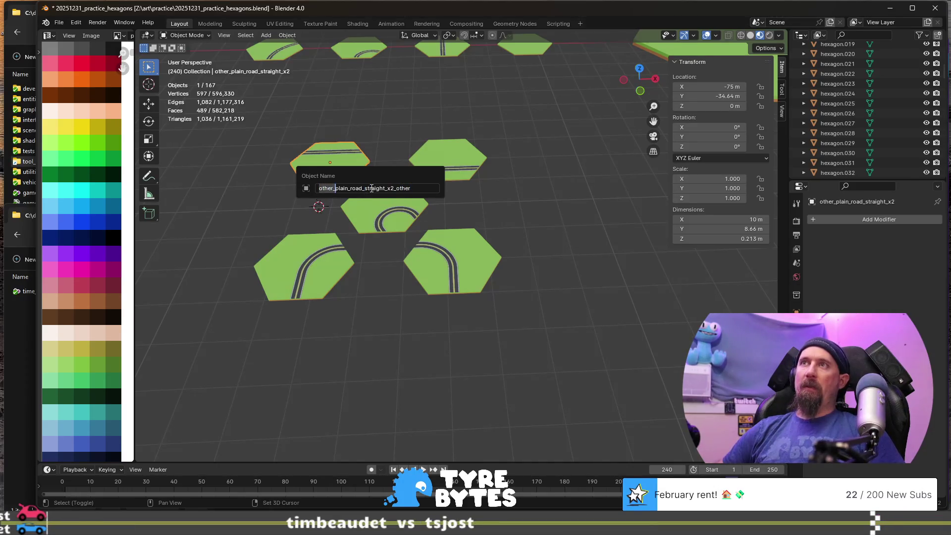
{"action": "key", "text": "Return"}
{"action": "left_click", "coordinate": [482, 275]}
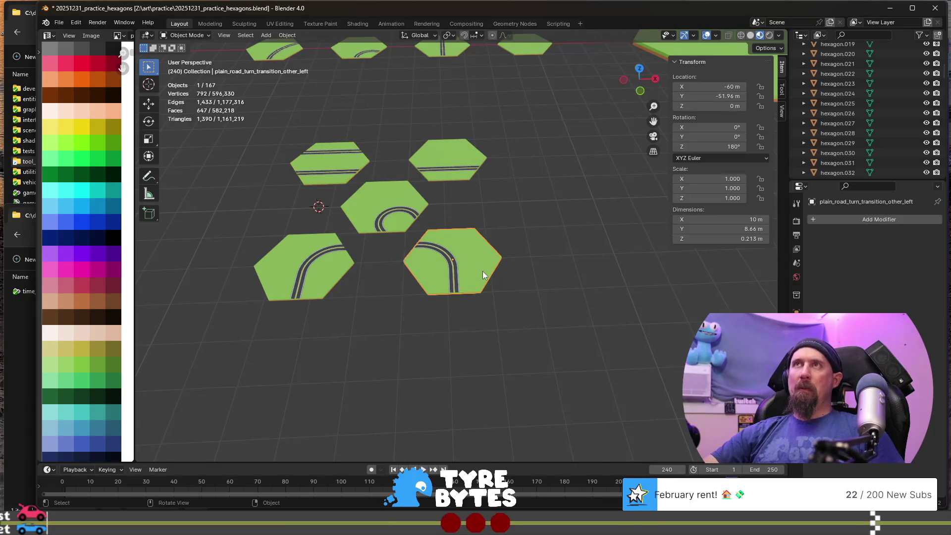
{"action": "left_click", "coordinate": [327, 171]}
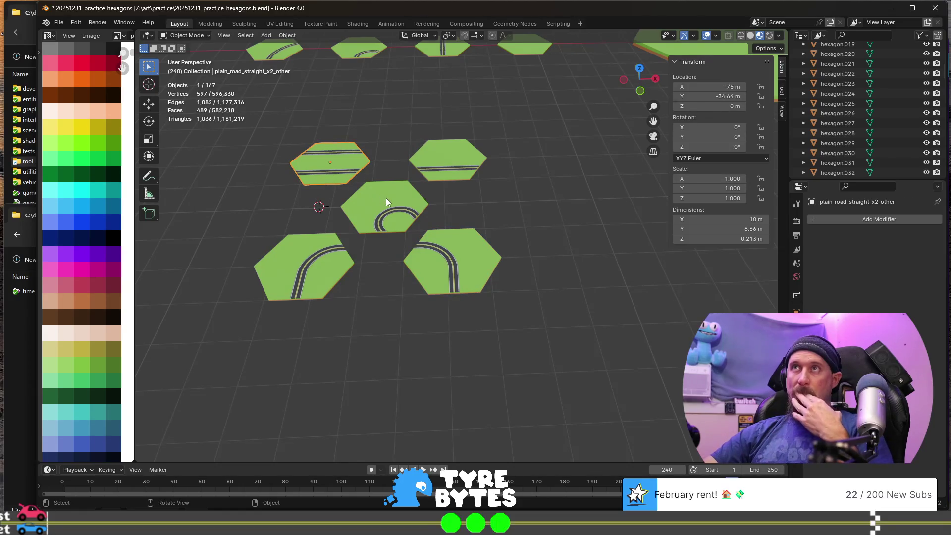
- Rename the other_road_straight tile to plain_road_straight_other
{"action": "left_click", "coordinate": [448, 169]}
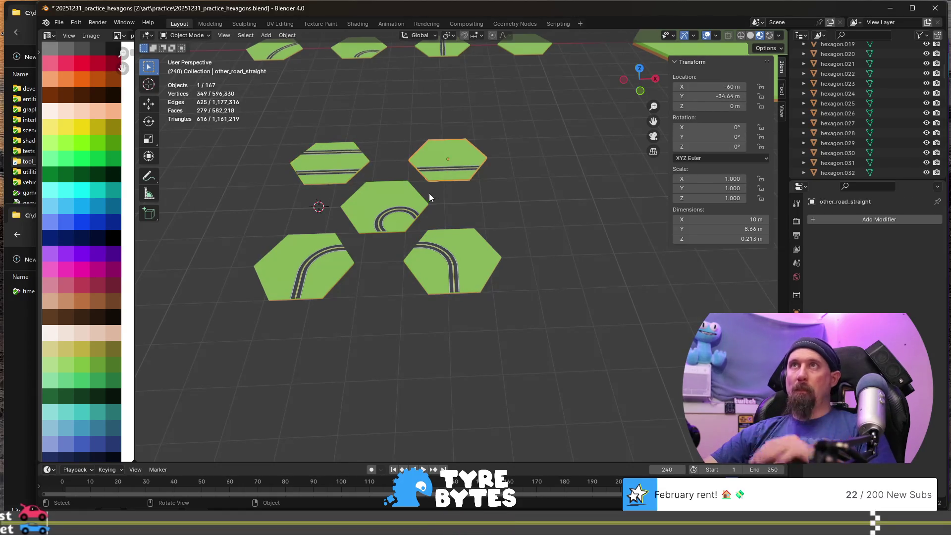
{"action": "key", "text": "F2"}
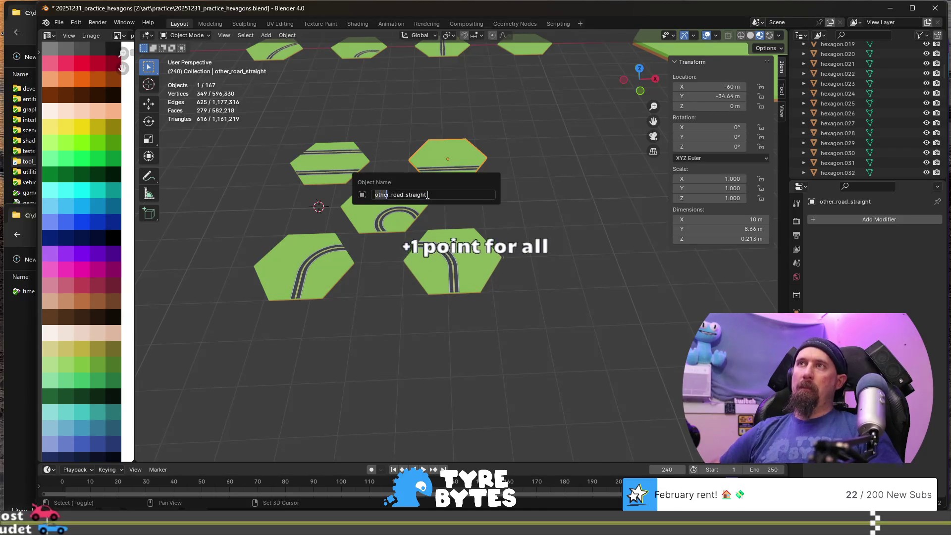
{"action": "key", "text": "Delete"}
{"action": "key", "text": "Delete"}
{"action": "key", "text": "End"}
{"action": "type", "text": "_other"}
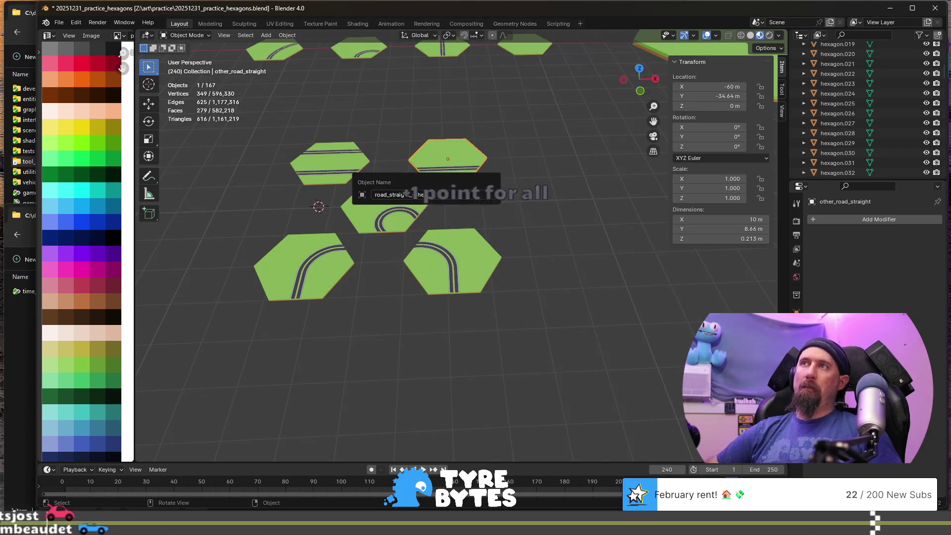
{"action": "key", "text": "Return"}
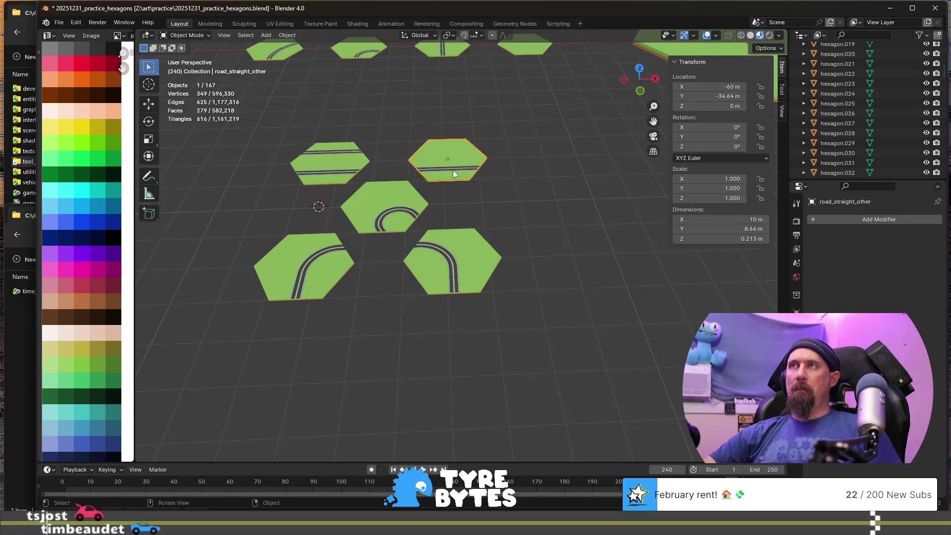
{"action": "key", "text": "F2"}
{"action": "key", "text": "Home"}
{"action": "type", "text": "plain_"}
{"action": "key", "text": "Return"}
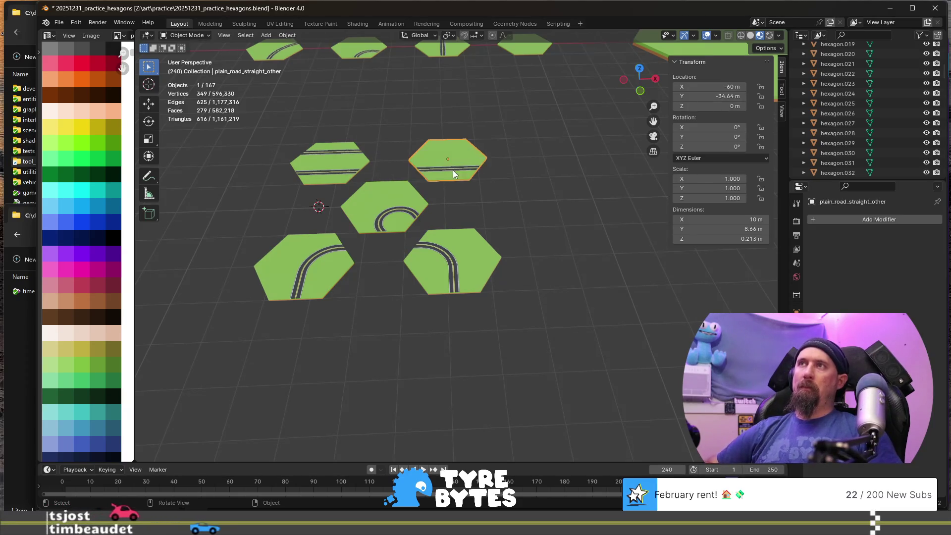
- Rename the middle sharp-turn tile to plain_road_turn_sharp_other
{"action": "left_click", "coordinate": [330, 161]}
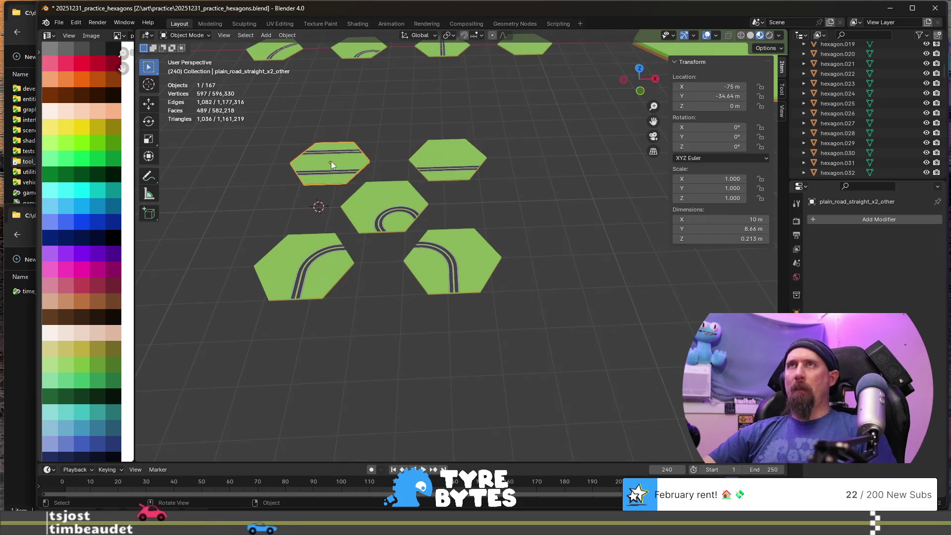
{"action": "left_click", "coordinate": [391, 209]}
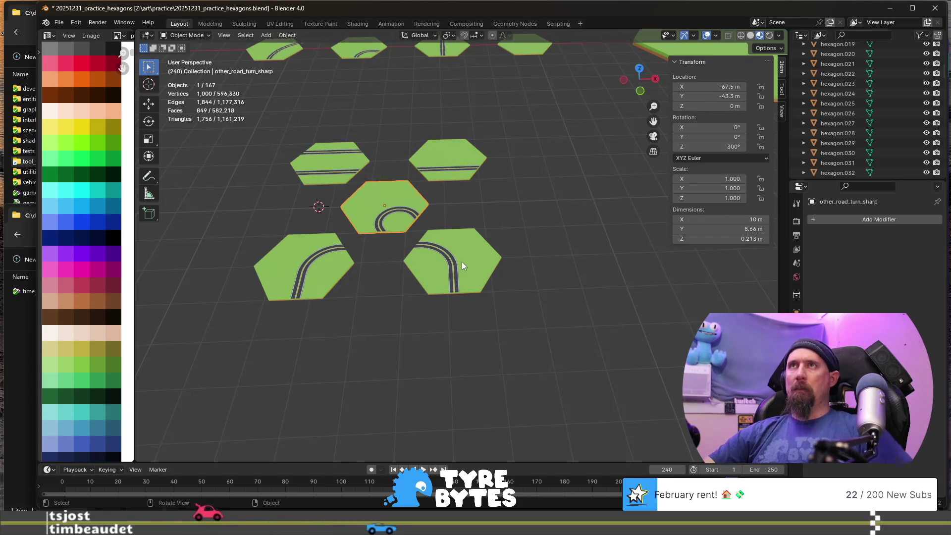
{"action": "key", "text": "F2"}
{"action": "key", "text": "Home"}
{"action": "key", "text": "ctrl+shift+Right"}
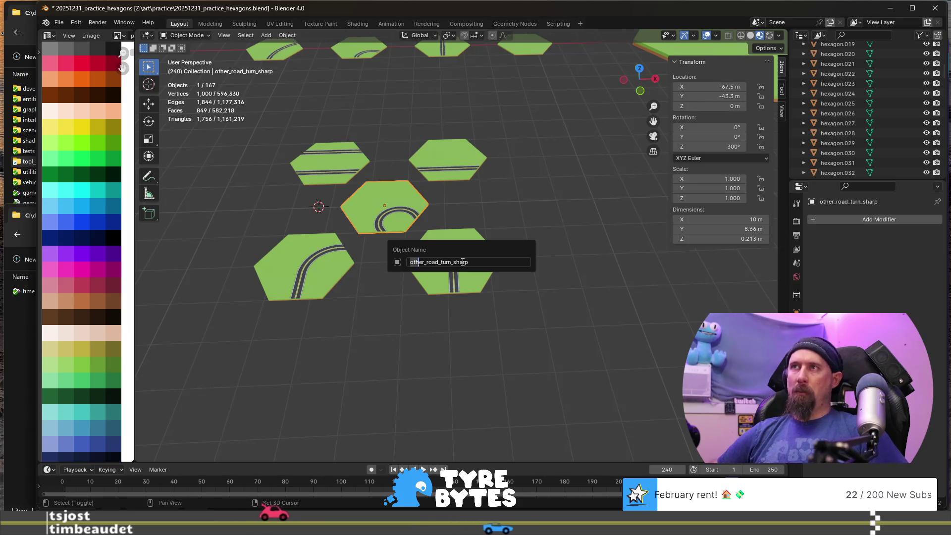
{"action": "type", "text": "plain"}
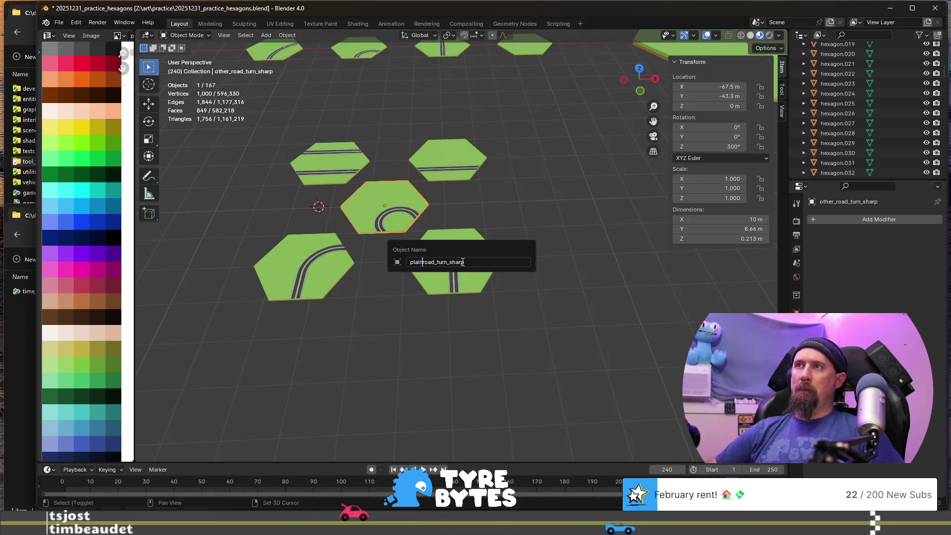
{"action": "key", "text": "End"}
{"action": "type", "text": "_other"}
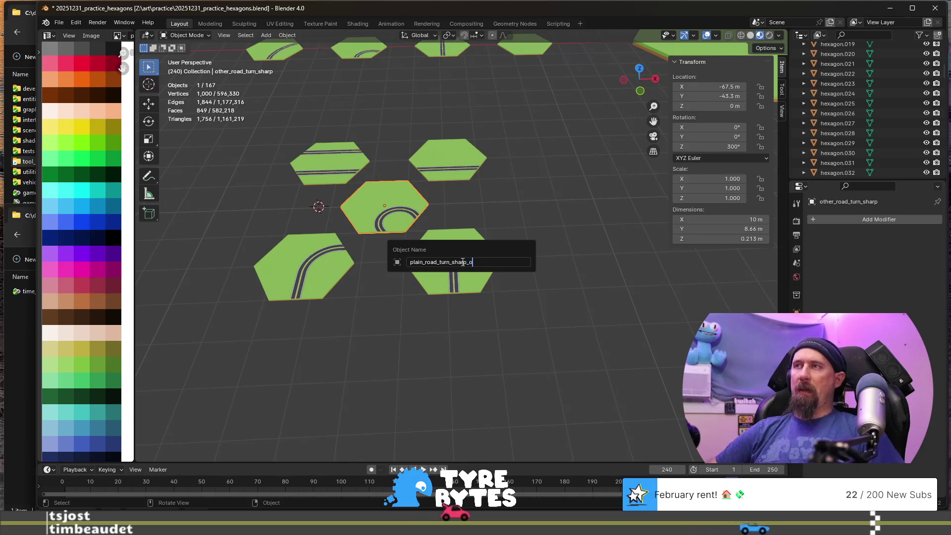
{"action": "key", "text": "Return"}
- Check the turn tiles' names, then select and frame the curved forest road tile
{"action": "left_click", "coordinate": [447, 159]}
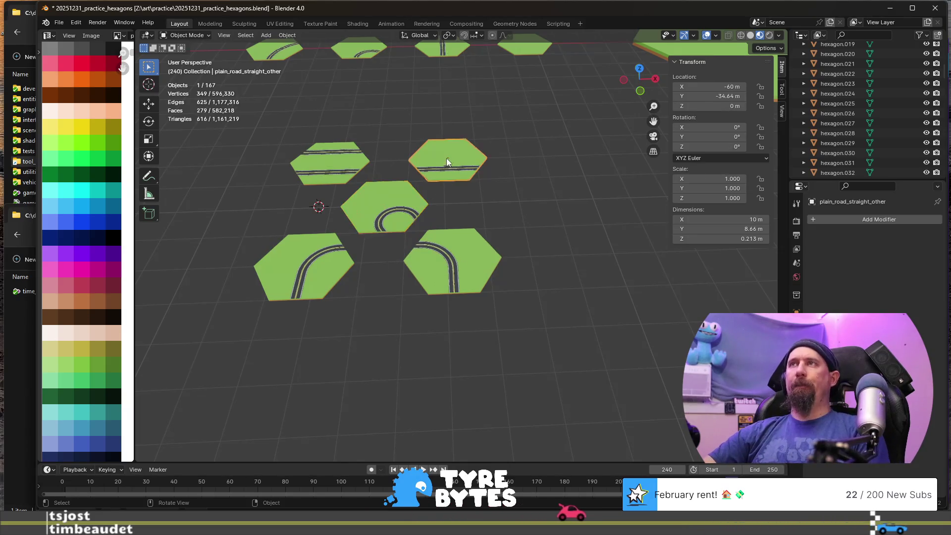
{"action": "left_click", "coordinate": [452, 260]}
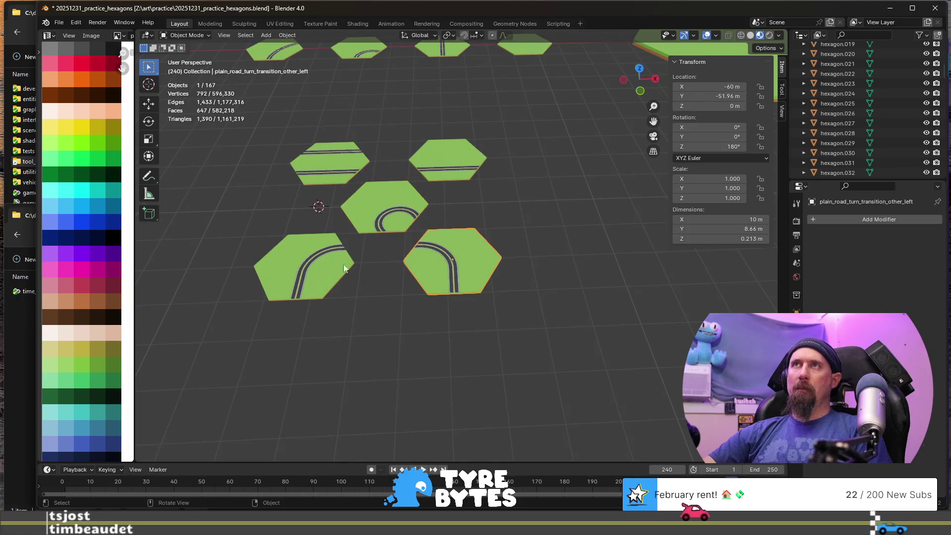
{"action": "left_click", "coordinate": [328, 266]}
{"action": "scroll", "coordinate": [469, 255], "scroll_direction": "down", "scroll_amount": 5}
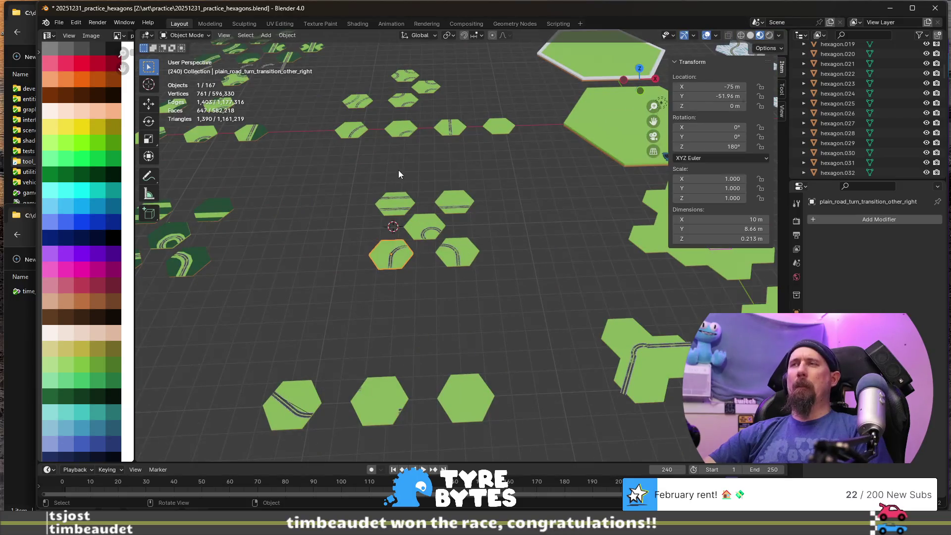
{"action": "mouse_move", "coordinate": [397, 174]}
{"action": "middle_mouse_down"}
{"action": "mouse_move", "coordinate": [426, 191]}
{"action": "mouse_move", "coordinate": [378, 189]}
{"action": "mouse_move", "coordinate": [384, 177]}
{"action": "middle_mouse_up"}
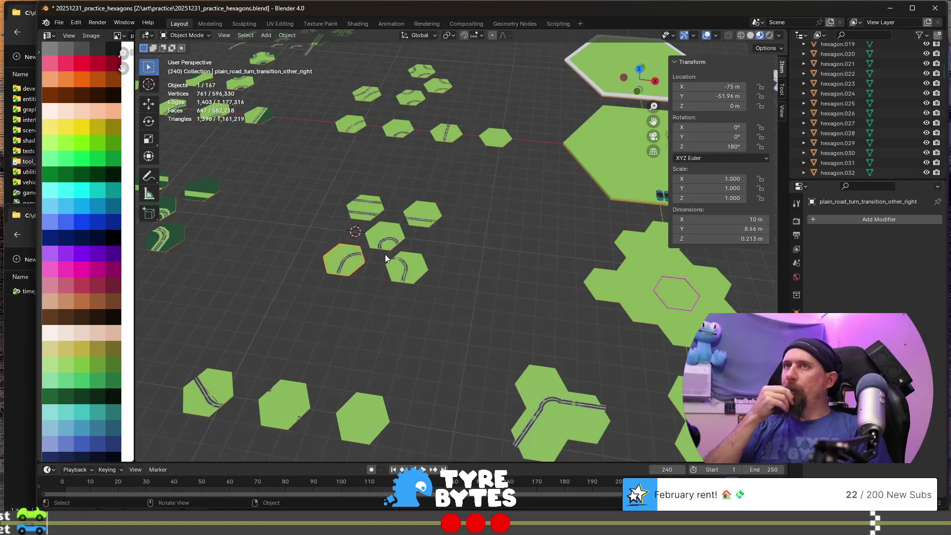
{"action": "scroll", "coordinate": [384, 257], "scroll_direction": "down", "scroll_amount": 2}
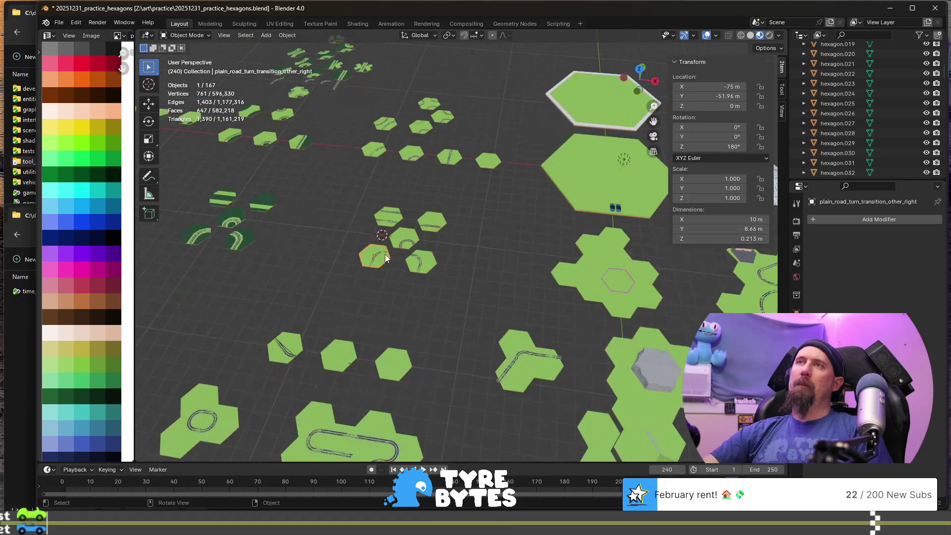
{"action": "left_click", "coordinate": [230, 241]}
{"action": "key", "text": "KP_Decimal"}
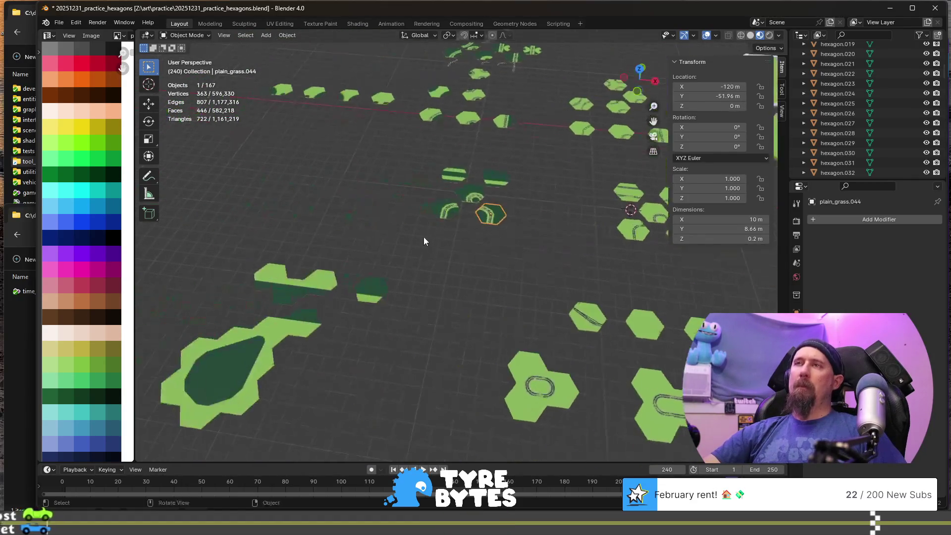
{"action": "scroll", "coordinate": [494, 215], "scroll_direction": "down", "scroll_amount": 3}
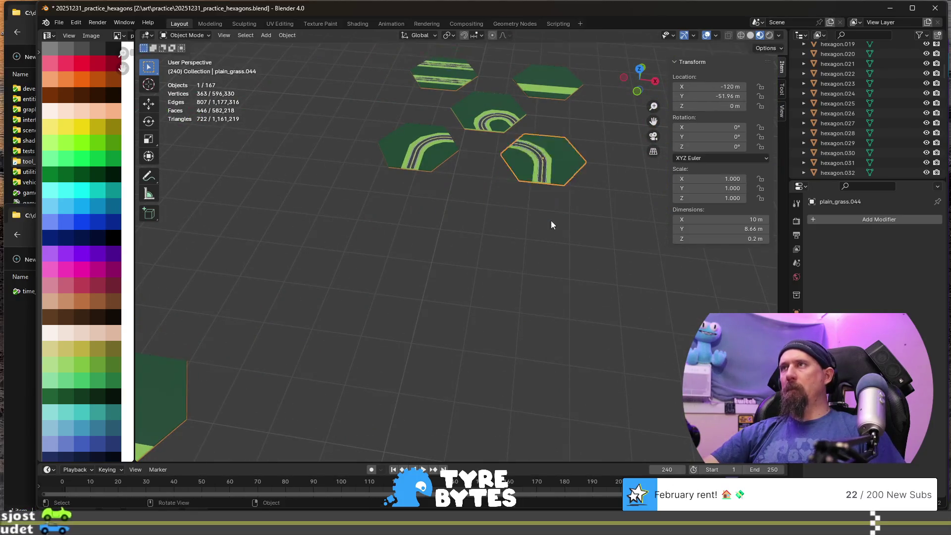
- Join the forest curve's road piece with its grass base and name it forest_road_turn_transition_other_left
{"action": "left_click", "coordinate": [544, 175], "text": "shift"}
{"action": "left_click", "coordinate": [567, 174], "text": "shift"}
{"action": "key", "text": "ctrl+j"}
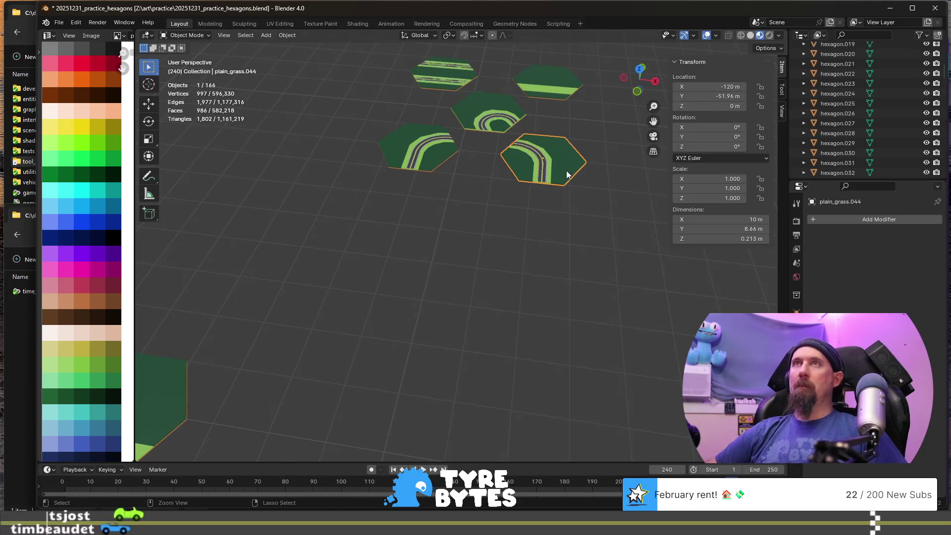
{"action": "key", "text": "F2"}
{"action": "type", "text": "fo"}
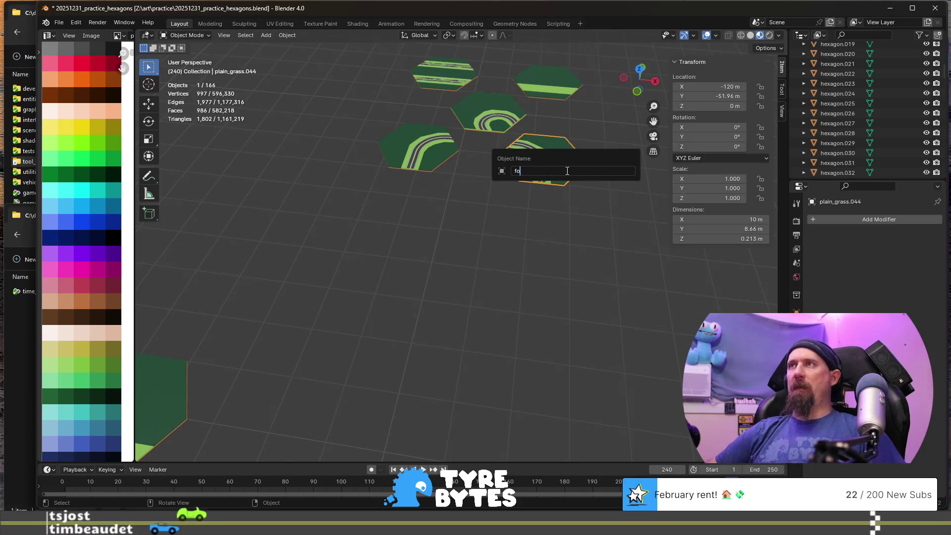
{"action": "type", "text": "rest_"}
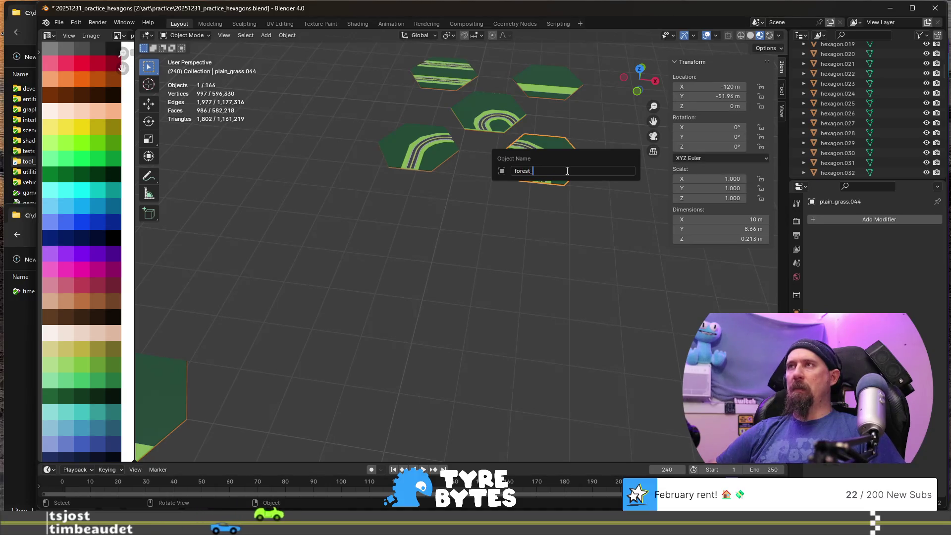
{"action": "type", "text": "road_"}
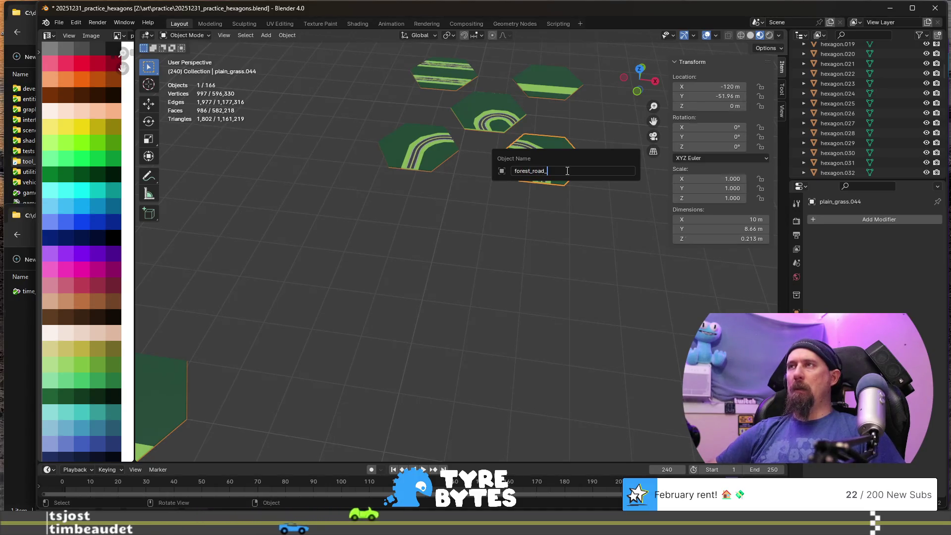
{"action": "type", "text": "turn_shar"}
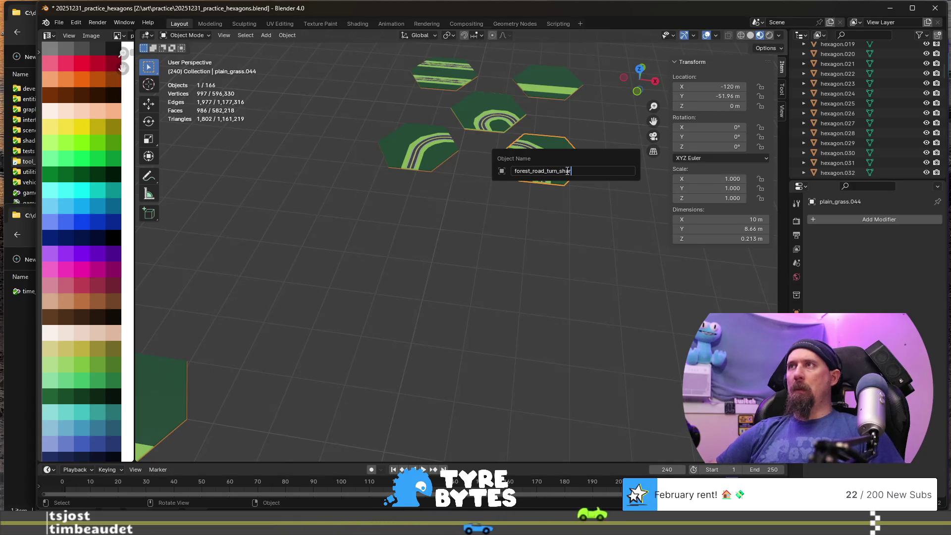
{"action": "key", "text": "BackSpace"}
{"action": "key", "text": "BackSpace"}
{"action": "key", "text": "BackSpace"}
{"action": "type", "text": "transition_other_left"}
{"action": "key", "text": "Return"}
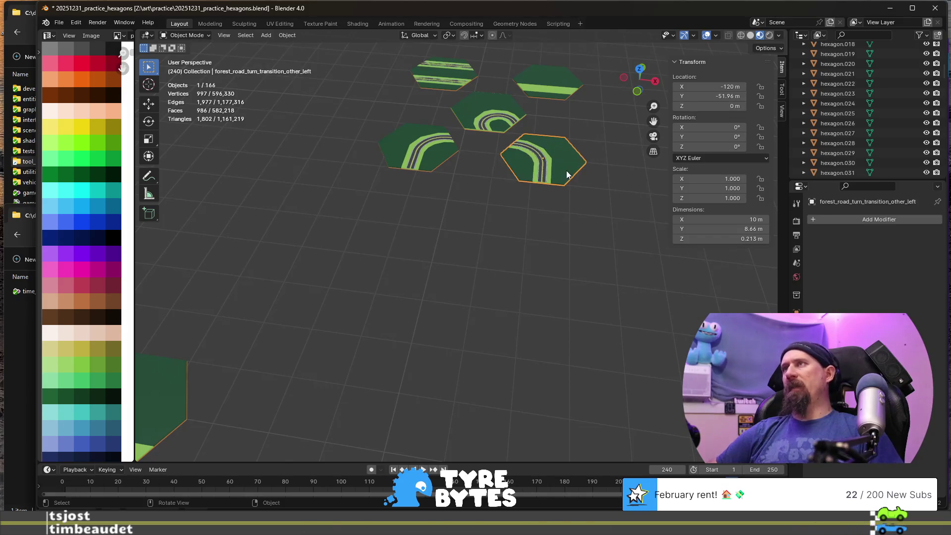
{"action": "scroll", "coordinate": [564, 216], "scroll_direction": "down", "scroll_amount": 5}
- Inspect the grass tile plain_grass.043 and put it back at its snapped position
{"action": "middle_click_drag", "start_coordinate": [564, 216], "coordinate": [502, 208], "text": "shift"}
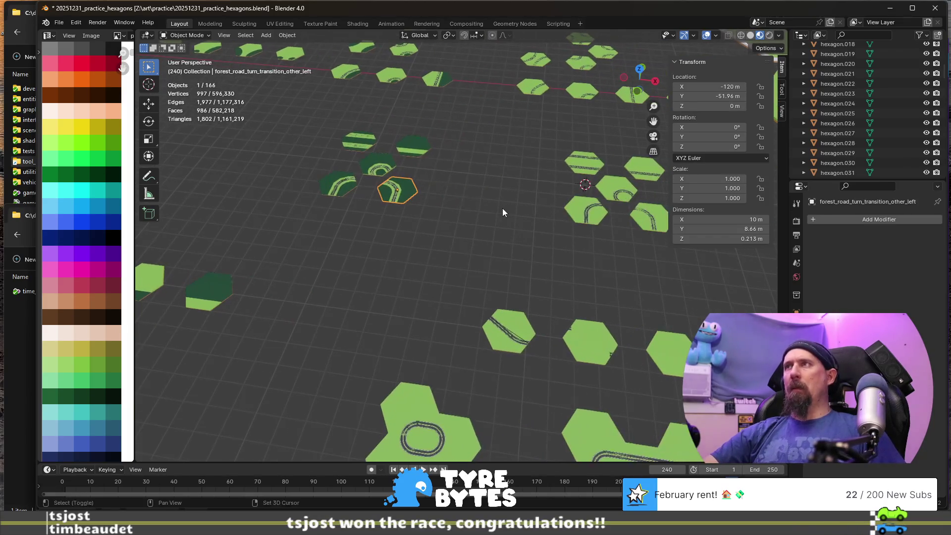
{"action": "left_click", "coordinate": [646, 221]}
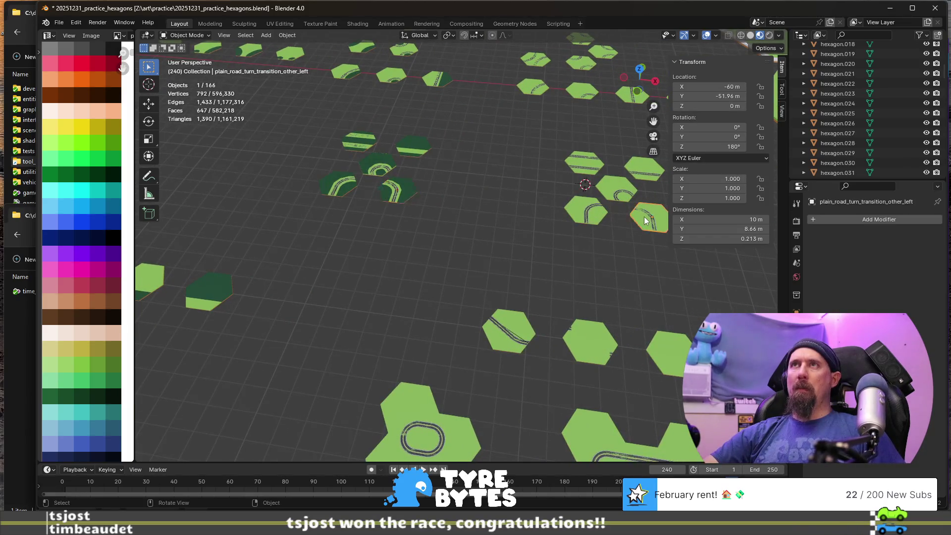
{"action": "left_click", "coordinate": [403, 191]}
{"action": "left_click", "coordinate": [354, 192]}
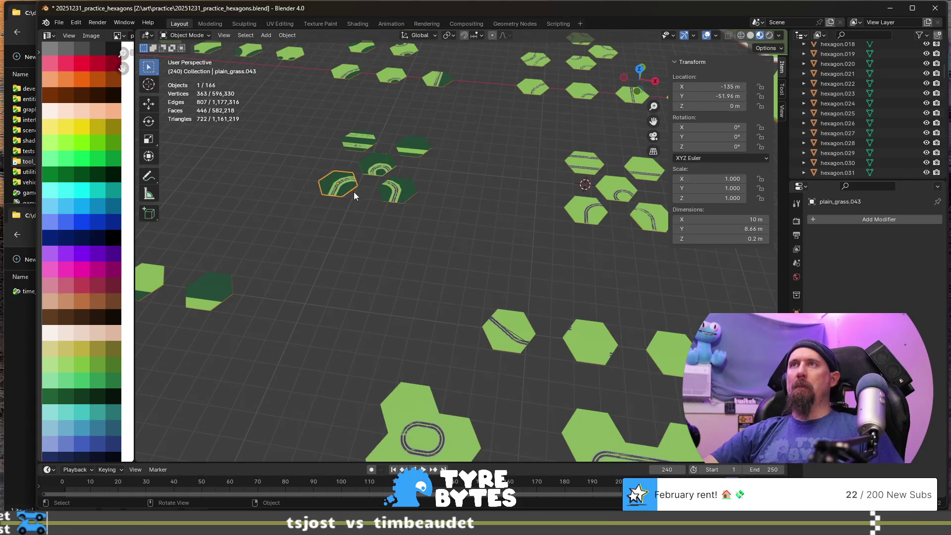
{"action": "scroll", "coordinate": [336, 198], "scroll_direction": "up", "scroll_amount": 6}
{"action": "middle_click_drag", "start_coordinate": [319, 208], "coordinate": [604, 279]}
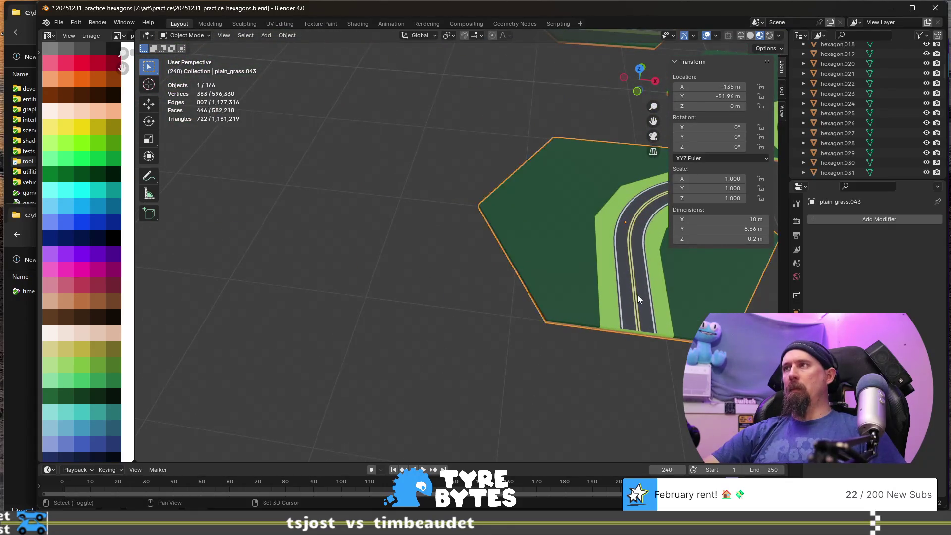
{"action": "key", "text": "g"}
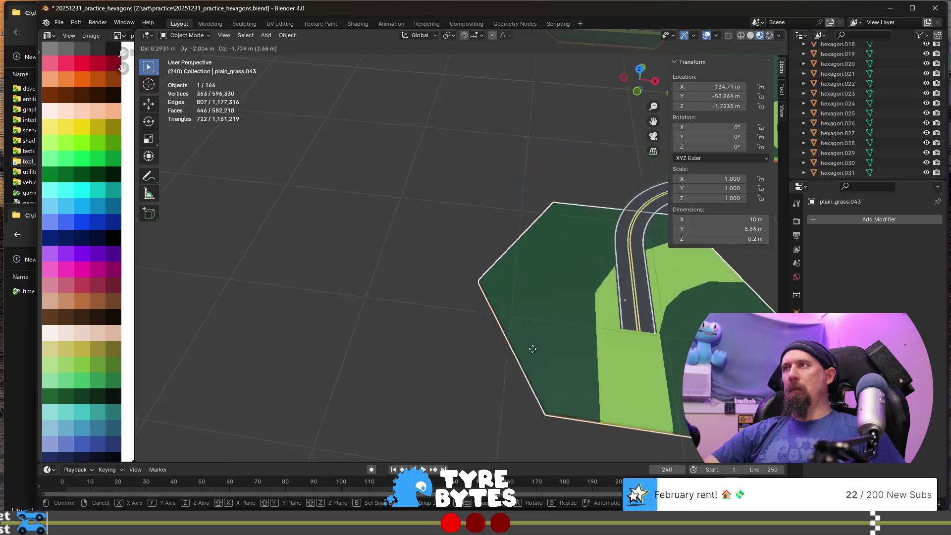
{"action": "left_click", "coordinate": [610, 267]}
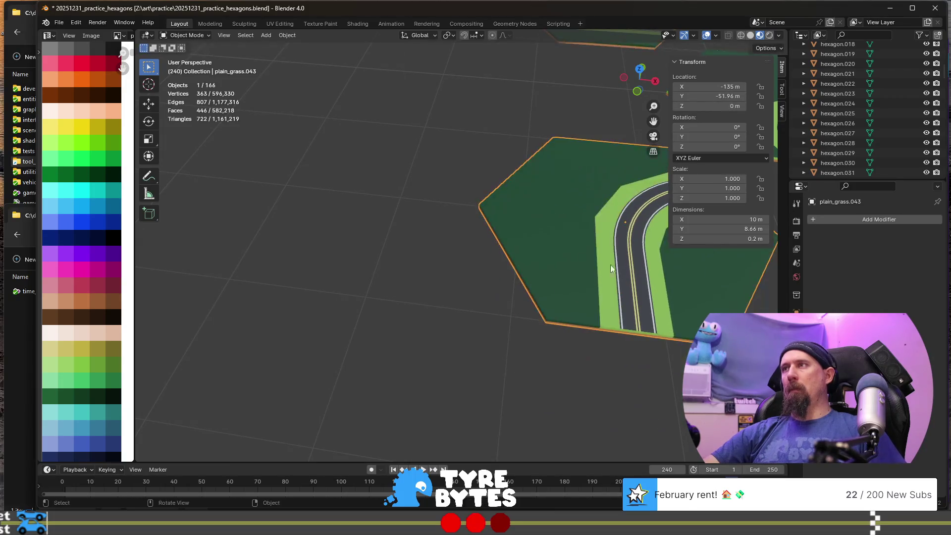
- Join the road piece with its grass base and name it forest_road_turn_transition_other_right
{"action": "left_click", "coordinate": [630, 203]}
{"action": "left_click", "coordinate": [630, 204]}
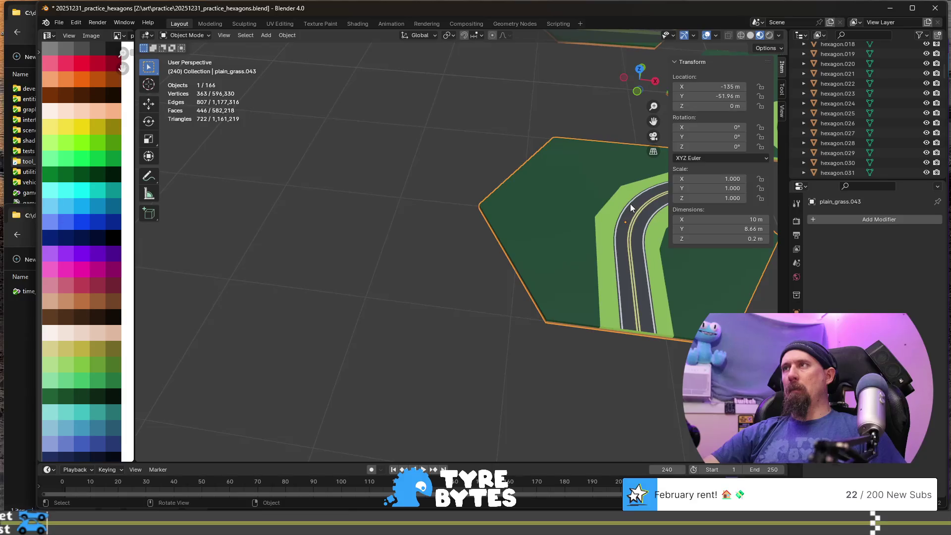
{"action": "left_click", "coordinate": [630, 200]}
{"action": "left_click", "coordinate": [630, 200]}
{"action": "left_click", "coordinate": [630, 200]}
{"action": "left_click", "coordinate": [565, 216], "text": "shift"}
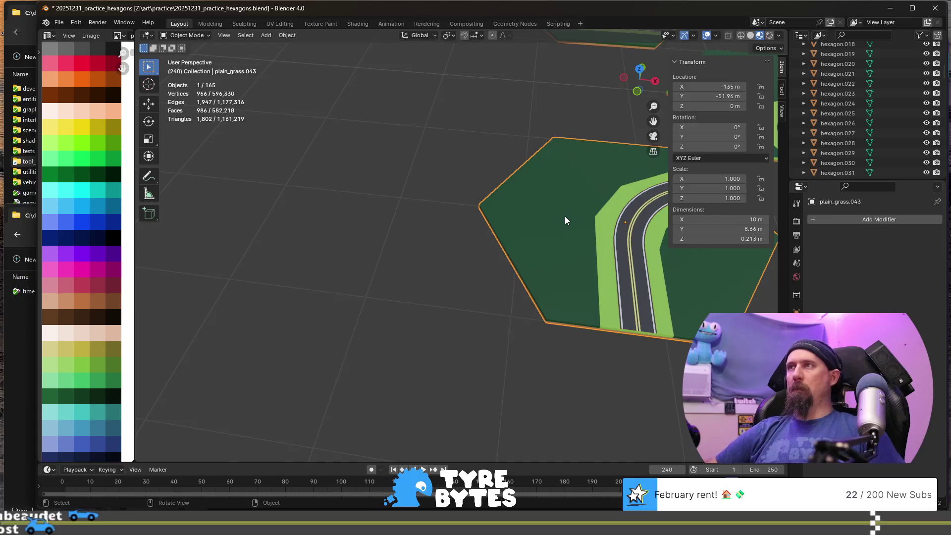
{"action": "key", "text": "ctrl+j"}
{"action": "key", "text": "F2"}
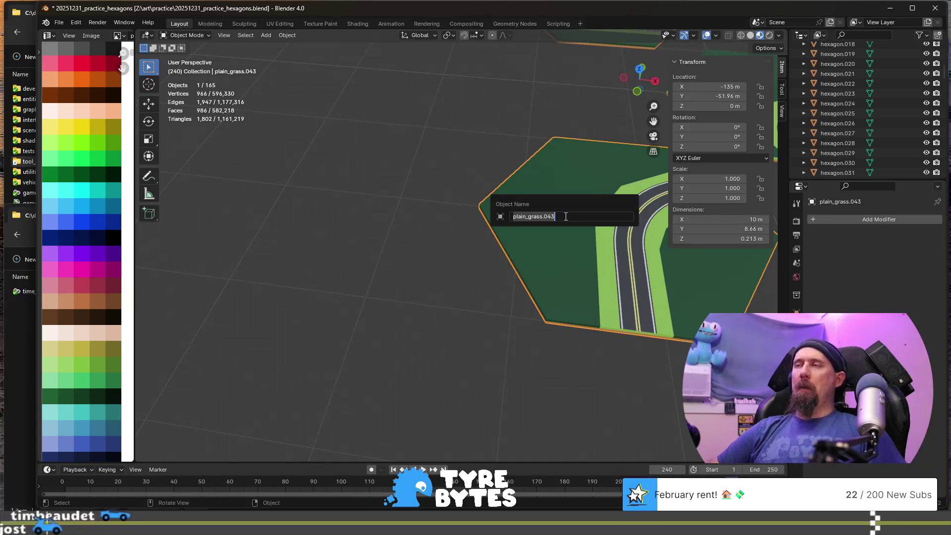
{"action": "type", "text": "forest"}
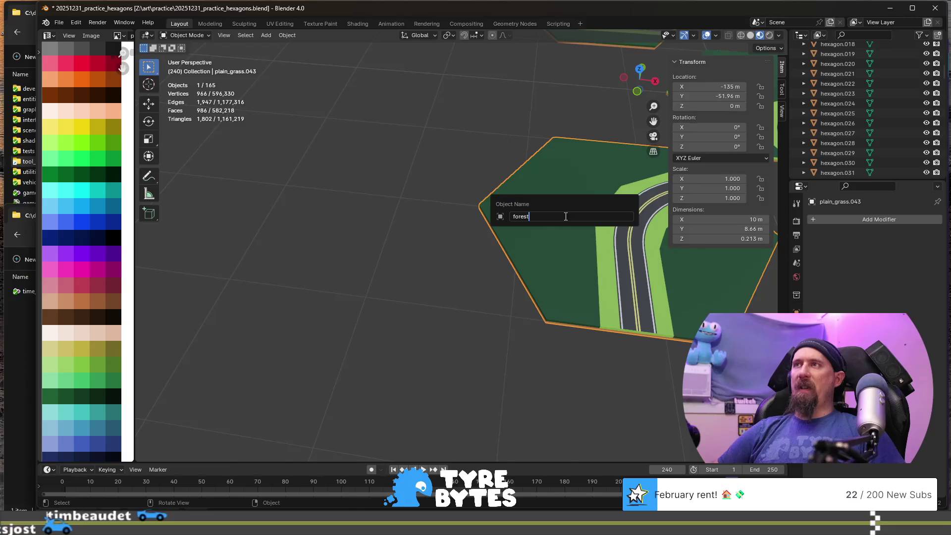
{"action": "type", "text": "_roa"}
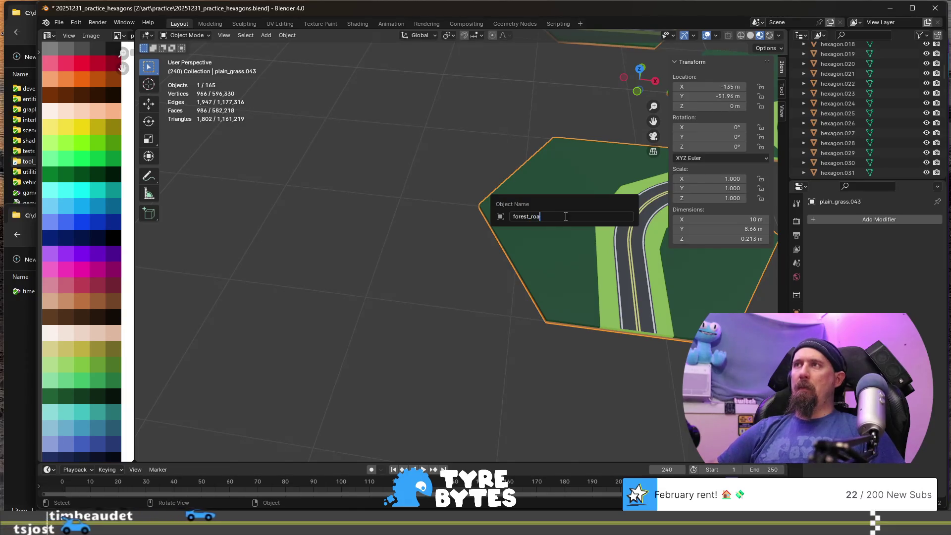
{"action": "type", "text": "d_turn_"}
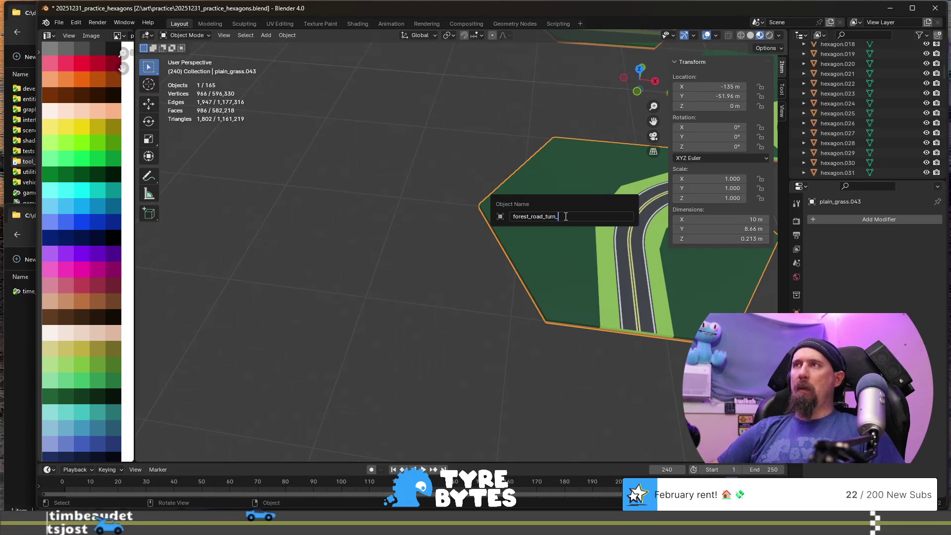
{"action": "type", "text": "transition_othe"}
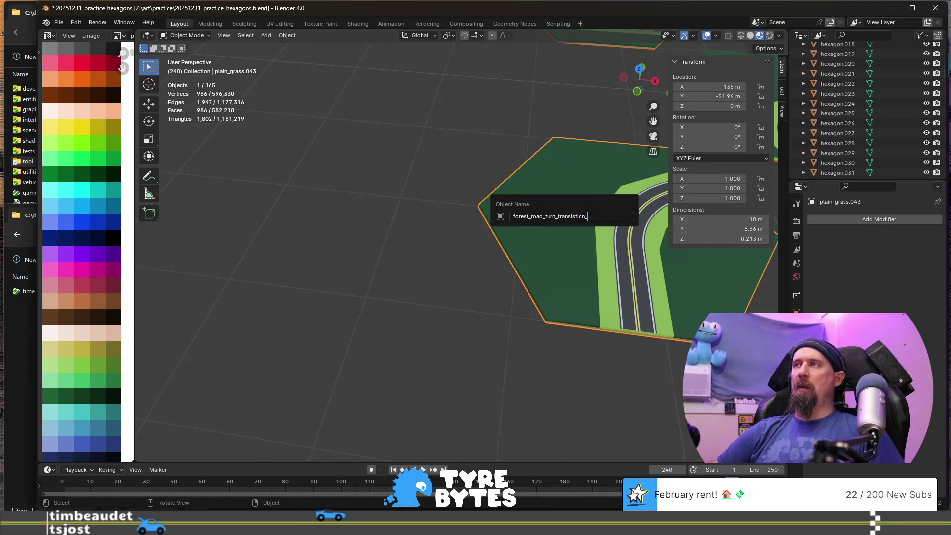
{"action": "type", "text": "r_right"}
{"action": "key", "text": "Return"}
- Zoom out and pan to bring the neighbouring tiles into view
{"action": "scroll", "coordinate": [586, 281], "scroll_direction": "down", "scroll_amount": 6}
{"action": "mouse_move", "coordinate": [588, 280]}
{"action": "middle_mouse_down"}
{"action": "mouse_move", "coordinate": [559, 276]}
{"action": "mouse_move", "coordinate": [616, 299]}
{"action": "middle_mouse_up"}
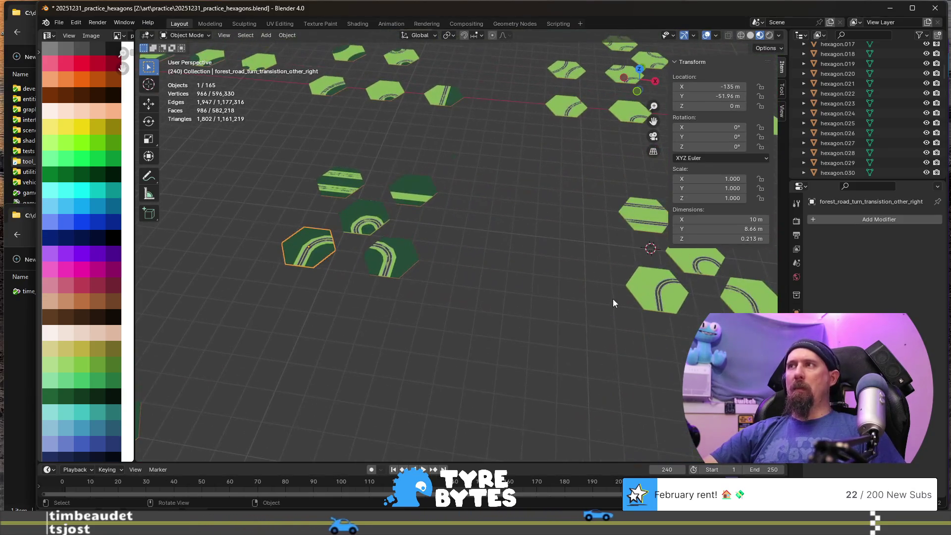
{"action": "left_click", "coordinate": [660, 292]}
{"action": "left_click", "coordinate": [313, 260]}
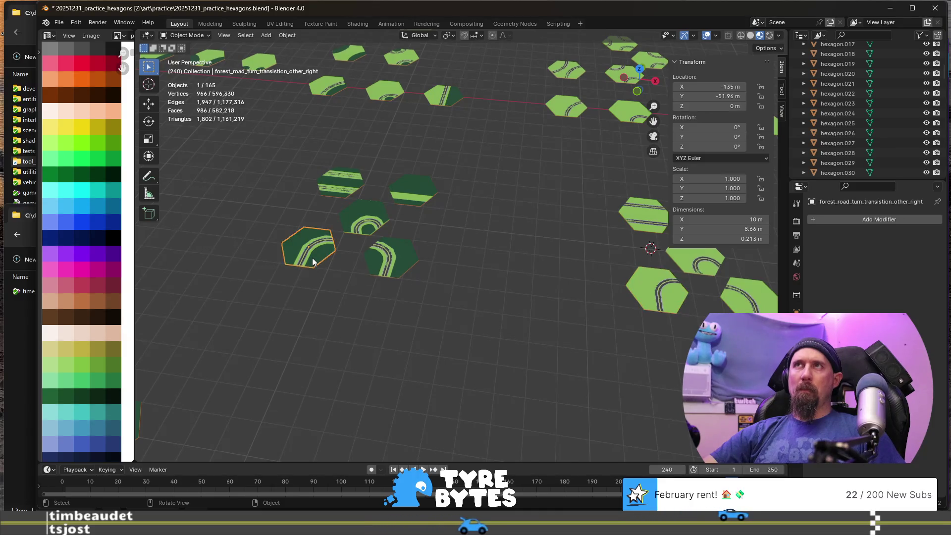
- Rename the grass tile plain_grass.042 to forest_road_turn_sharp_other
{"action": "left_click", "coordinate": [653, 296]}
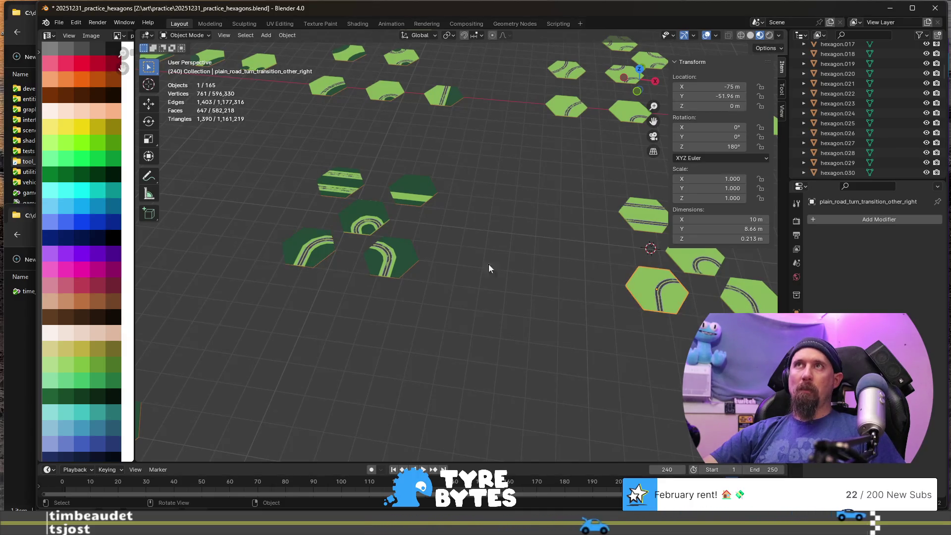
{"action": "left_click", "coordinate": [372, 224]}
{"action": "scroll", "coordinate": [374, 235], "scroll_direction": "up", "scroll_amount": 10}
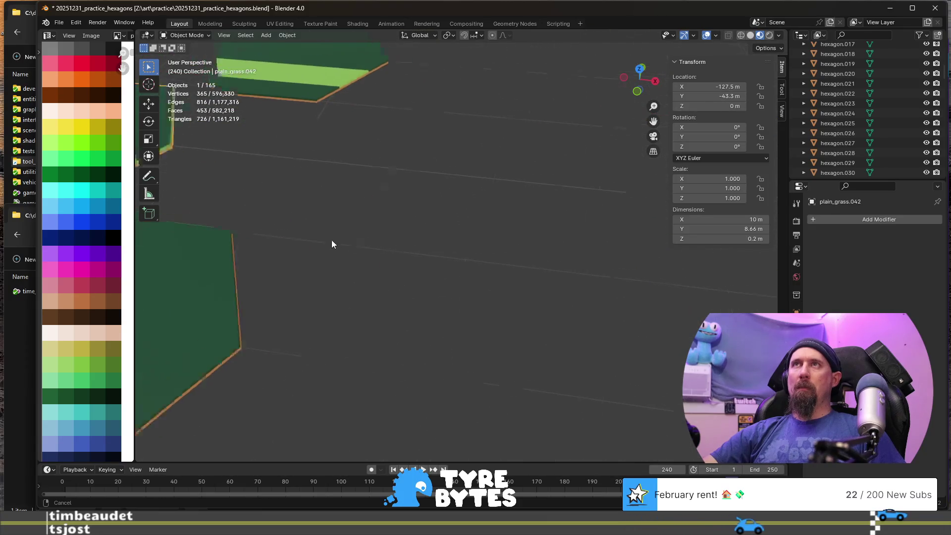
{"action": "scroll", "coordinate": [331, 240], "scroll_direction": "down", "scroll_amount": 8}
{"action": "left_click", "coordinate": [419, 238]}
{"action": "left_click", "coordinate": [447, 246]}
{"action": "key", "text": "F2"}
{"action": "type", "text": "forest_road_turn_sha"}
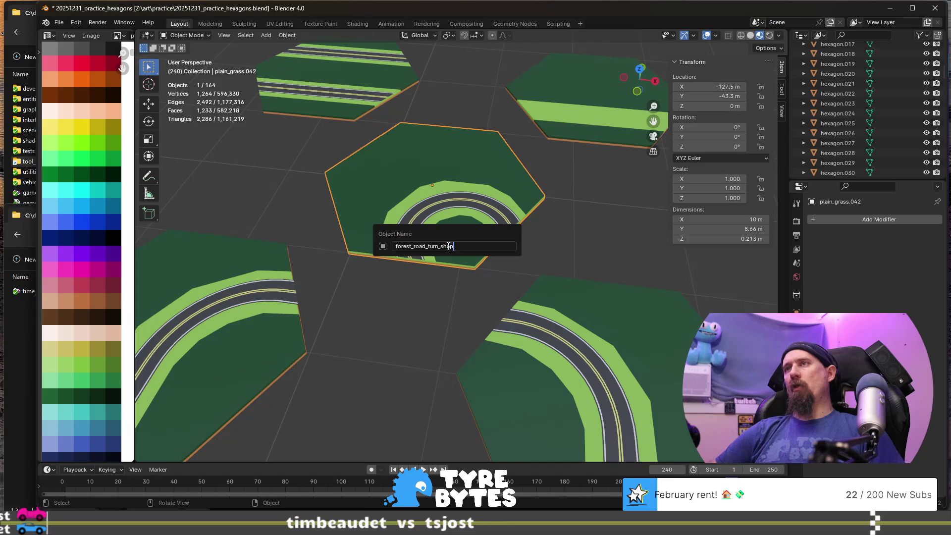
{"action": "key", "text": "BackSpace"}
{"action": "type", "text": "rp_o"}
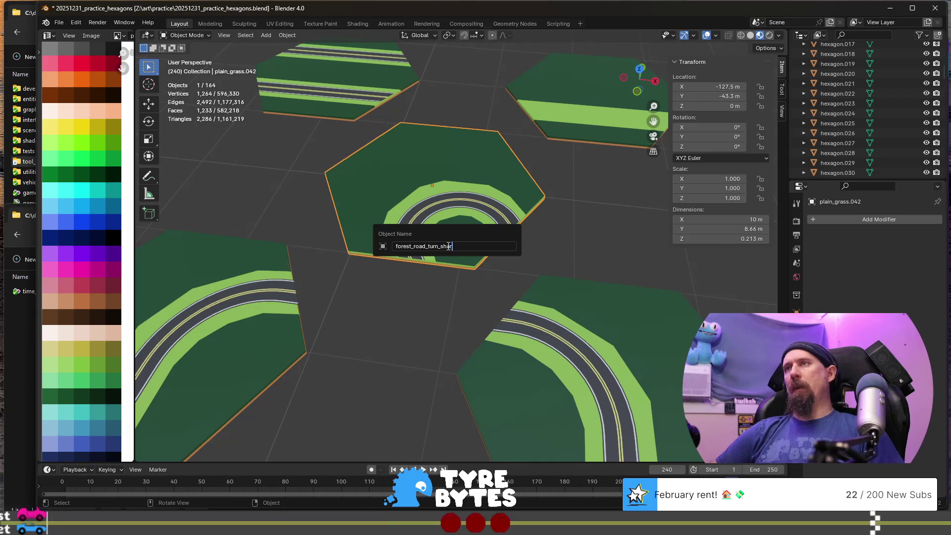
{"action": "type", "text": "ther"}
{"action": "key", "text": "Return"}
- Select plain_road_turn_sharp_other and frame it in the view
{"action": "scroll", "coordinate": [448, 245], "scroll_direction": "down", "scroll_amount": 8}
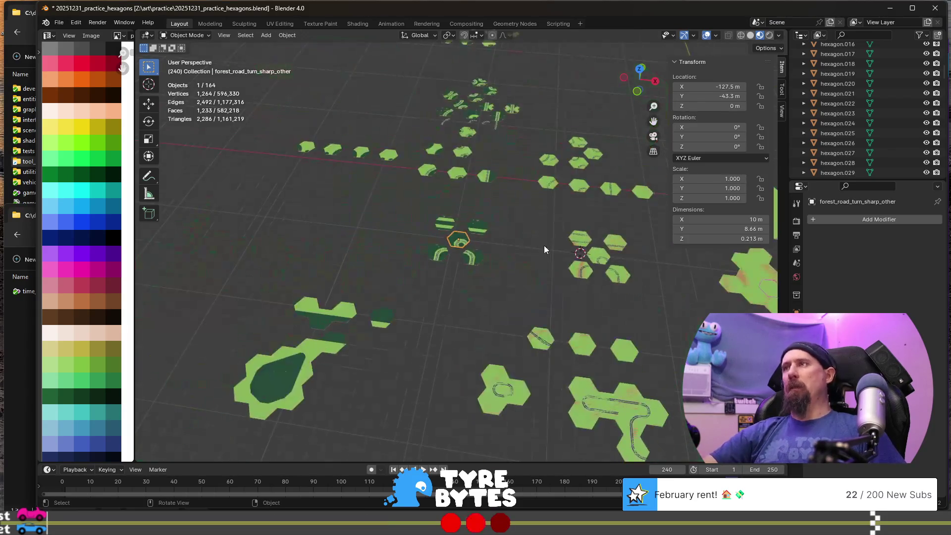
{"action": "left_click", "coordinate": [604, 256]}
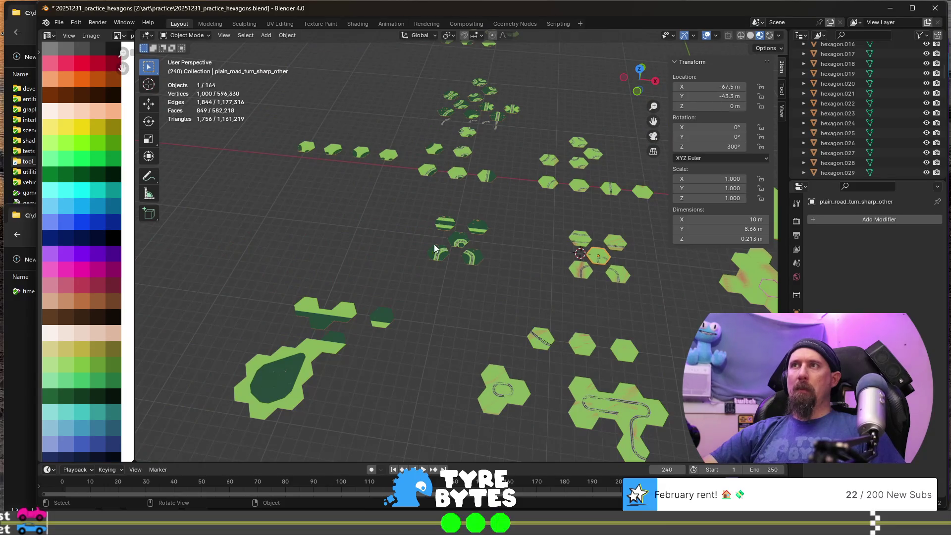
{"action": "key", "text": "KP_Decimal"}
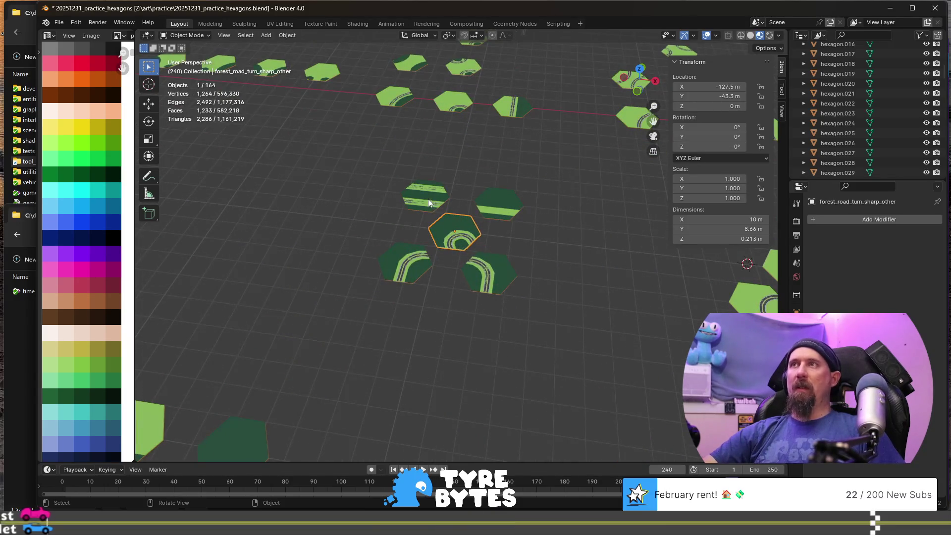
- Rename the grass tile plain_grass.040 to forest_road_straight_x2_other
{"action": "left_click", "coordinate": [428, 198]}
{"action": "key", "text": "KP_Decimal"}
{"action": "scroll", "coordinate": [428, 198], "scroll_direction": "down", "scroll_amount": 8}
{"action": "left_click", "coordinate": [385, 156]}
{"action": "left_click", "coordinate": [388, 170]}
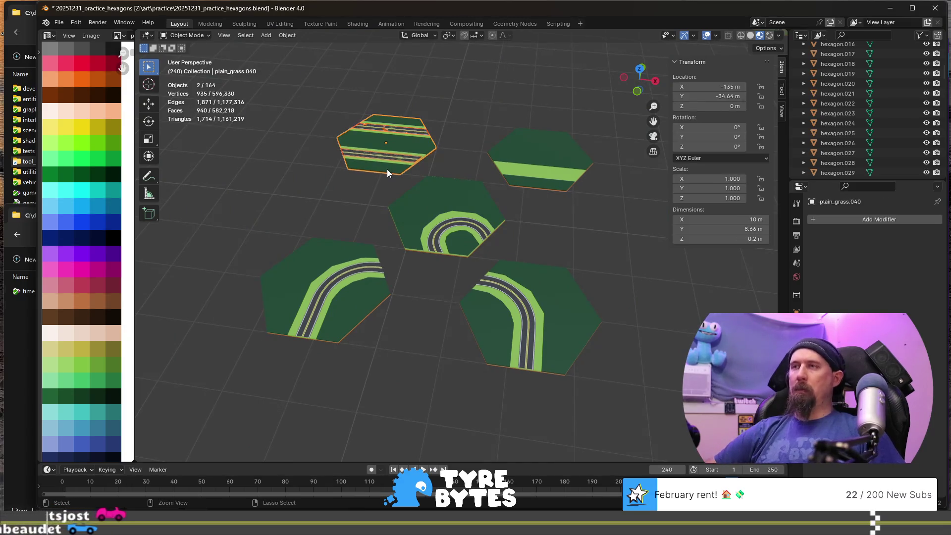
{"action": "key", "text": "F2"}
{"action": "type", "text": "fore"}
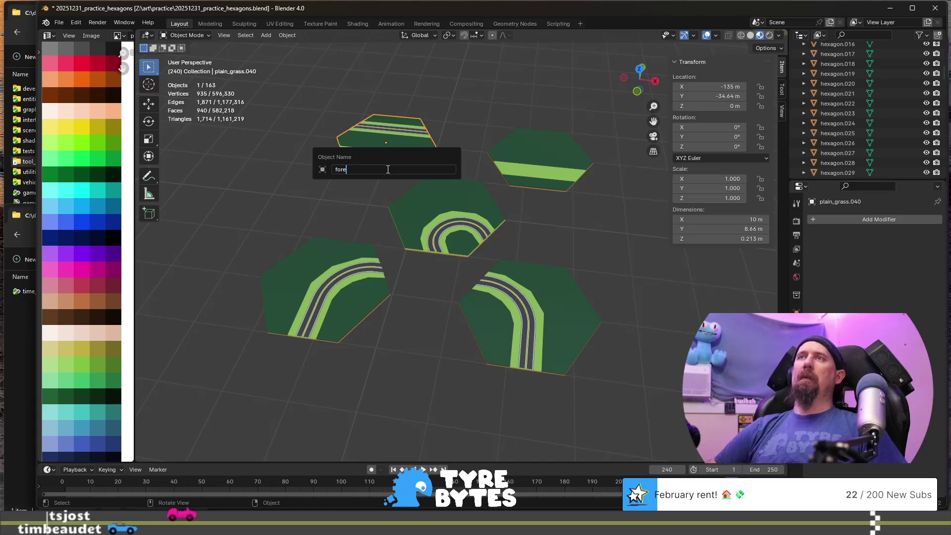
{"action": "type", "text": "st_road_"}
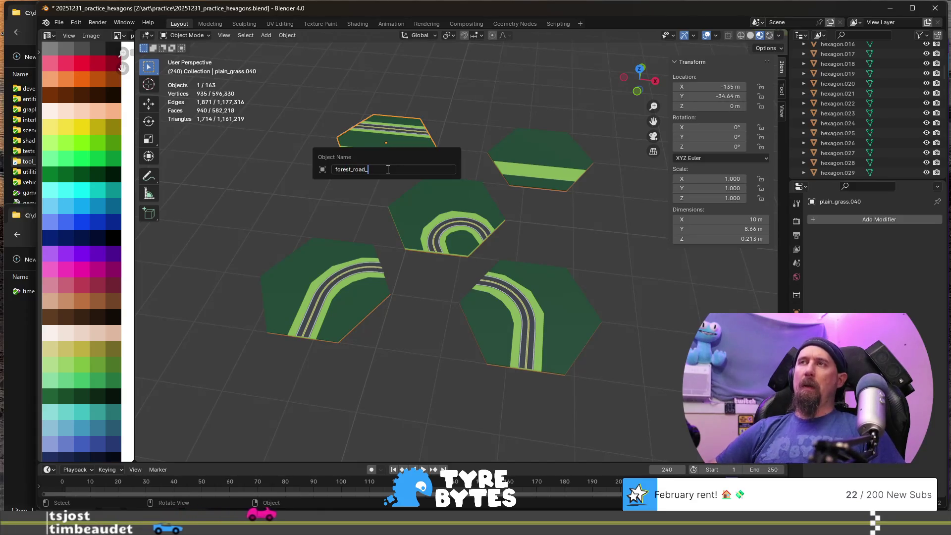
{"action": "type", "text": "straight"}
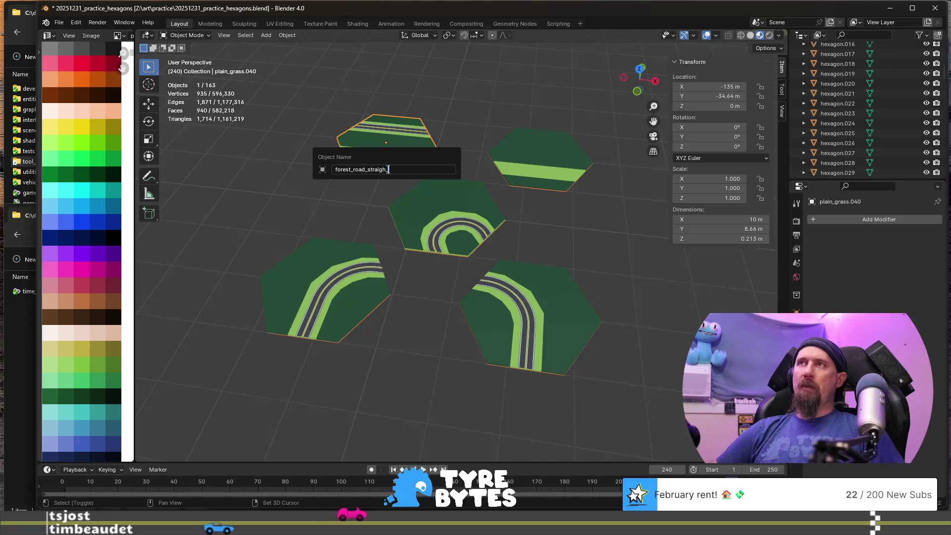
{"action": "type", "text": "_x2_other"}
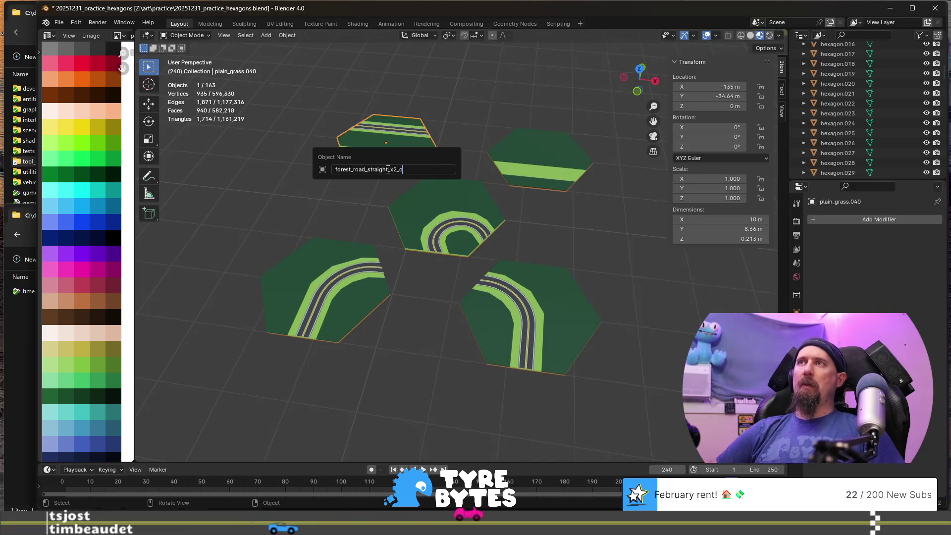
{"action": "key", "text": "Return"}
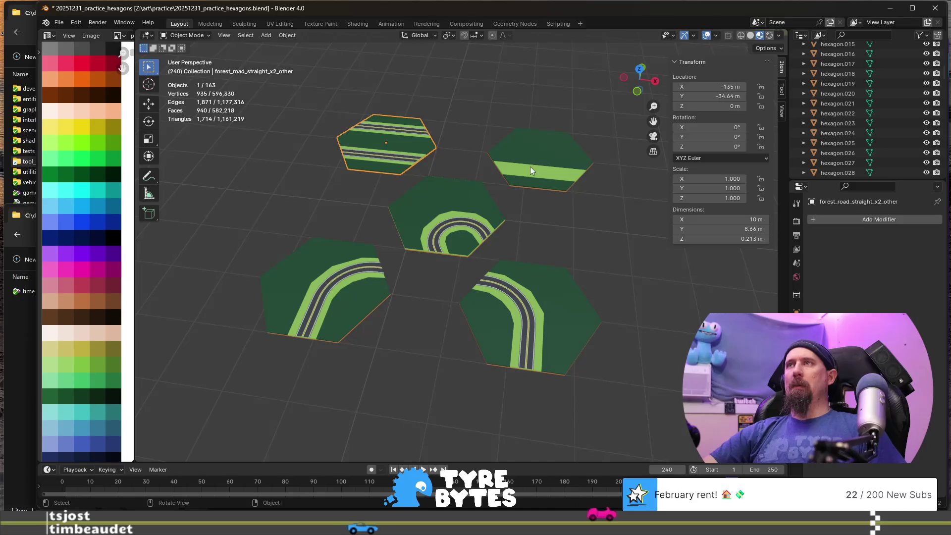
- Enter Edit Mode on plain_road_straight_other and pick a face on its road strip
{"action": "scroll", "coordinate": [530, 168], "scroll_direction": "down", "scroll_amount": 8}
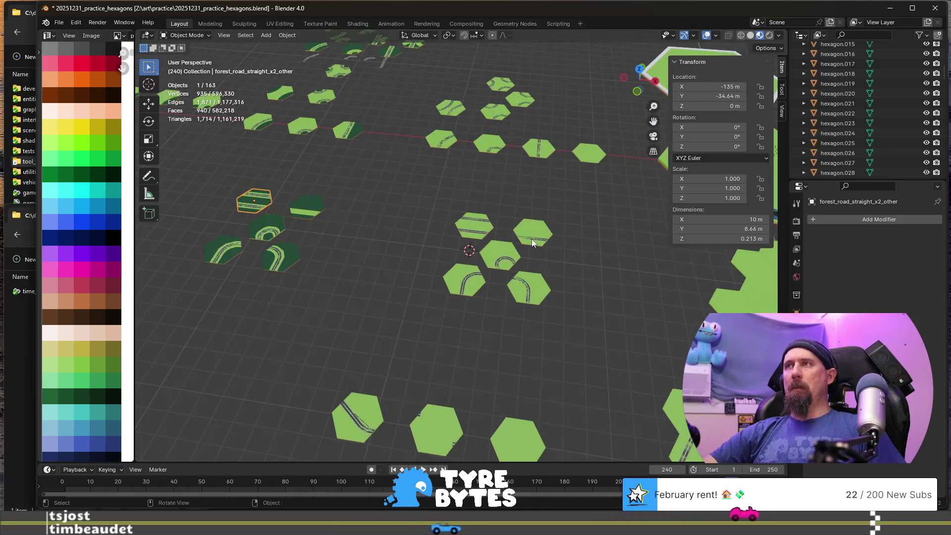
{"action": "left_click", "coordinate": [542, 239]}
{"action": "key", "text": "Tab"}
{"action": "left_click", "coordinate": [544, 239]}
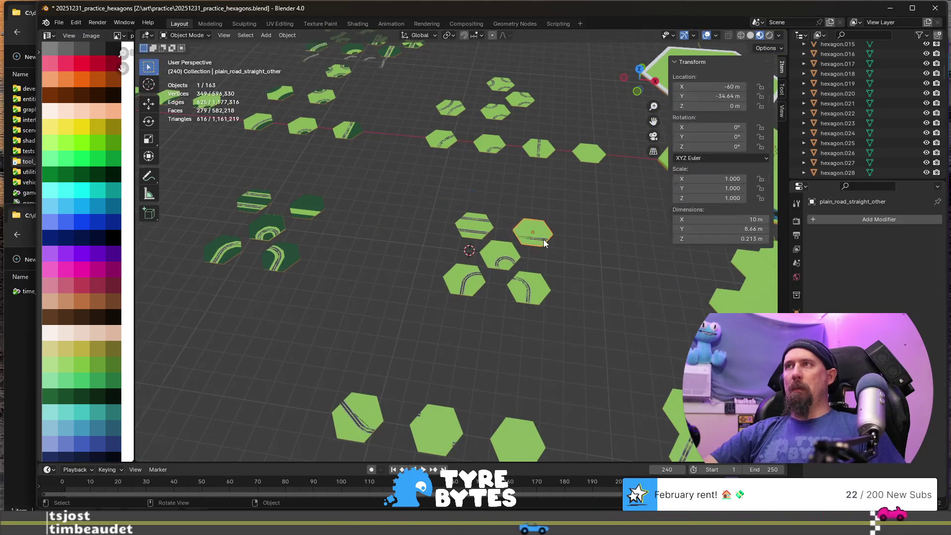
{"action": "scroll", "coordinate": [540, 258], "scroll_direction": "up", "scroll_amount": 5}
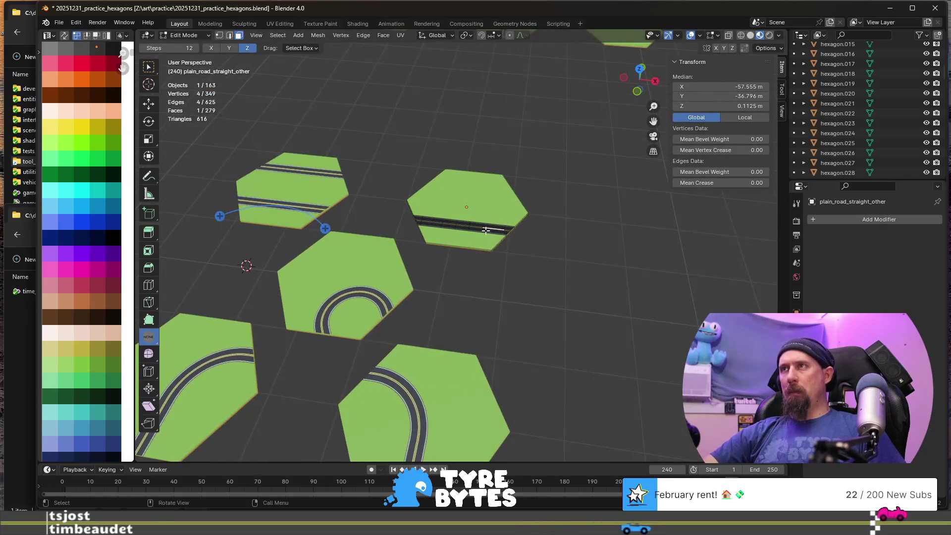
- Duplicate the whole road strip and separate the copy into its own object
{"action": "key", "text": "ctrl+l"}
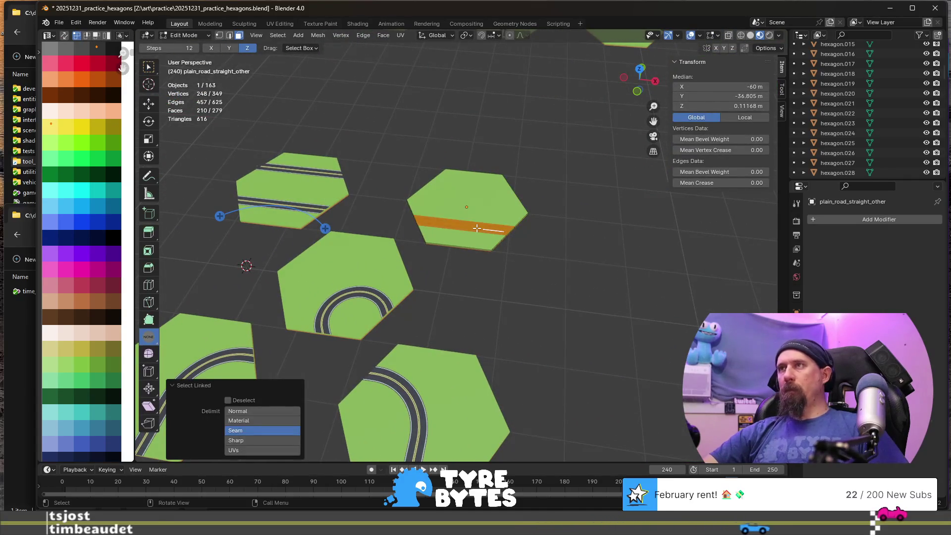
{"action": "key", "text": "shift+d"}
{"action": "key", "text": "Escape"}
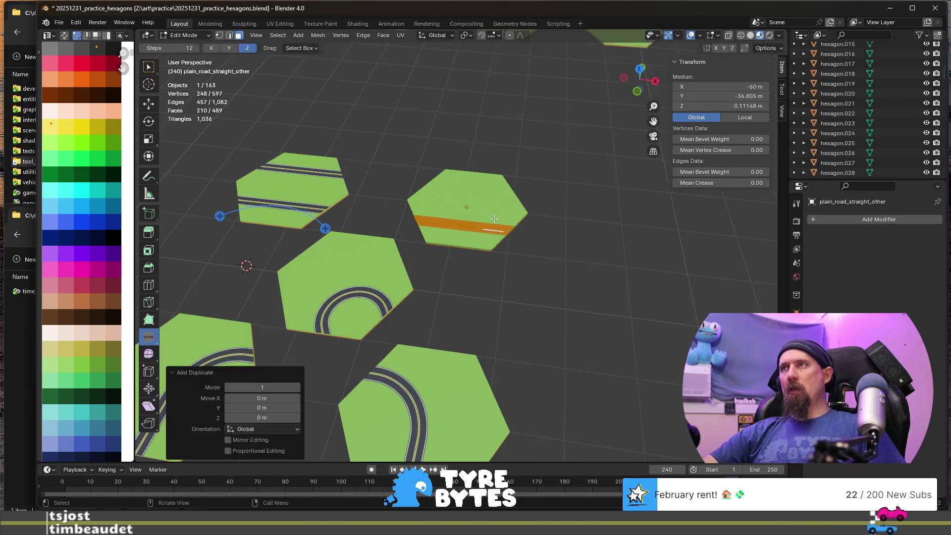
{"action": "key", "text": "p"}
{"action": "key", "text": "Tab"}
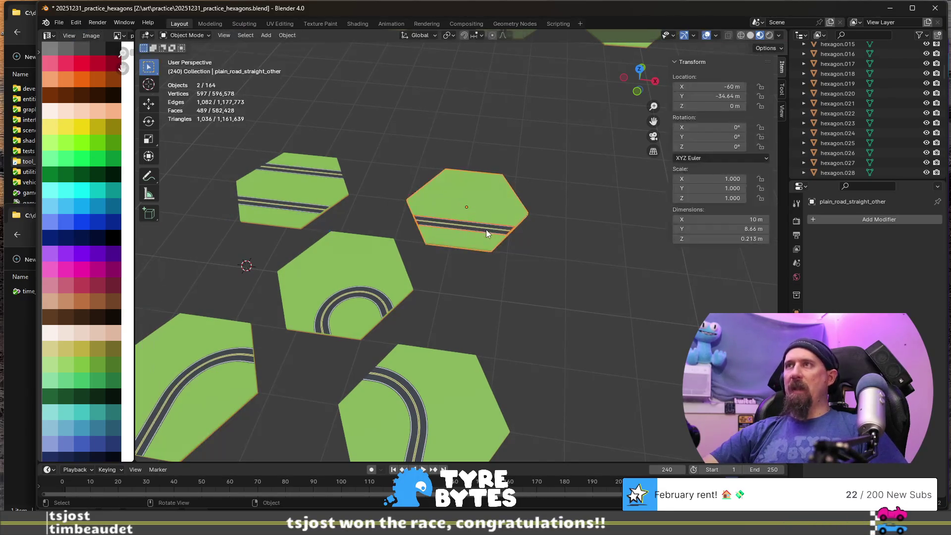
- Move the separated strip -60 m along X and frame it with the grass hex
{"action": "scroll", "coordinate": [485, 230], "scroll_direction": "down", "scroll_amount": 8}
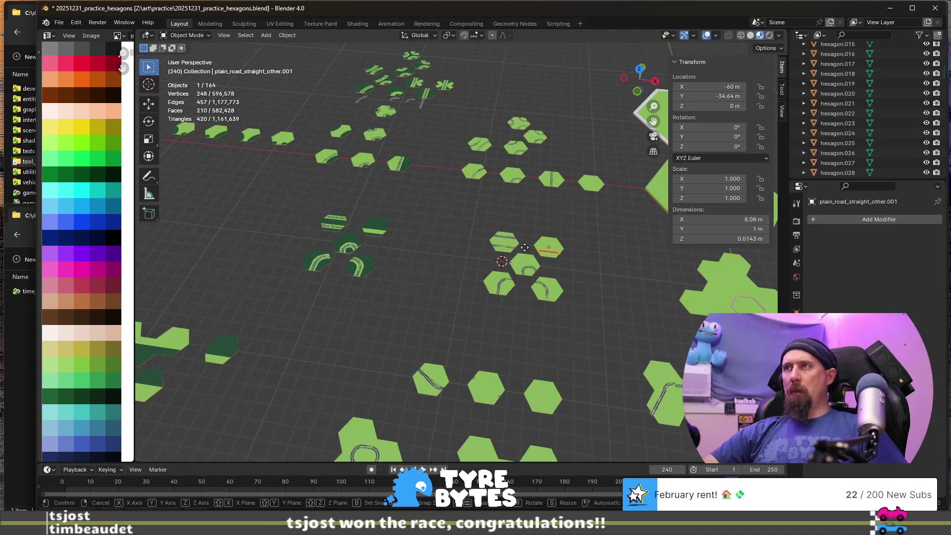
{"action": "type", "text": "gx"}
{"action": "type", "text": "-30"}
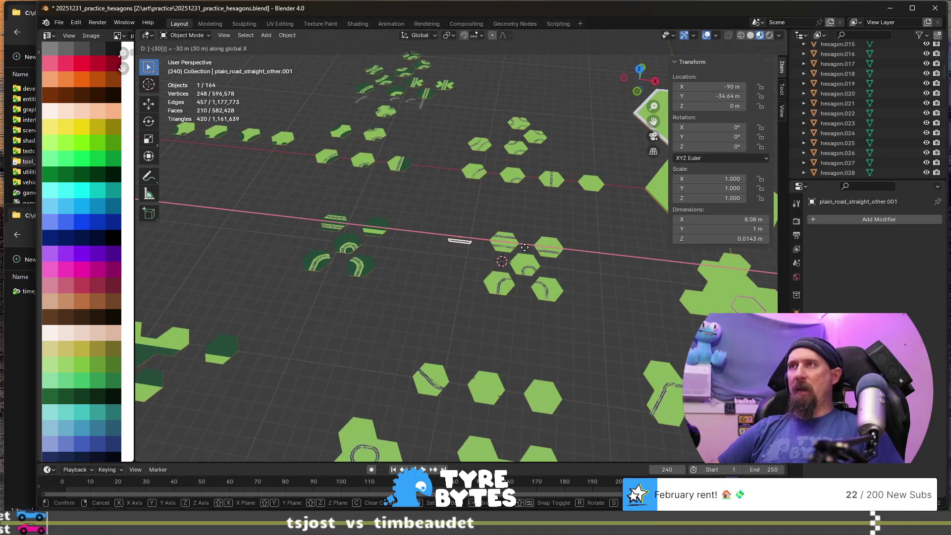
{"action": "key", "text": "BackSpace"}
{"action": "key", "text": "BackSpace"}
{"action": "type", "text": "60"}
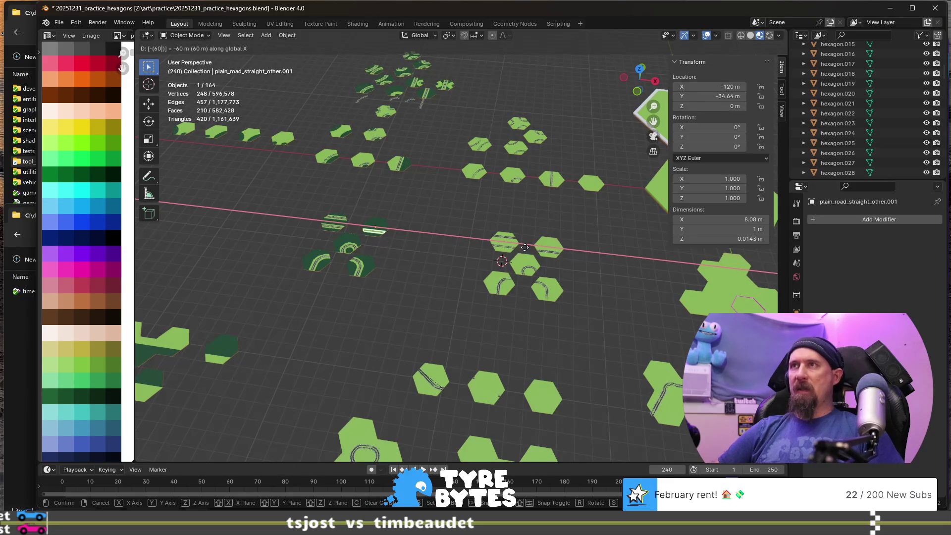
{"action": "key", "text": "Return"}
{"action": "left_click", "coordinate": [375, 229], "text": "shift"}
{"action": "key", "text": "KP_Decimal"}
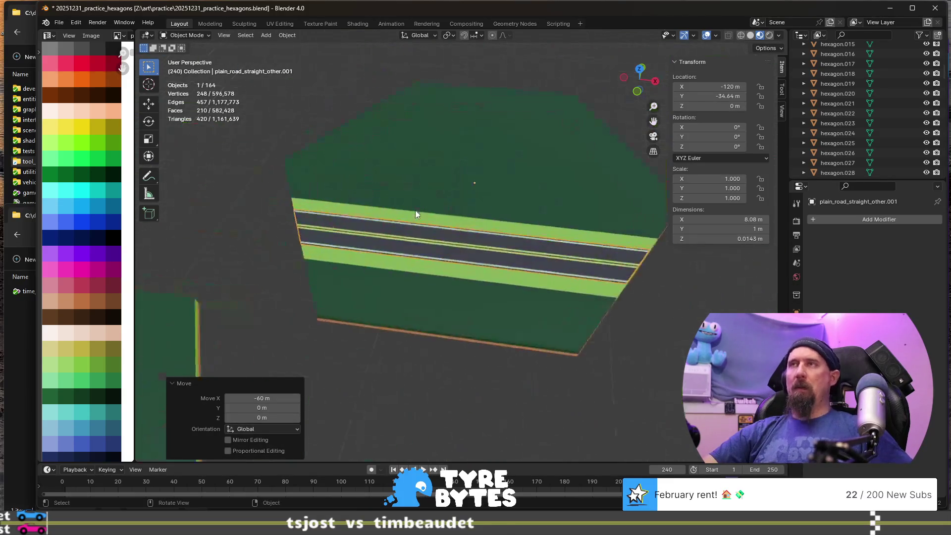
- Join the road strip into the grass hex and rename it forest_road_straight_other
{"action": "key", "text": "ctrl+j"}
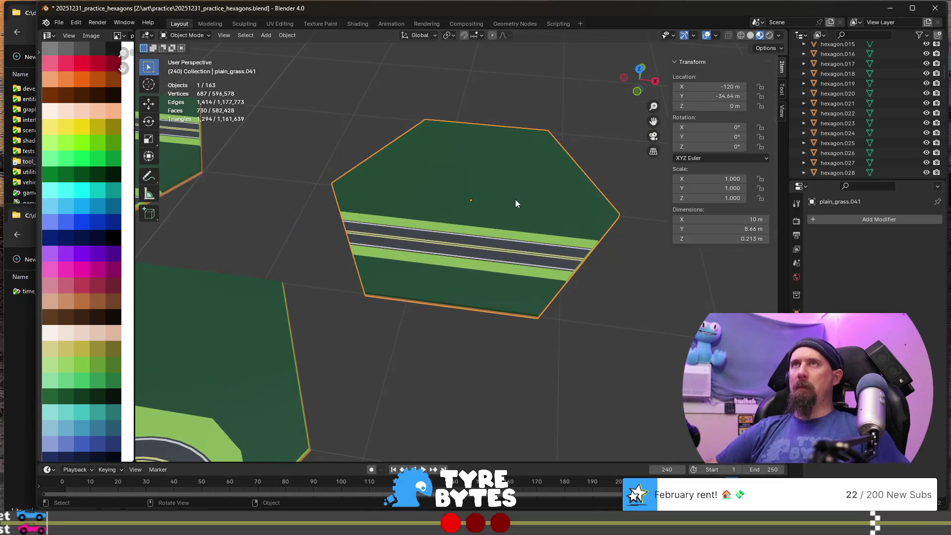
{"action": "key", "text": "F2"}
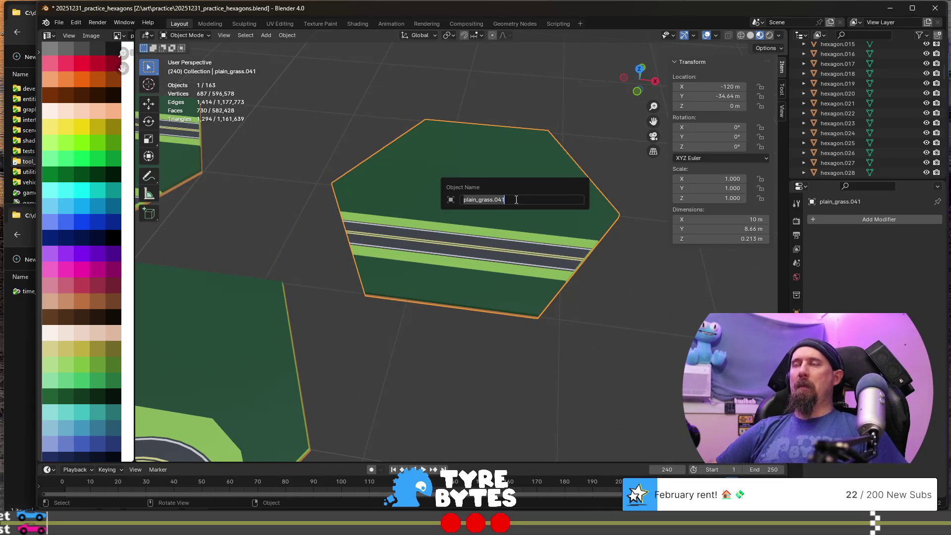
{"action": "type", "text": "foreset"}
{"action": "key", "text": "BackSpace"}
{"action": "key", "text": "BackSpace"}
{"action": "type", "text": "t_"}
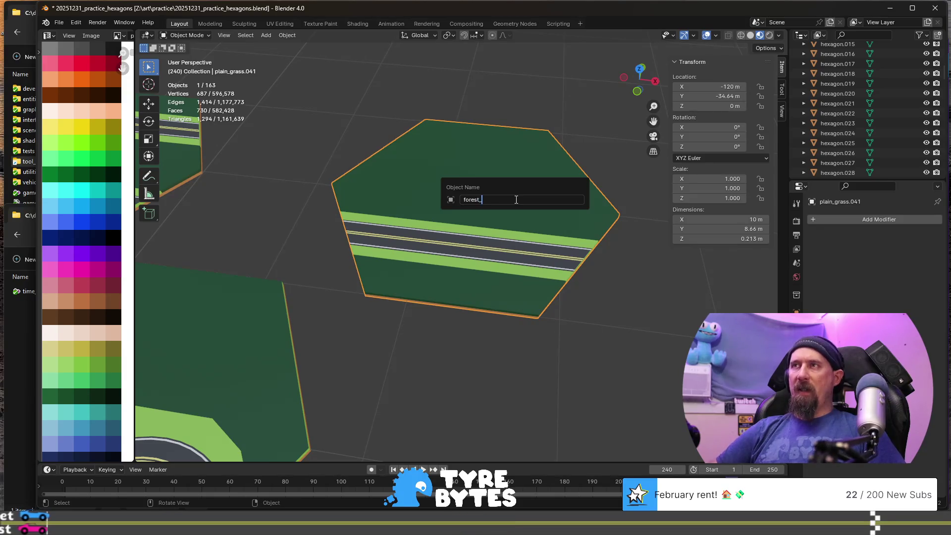
{"action": "type", "text": "road_straight"}
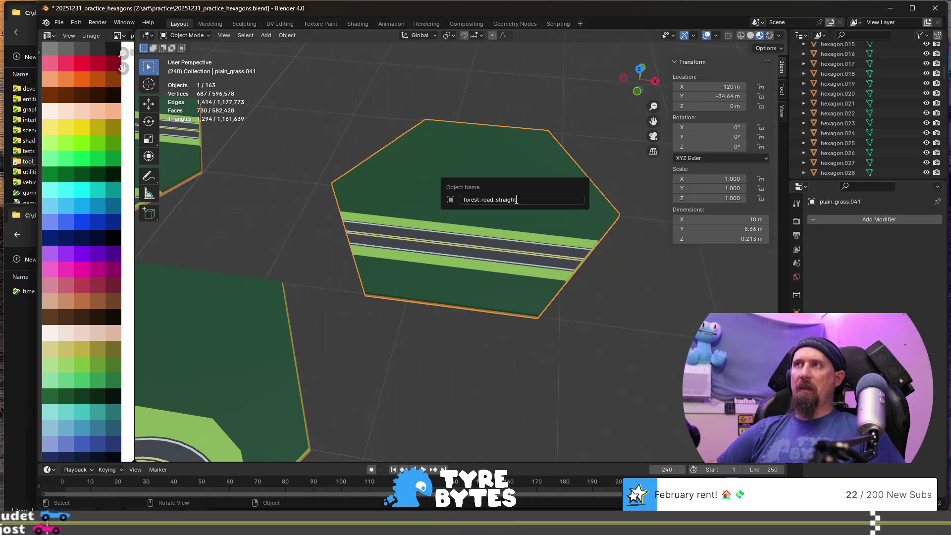
{"action": "type", "text": "_other"}
{"action": "key", "text": "Return"}
- Compare nearby road and forest transition turn tiles, leaving the right transition turn's name unchanged
{"action": "scroll", "coordinate": [515, 199], "scroll_direction": "down", "scroll_amount": 10}
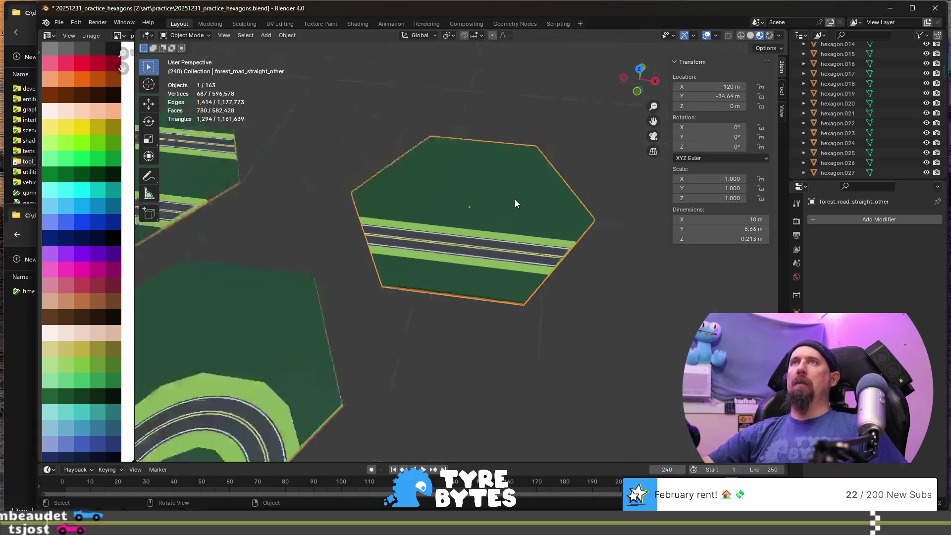
{"action": "middle_click_drag", "start_coordinate": [542, 252], "coordinate": [489, 241], "text": "shift"}
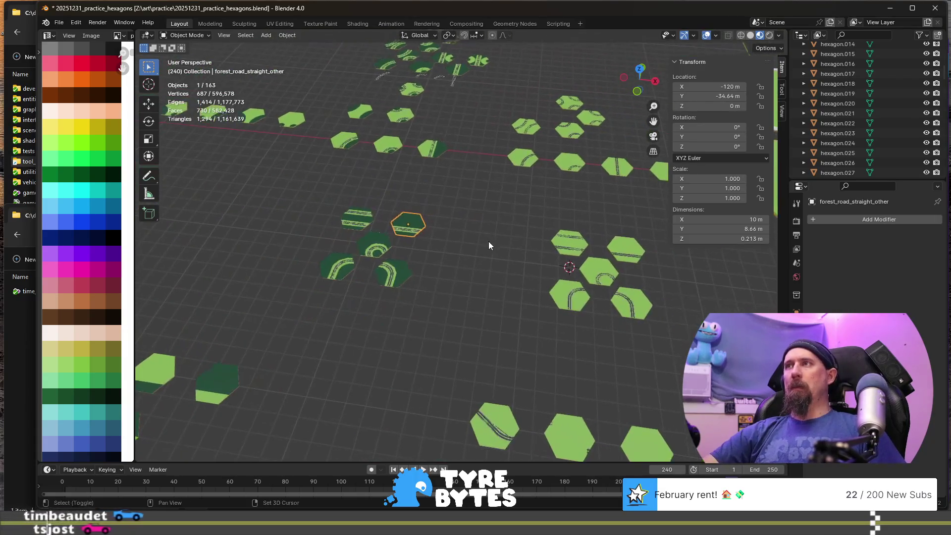
{"action": "left_click", "coordinate": [632, 250]}
{"action": "left_click", "coordinate": [410, 227]}
{"action": "left_click", "coordinate": [363, 220]}
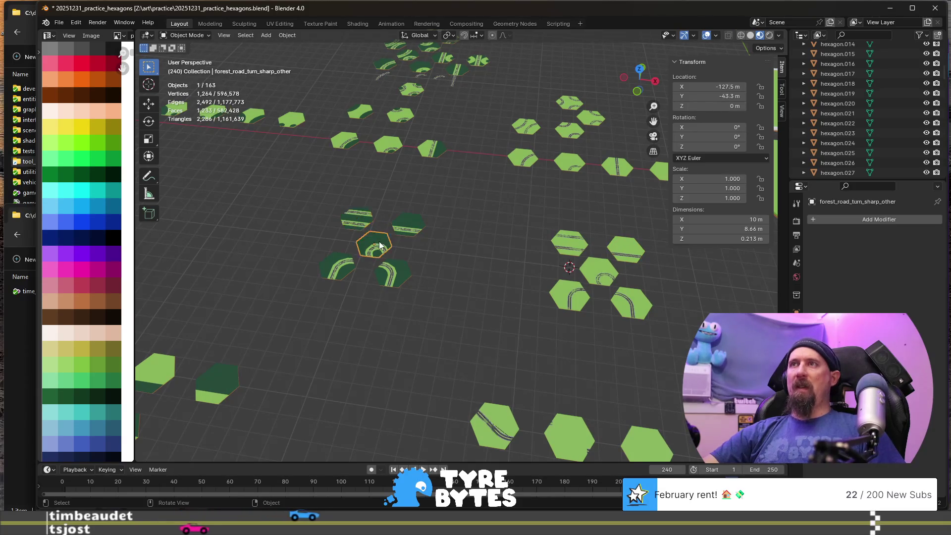
{"action": "left_click", "coordinate": [337, 268]}
{"action": "left_click", "coordinate": [405, 276]}
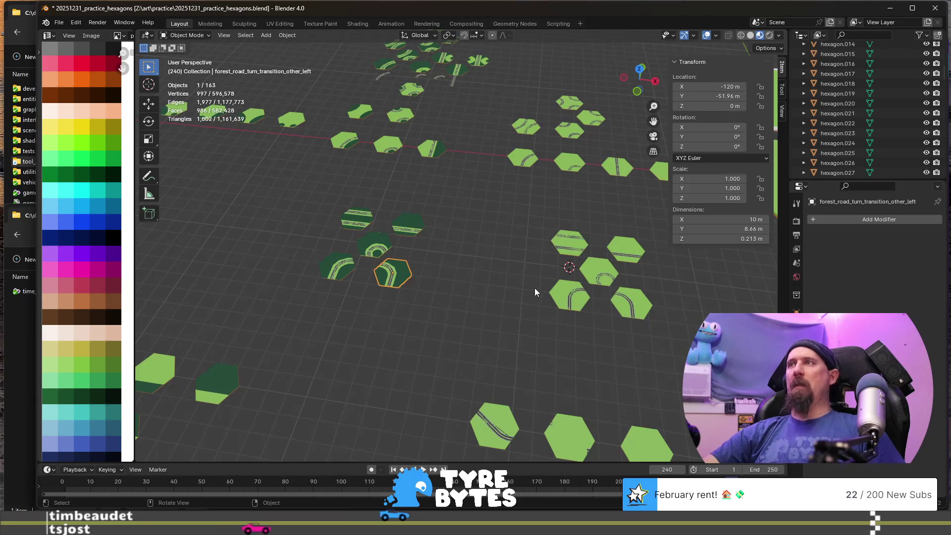
{"action": "left_click", "coordinate": [334, 268]}
{"action": "left_click", "coordinate": [400, 279]}
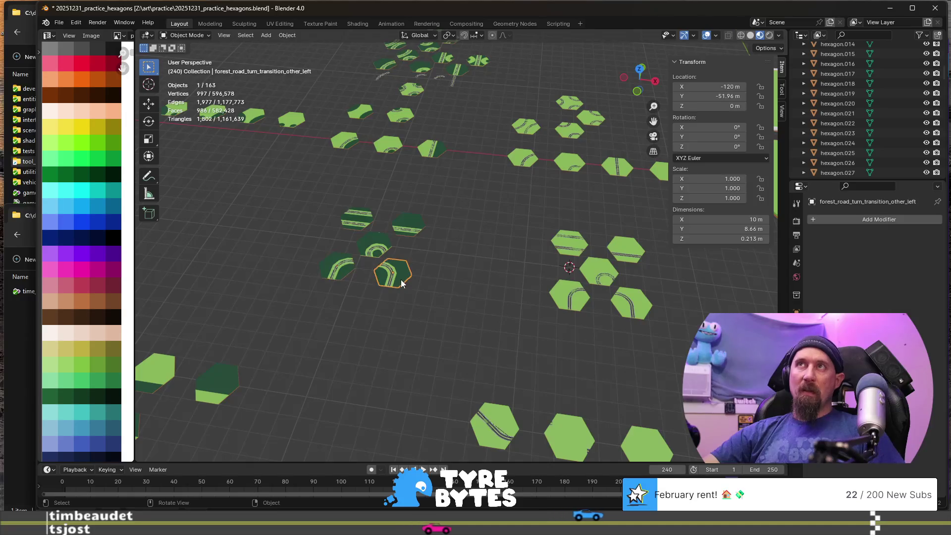
{"action": "left_click", "coordinate": [344, 270]}
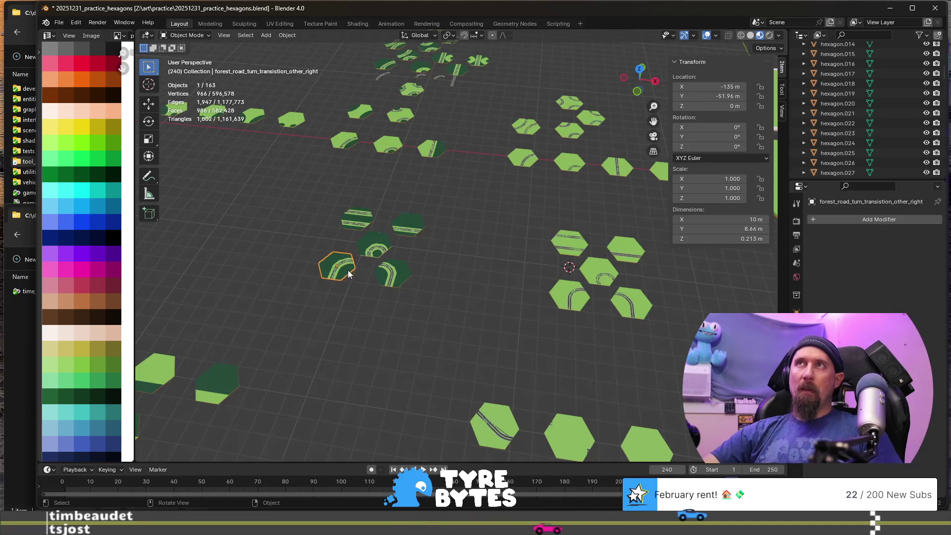
{"action": "key", "text": "F2"}
{"action": "left_click", "coordinate": [352, 270]}
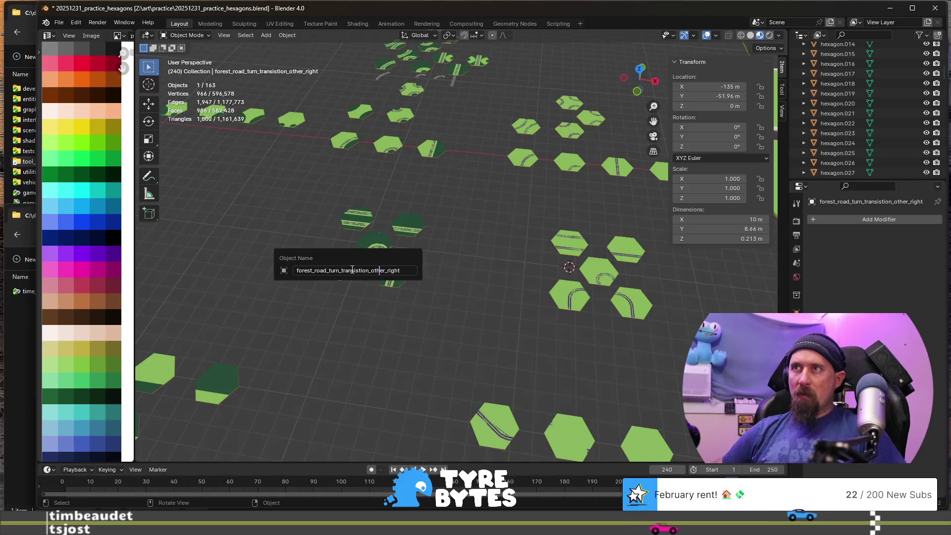
{"action": "key", "text": "Escape"}
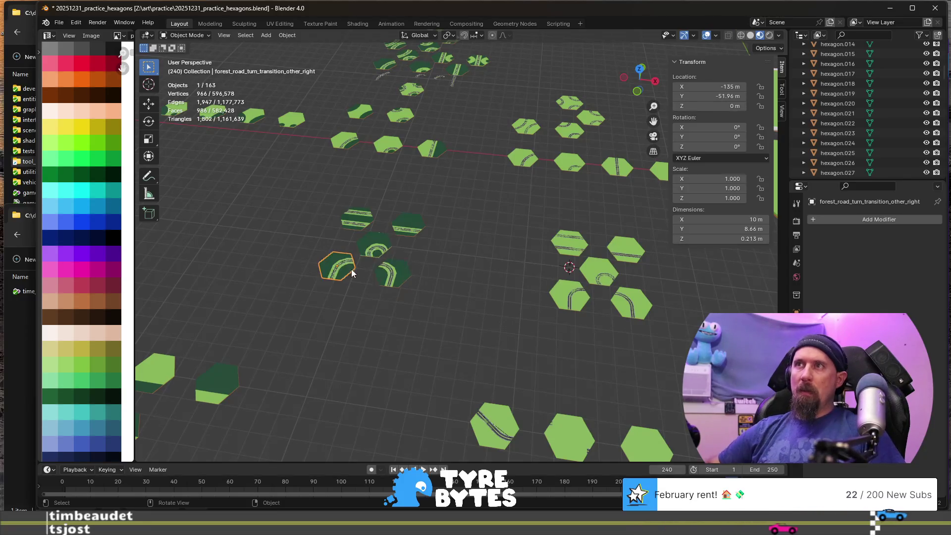
- Compare plain_road_turn_transition_other_right with the forest version, then select plain_road_straight_x2_other
{"action": "scroll", "coordinate": [428, 287], "scroll_direction": "up", "scroll_amount": 3}
{"action": "scroll", "coordinate": [482, 275], "scroll_direction": "down", "scroll_amount": 2, "text": "shift"}
{"action": "scroll", "coordinate": [482, 275], "scroll_direction": "right", "scroll_amount": 2, "text": "ctrl"}
{"action": "left_click", "coordinate": [589, 290]}
{"action": "left_click", "coordinate": [227, 256]}
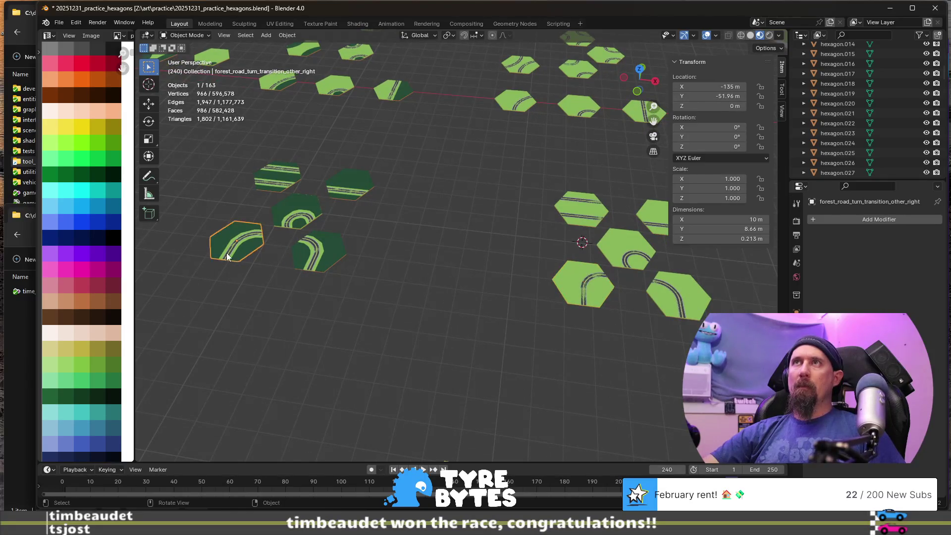
{"action": "left_click", "coordinate": [563, 296]}
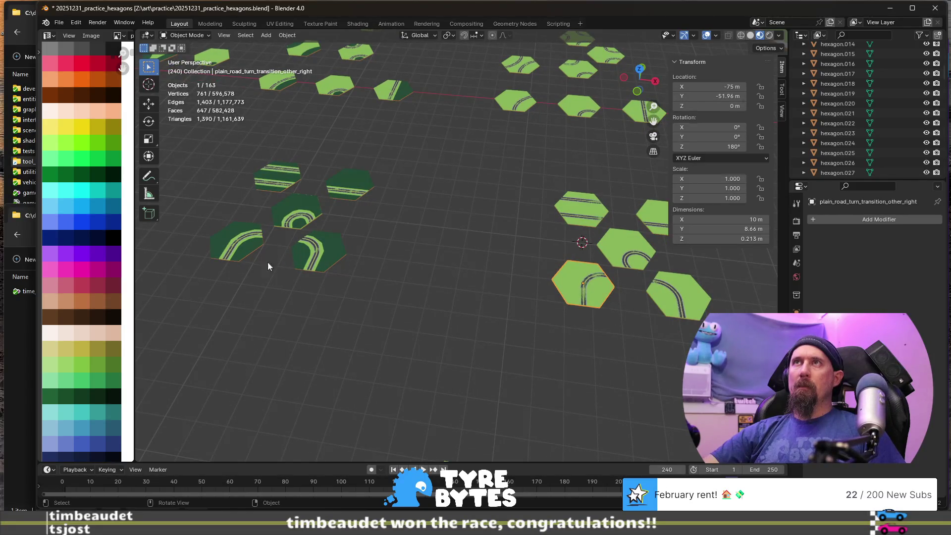
{"action": "left_click", "coordinate": [236, 263]}
{"action": "scroll", "coordinate": [432, 279], "scroll_direction": "down", "scroll_amount": 2}
{"action": "left_click", "coordinate": [546, 221]}
{"action": "scroll", "coordinate": [477, 235], "scroll_direction": "down", "scroll_amount": 4}
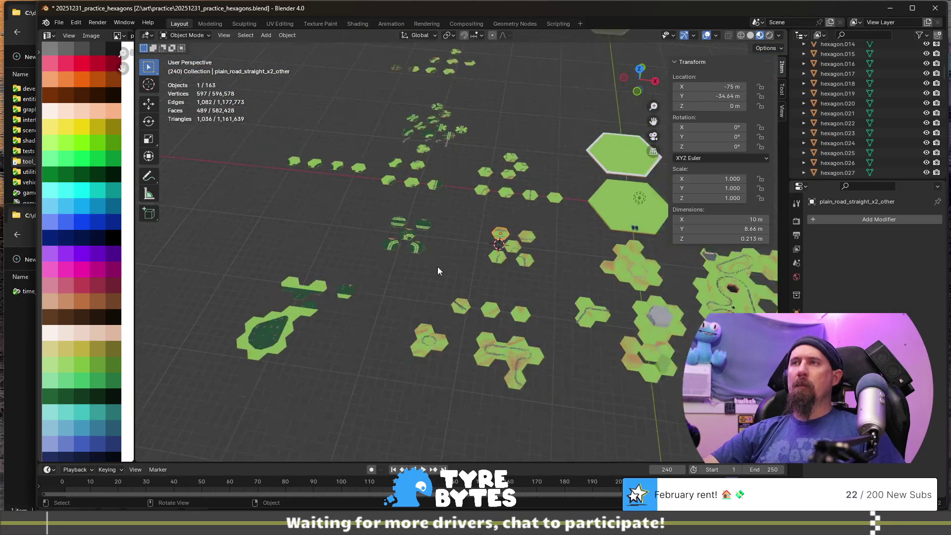
- Add the underscore prefix to spare hexes plain_grass.012 and plain_grass.014
{"action": "left_click", "coordinate": [251, 294]}
{"action": "key", "text": "F2"}
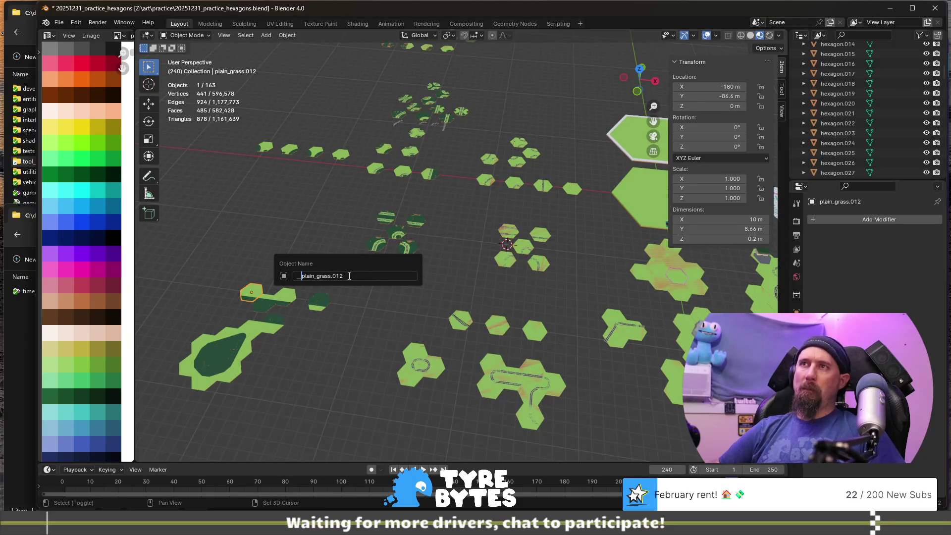
{"action": "type", "text": "_"}
{"action": "key", "text": "Return"}
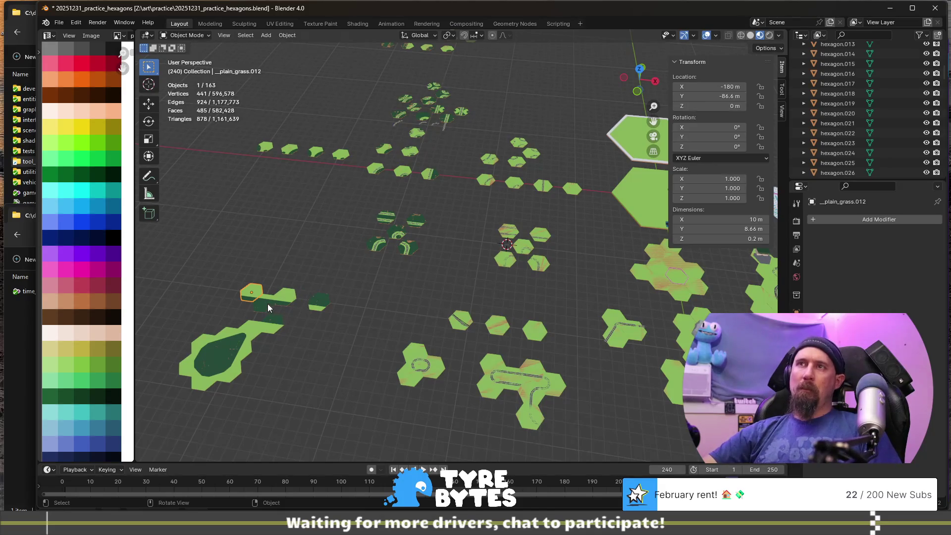
{"action": "left_click", "coordinate": [267, 307]}
{"action": "key", "text": "F2"}
{"action": "key", "text": "Home"}
{"action": "type", "text": "_"}
{"action": "key", "text": "Return"}
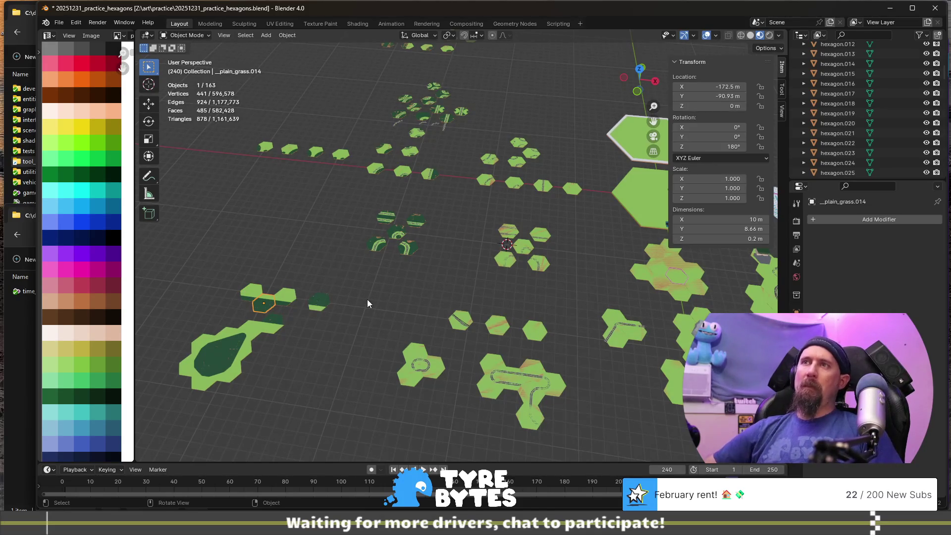
- Add the underscore prefix to spare hexes plain_grass.011 and plain_grass.013
{"action": "left_click", "coordinate": [283, 296]}
{"action": "key", "text": "F2"}
{"action": "key", "text": "Home"}
{"action": "type", "text": "_"}
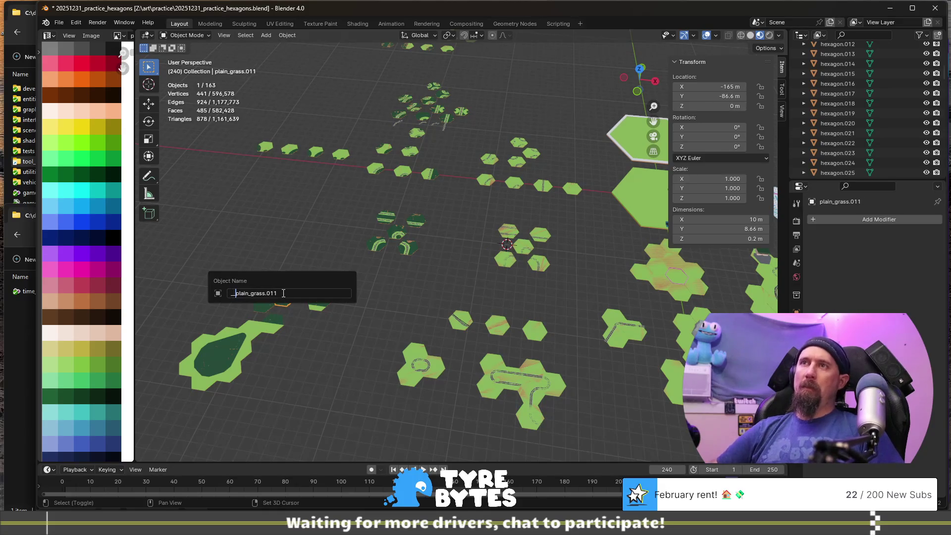
{"action": "key", "text": "Return"}
{"action": "left_click", "coordinate": [326, 309]}
{"action": "key", "text": "F2"}
{"action": "key", "text": "Home"}
{"action": "type", "text": "_"}
{"action": "key", "text": "Return"}
- Add the underscore prefix to spare hexes plain_grass.002 and plain_grass.015
{"action": "mouse_move", "coordinate": [370, 289]}
{"action": "middle_mouse_down", "text": "ctrl"}
{"action": "mouse_move", "coordinate": [330, 349]}
{"action": "mouse_move", "coordinate": [493, 278]}
{"action": "mouse_move", "coordinate": [448, 229]}
{"action": "middle_mouse_up", "text": "ctrl"}
{"action": "left_click", "coordinate": [448, 230]}
{"action": "key", "text": "F2"}
{"action": "key", "text": "Home"}
{"action": "type", "text": "_"}
{"action": "key", "text": "Return"}
{"action": "left_click", "coordinate": [399, 262]}
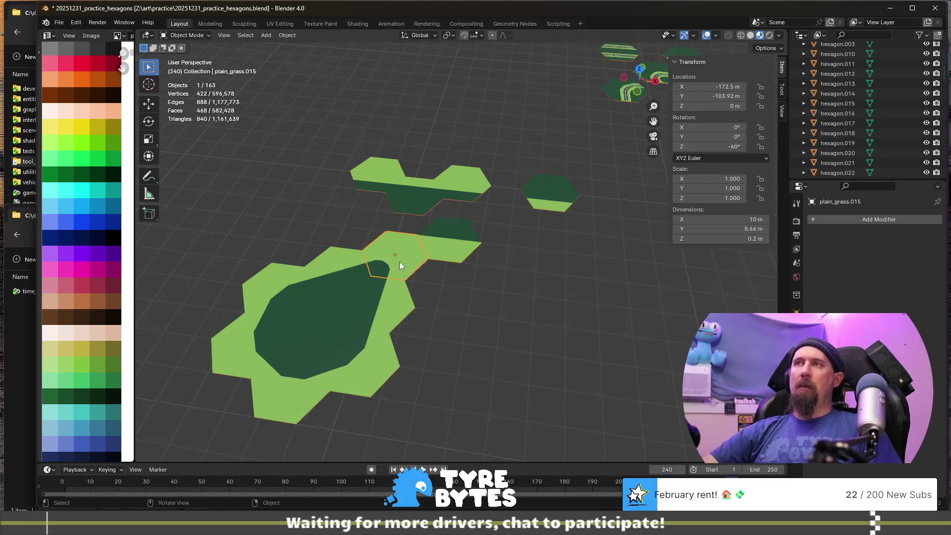
{"action": "key", "text": "F2"}
{"action": "key", "text": "Home"}
{"action": "key", "text": "Return"}
- Prefix spare hexes plain_grass.016 and plain_grass.017 with '__'
{"action": "left_click", "coordinate": [340, 269]}
{"action": "key", "text": "F2"}
{"action": "key", "text": "Home"}
{"action": "type", "text": "__"}
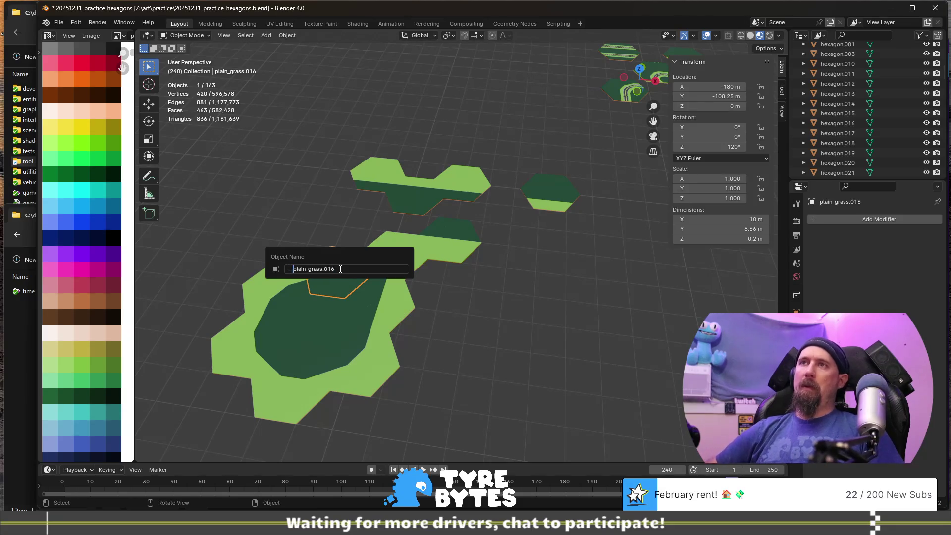
{"action": "key", "text": "Return"}
{"action": "left_click", "coordinate": [373, 297]}
{"action": "key", "text": "F2"}
{"action": "key", "text": "Home"}
{"action": "type", "text": "__"}
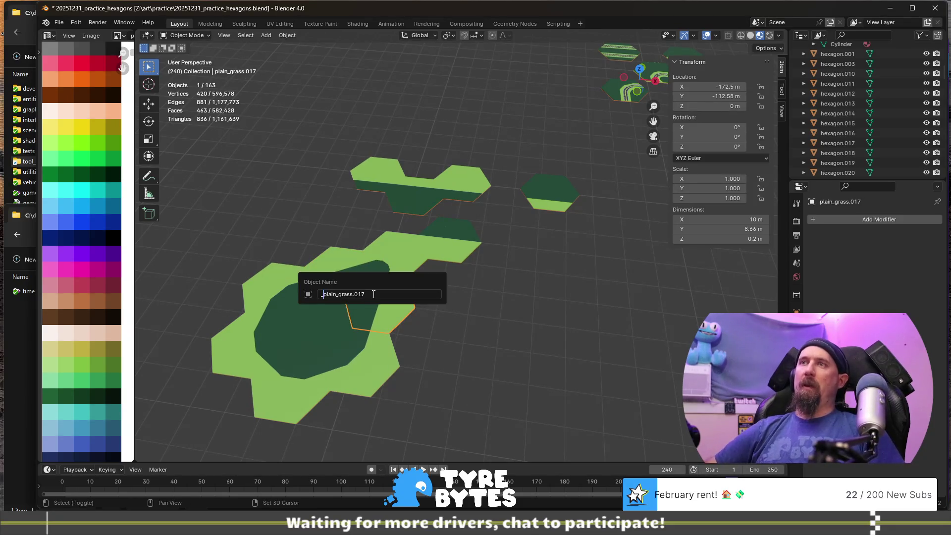
{"action": "key", "text": "Return"}
- Prefix plain_grass.008 with '__' and confirm the name __plain_grass.010
{"action": "left_click", "coordinate": [253, 290]}
{"action": "key", "text": "F2"}
{"action": "key", "text": "Home"}
{"action": "type", "text": "__"}
{"action": "key", "text": "Return"}
{"action": "left_click", "coordinate": [316, 319]}
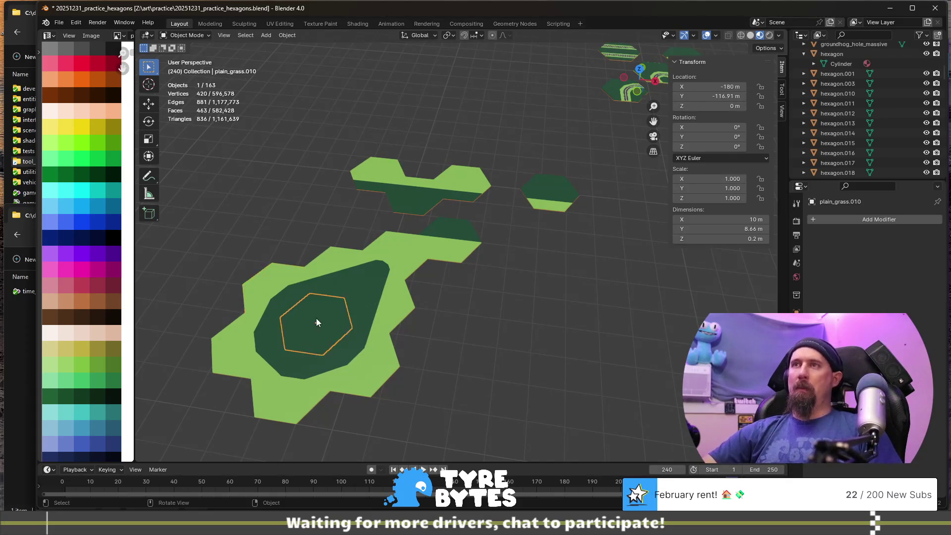
{"action": "key", "text": "F2"}
{"action": "key", "text": "Home"}
{"action": "key", "text": "Return"}
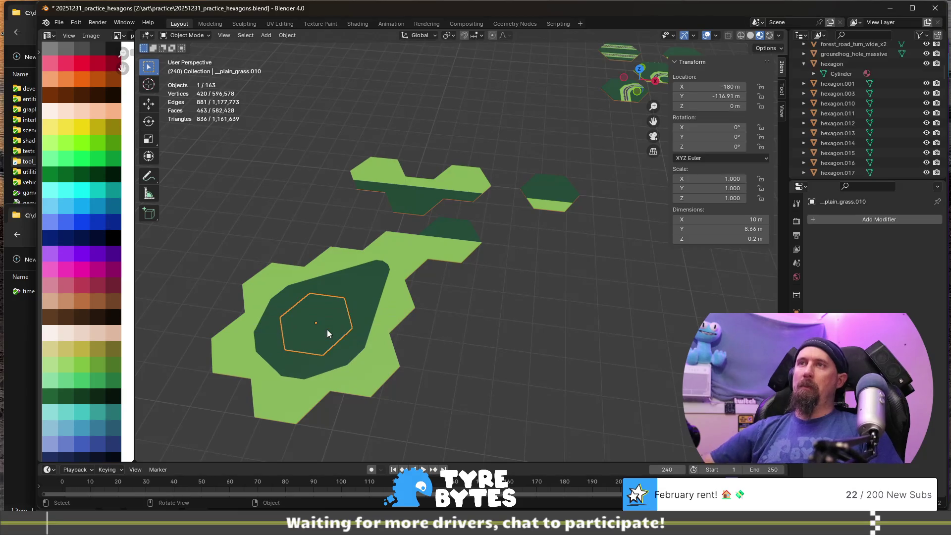
- Rename plain_grass.018, .020 and .019 with the '__' prefix, e.g. __plain_grass.019
{"action": "left_click", "coordinate": [363, 368]}
{"action": "key", "text": "F2"}
{"action": "key", "text": "Home"}
{"action": "type", "text": "__"}
{"action": "key", "text": "Return"}
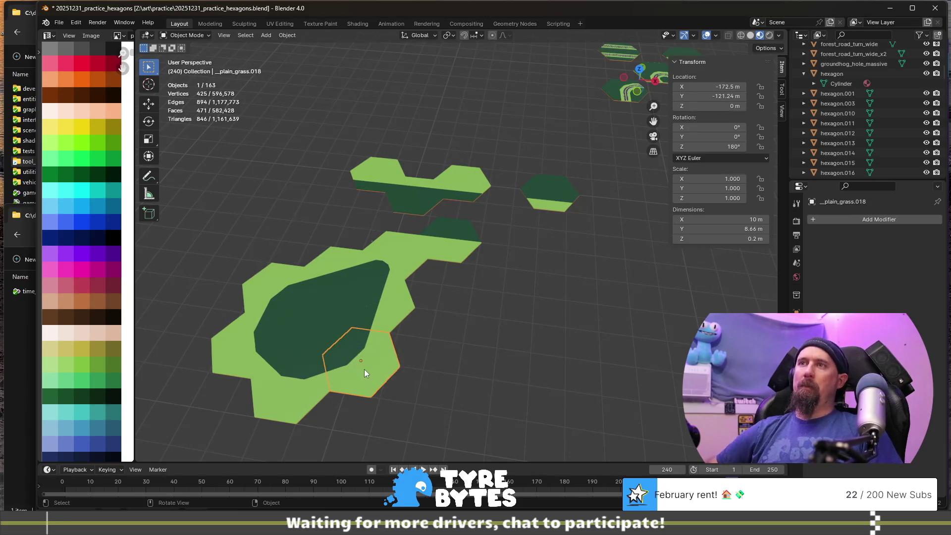
{"action": "left_click", "coordinate": [260, 344]}
{"action": "key", "text": "F2"}
{"action": "key", "text": "Home"}
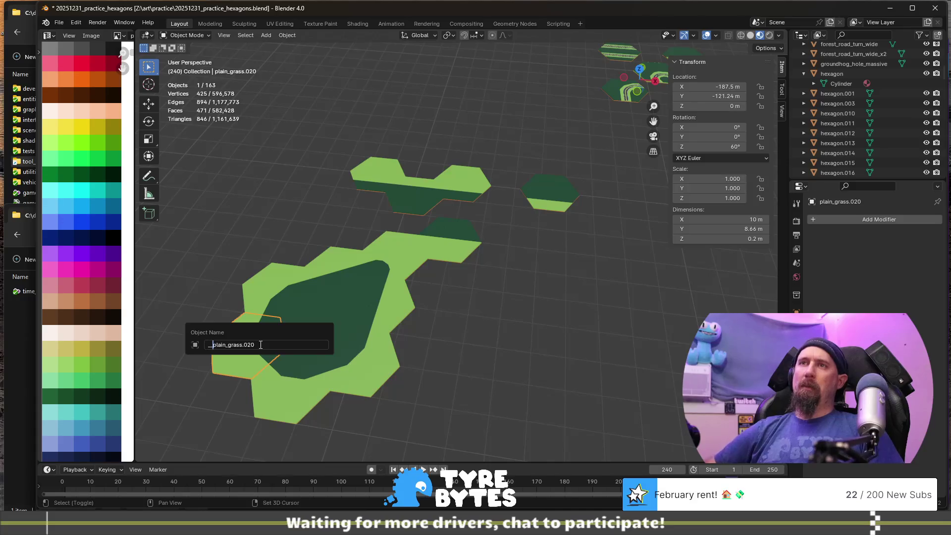
{"action": "type", "text": "__"}
{"action": "key", "text": "Return"}
{"action": "left_click", "coordinate": [286, 378]}
{"action": "key", "text": "F2"}
{"action": "key", "text": "Home"}
{"action": "type", "text": "__"}
{"action": "key", "text": "Return"}
{"action": "scroll", "coordinate": [358, 272], "scroll_direction": "down", "scroll_amount": 5}
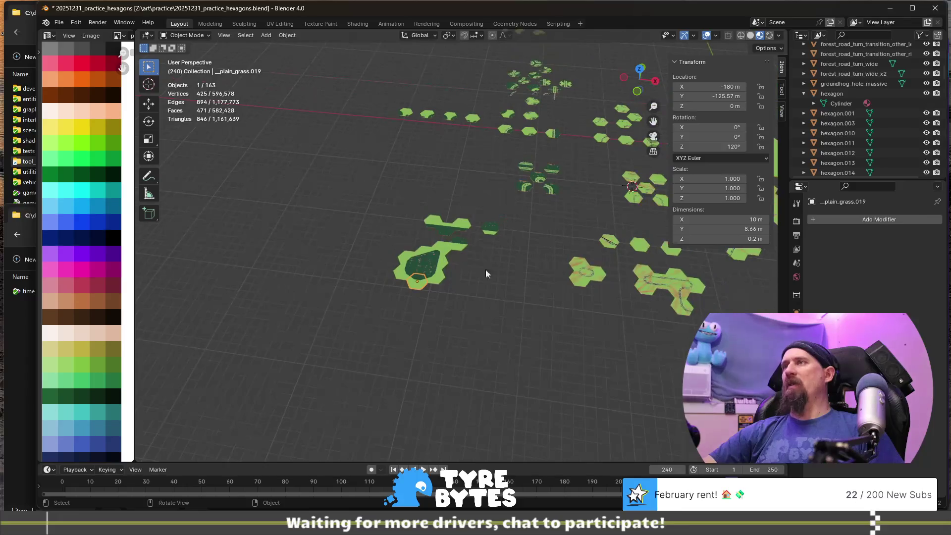
{"action": "middle_click_drag", "start_coordinate": [485, 269], "coordinate": [393, 282], "text": "shift"}
{"action": "scroll", "coordinate": [866, 94], "scroll_direction": "down", "scroll_amount": 5}
{"action": "scroll", "coordinate": [865, 94], "scroll_direction": "down", "scroll_amount": 15}
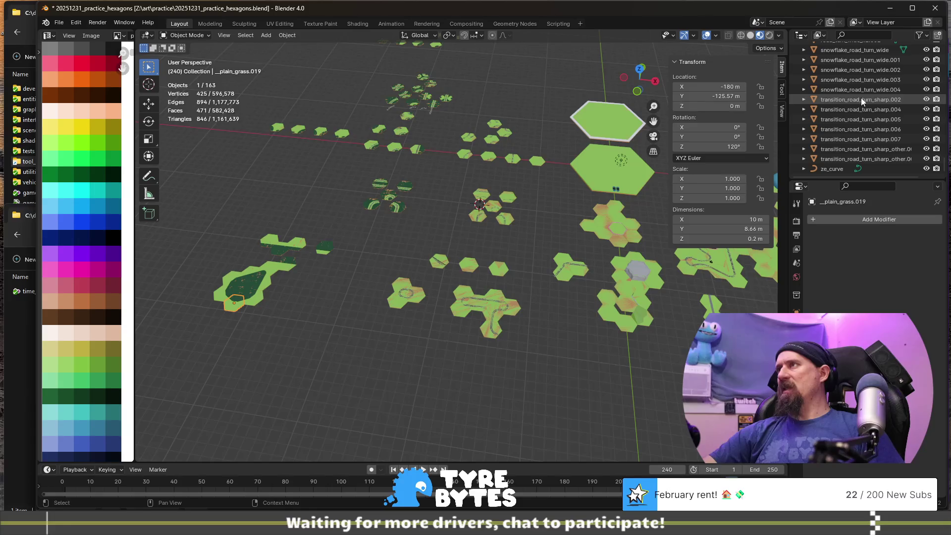
{"action": "scroll", "coordinate": [860, 123], "scroll_direction": "up", "scroll_amount": 1}
{"action": "scroll", "coordinate": [861, 123], "scroll_direction": "up", "scroll_amount": 20}
{"action": "scroll", "coordinate": [860, 123], "scroll_direction": "up", "scroll_amount": 10}
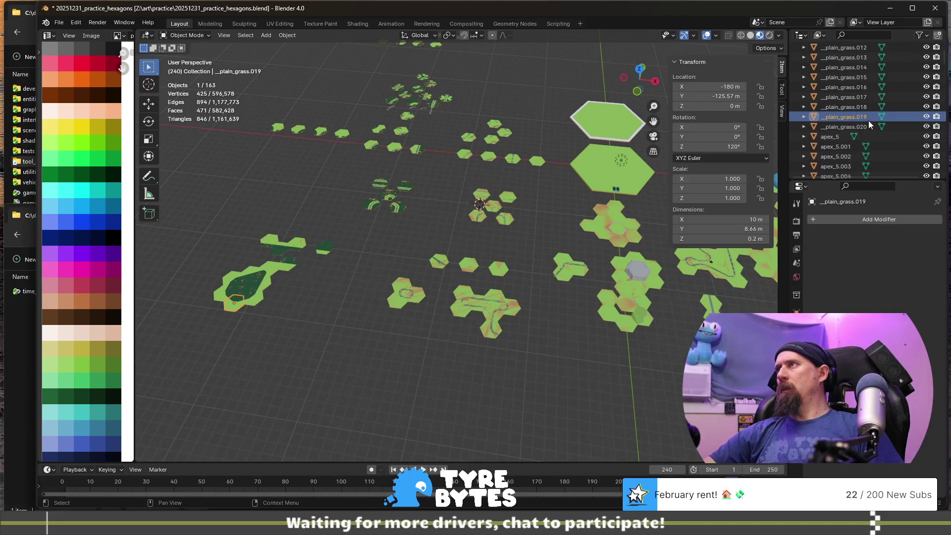
{"action": "scroll", "coordinate": [869, 122], "scroll_direction": "down", "scroll_amount": 9}
{"action": "scroll", "coordinate": [868, 125], "scroll_direction": "down", "scroll_amount": 10}
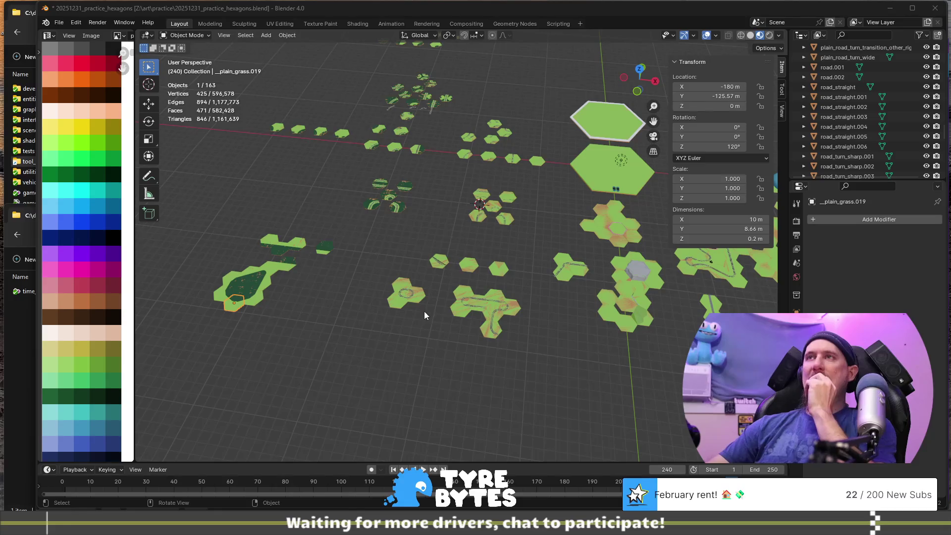
- Select transition_road_turn_sharp_other.002 at the bottom of the track layout and begin renaming it
{"action": "scroll", "coordinate": [331, 318], "scroll_direction": "up", "scroll_amount": 1}
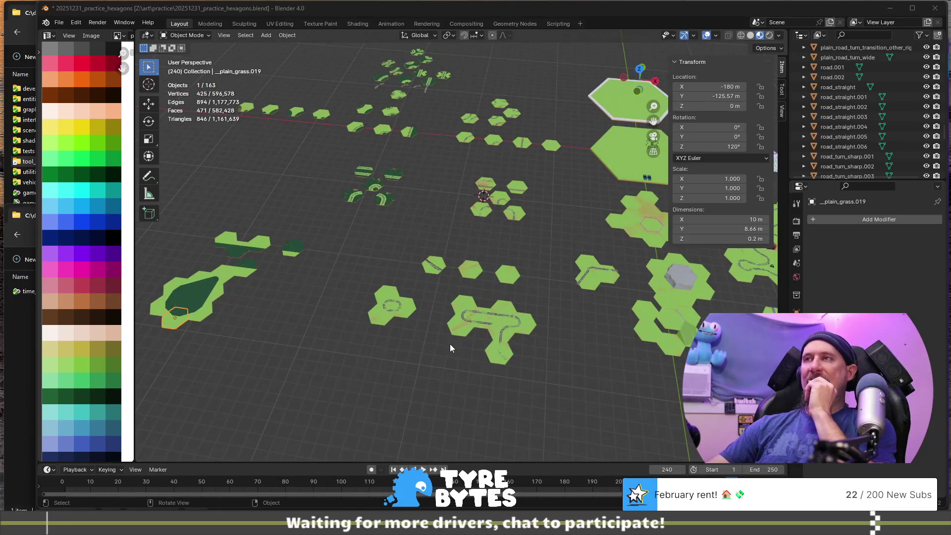
{"action": "left_click", "coordinate": [403, 313]}
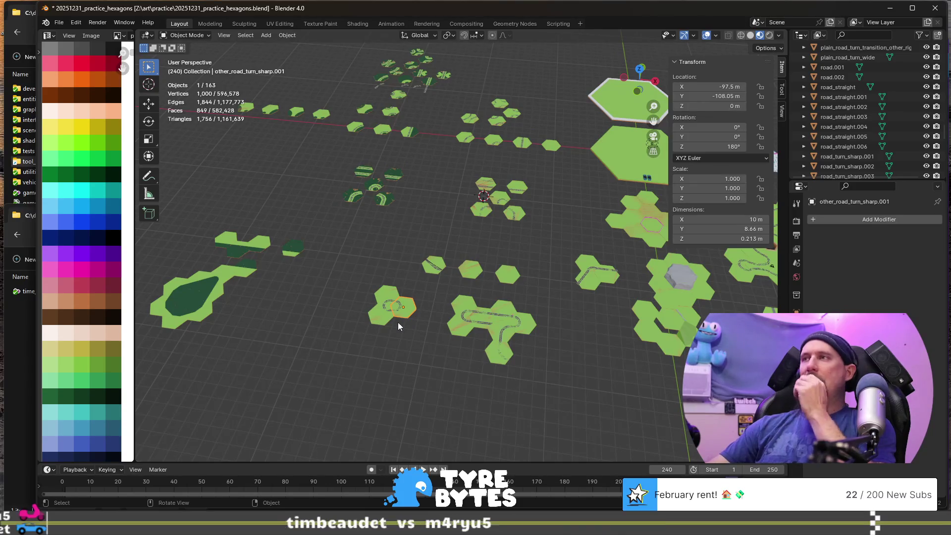
{"action": "scroll", "coordinate": [396, 327], "scroll_direction": "up", "scroll_amount": 1}
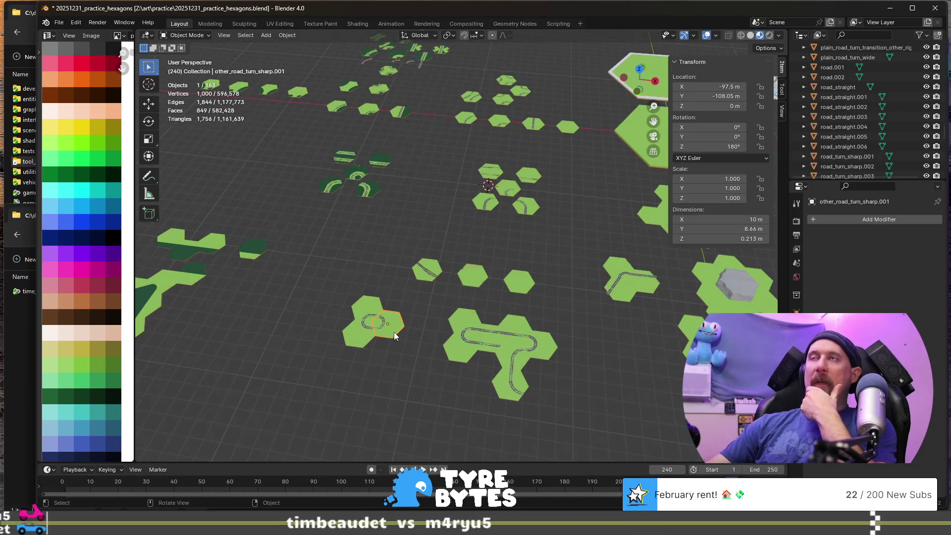
{"action": "mouse_move", "coordinate": [570, 369]}
{"action": "middle_mouse_down"}
{"action": "mouse_move", "coordinate": [538, 346]}
{"action": "mouse_move", "coordinate": [516, 345]}
{"action": "middle_mouse_up"}
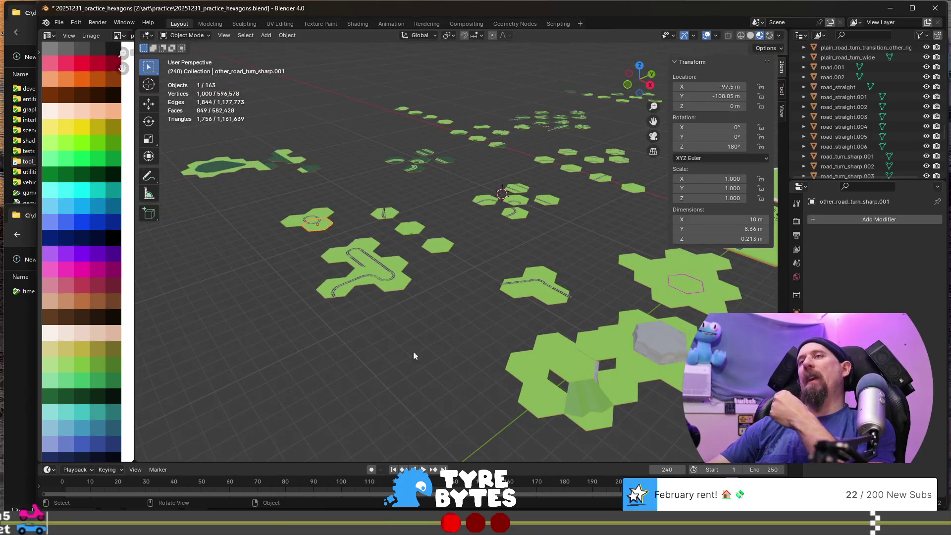
{"action": "scroll", "coordinate": [413, 352], "scroll_direction": "up", "scroll_amount": 4}
{"action": "middle_click_drag", "start_coordinate": [409, 393], "coordinate": [533, 340], "text": "shift"}
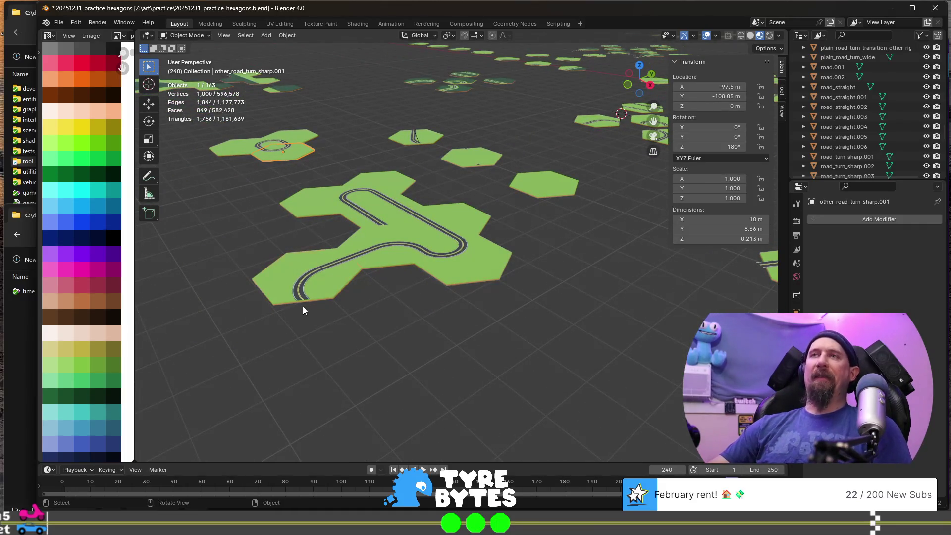
{"action": "left_click", "coordinate": [303, 287]}
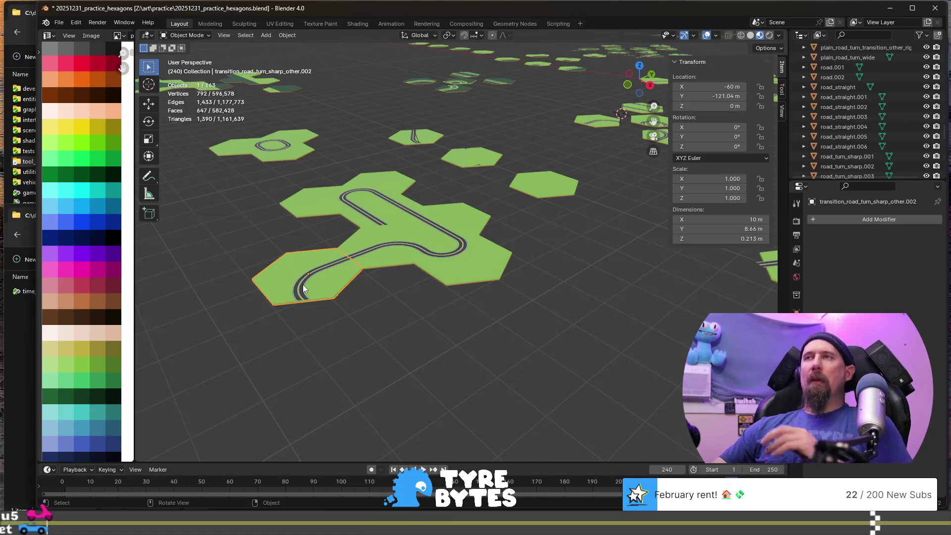
{"action": "middle_click_drag", "start_coordinate": [293, 260], "coordinate": [347, 279]}
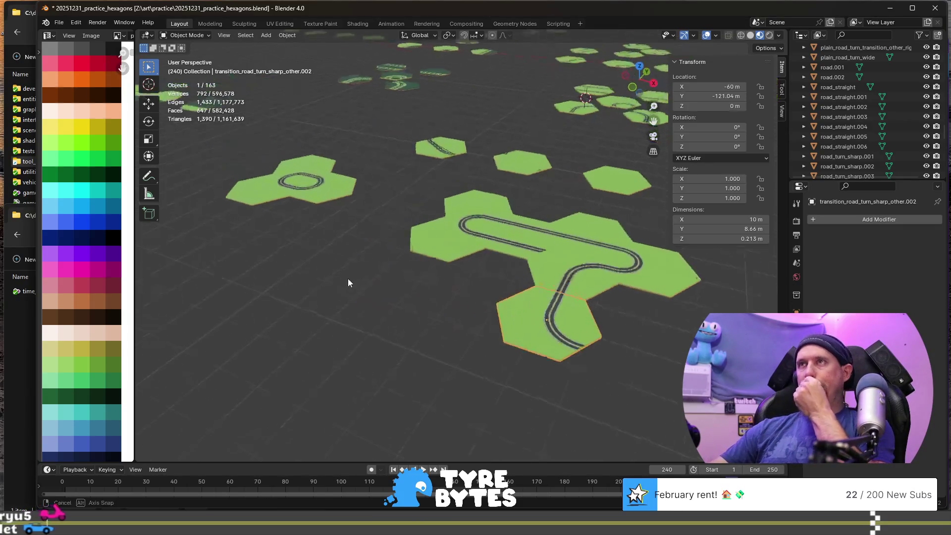
{"action": "scroll", "coordinate": [528, 221], "scroll_direction": "down", "scroll_amount": 2}
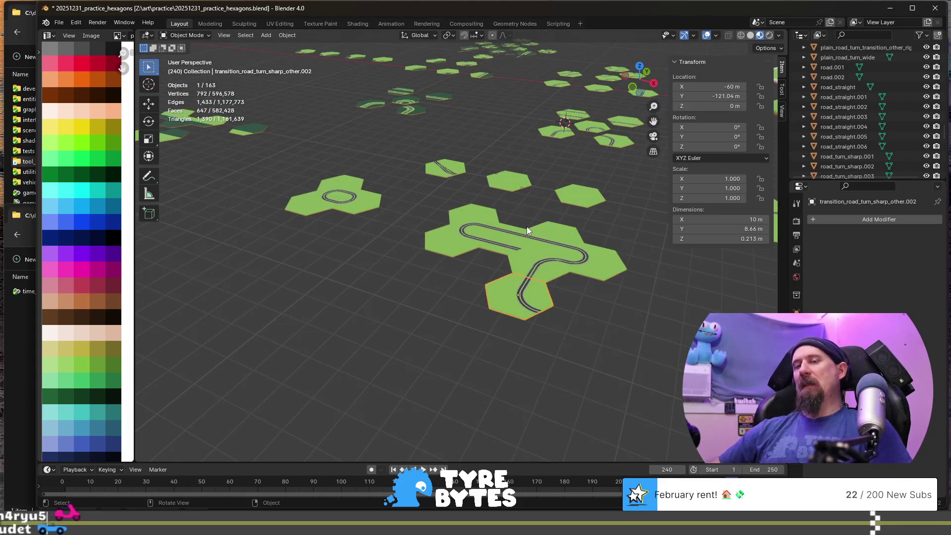
{"action": "key", "text": "F2"}
- Finish prefixing the current tile with '__', then prefix transition_road_turn_sharp_other.003 and other_road_turn_sharp.002
{"action": "type", "text": "__"}
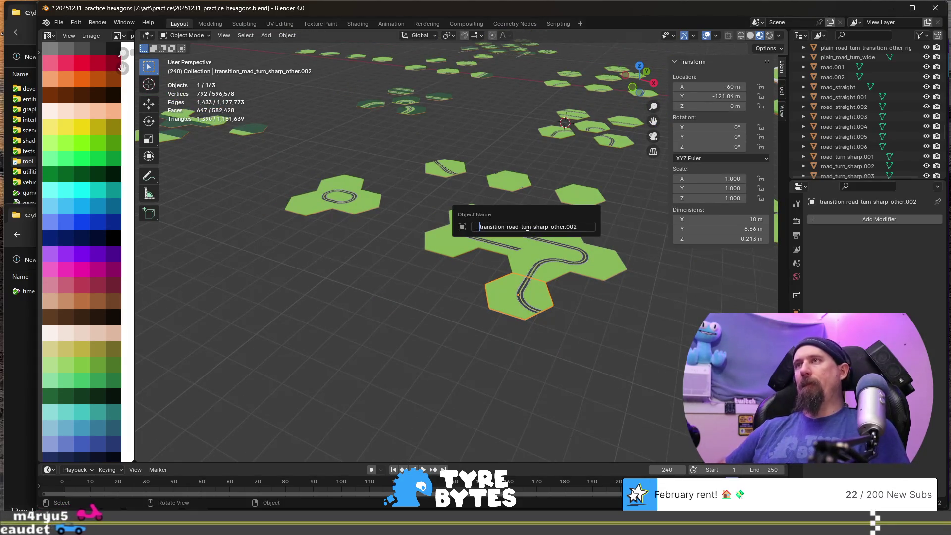
{"action": "key", "text": "Return"}
{"action": "left_click", "coordinate": [548, 260]}
{"action": "key", "text": "F2"}
{"action": "key", "text": "Home"}
{"action": "type", "text": "__"}
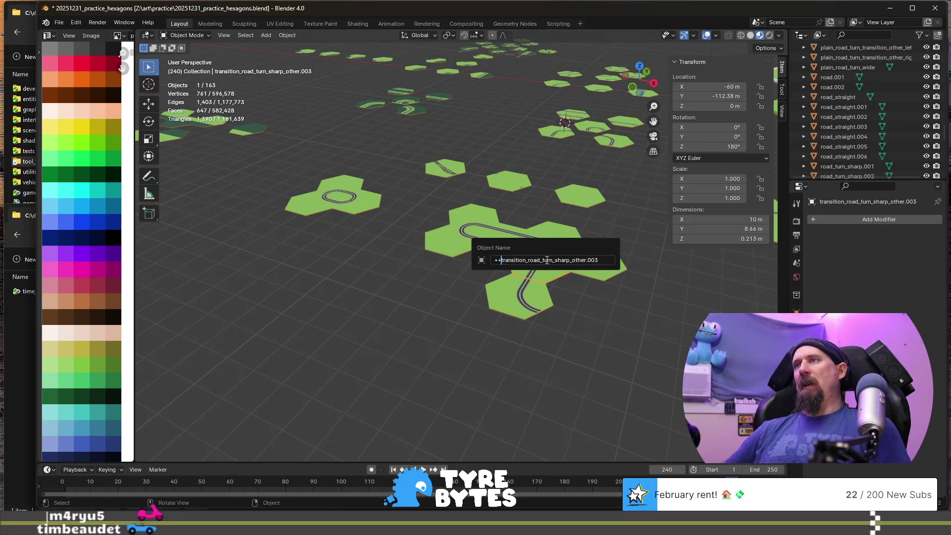
{"action": "key", "text": "Return"}
{"action": "left_click", "coordinate": [583, 258]}
{"action": "key", "text": "F2"}
{"action": "key", "text": "Home"}
{"action": "type", "text": "__"}
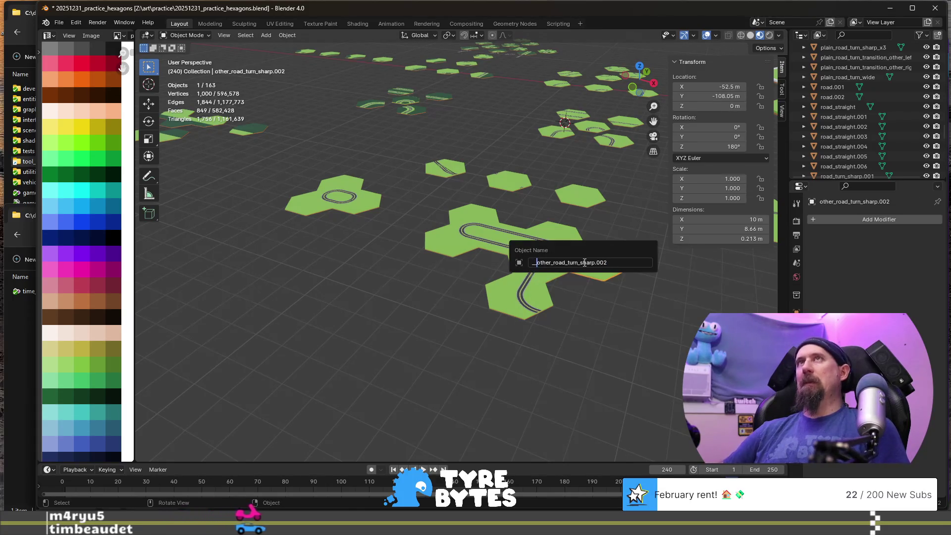
{"action": "key", "text": "Return"}
- Add the '__' prefix to the upper straight tile and other_road_straight_x2.001
{"action": "left_click", "coordinate": [564, 230]}
{"action": "key", "text": "F2"}
{"action": "key", "text": "Home"}
{"action": "type", "text": "__"}
{"action": "key", "text": "Return"}
{"action": "scroll", "coordinate": [563, 230], "scroll_direction": "up", "scroll_amount": 2}
{"action": "left_click", "coordinate": [499, 233]}
{"action": "key", "text": "F2"}
{"action": "key", "text": "Home"}
{"action": "type", "text": "__"}
{"action": "key", "text": "Return"}
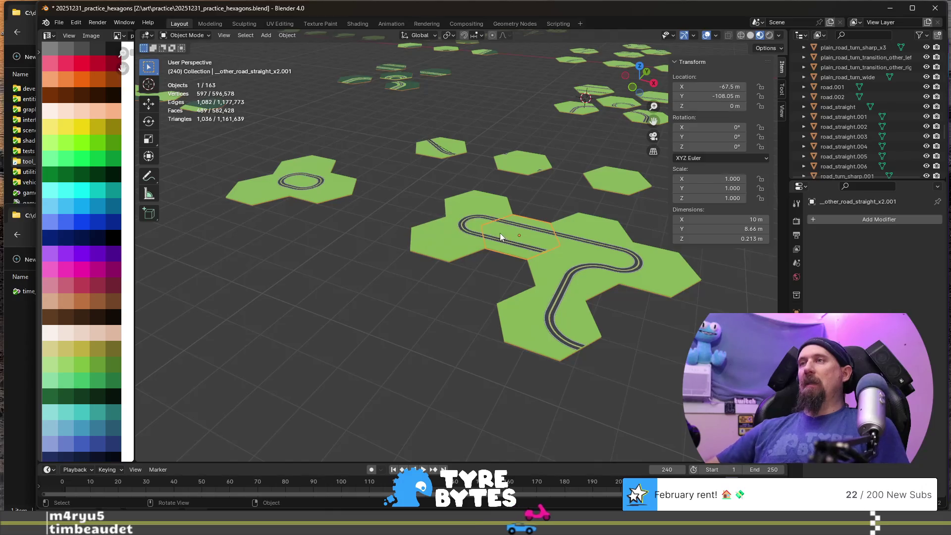
- Prefix transition_road_turn_sharp.006 and transition_road_turn_sharp.007 with '__'
{"action": "left_click", "coordinate": [476, 206]}
{"action": "key", "text": "F2"}
{"action": "key", "text": "Home"}
{"action": "type", "text": "__"}
{"action": "key", "text": "Return"}
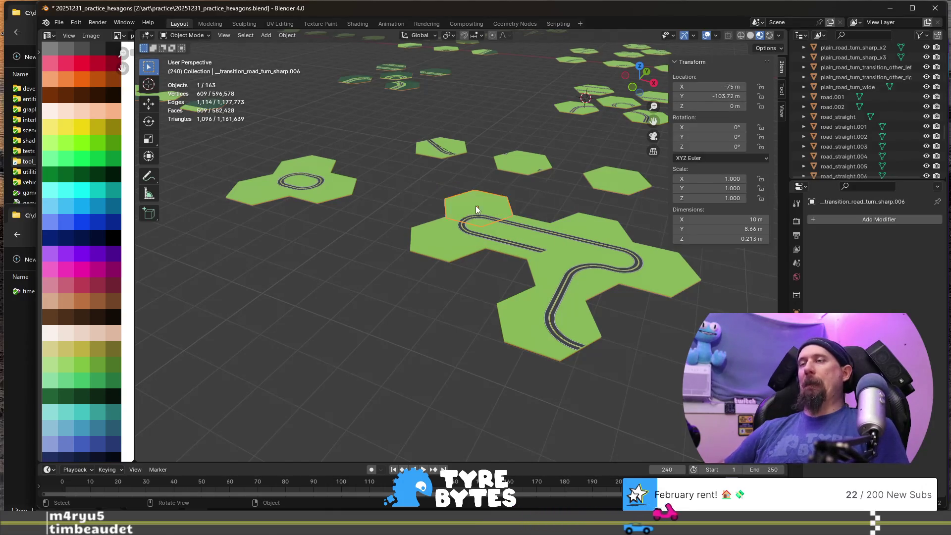
{"action": "left_click", "coordinate": [435, 254]}
{"action": "key", "text": "F2"}
{"action": "key", "text": "Home"}
{"action": "type", "text": "__"}
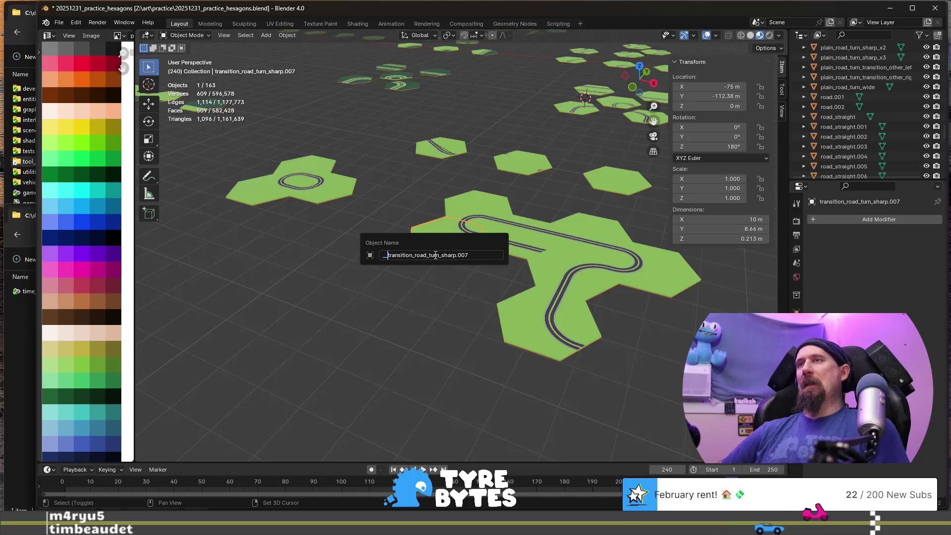
{"action": "key", "text": "Return"}
- Prefix both hexagons of the small oval; the right one gets a single underscore, the left '__'
{"action": "left_click", "coordinate": [323, 189]}
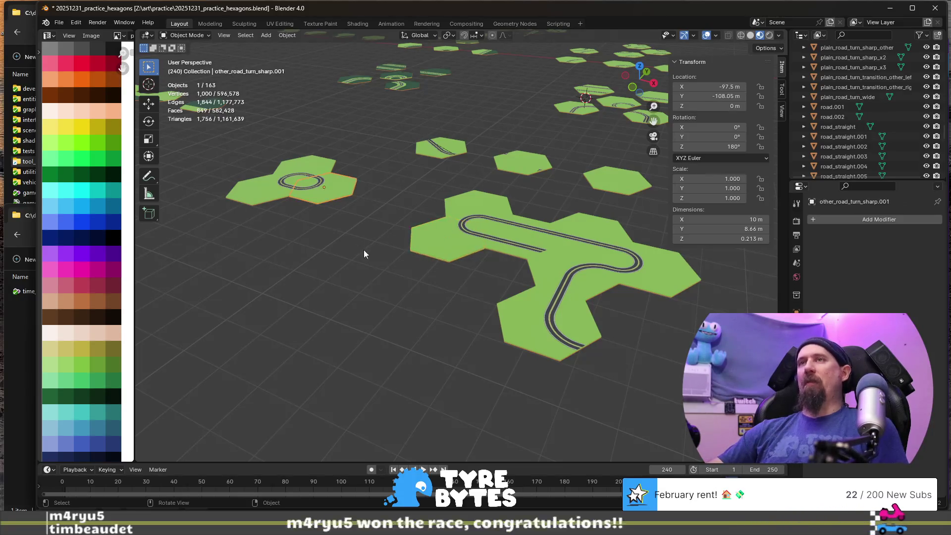
{"action": "key", "text": "F2"}
{"action": "key", "text": "Home"}
{"action": "type", "text": "_"}
{"action": "key", "text": "Return"}
{"action": "left_click", "coordinate": [309, 169]}
{"action": "key", "text": "F2"}
{"action": "key", "text": "Home"}
{"action": "type", "text": "__"}
{"action": "key", "text": "Return"}
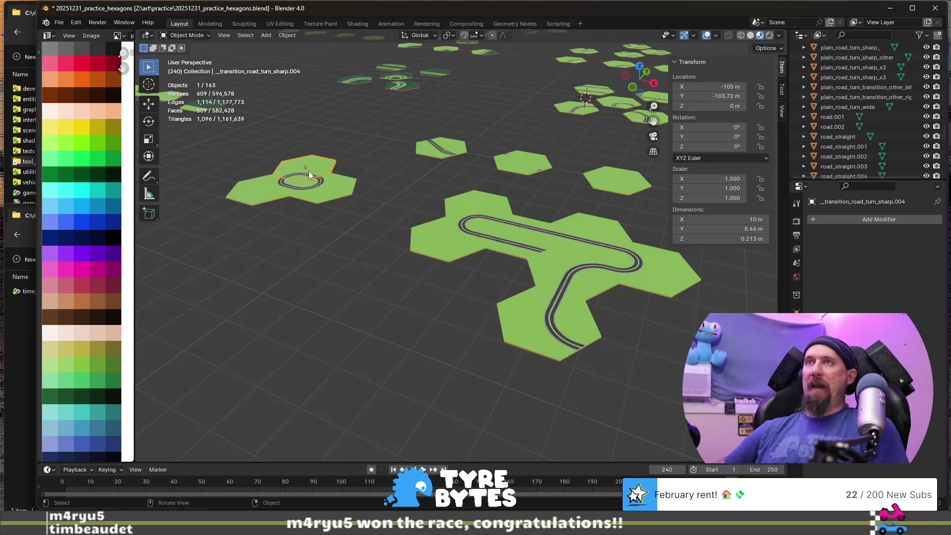
- Prefix transition_road_turn_sharp.005 and, in the next tile group, transition_road_turn_sharp.002 with '__'
{"action": "left_click", "coordinate": [258, 185]}
{"action": "key", "text": "F2"}
{"action": "key", "text": "Home"}
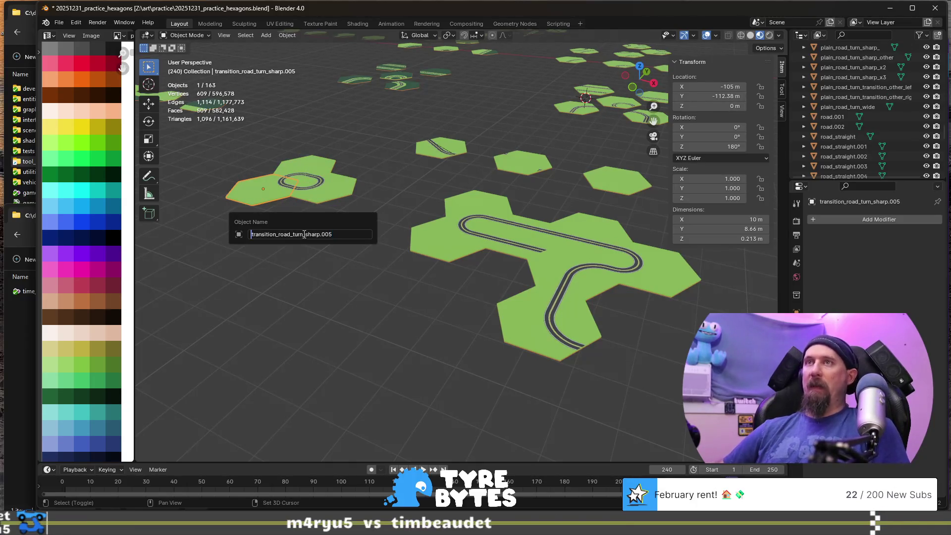
{"action": "type", "text": "__"}
{"action": "key", "text": "Return"}
{"action": "scroll", "coordinate": [304, 231], "scroll_direction": "down", "scroll_amount": 3}
{"action": "middle_click_drag", "start_coordinate": [305, 231], "coordinate": [414, 227]}
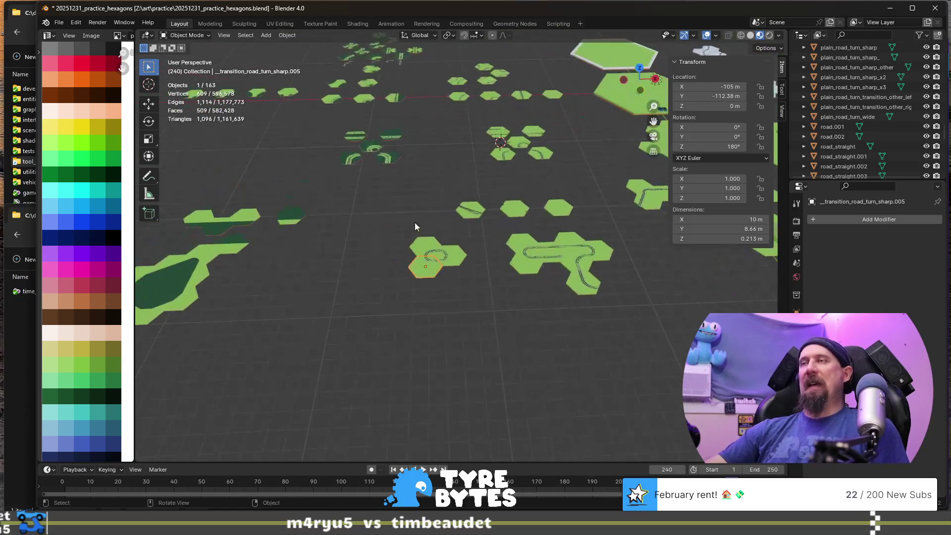
{"action": "left_click", "coordinate": [471, 218]}
{"action": "key", "text": "F2"}
{"action": "key", "text": "Home"}
{"action": "type", "text": "__"}
{"action": "key", "text": "Return"}
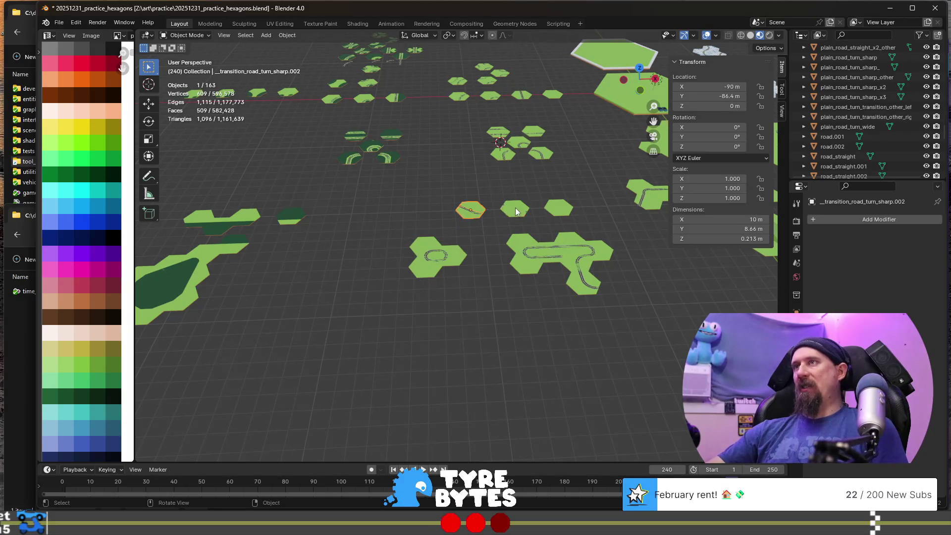
- Rename other_road_straight.004 and road_straight.004 with the '__' spare prefix
{"action": "left_click", "coordinate": [515, 209]}
{"action": "key", "text": "F2"}
{"action": "key", "text": "Home"}
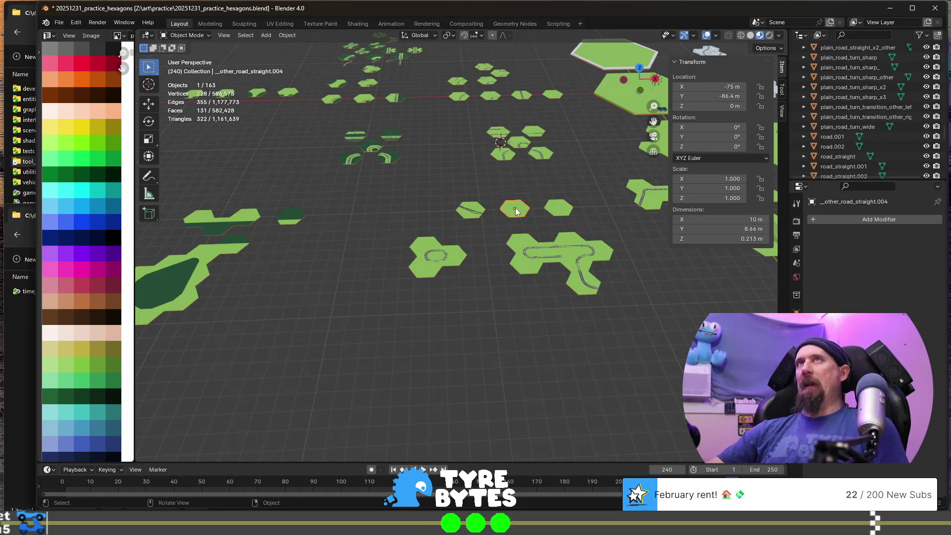
{"action": "left_click", "coordinate": [561, 206]}
{"action": "key", "text": "F2"}
{"action": "key", "text": "Escape"}
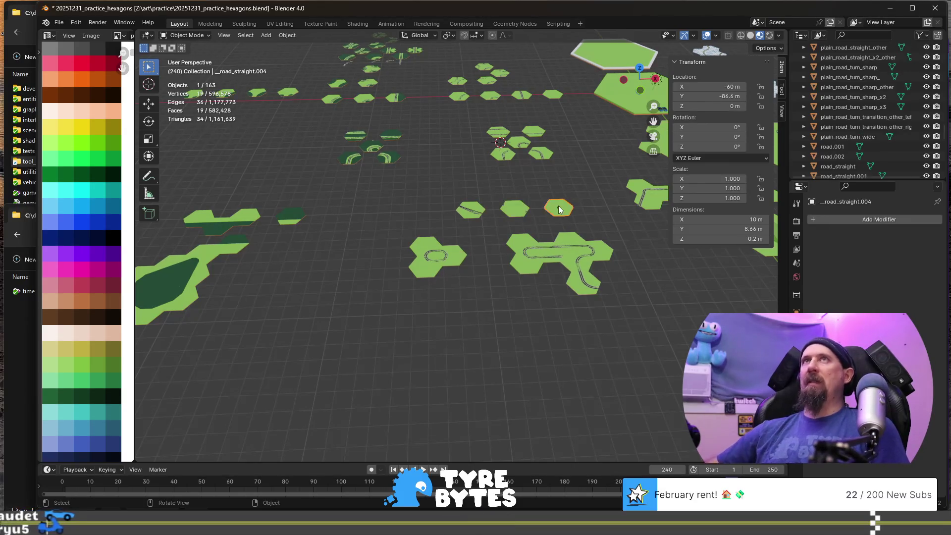
- In another tile group, frame the bent road tile road_straight.002 and prefix it with '__'
{"action": "mouse_move", "coordinate": [498, 202]}
{"action": "middle_mouse_down"}
{"action": "mouse_move", "coordinate": [424, 229]}
{"action": "mouse_move", "coordinate": [206, 251]}
{"action": "mouse_move", "coordinate": [316, 243]}
{"action": "mouse_move", "coordinate": [329, 269]}
{"action": "middle_mouse_up"}
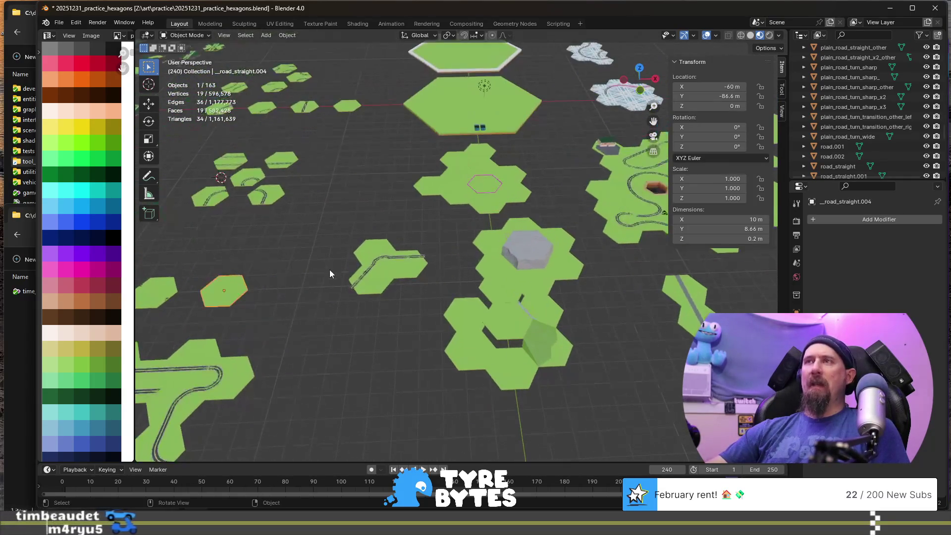
{"action": "scroll", "coordinate": [364, 326], "scroll_direction": "up", "scroll_amount": 3}
{"action": "left_click", "coordinate": [396, 343]}
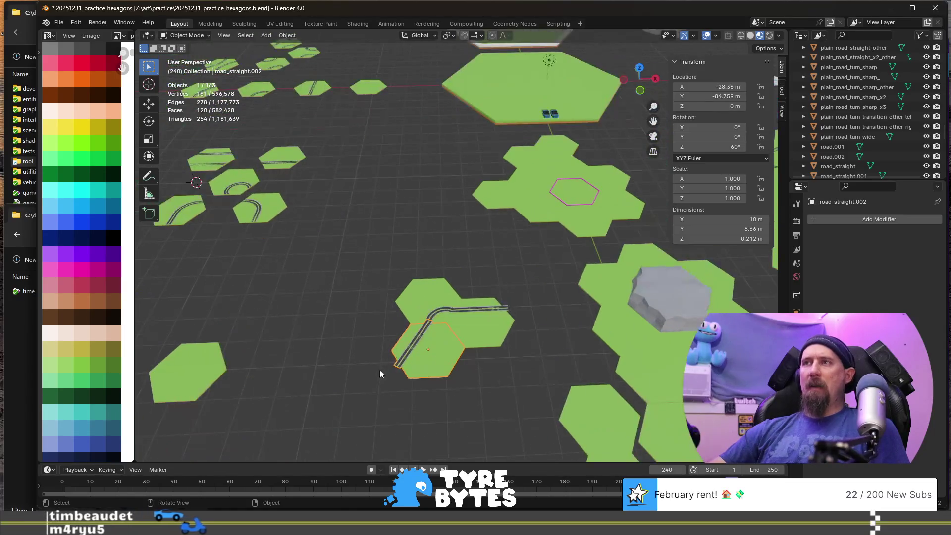
{"action": "middle_click_drag", "start_coordinate": [380, 371], "coordinate": [417, 319], "text": "shift"}
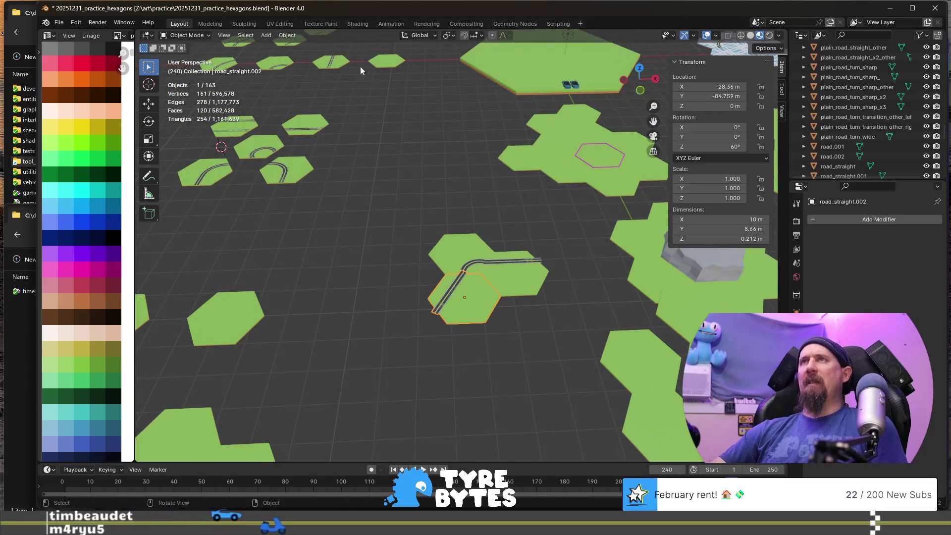
{"action": "key", "text": "KP_Decimal"}
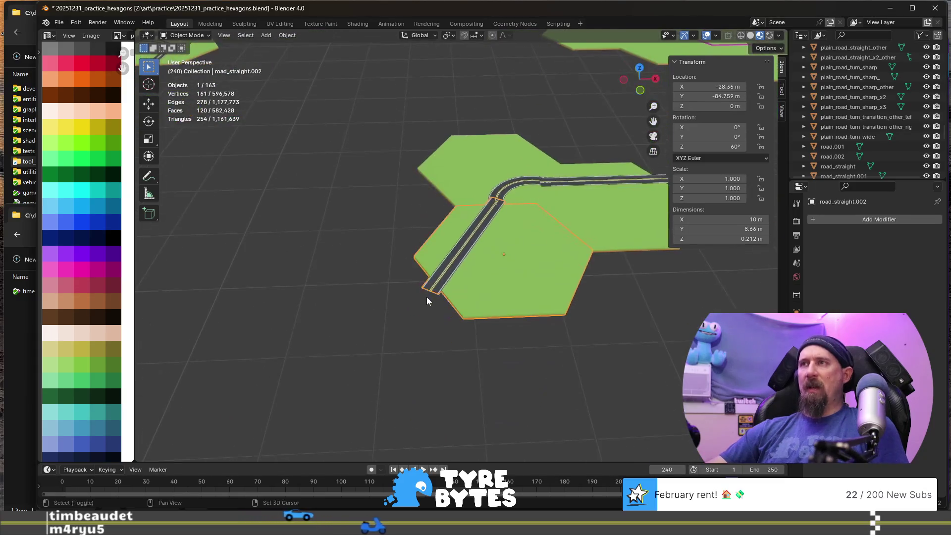
{"action": "key", "text": "F2"}
{"action": "key", "text": "Home"}
{"action": "type", "text": "__"}
{"action": "key", "text": "Return"}
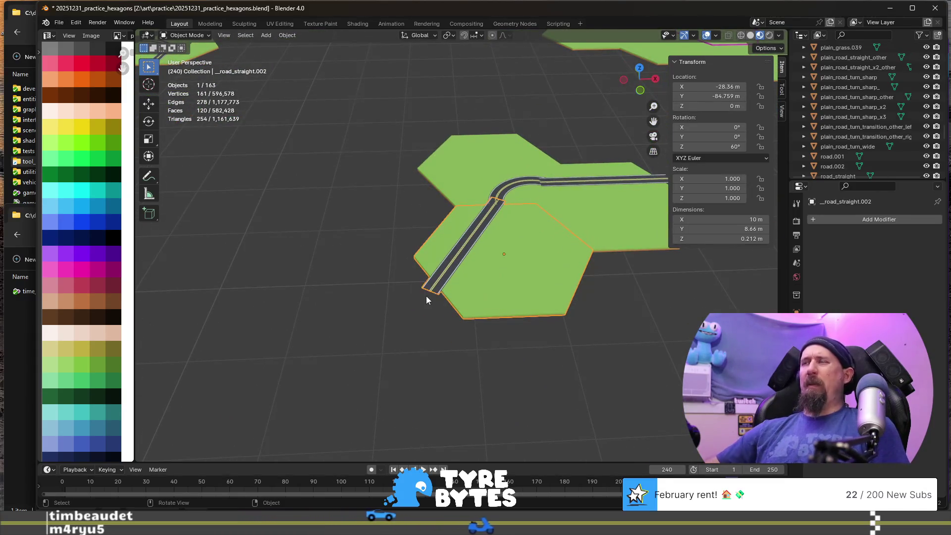
{"action": "scroll", "coordinate": [429, 292], "scroll_direction": "down", "scroll_amount": 6}
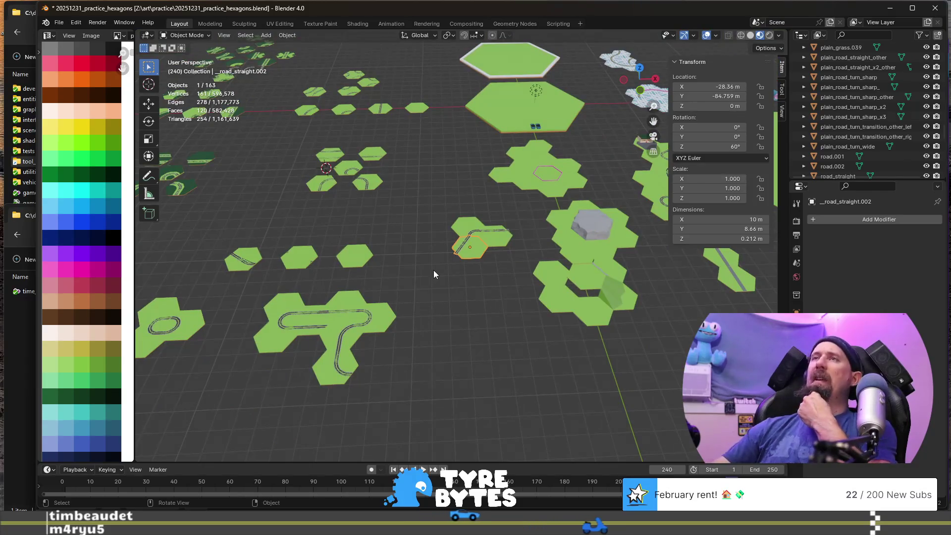
{"action": "scroll", "coordinate": [433, 273], "scroll_direction": "down", "scroll_amount": 3}
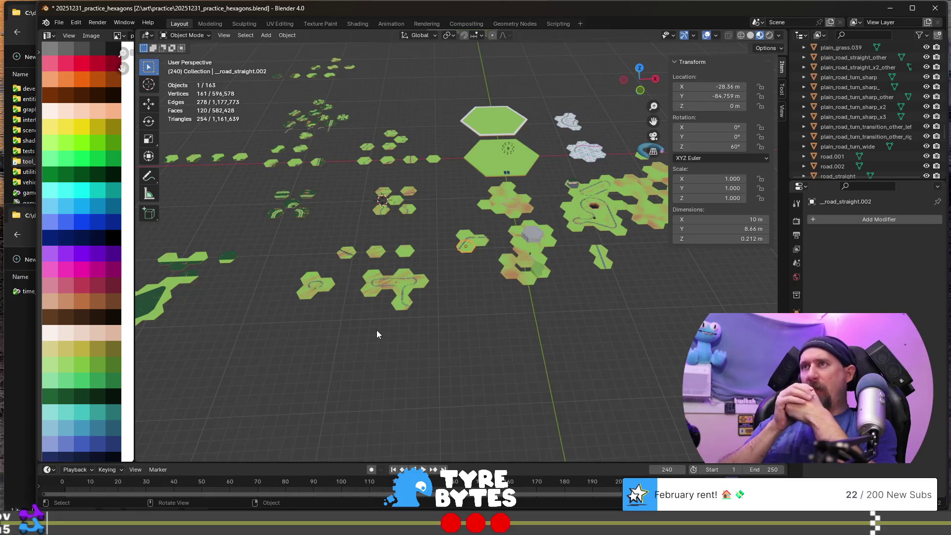
{"action": "left_click", "coordinate": [434, 159]}
{"action": "key", "text": "KP_Decimal"}
{"action": "scroll", "coordinate": [439, 208], "scroll_direction": "down", "scroll_amount": 2}
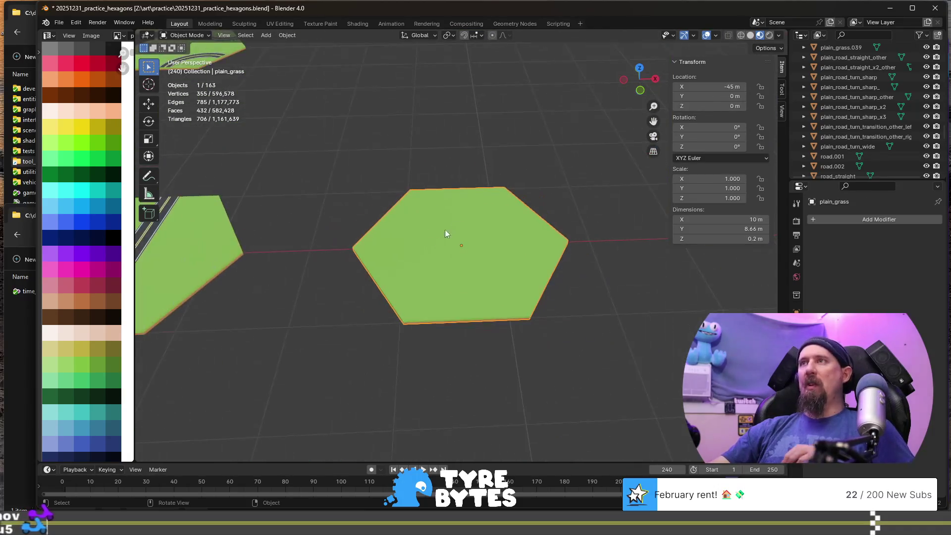
{"action": "scroll", "coordinate": [456, 247], "scroll_direction": "down", "scroll_amount": 3}
{"action": "left_click", "coordinate": [275, 247]}
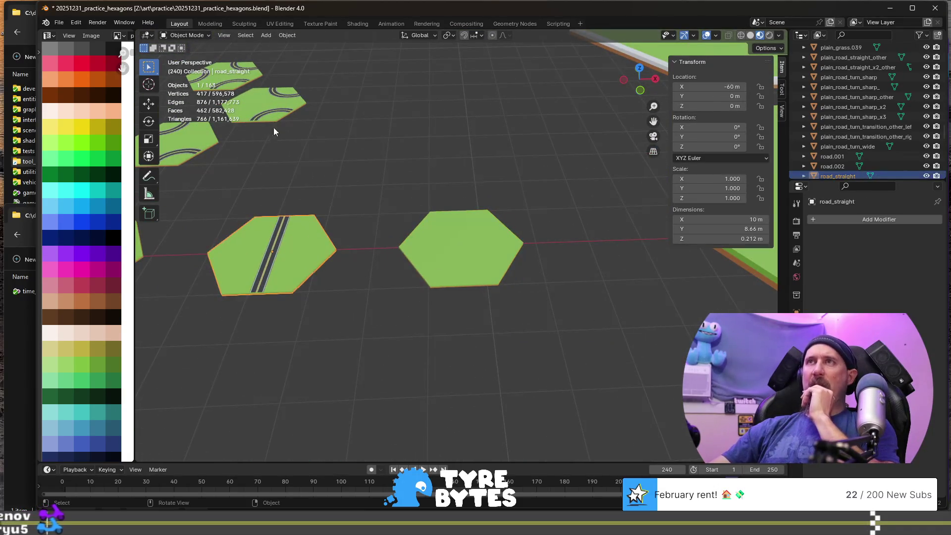
{"action": "left_click", "coordinate": [270, 109]}
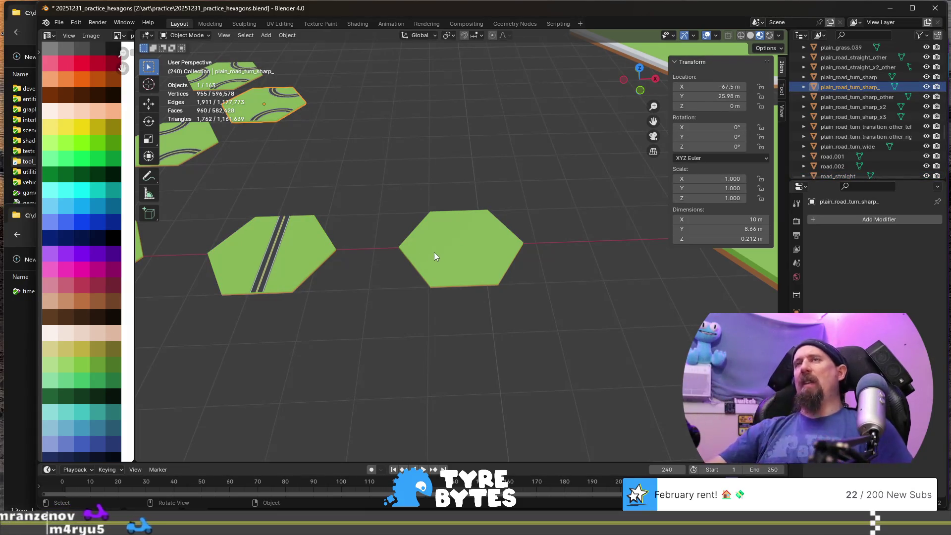
{"action": "key", "text": "KP_Decimal"}
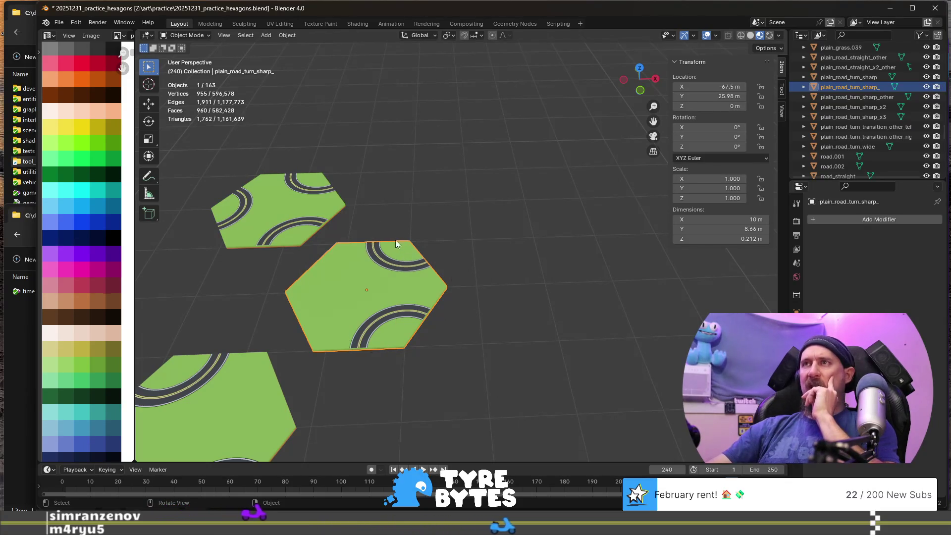
{"action": "scroll", "coordinate": [414, 260], "scroll_direction": "down", "scroll_amount": 8}
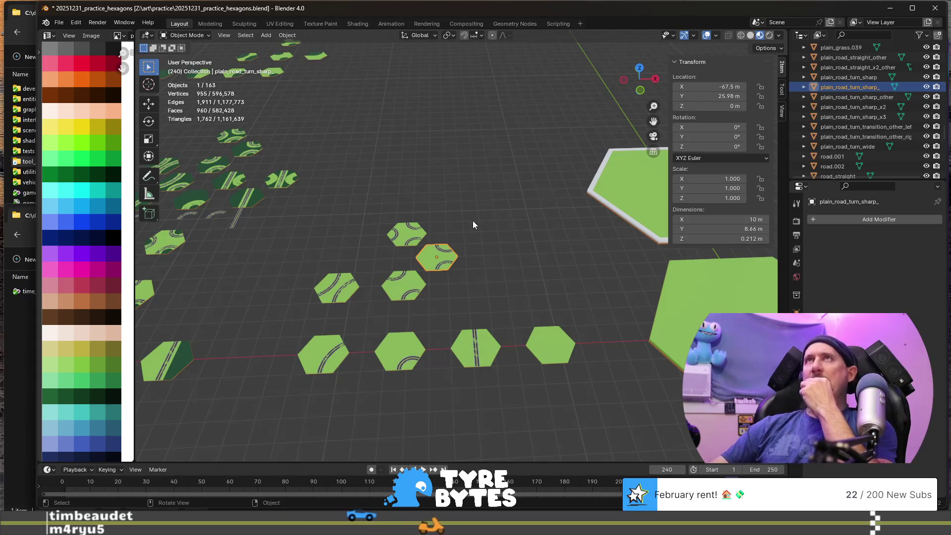
{"action": "middle_click_drag", "start_coordinate": [457, 204], "coordinate": [457, 205]}
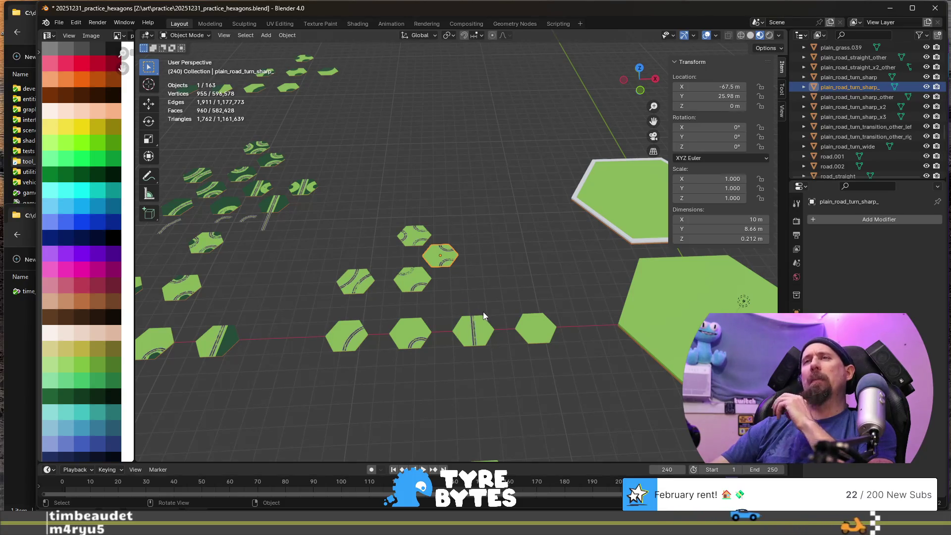
{"action": "scroll", "coordinate": [483, 315], "scroll_direction": "up", "scroll_amount": 1}
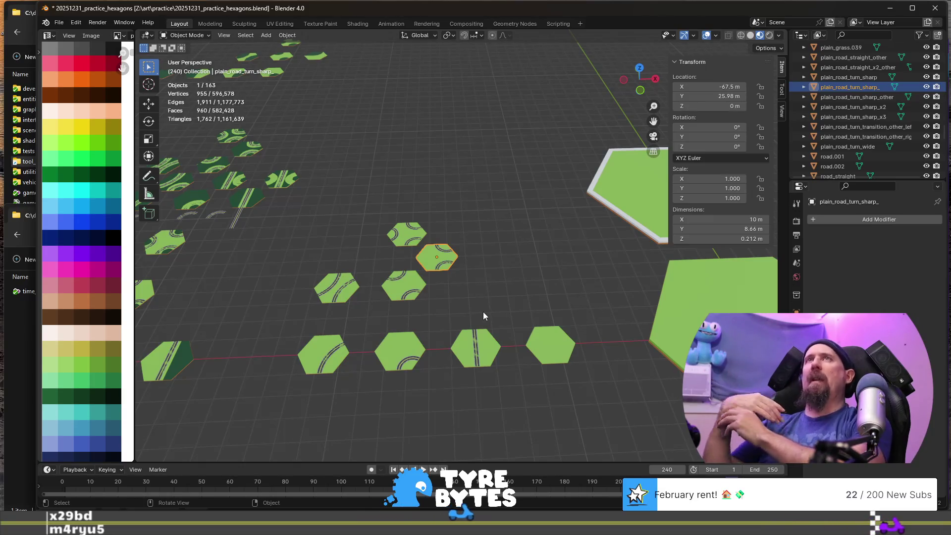
{"action": "scroll", "coordinate": [482, 311], "scroll_direction": "up", "scroll_amount": 2}
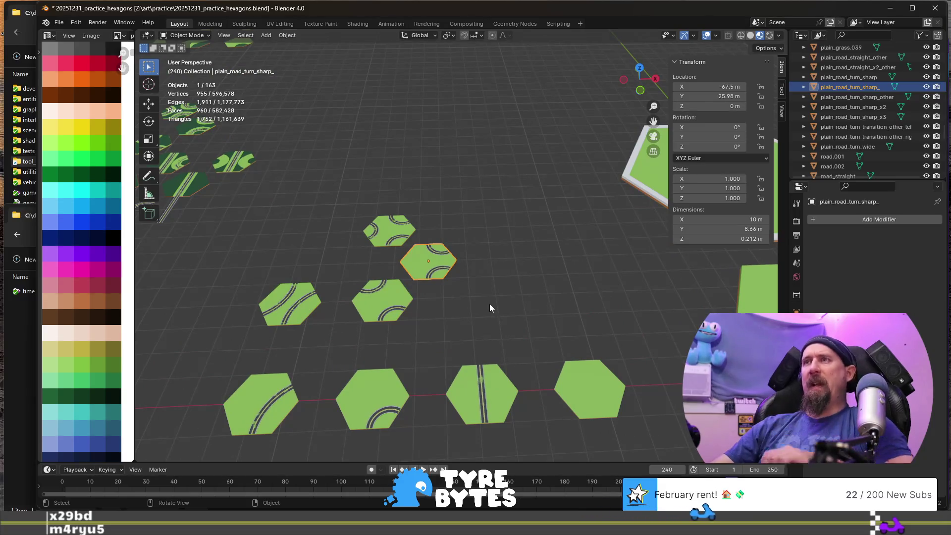
{"action": "middle_click_drag", "start_coordinate": [501, 331], "coordinate": [466, 205], "text": "shift"}
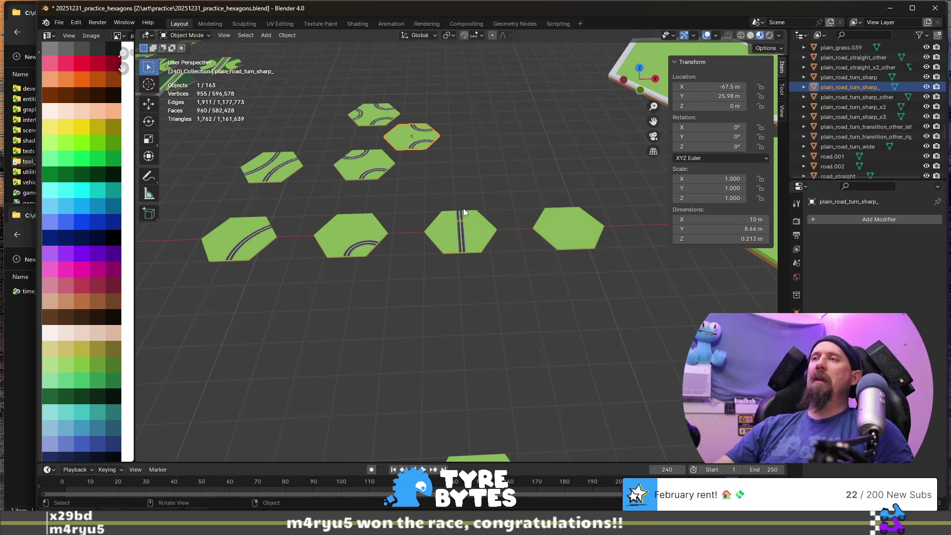
{"action": "middle_click_drag", "start_coordinate": [483, 326], "coordinate": [474, 343]}
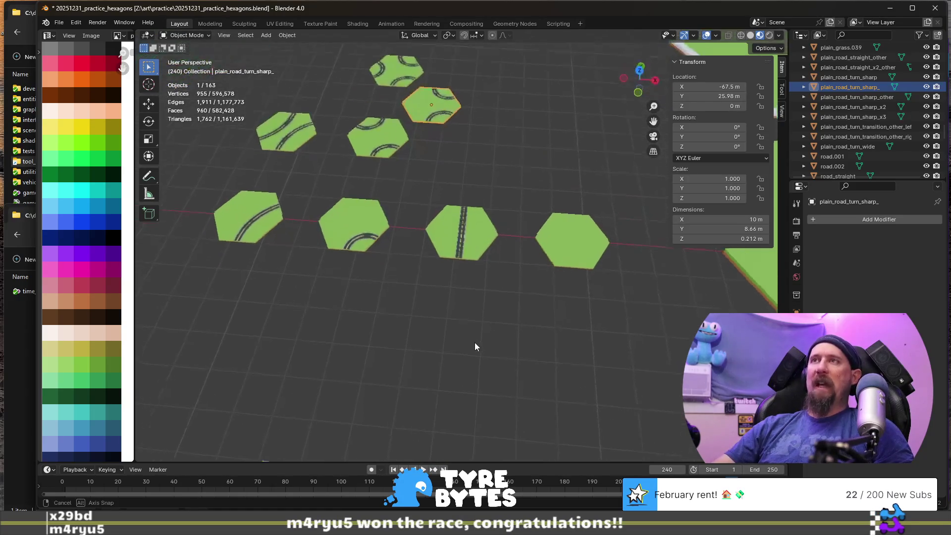
- Orbit around the tile row, reselect the road_straight tile at X -60 m, and open its name field with F2
{"action": "scroll", "coordinate": [468, 284], "scroll_direction": "up", "scroll_amount": 5}
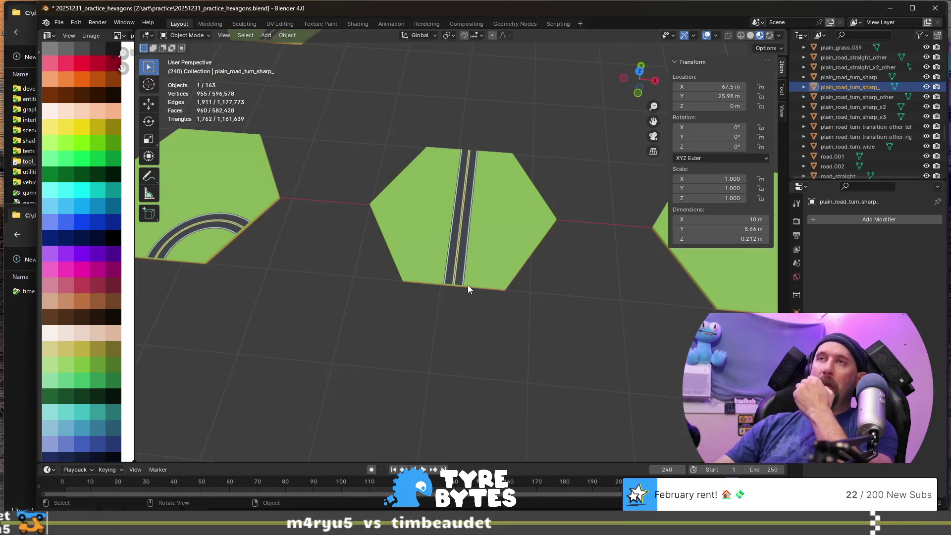
{"action": "left_click", "coordinate": [472, 233]}
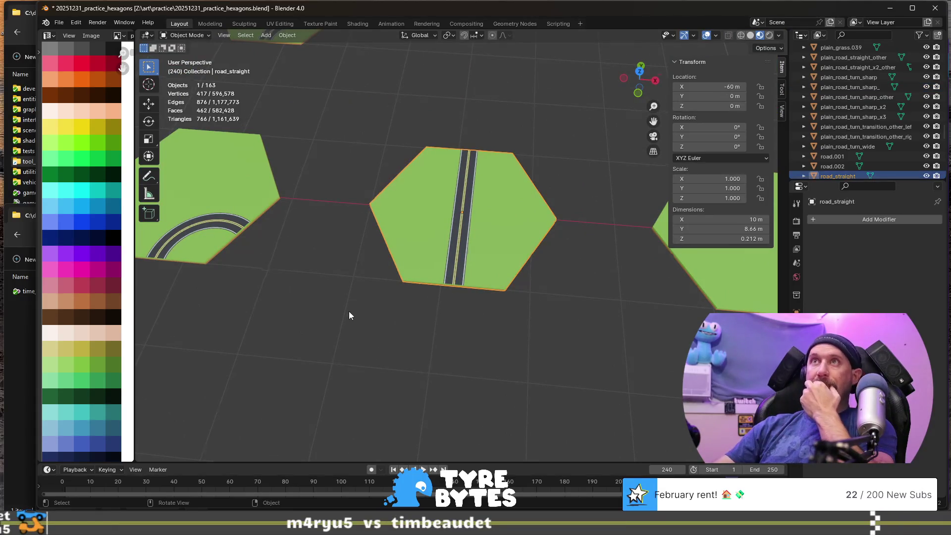
{"action": "middle_click_drag", "start_coordinate": [349, 312], "coordinate": [355, 313]}
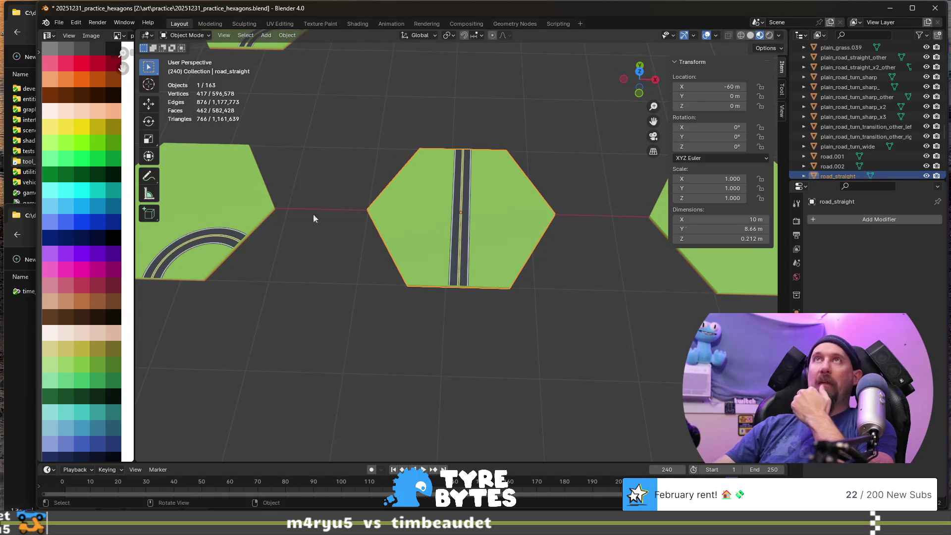
{"action": "middle_click_drag", "start_coordinate": [503, 264], "coordinate": [488, 266]}
{"action": "scroll", "coordinate": [487, 264], "scroll_direction": "down", "scroll_amount": 3}
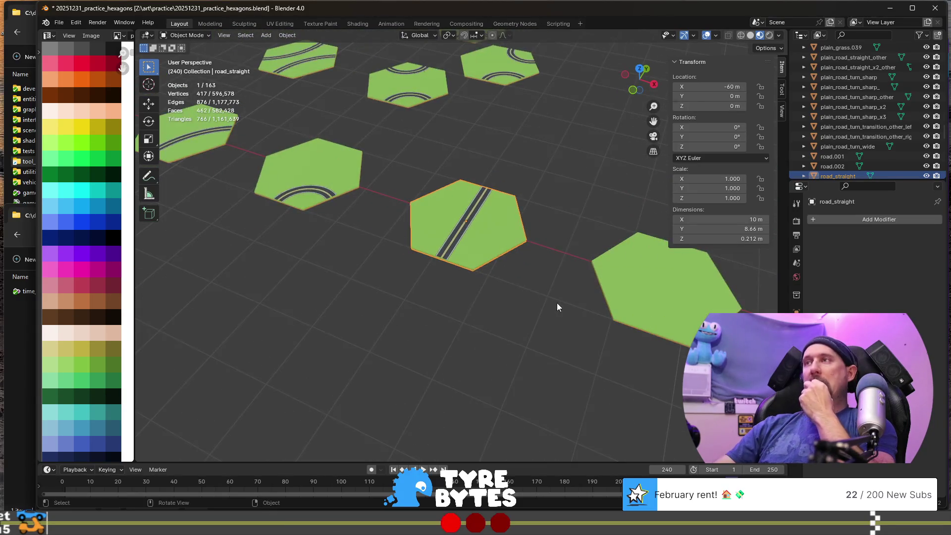
{"action": "middle_click_drag", "start_coordinate": [558, 303], "coordinate": [499, 289]}
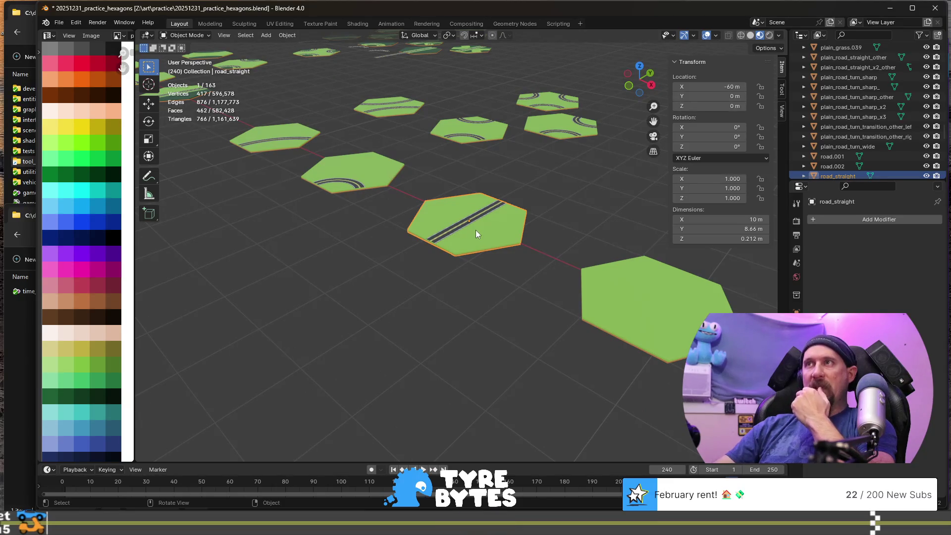
{"action": "scroll", "coordinate": [466, 245], "scroll_direction": "up", "scroll_amount": 3}
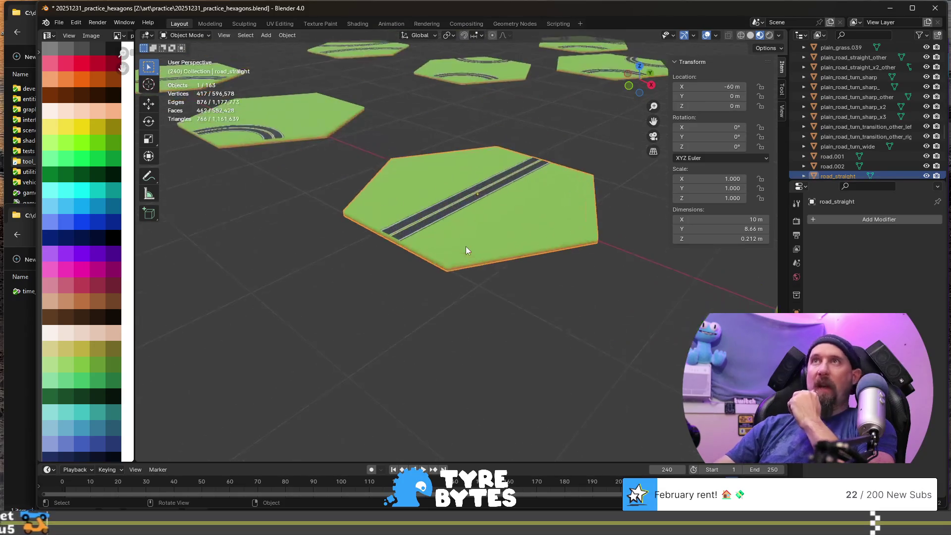
{"action": "mouse_move", "coordinate": [381, 260]}
{"action": "middle_mouse_down"}
{"action": "mouse_move", "coordinate": [421, 255]}
{"action": "mouse_move", "coordinate": [467, 224]}
{"action": "mouse_move", "coordinate": [456, 236]}
{"action": "middle_mouse_up"}
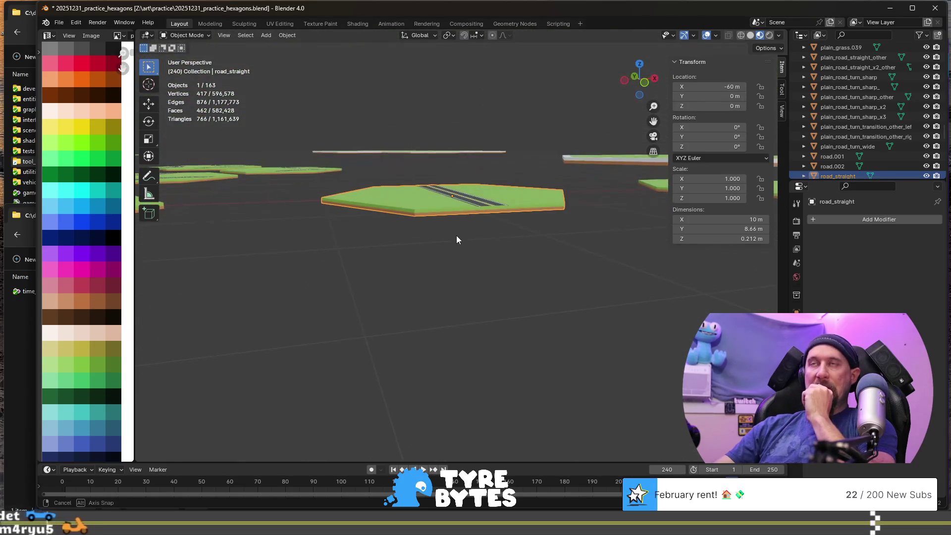
{"action": "scroll", "coordinate": [456, 236], "scroll_direction": "down", "scroll_amount": 3}
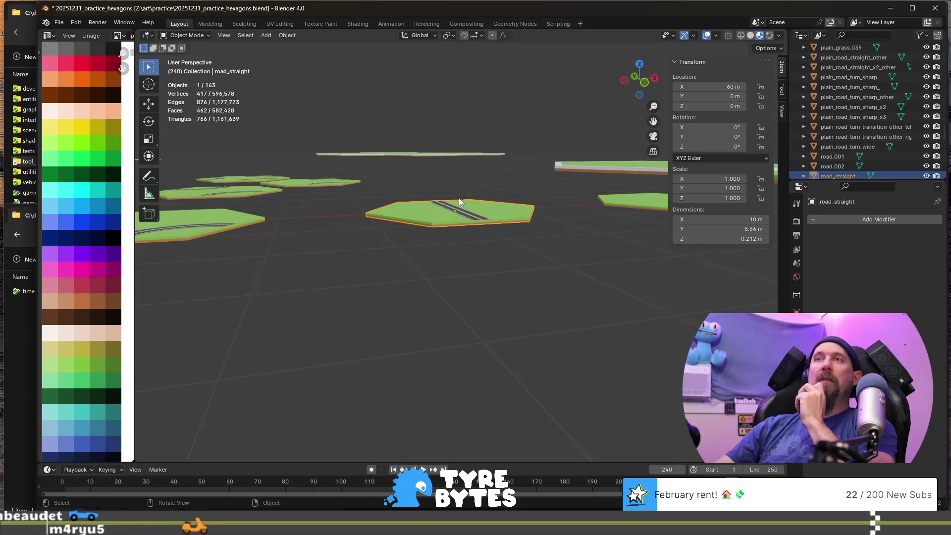
{"action": "middle_click_drag", "start_coordinate": [517, 189], "coordinate": [483, 222]}
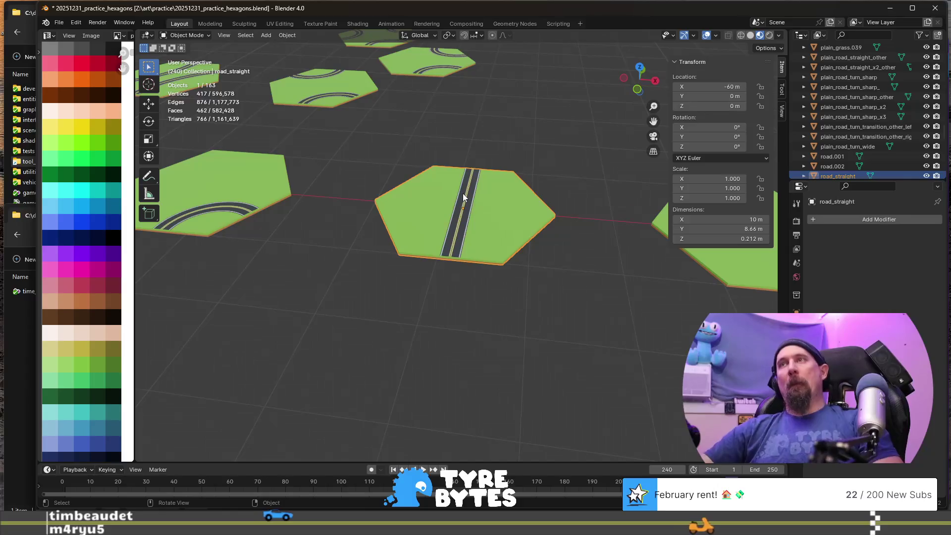
{"action": "mouse_move", "coordinate": [533, 169]}
{"action": "middle_mouse_down"}
{"action": "mouse_move", "coordinate": [534, 226]}
{"action": "mouse_move", "coordinate": [473, 221]}
{"action": "middle_mouse_up"}
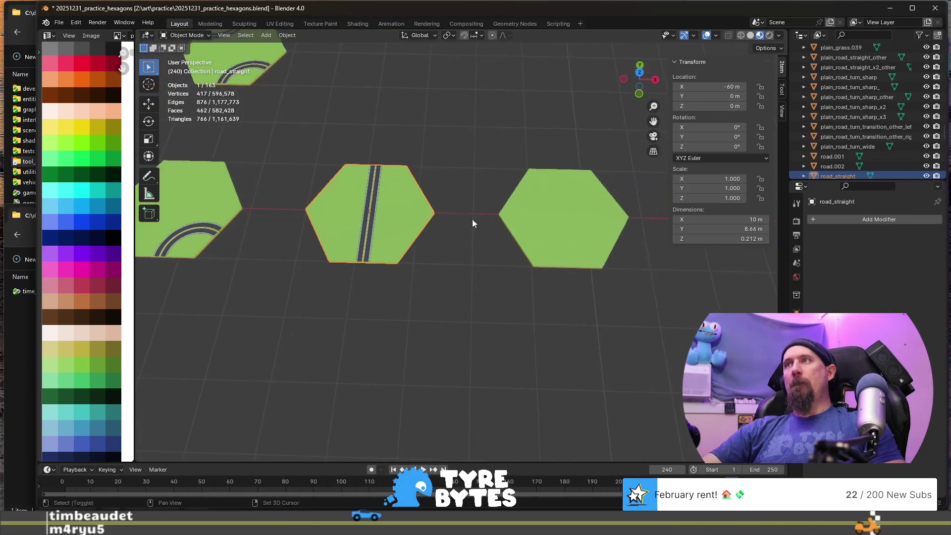
{"action": "left_click", "coordinate": [537, 208]}
{"action": "mouse_move", "coordinate": [433, 245]}
{"action": "middle_mouse_down", "text": "shift"}
{"action": "mouse_move", "coordinate": [410, 251]}
{"action": "mouse_move", "coordinate": [588, 245]}
{"action": "middle_mouse_up", "text": "shift"}
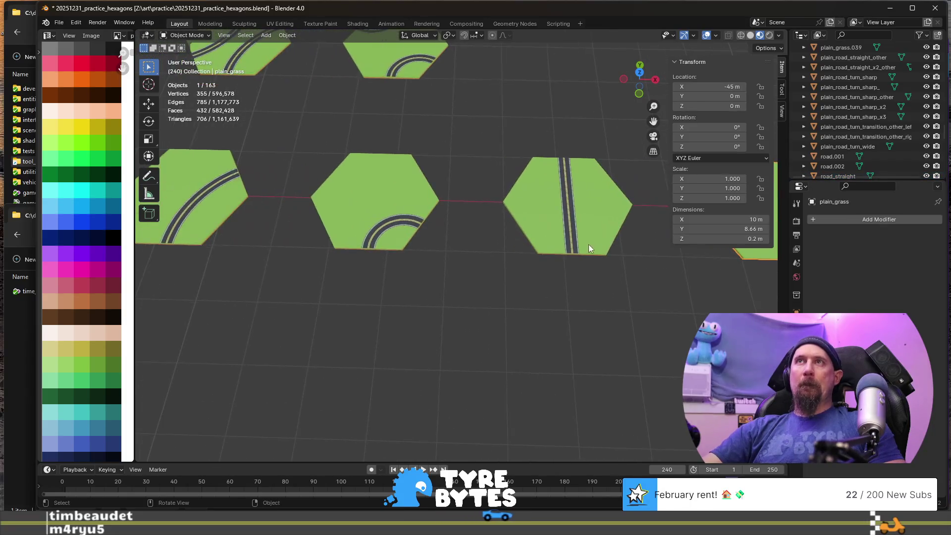
{"action": "left_click", "coordinate": [533, 204]}
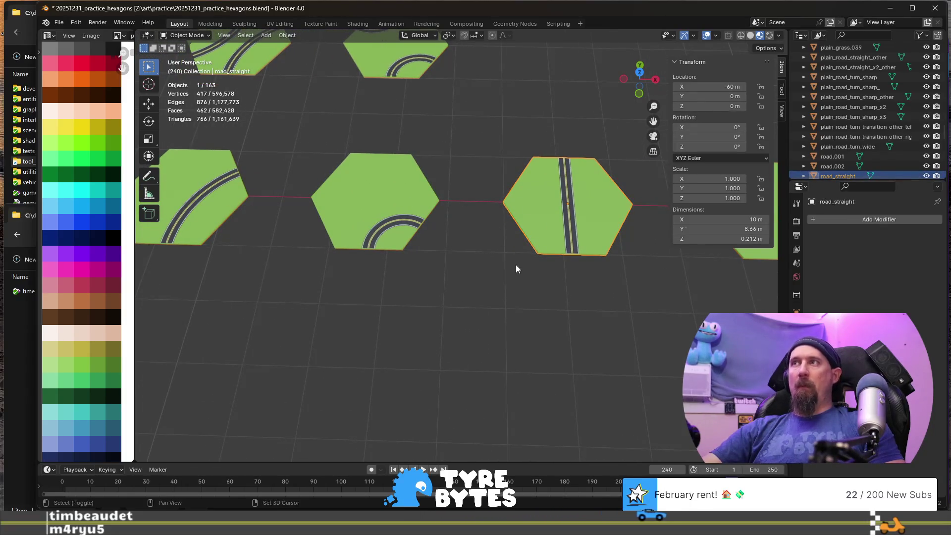
{"action": "middle_click_drag", "start_coordinate": [516, 269], "coordinate": [452, 259], "text": "shift"}
{"action": "key", "text": "F2"}
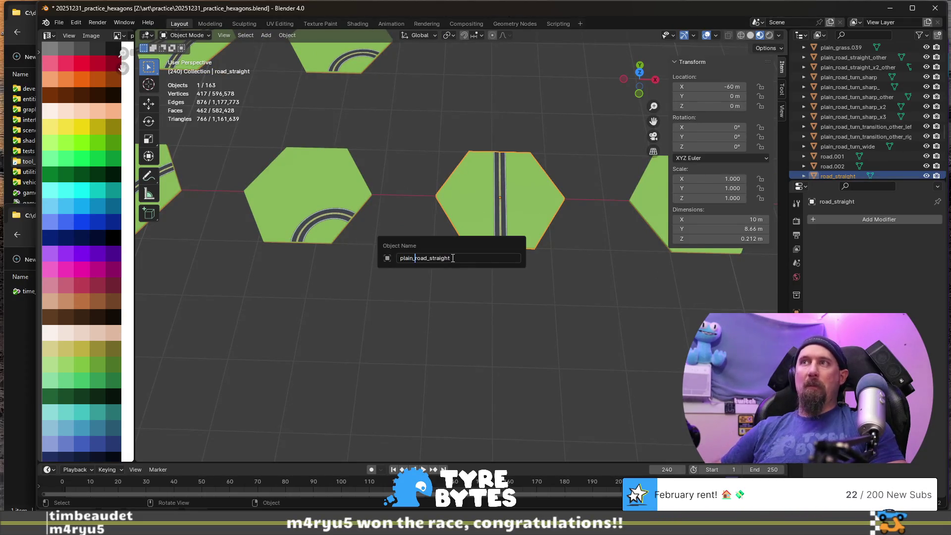
- Confirm the name plain_road_straight, then select the plain_road_turn_sharp tile and zoom out
{"action": "key", "text": "Return"}
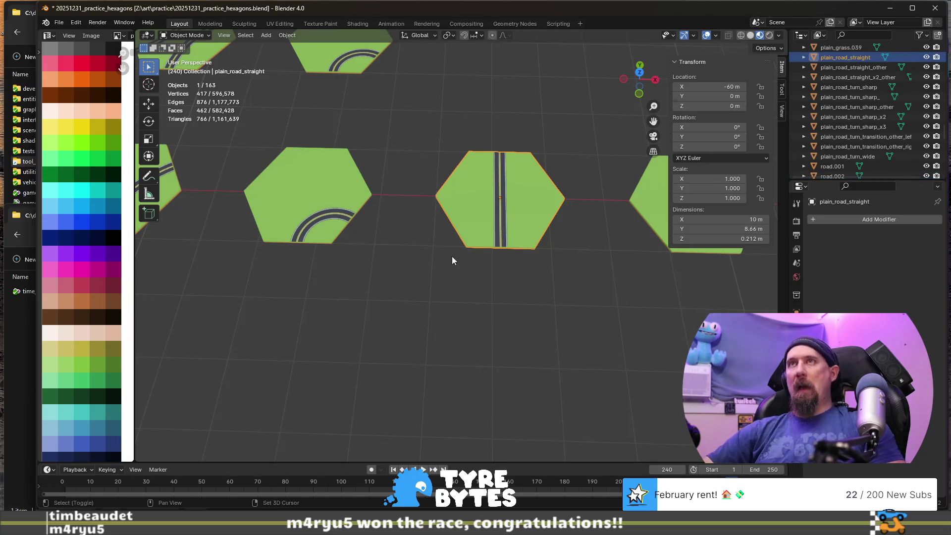
{"action": "left_click", "coordinate": [321, 179]}
{"action": "middle_click_drag", "start_coordinate": [344, 272], "coordinate": [523, 279], "text": "shift"}
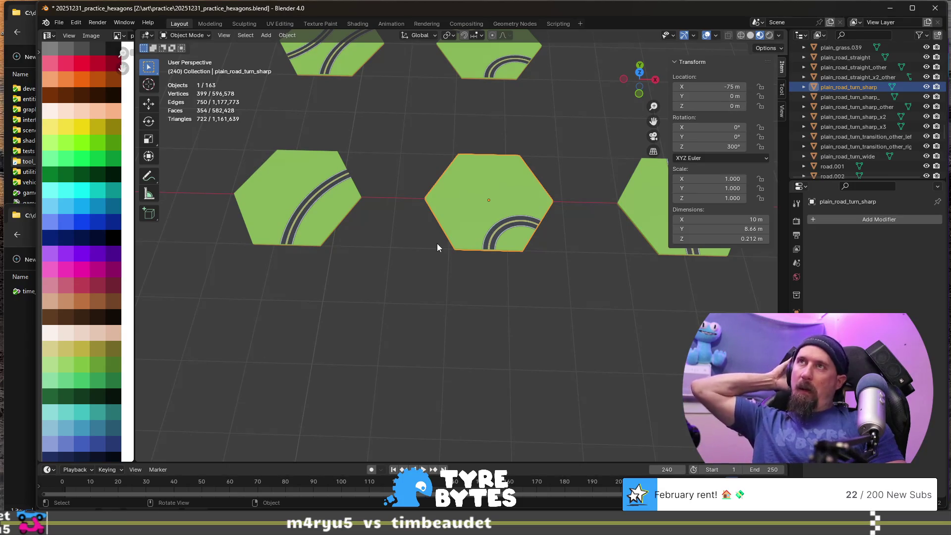
{"action": "scroll", "coordinate": [443, 242], "scroll_direction": "down", "scroll_amount": 7}
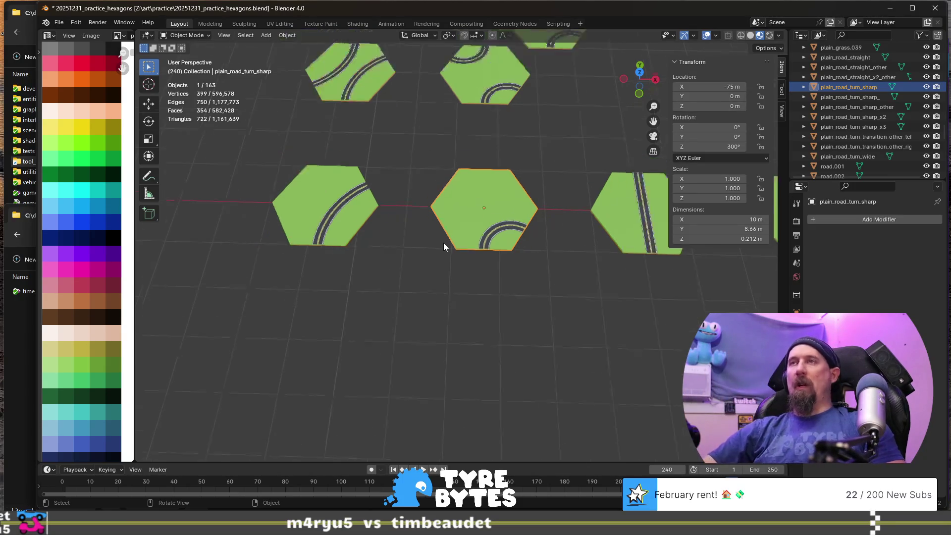
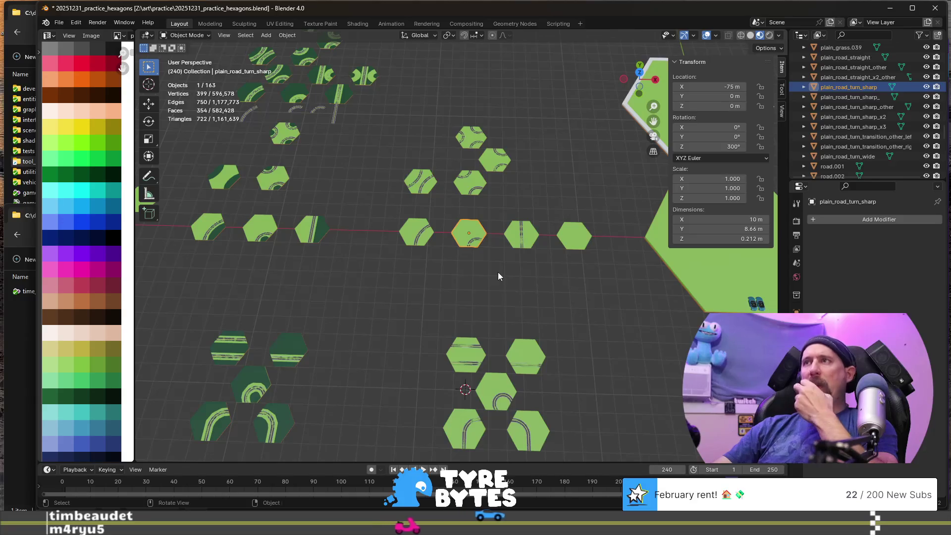
- Frame the plain_road_turn_sharp tile in view and enter Edit Mode on its mesh
{"action": "key", "text": "KP_Decimal"}
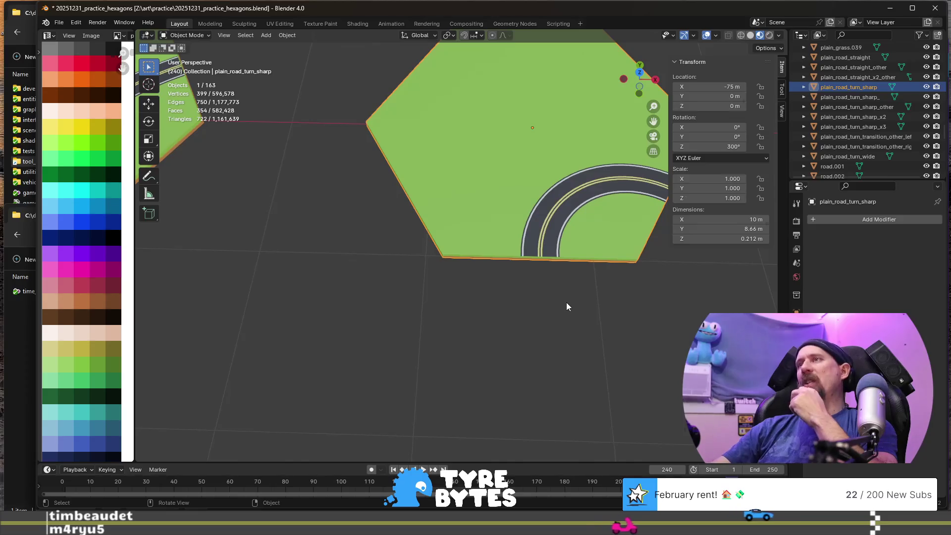
{"action": "scroll", "coordinate": [564, 302], "scroll_direction": "down", "scroll_amount": 8}
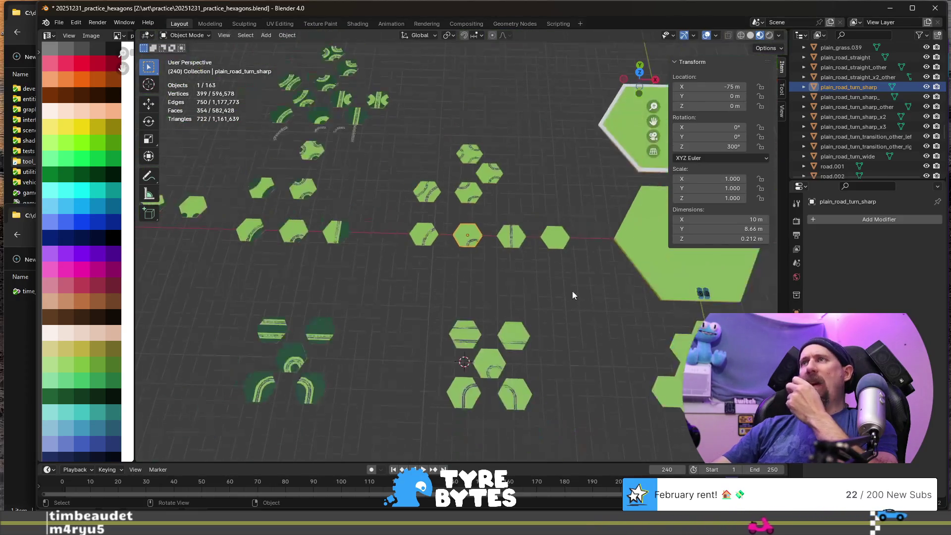
{"action": "scroll", "coordinate": [536, 275], "scroll_direction": "up", "scroll_amount": 15}
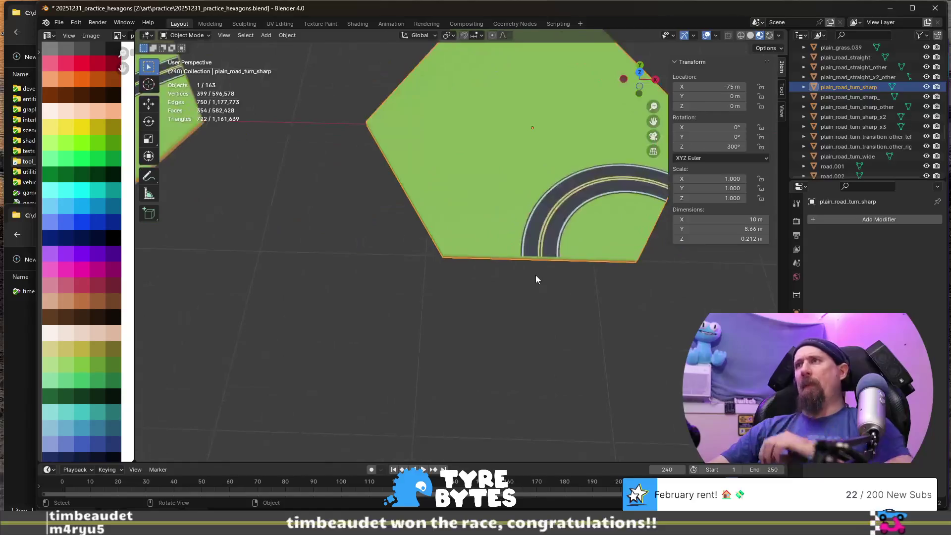
{"action": "key", "text": "Tab"}
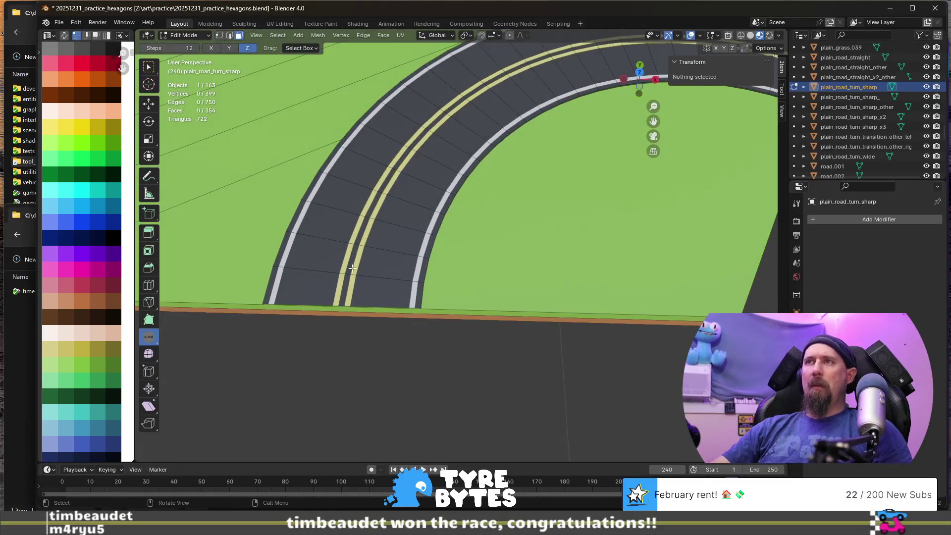
- Select the yellow centre-line faces and move their UVs onto the grey palette swatch
{"action": "left_click", "coordinate": [352, 268]}
{"action": "scroll", "coordinate": [361, 275], "scroll_direction": "down", "scroll_amount": 3}
{"action": "scroll", "coordinate": [372, 280], "scroll_direction": "up", "scroll_amount": 3}
{"action": "mouse_move", "coordinate": [373, 282]}
{"action": "middle_mouse_down"}
{"action": "mouse_move", "coordinate": [395, 289]}
{"action": "mouse_move", "coordinate": [392, 275]}
{"action": "middle_mouse_up"}
{"action": "left_click", "coordinate": [362, 201]}
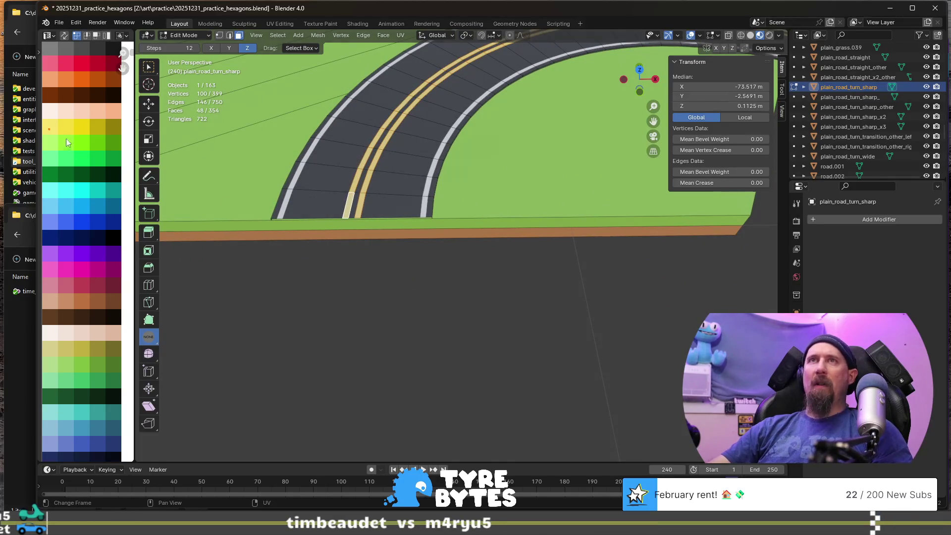
{"action": "scroll", "coordinate": [59, 144], "scroll_direction": "up", "scroll_amount": 1}
{"action": "key", "text": "Home"}
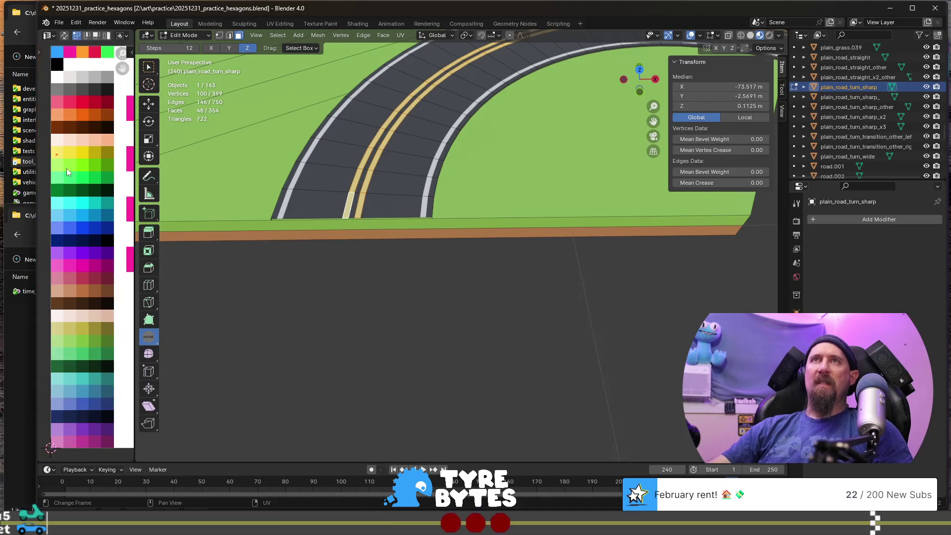
{"action": "key", "text": "g"}
{"action": "left_click", "coordinate": [106, 93]}
- Check the recoloured grey road in Object Mode, then return to Edit Mode
{"action": "key", "text": "Tab"}
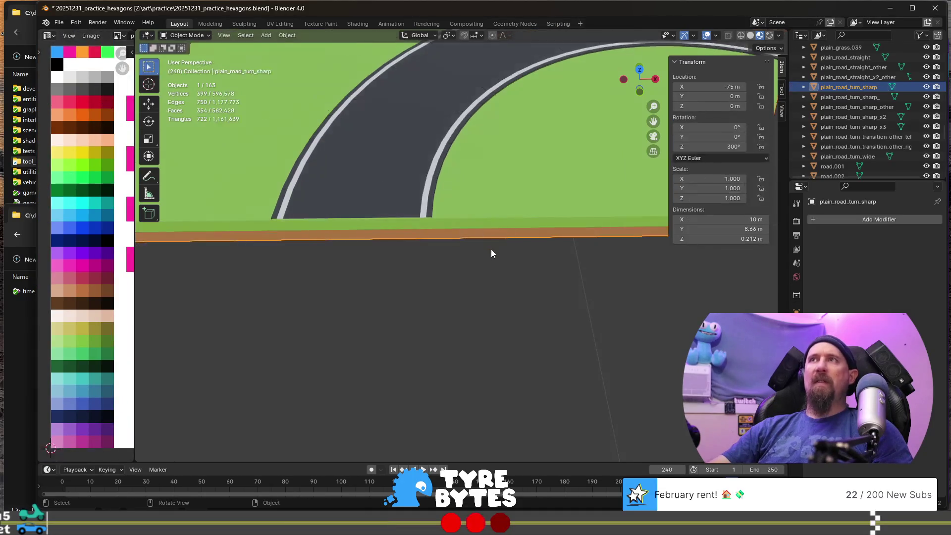
{"action": "scroll", "coordinate": [490, 253], "scroll_direction": "down", "scroll_amount": 3}
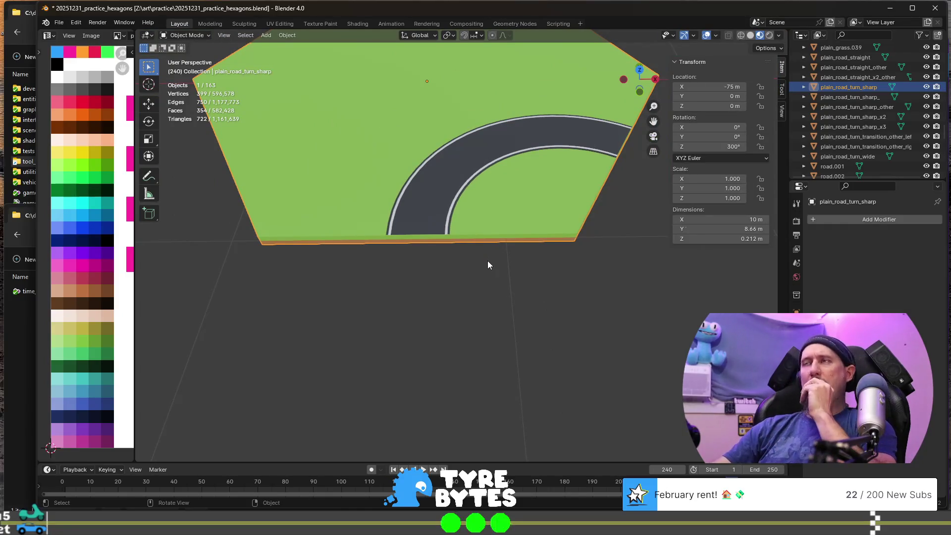
{"action": "scroll", "coordinate": [487, 260], "scroll_direction": "down", "scroll_amount": 5}
{"action": "scroll", "coordinate": [489, 282], "scroll_direction": "down", "scroll_amount": 5}
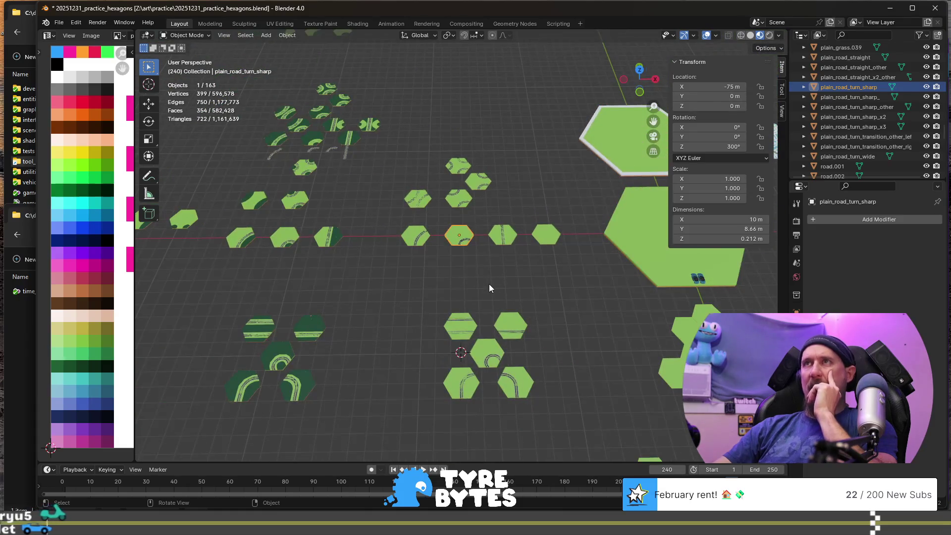
{"action": "scroll", "coordinate": [488, 288], "scroll_direction": "up", "scroll_amount": 8}
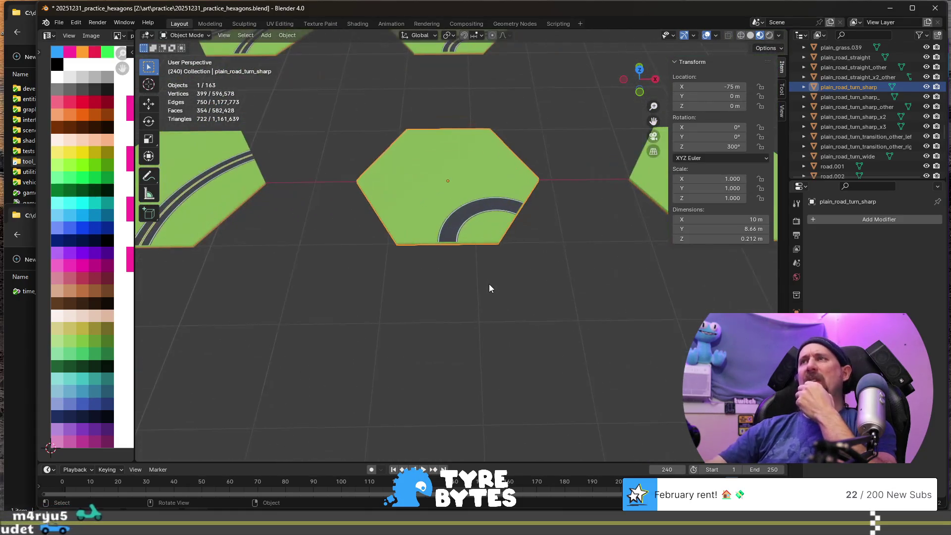
{"action": "scroll", "coordinate": [465, 208], "scroll_direction": "up", "scroll_amount": 8}
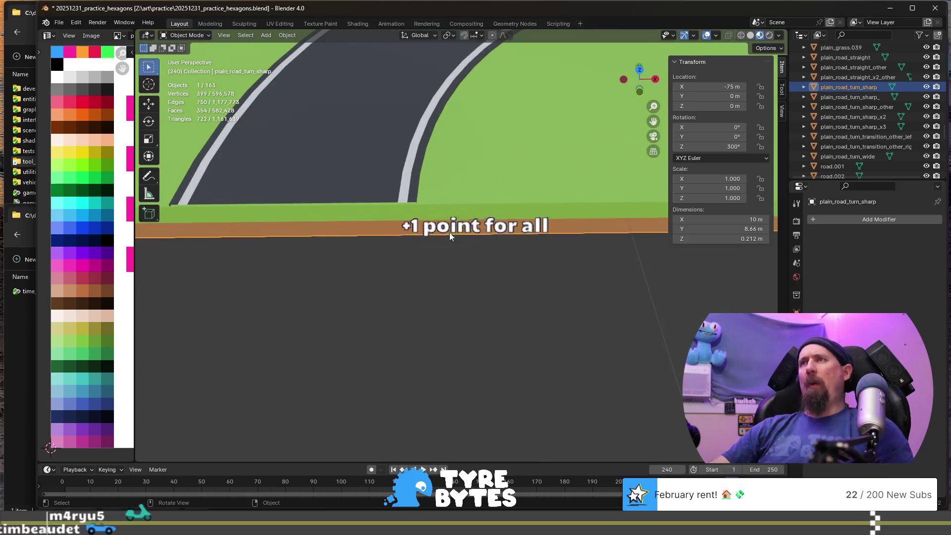
{"action": "scroll", "coordinate": [451, 237], "scroll_direction": "down", "scroll_amount": 4}
{"action": "key", "text": "Tab"}
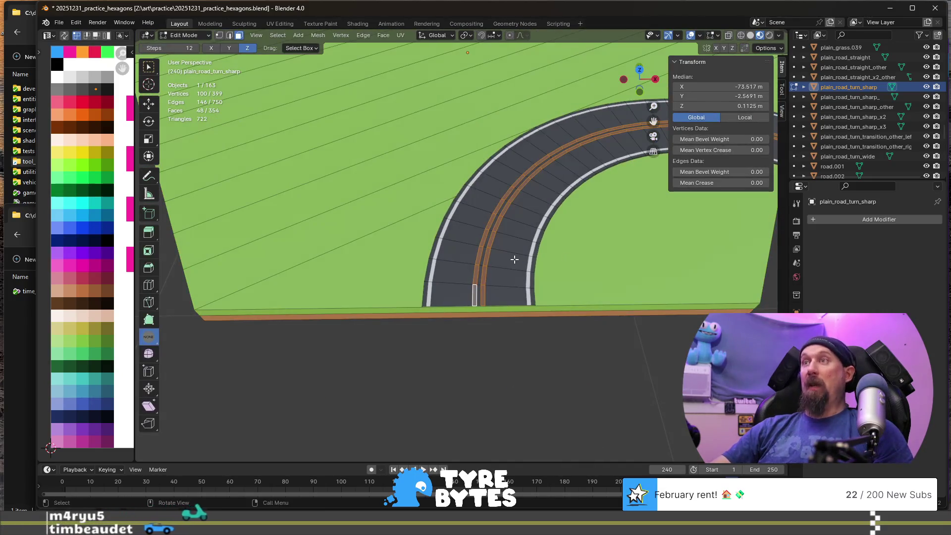
- Reframe the view so the road curve sits lower left
{"action": "scroll", "coordinate": [510, 270], "scroll_direction": "up", "scroll_amount": 2}
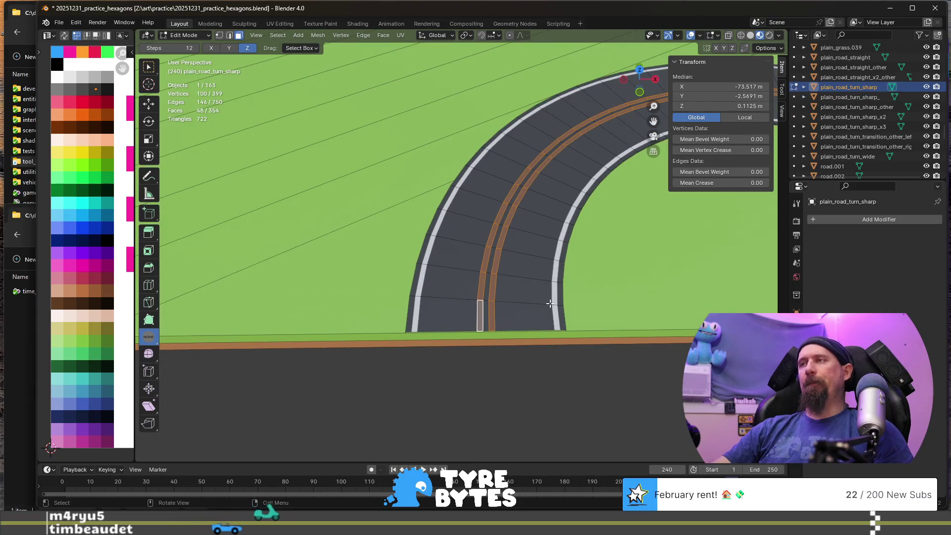
{"action": "scroll", "coordinate": [550, 303], "scroll_direction": "down", "scroll_amount": 5}
{"action": "scroll", "coordinate": [548, 299], "scroll_direction": "up", "scroll_amount": 4}
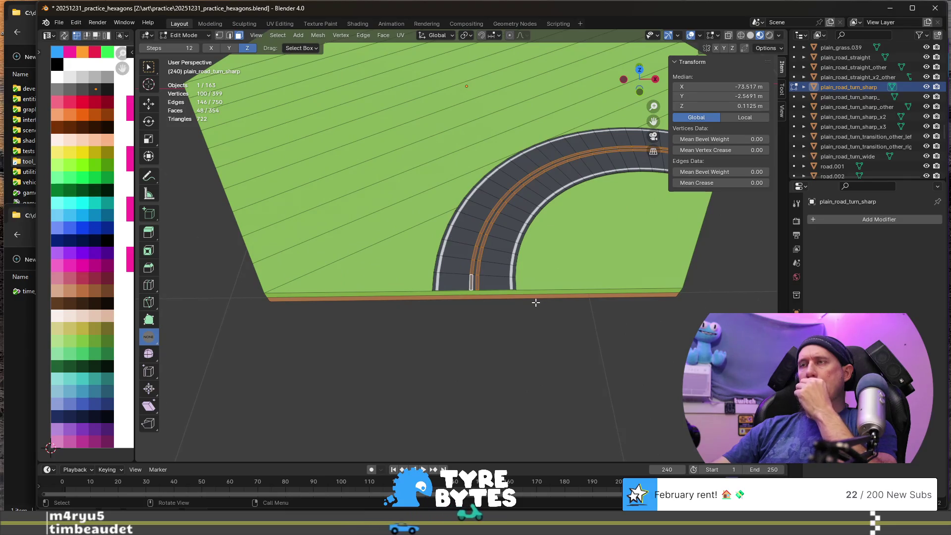
{"action": "scroll", "coordinate": [536, 302], "scroll_direction": "down", "scroll_amount": 5}
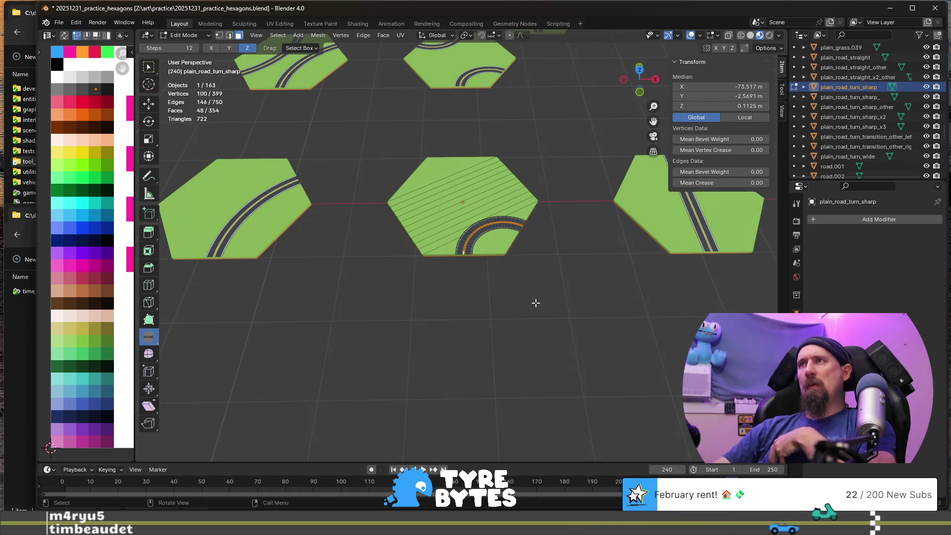
{"action": "scroll", "coordinate": [475, 269], "scroll_direction": "up", "scroll_amount": 5}
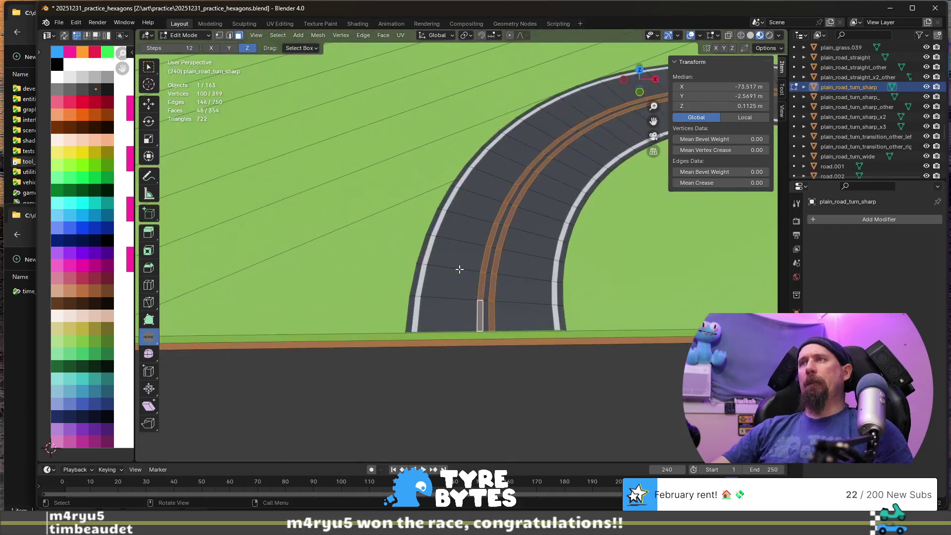
{"action": "mouse_move", "coordinate": [465, 265]}
{"action": "middle_mouse_down", "text": "shift"}
{"action": "mouse_move", "coordinate": [471, 255]}
{"action": "mouse_move", "coordinate": [480, 272]}
{"action": "mouse_move", "coordinate": [417, 281]}
{"action": "middle_mouse_up", "text": "shift"}
{"action": "middle_click_drag", "start_coordinate": [529, 246], "coordinate": [398, 259], "text": "shift"}
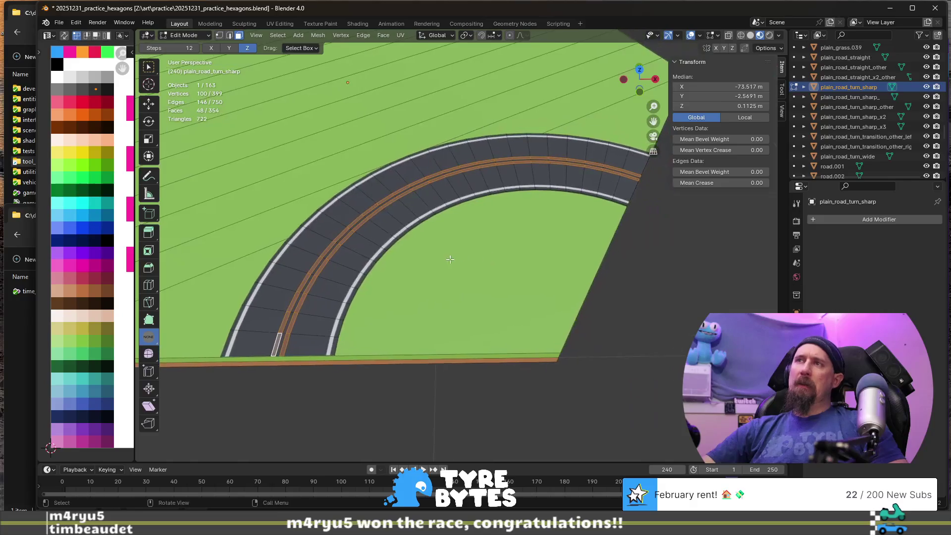
{"action": "key", "text": "F2"}
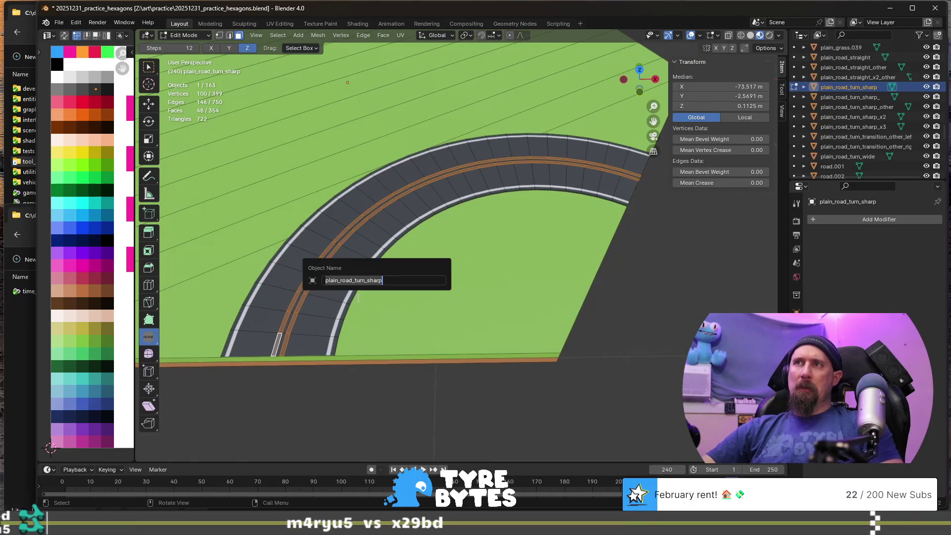
{"action": "key", "text": "Escape"}
- Select the two edge loops along the road/grass border in edge mode
{"action": "left_click", "coordinate": [361, 283]}
{"action": "scroll", "coordinate": [342, 302], "scroll_direction": "up", "scroll_amount": 1}
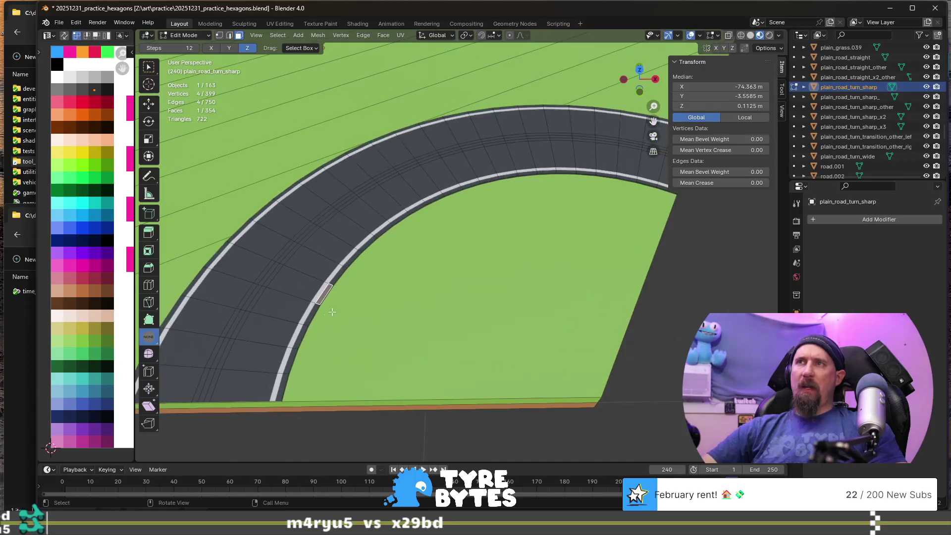
{"action": "left_click", "coordinate": [308, 335]}
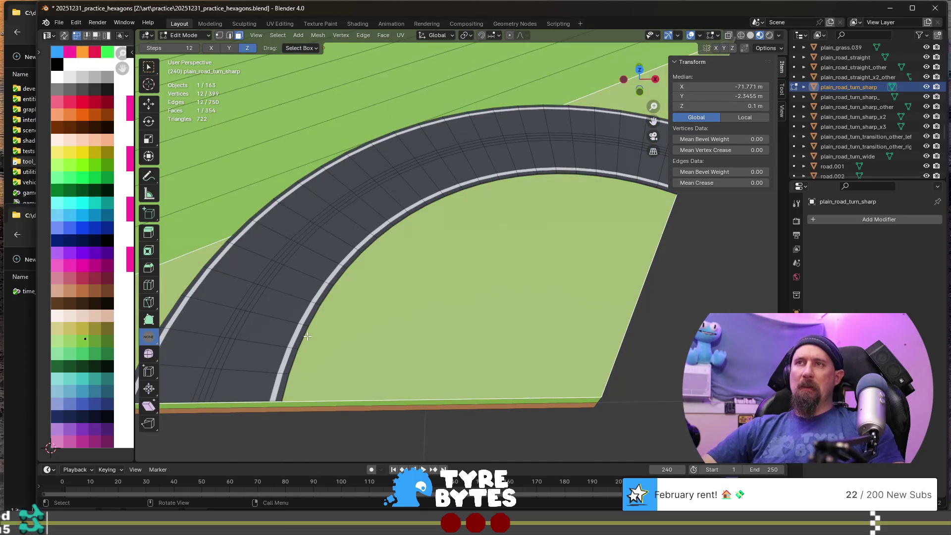
{"action": "key", "text": "2"}
{"action": "left_click", "coordinate": [287, 392], "text": "alt"}
{"action": "left_click", "coordinate": [285, 384], "text": "alt+shift"}
{"action": "scroll", "coordinate": [448, 297], "scroll_direction": "down", "scroll_amount": 1}
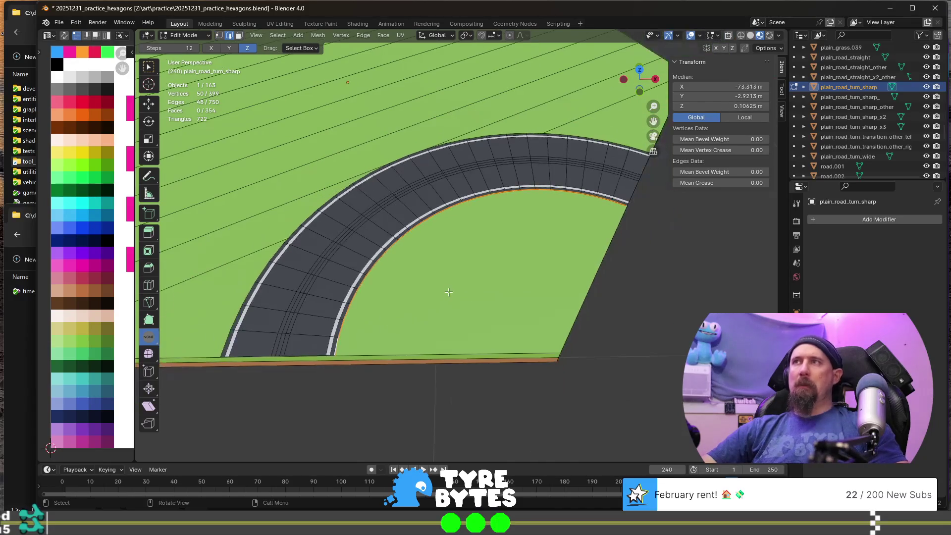
{"action": "left_click", "coordinate": [150, 234]}
- Try extruding the border edges outward by 0.138 m, then undo the attempts
{"action": "left_click_drag", "start_coordinate": [456, 223], "coordinate": [431, 213]}
{"action": "mouse_move", "coordinate": [471, 237]}
{"action": "middle_mouse_down"}
{"action": "mouse_move", "coordinate": [608, 246]}
{"action": "mouse_move", "coordinate": [437, 263]}
{"action": "mouse_move", "coordinate": [393, 253]}
{"action": "mouse_move", "coordinate": [431, 270]}
{"action": "mouse_move", "coordinate": [455, 267]}
{"action": "mouse_move", "coordinate": [405, 245]}
{"action": "mouse_move", "coordinate": [435, 187]}
{"action": "mouse_move", "coordinate": [437, 216]}
{"action": "mouse_move", "coordinate": [450, 212]}
{"action": "mouse_move", "coordinate": [433, 181]}
{"action": "mouse_move", "coordinate": [418, 191]}
{"action": "mouse_move", "coordinate": [534, 239]}
{"action": "middle_mouse_up"}
{"action": "key", "text": "ctrl+z"}
{"action": "middle_click_drag", "start_coordinate": [435, 228], "coordinate": [397, 239]}
{"action": "left_click_drag", "start_coordinate": [459, 189], "coordinate": [408, 193]}
{"action": "right_click", "coordinate": [408, 192]}
{"action": "key", "text": "ctrl+z"}
- Extrude both border edge loops in place, then undo that extrusion
{"action": "mouse_move", "coordinate": [399, 250]}
{"action": "middle_mouse_down"}
{"action": "mouse_move", "coordinate": [438, 210]}
{"action": "mouse_move", "coordinate": [497, 209]}
{"action": "mouse_move", "coordinate": [512, 234]}
{"action": "mouse_move", "coordinate": [507, 269]}
{"action": "mouse_move", "coordinate": [533, 285]}
{"action": "middle_mouse_up"}
{"action": "scroll", "coordinate": [496, 209], "scroll_direction": "down", "scroll_amount": 4}
{"action": "scroll", "coordinate": [509, 251], "scroll_direction": "up", "scroll_amount": 3}
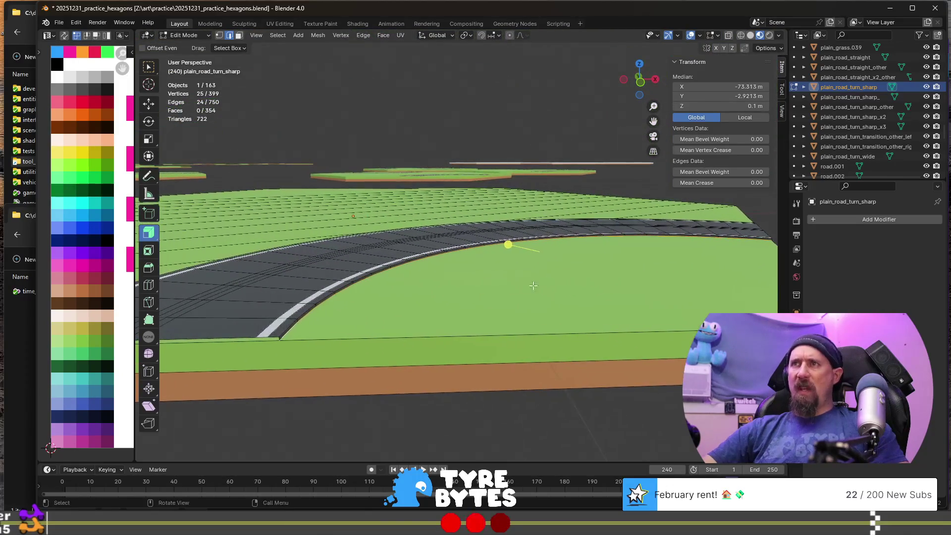
{"action": "left_click", "coordinate": [310, 309], "text": "alt+shift"}
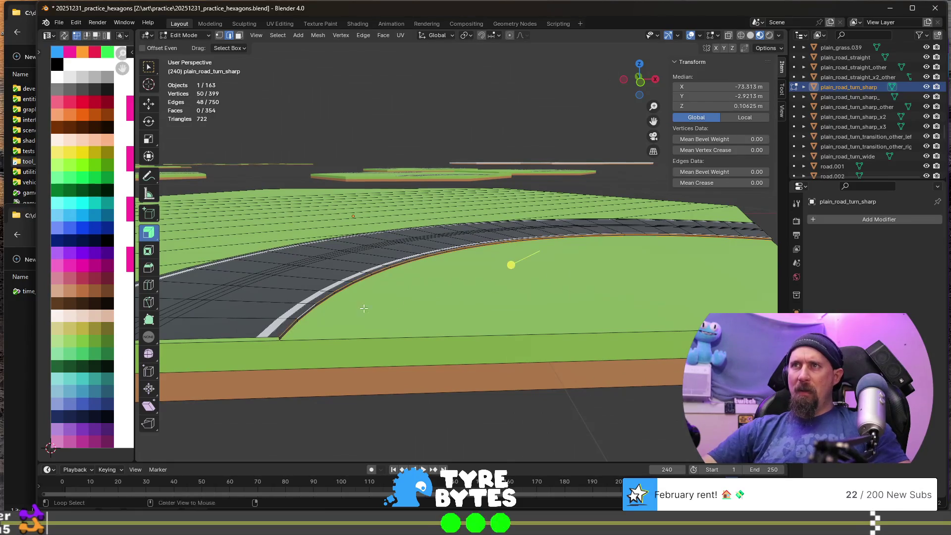
{"action": "middle_click_drag", "start_coordinate": [455, 293], "coordinate": [490, 290]}
{"action": "key", "text": "e"}
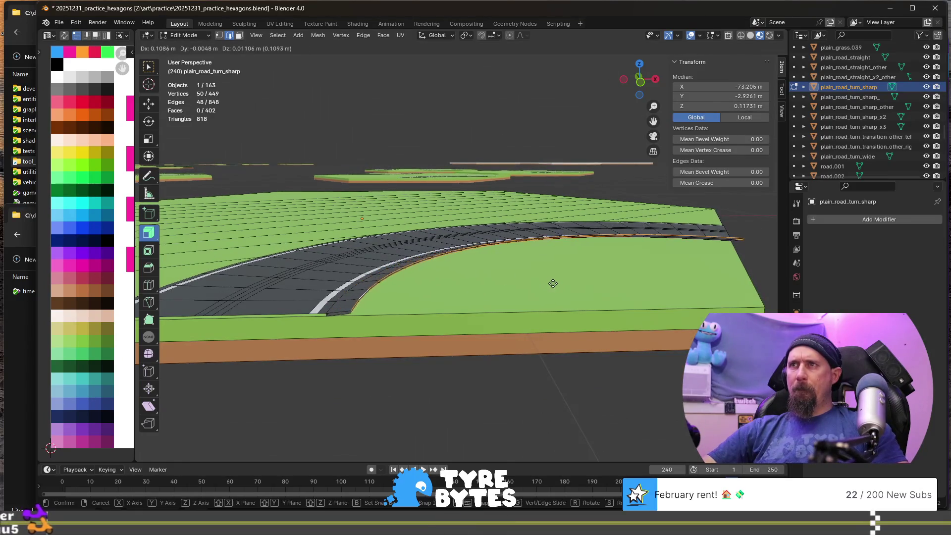
{"action": "right_click", "coordinate": [548, 287]}
{"action": "middle_click_drag", "start_coordinate": [564, 254], "coordinate": [533, 263]}
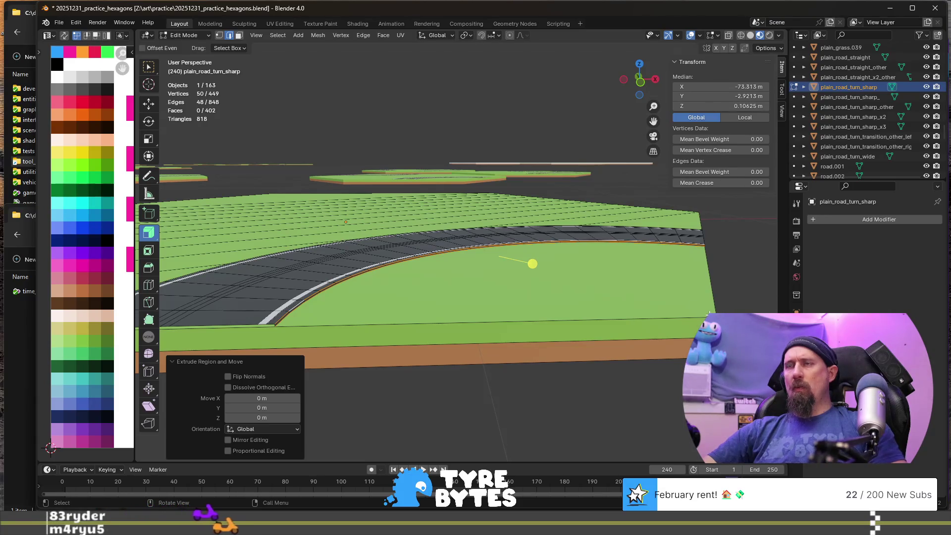
{"action": "key", "text": "ctrl+z"}
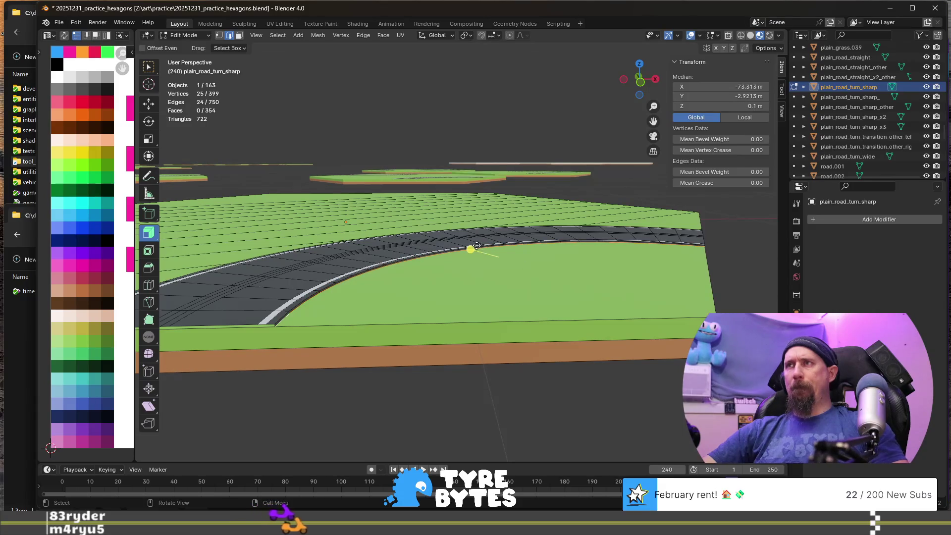
- Snap the 3D cursor to the tile's corner vertex
{"action": "left_click", "coordinate": [703, 310]}
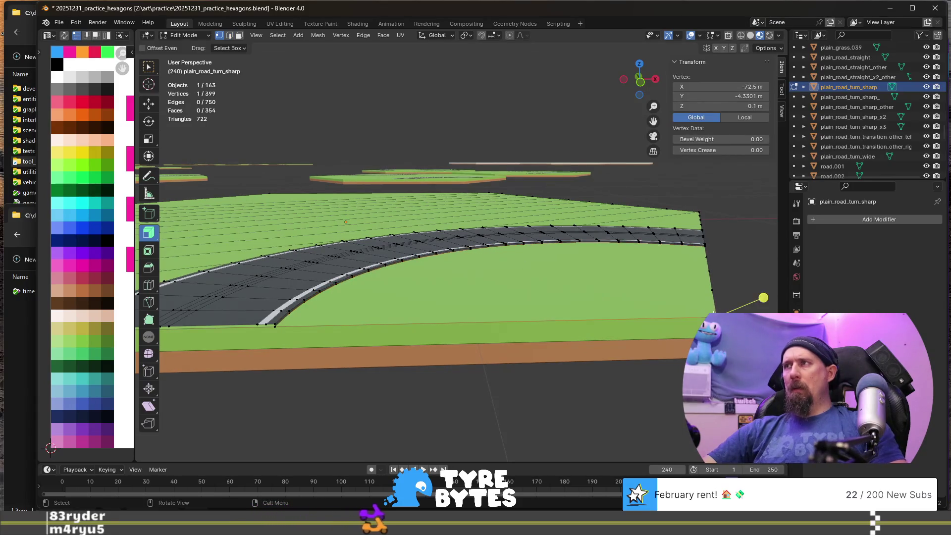
{"action": "scroll", "coordinate": [657, 311], "scroll_direction": "down", "scroll_amount": 2}
{"action": "middle_click_drag", "start_coordinate": [657, 311], "coordinate": [618, 320]}
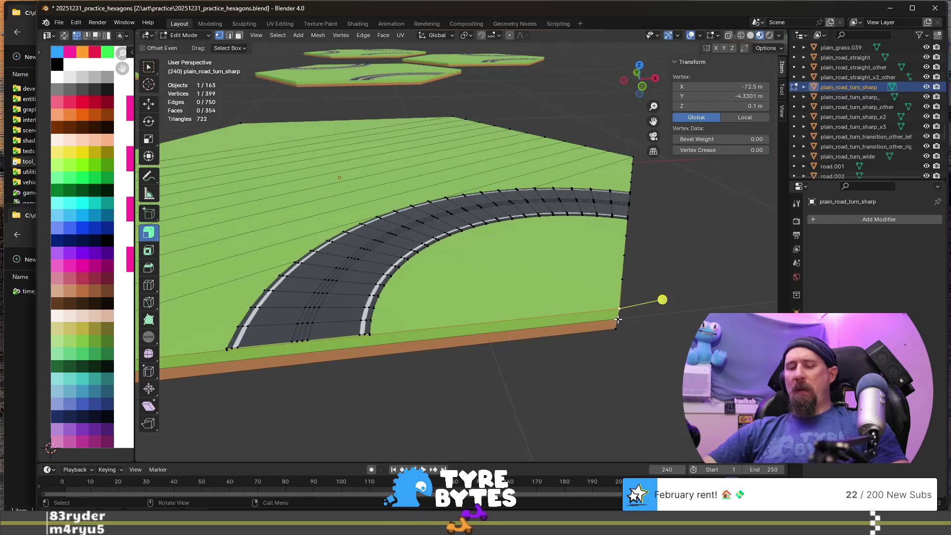
{"action": "key", "text": "shift+s"}
{"action": "left_click", "coordinate": [615, 376]}
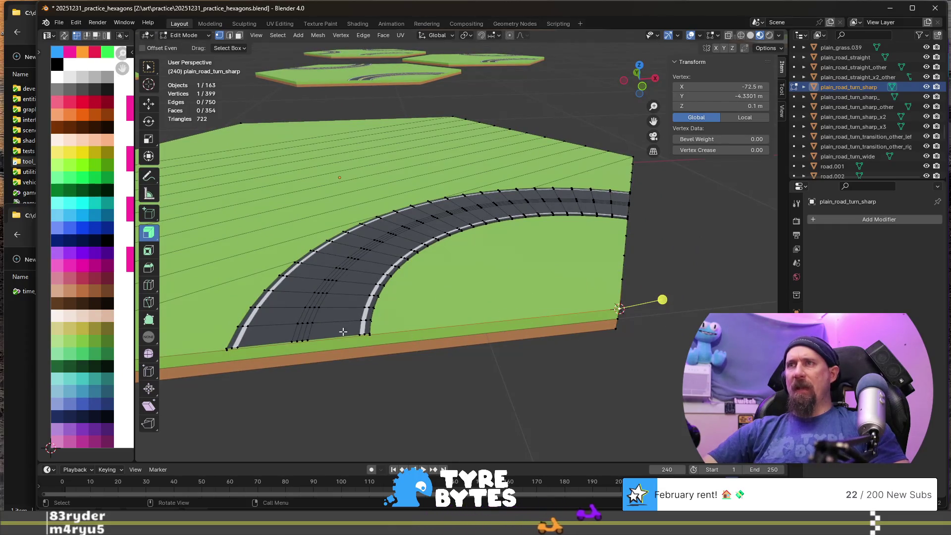
{"action": "scroll", "coordinate": [343, 332], "scroll_direction": "up", "scroll_amount": 2}
- Select the inner road edge loop and extrude it in place
{"action": "key", "text": "2"}
{"action": "left_click", "coordinate": [318, 362], "text": "alt"}
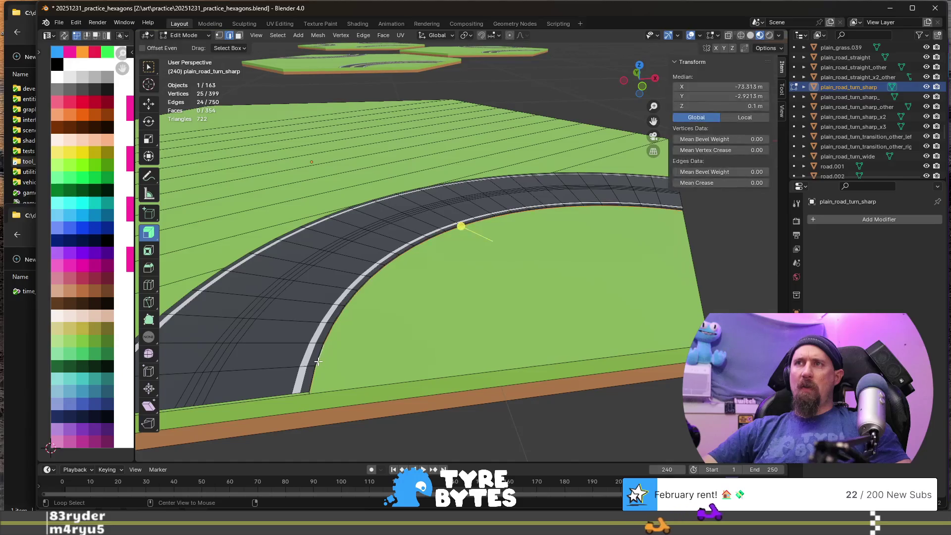
{"action": "scroll", "coordinate": [318, 362], "scroll_direction": "up", "scroll_amount": 4}
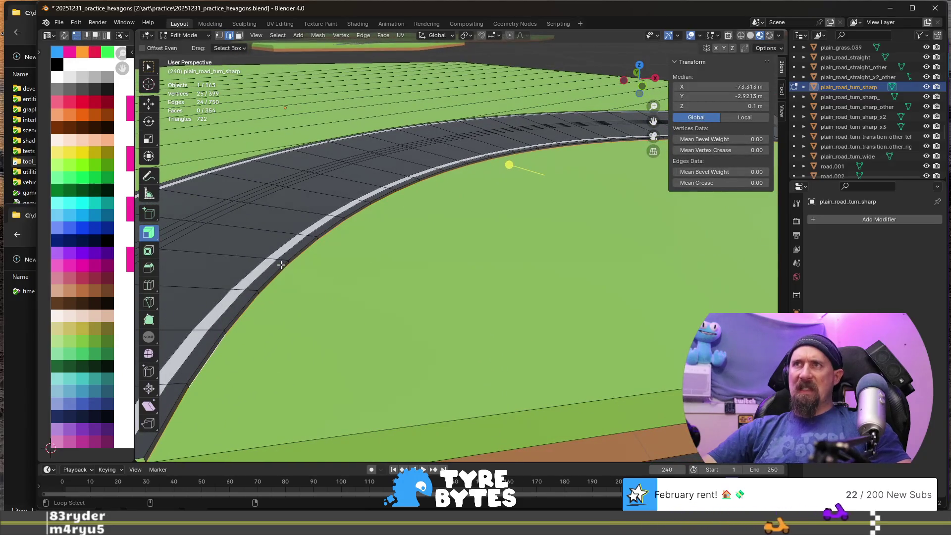
{"action": "scroll", "coordinate": [280, 265], "scroll_direction": "down", "scroll_amount": 3}
{"action": "key", "text": "e"}
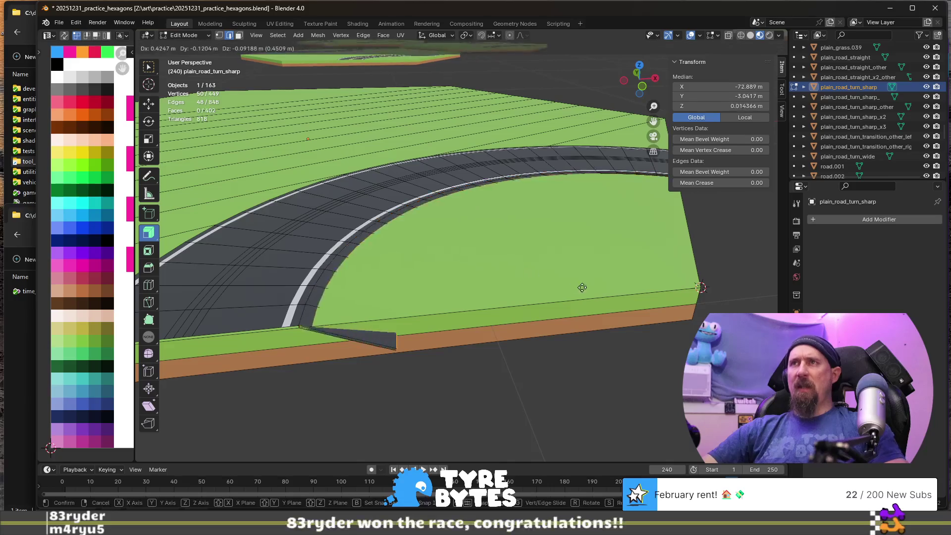
{"action": "right_click", "coordinate": [563, 265]}
{"action": "middle_click_drag", "start_coordinate": [524, 213], "coordinate": [565, 268]}
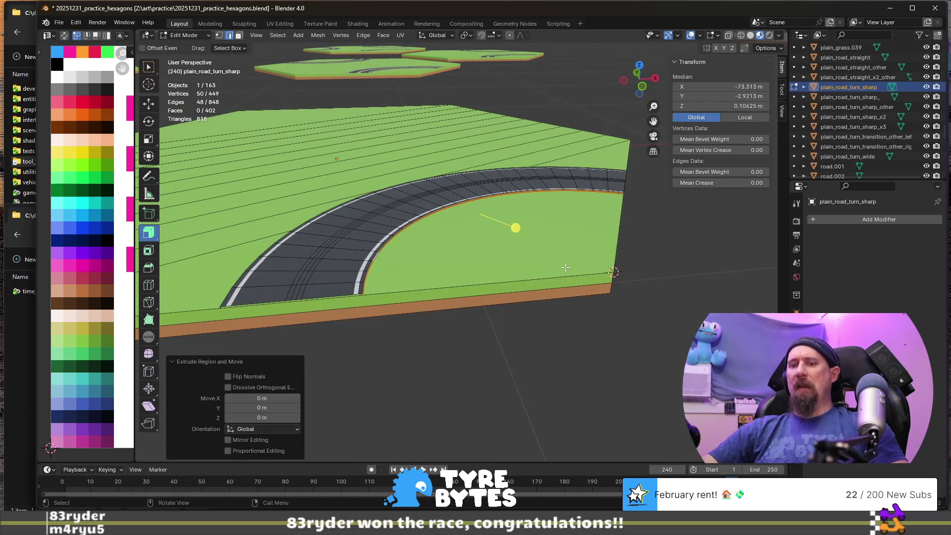
- Set the pivot point to the 3D Cursor and scale the new loop to 0.929
{"action": "left_click", "coordinate": [465, 36]}
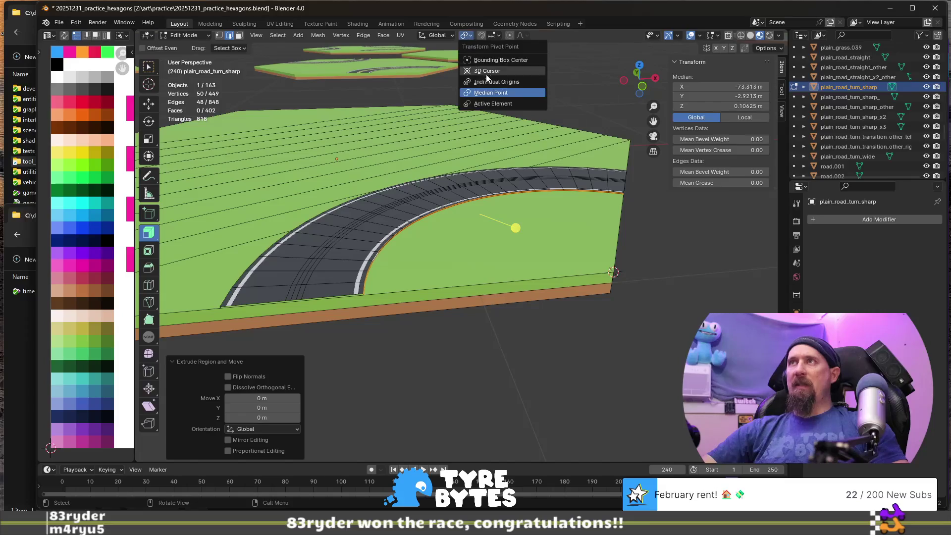
{"action": "left_click", "coordinate": [504, 83]}
{"action": "key", "text": "s"}
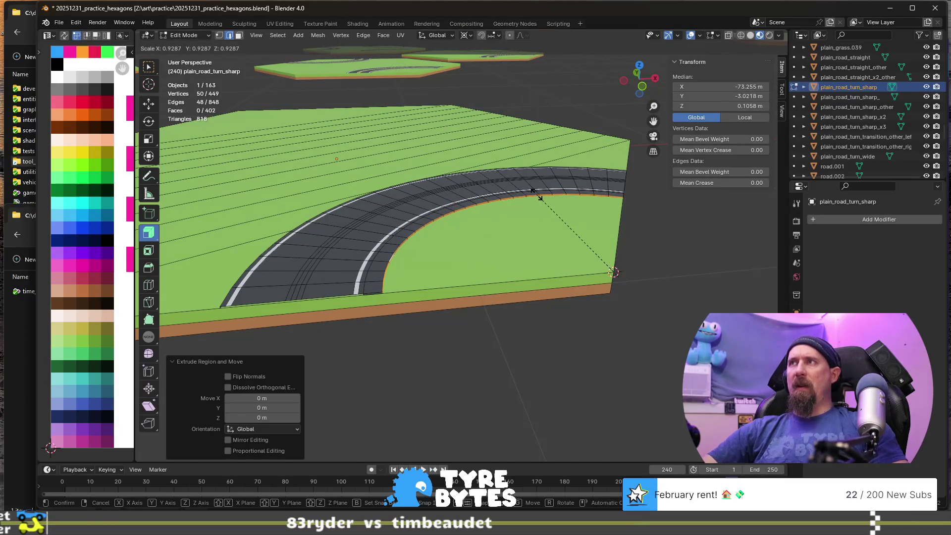
{"action": "left_click", "coordinate": [539, 197]}
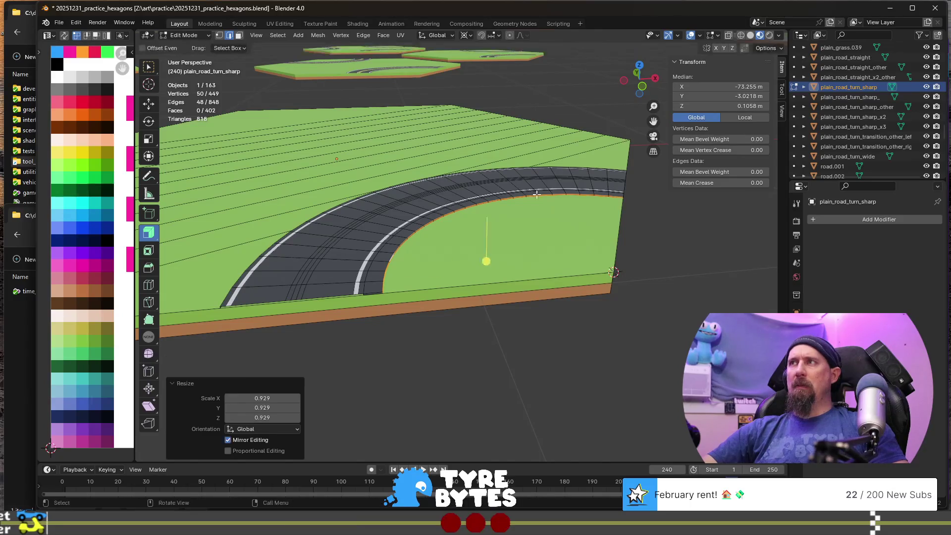
- Vertex-slide the new loop's first pair of end vertices onto the tile border
{"action": "scroll", "coordinate": [329, 323], "scroll_direction": "up", "scroll_amount": 3}
{"action": "middle_click_drag", "start_coordinate": [329, 323], "coordinate": [281, 295]}
{"action": "key", "text": "1"}
{"action": "left_click", "coordinate": [281, 294]}
{"action": "left_click", "coordinate": [222, 307], "text": "shift"}
{"action": "middle_click_drag", "start_coordinate": [223, 308], "coordinate": [210, 342]}
{"action": "key", "text": "shift+v"}
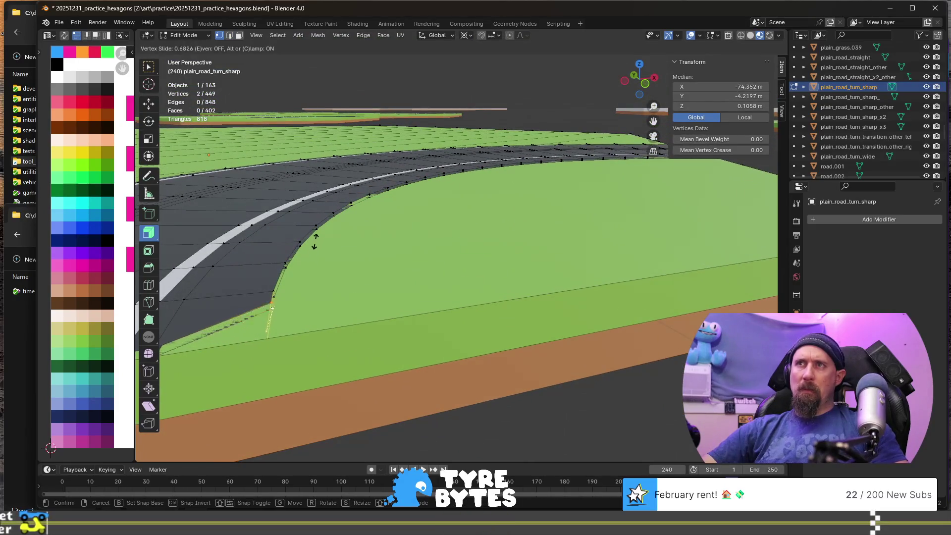
{"action": "left_click", "coordinate": [314, 240]}
- Vertex-slide the end vertices at the loop's other end onto the tile border too
{"action": "middle_click_drag", "start_coordinate": [314, 240], "coordinate": [318, 252]}
{"action": "scroll", "coordinate": [450, 234], "scroll_direction": "up", "scroll_amount": 3}
{"action": "middle_click_drag", "start_coordinate": [449, 233], "coordinate": [505, 313]}
{"action": "left_click", "coordinate": [491, 315]}
{"action": "left_click", "coordinate": [524, 323], "text": "shift"}
{"action": "scroll", "coordinate": [524, 323], "scroll_direction": "up", "scroll_amount": 3}
{"action": "key", "text": "shift+v"}
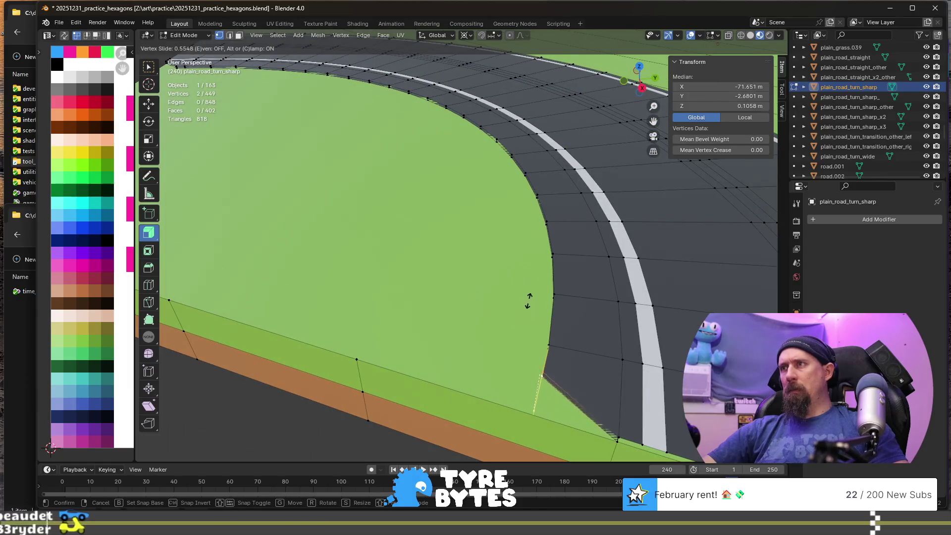
{"action": "left_click", "coordinate": [533, 283]}
{"action": "scroll", "coordinate": [541, 308], "scroll_direction": "down", "scroll_amount": 3}
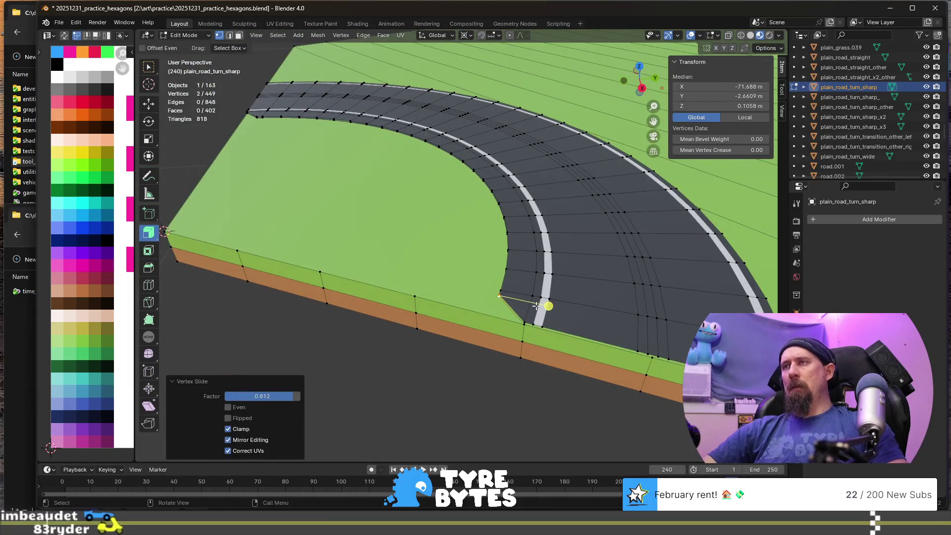
- Select all faces of the new inner curb strip and move their UVs onto the pink swatch
{"action": "key", "text": "3"}
{"action": "left_click", "coordinate": [523, 306]}
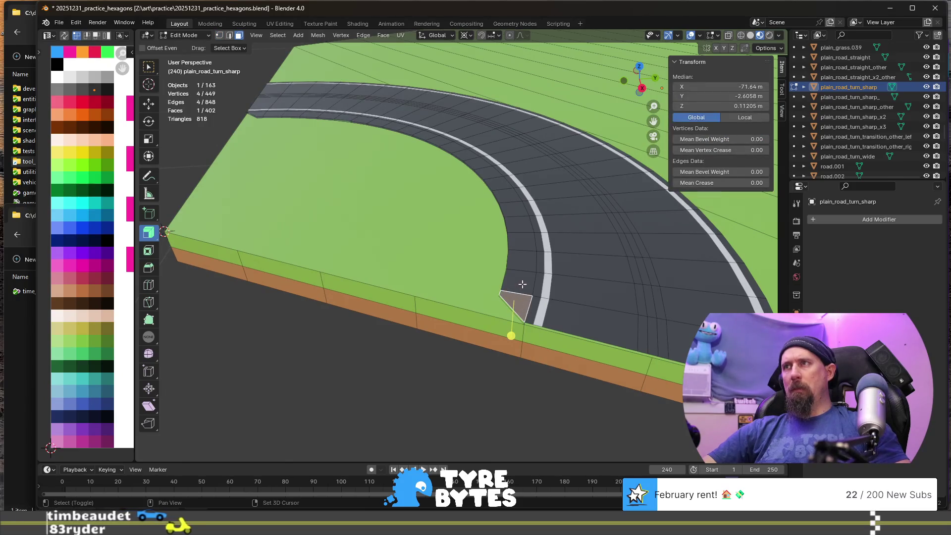
{"action": "left_click", "coordinate": [515, 261], "text": "shift"}
{"action": "left_click", "coordinate": [518, 224], "text": "shift"}
{"action": "left_click", "coordinate": [495, 187], "text": "shift"}
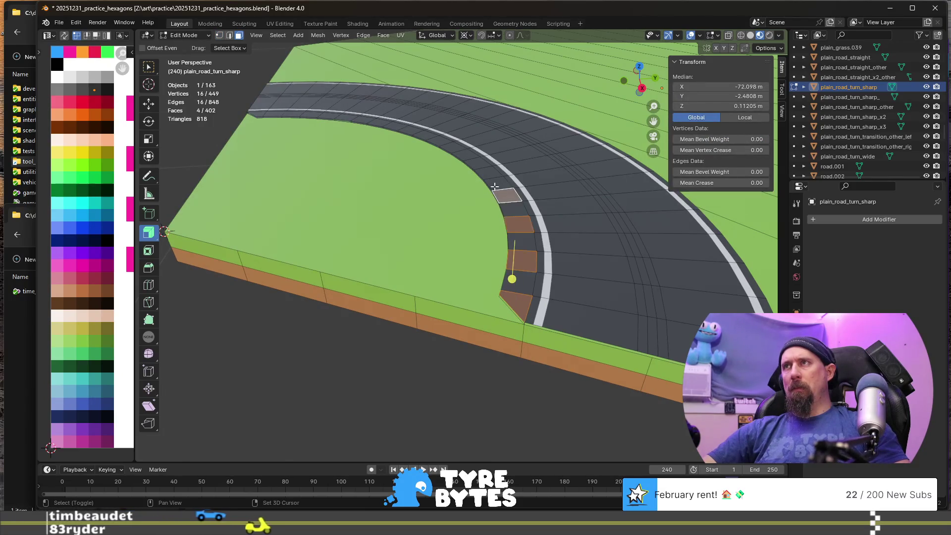
{"action": "left_click", "coordinate": [473, 166], "text": "ctrl"}
{"action": "middle_click_drag", "start_coordinate": [473, 166], "coordinate": [464, 245]}
{"action": "left_click", "coordinate": [418, 199], "text": "shift"}
{"action": "left_click", "coordinate": [388, 232], "text": "shift"}
{"action": "left_click", "coordinate": [362, 273], "text": "shift"}
{"action": "left_click", "coordinate": [346, 333], "text": "shift"}
{"action": "left_click", "coordinate": [336, 387], "text": "shift"}
{"action": "scroll", "coordinate": [337, 388], "scroll_direction": "down", "scroll_amount": 2}
{"action": "left_click", "coordinate": [391, 365], "text": "shift"}
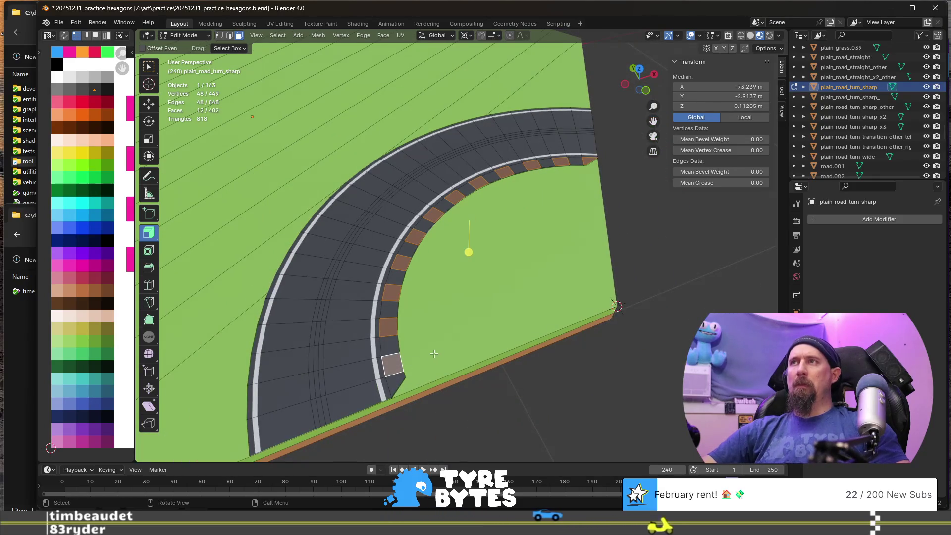
{"action": "key", "text": "g"}
{"action": "left_click", "coordinate": [69, 108]}
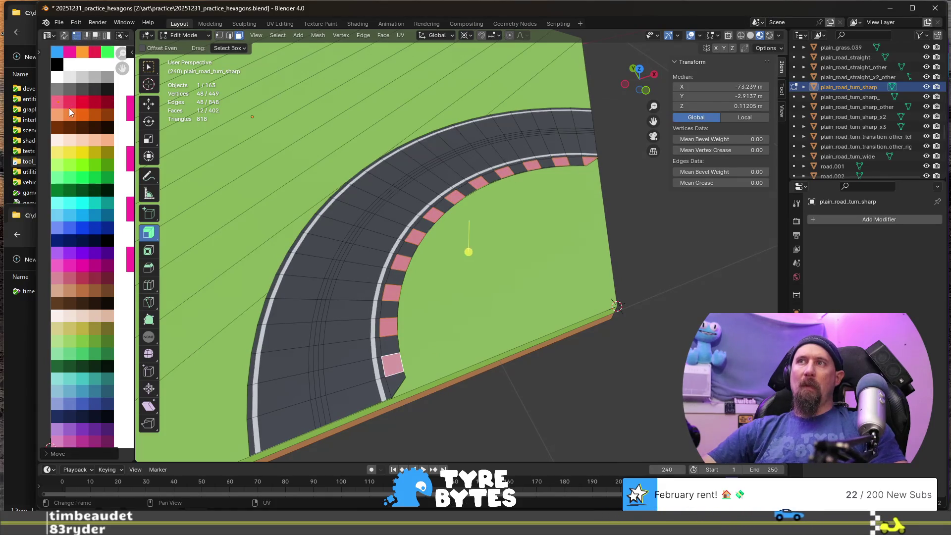
- Select every other curb block and move its UVs onto the white swatch
{"action": "left_click", "coordinate": [392, 381]}
{"action": "left_click", "coordinate": [389, 343], "text": "shift"}
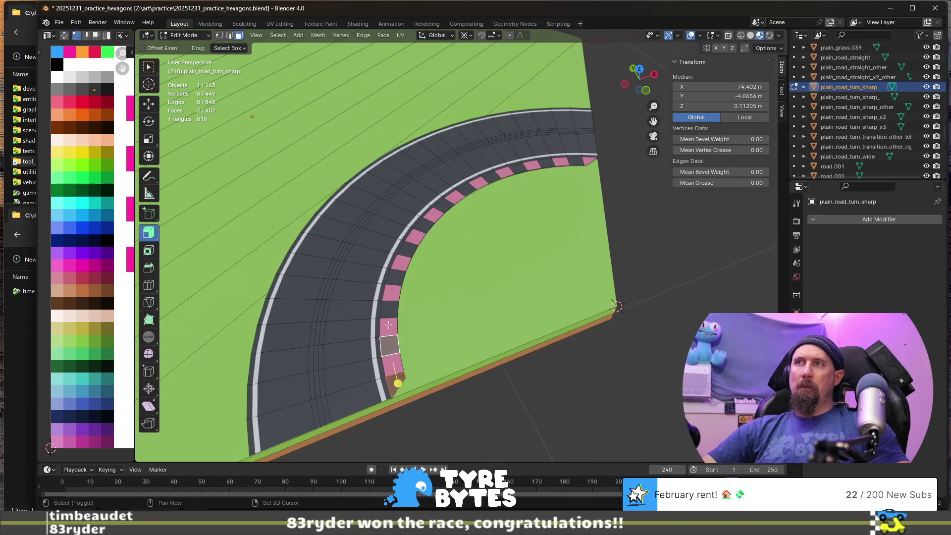
{"action": "left_click", "coordinate": [391, 308], "text": "shift"}
{"action": "left_click", "coordinate": [396, 278], "text": "shift"}
{"action": "left_click", "coordinate": [407, 249], "text": "shift"}
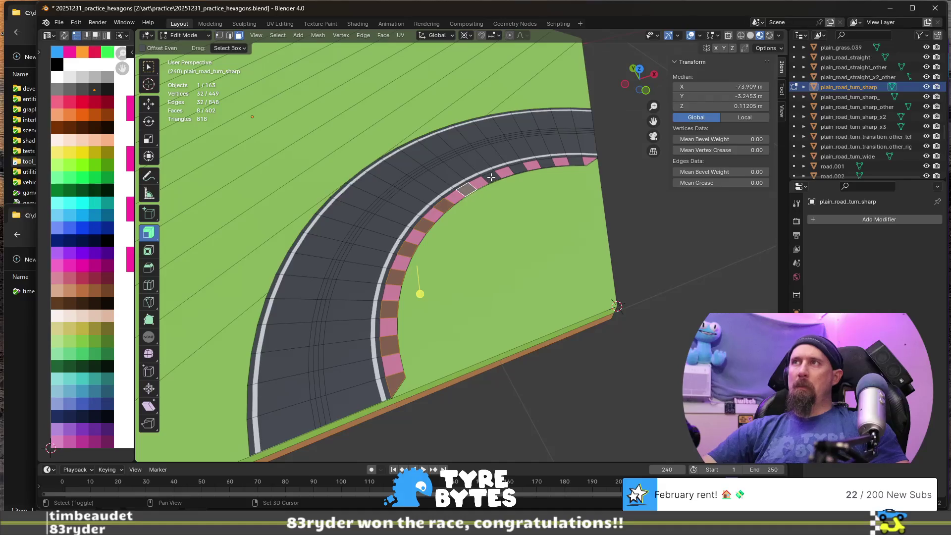
{"action": "left_click", "coordinate": [516, 170], "text": "shift"}
{"action": "left_click", "coordinate": [575, 162], "text": "shift"}
{"action": "key", "text": "g"}
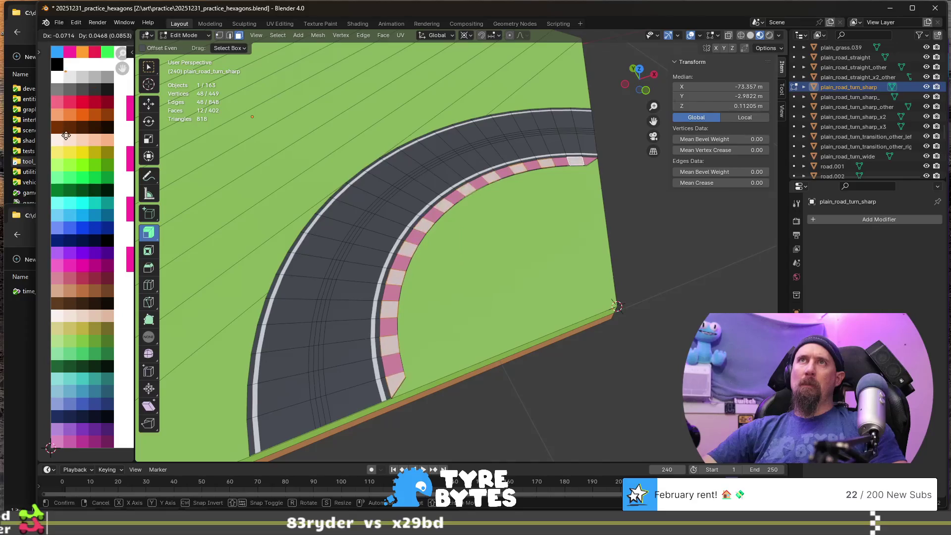
{"action": "left_click", "coordinate": [58, 144]}
{"action": "mouse_move", "coordinate": [397, 214]}
{"action": "middle_mouse_down"}
{"action": "mouse_move", "coordinate": [389, 262]}
{"action": "mouse_move", "coordinate": [336, 266]}
{"action": "mouse_move", "coordinate": [415, 231]}
{"action": "mouse_move", "coordinate": [476, 260]}
{"action": "mouse_move", "coordinate": [409, 260]}
{"action": "middle_mouse_up"}
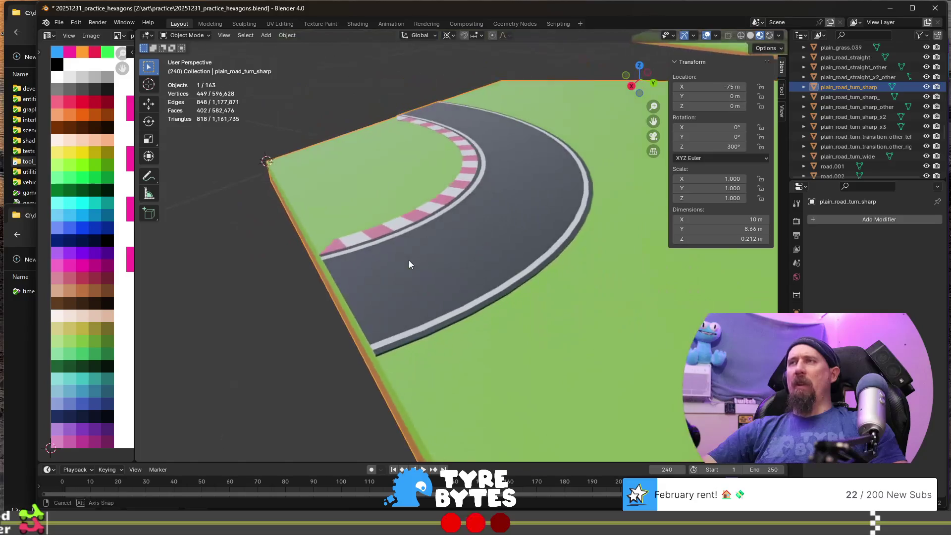
{"action": "mouse_move", "coordinate": [401, 298]}
{"action": "middle_mouse_down"}
{"action": "mouse_move", "coordinate": [498, 317]}
{"action": "mouse_move", "coordinate": [424, 263]}
{"action": "middle_mouse_up"}
{"action": "scroll", "coordinate": [476, 263], "scroll_direction": "down", "scroll_amount": 8}
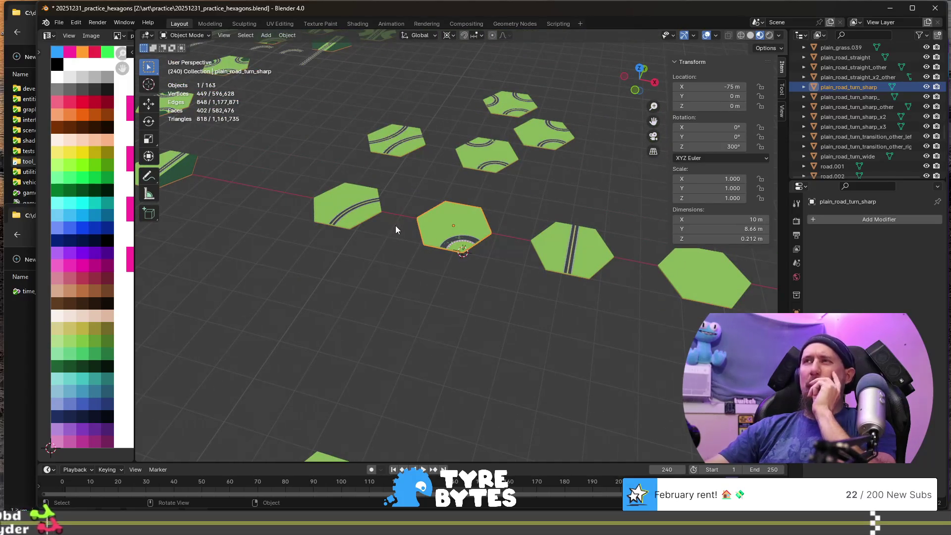
- Orbit around the hexagon tile row and select the small road_turn_sharp.009 piece
{"action": "scroll", "coordinate": [406, 267], "scroll_direction": "down", "scroll_amount": 2}
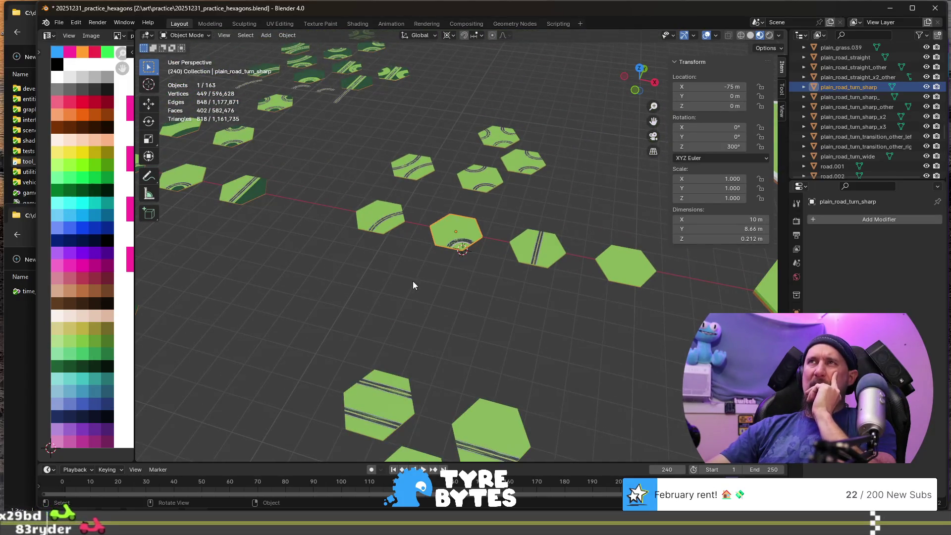
{"action": "mouse_move", "coordinate": [410, 305]}
{"action": "middle_mouse_down"}
{"action": "mouse_move", "coordinate": [506, 301]}
{"action": "mouse_move", "coordinate": [444, 316]}
{"action": "middle_mouse_up"}
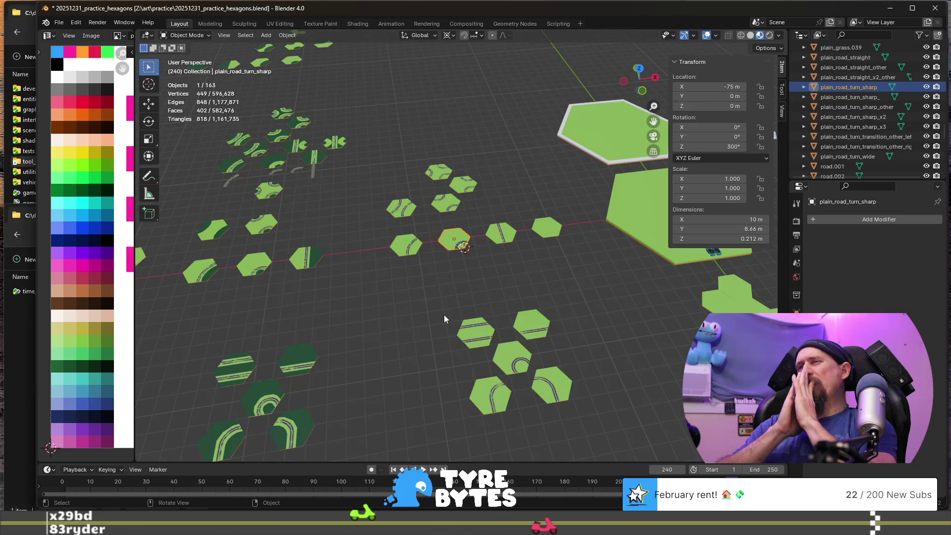
{"action": "scroll", "coordinate": [444, 314], "scroll_direction": "up", "scroll_amount": 5}
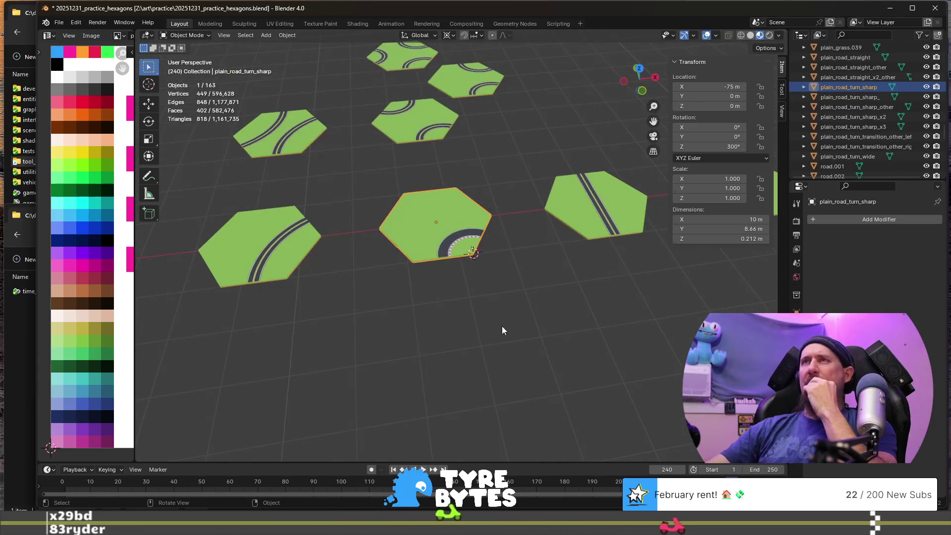
{"action": "scroll", "coordinate": [501, 326], "scroll_direction": "down", "scroll_amount": 3}
{"action": "middle_click_drag", "start_coordinate": [552, 311], "coordinate": [520, 298]}
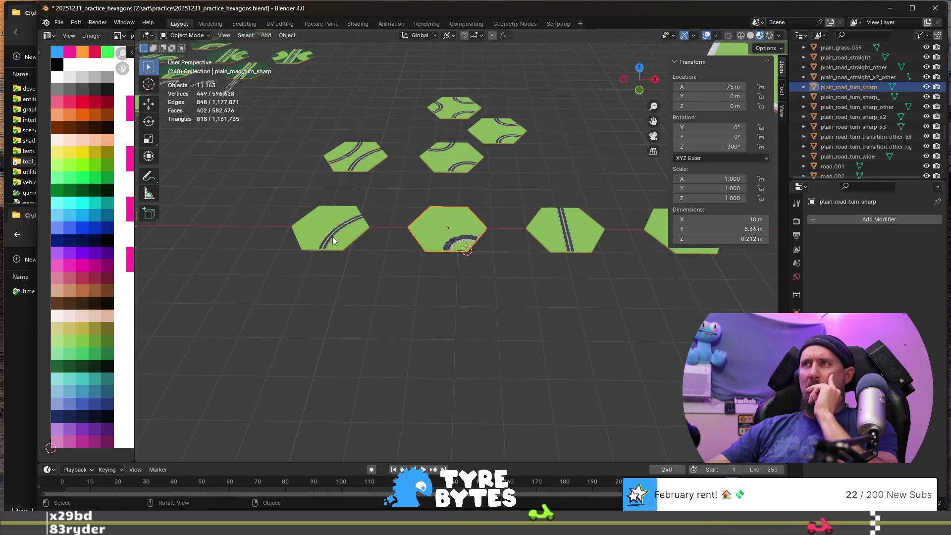
{"action": "scroll", "coordinate": [572, 254], "scroll_direction": "down", "scroll_amount": 2}
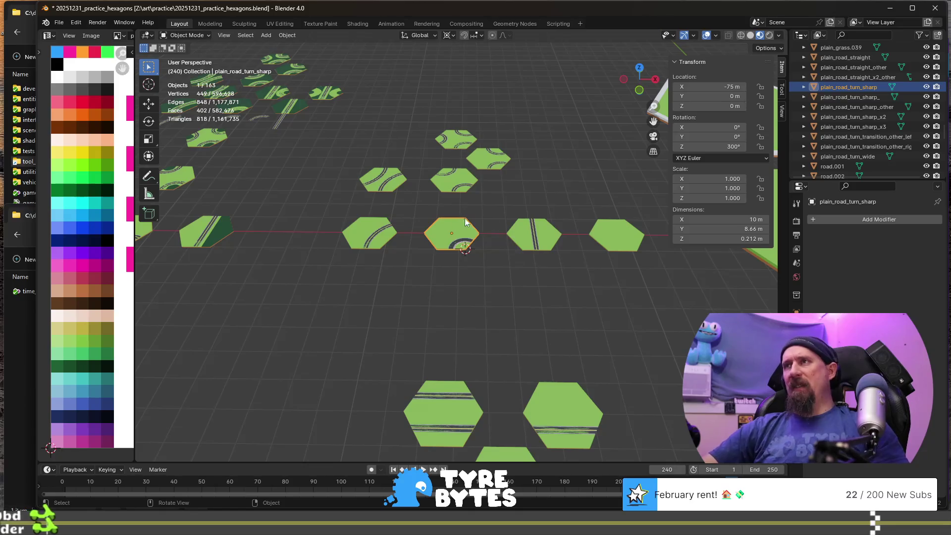
{"action": "scroll", "coordinate": [601, 252], "scroll_direction": "down", "scroll_amount": 2}
{"action": "scroll", "coordinate": [494, 257], "scroll_direction": "down", "scroll_amount": 5}
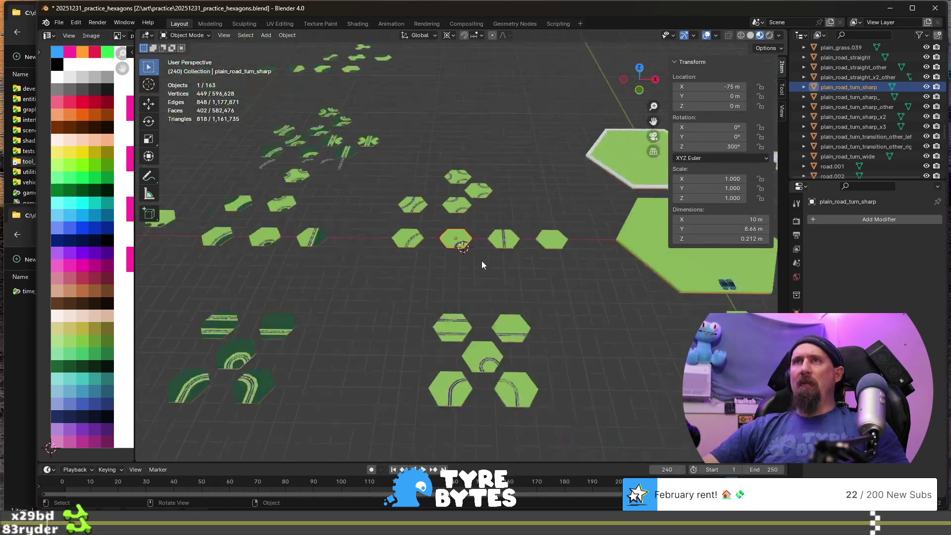
{"action": "scroll", "coordinate": [284, 284], "scroll_direction": "up", "scroll_amount": 6}
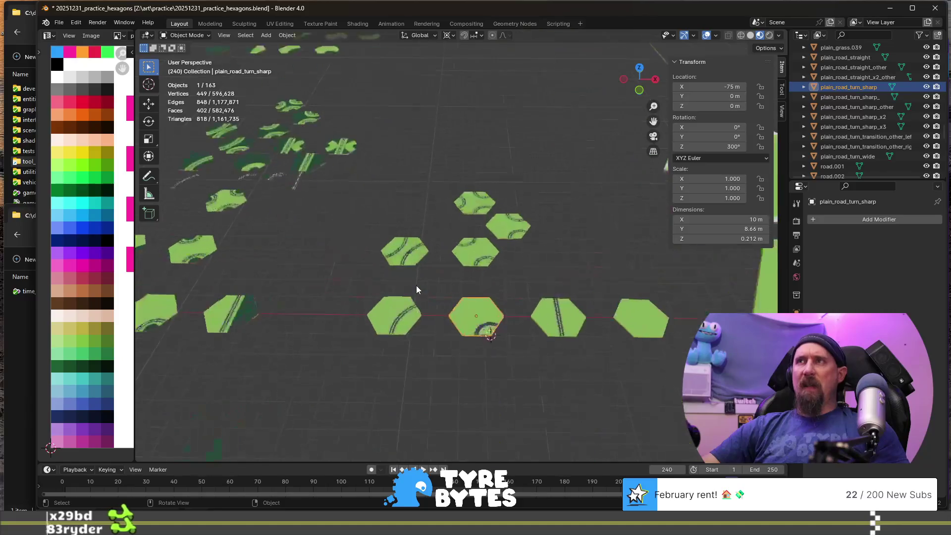
{"action": "scroll", "coordinate": [297, 213], "scroll_direction": "down", "scroll_amount": 2}
{"action": "left_click", "coordinate": [252, 168]}
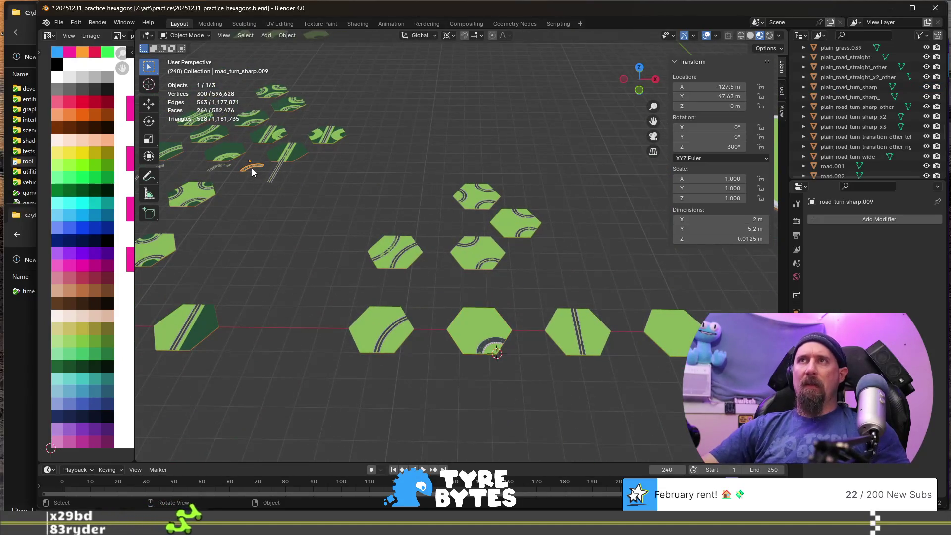
- Duplicate the selected tile and shift the copy 90 m along X
{"action": "key", "text": "shift+d"}
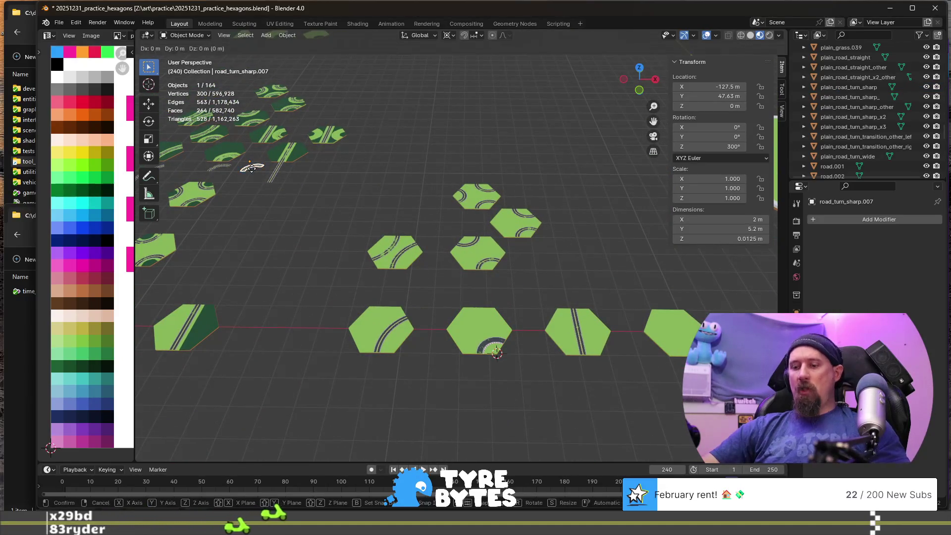
{"action": "type", "text": "x90"}
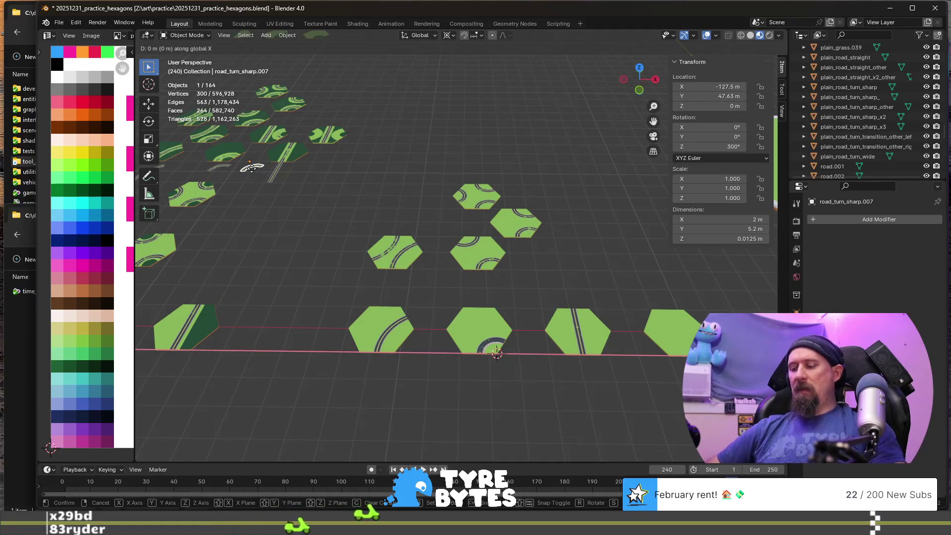
{"action": "key", "text": "Return"}
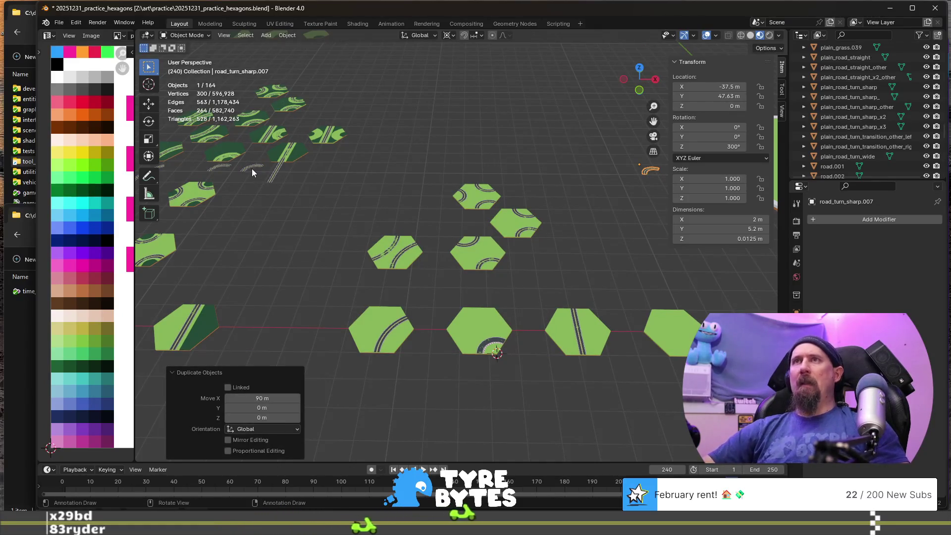
{"action": "scroll", "coordinate": [555, 263], "scroll_direction": "down", "scroll_amount": 1}
{"action": "scroll", "coordinate": [639, 322], "scroll_direction": "down", "scroll_amount": 3}
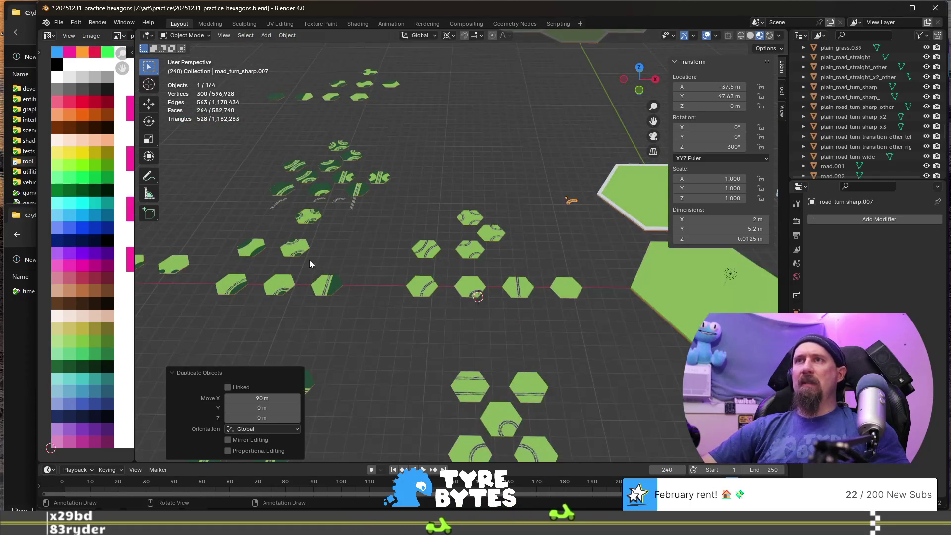
{"action": "scroll", "coordinate": [310, 259], "scroll_direction": "up", "scroll_amount": 1}
{"action": "scroll", "coordinate": [512, 274], "scroll_direction": "down", "scroll_amount": 1}
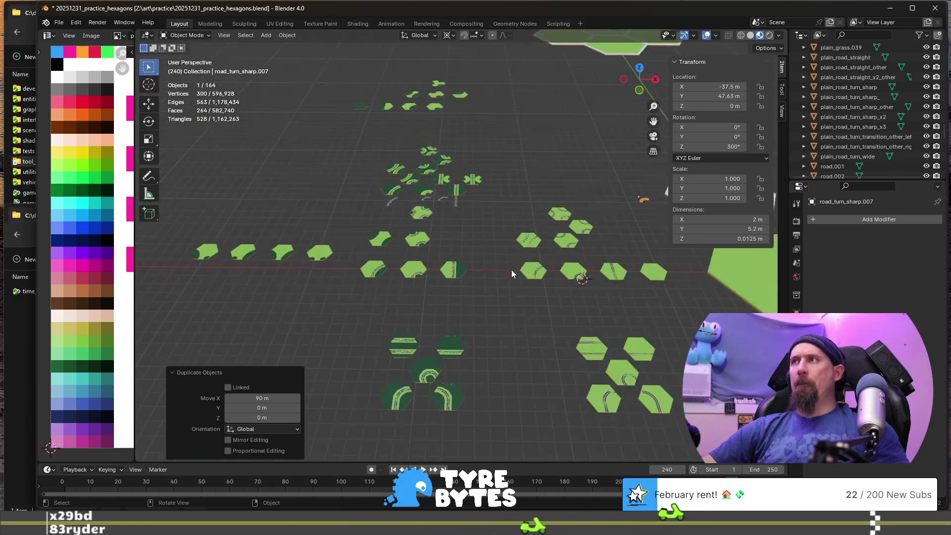
- Select plain_grass.022 and drop a duplicate further along Y
{"action": "left_click", "coordinate": [419, 274]}
{"action": "scroll", "coordinate": [424, 302], "scroll_direction": "up", "scroll_amount": 2}
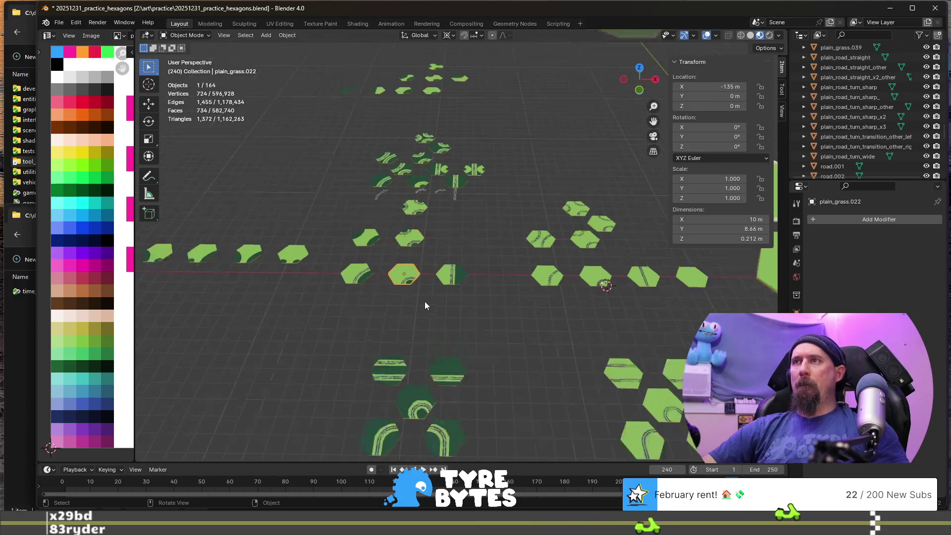
{"action": "key", "text": "shift+d"}
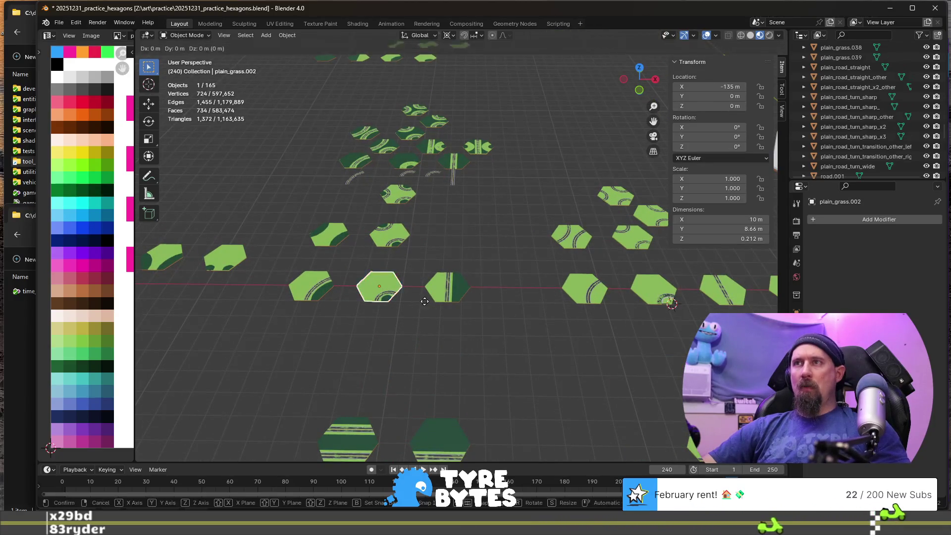
{"action": "key", "text": "y"}
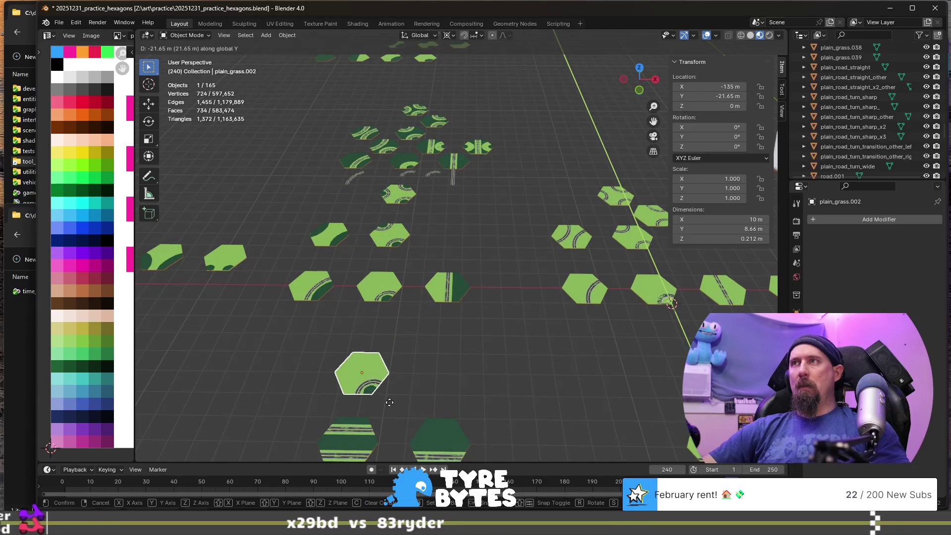
{"action": "left_click", "coordinate": [389, 402]}
{"action": "scroll", "coordinate": [413, 343], "scroll_direction": "down", "scroll_amount": 5}
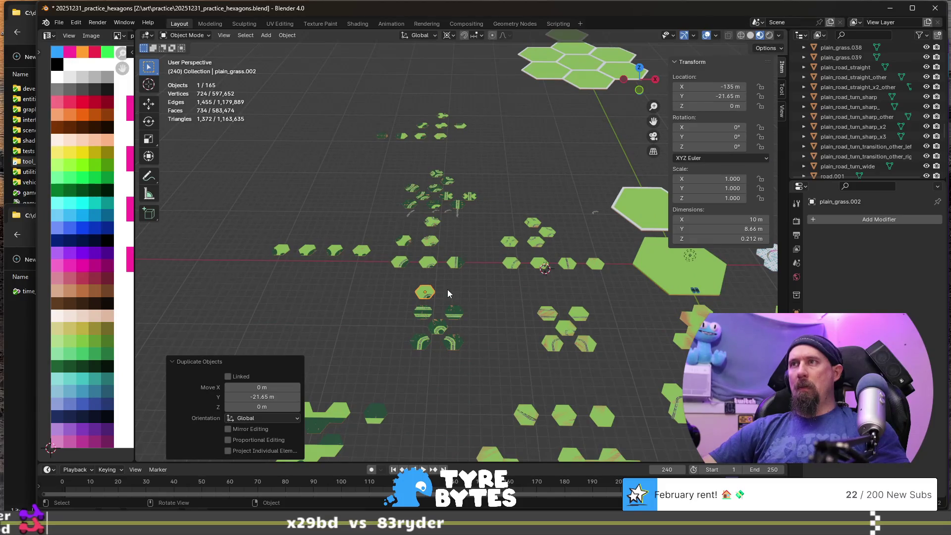
- Shift the grass tile 90 m along X, then further along Y to X −45 m, Y 56.29 m
{"action": "type", "text": "gx90"}
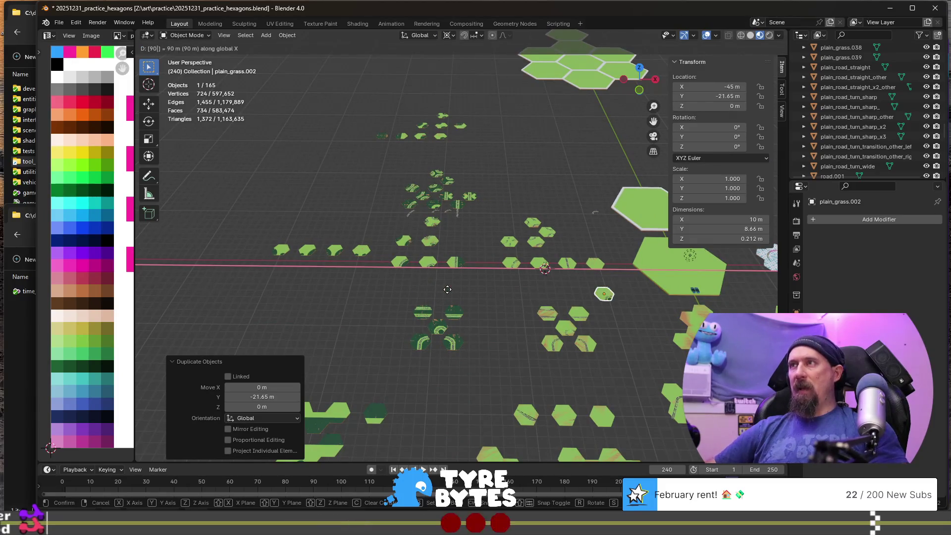
{"action": "key", "text": "Return"}
{"action": "key", "text": "g"}
{"action": "key", "text": "y"}
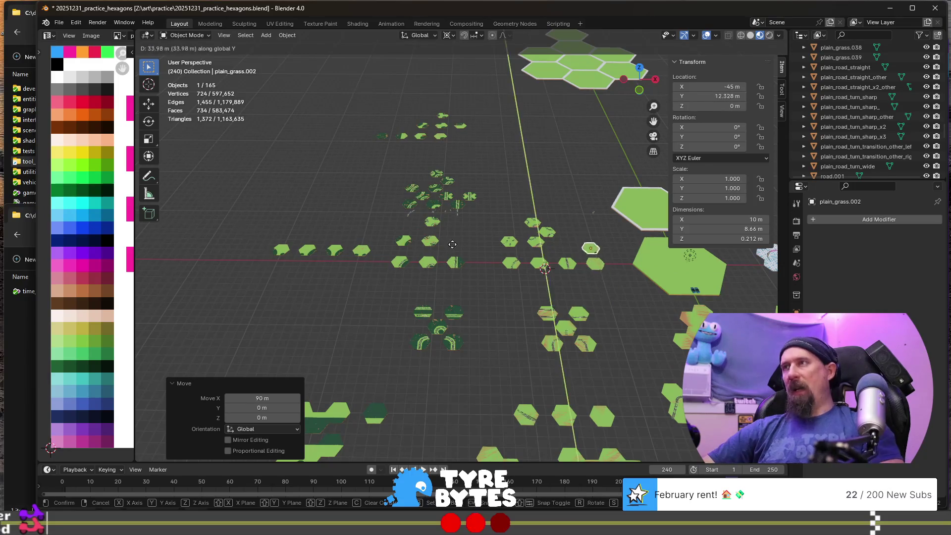
{"action": "left_click", "coordinate": [454, 198]}
{"action": "mouse_move", "coordinate": [449, 283]}
{"action": "middle_mouse_down"}
{"action": "mouse_move", "coordinate": [507, 308]}
{"action": "mouse_move", "coordinate": [445, 290]}
{"action": "mouse_move", "coordinate": [448, 362]}
{"action": "middle_mouse_up"}
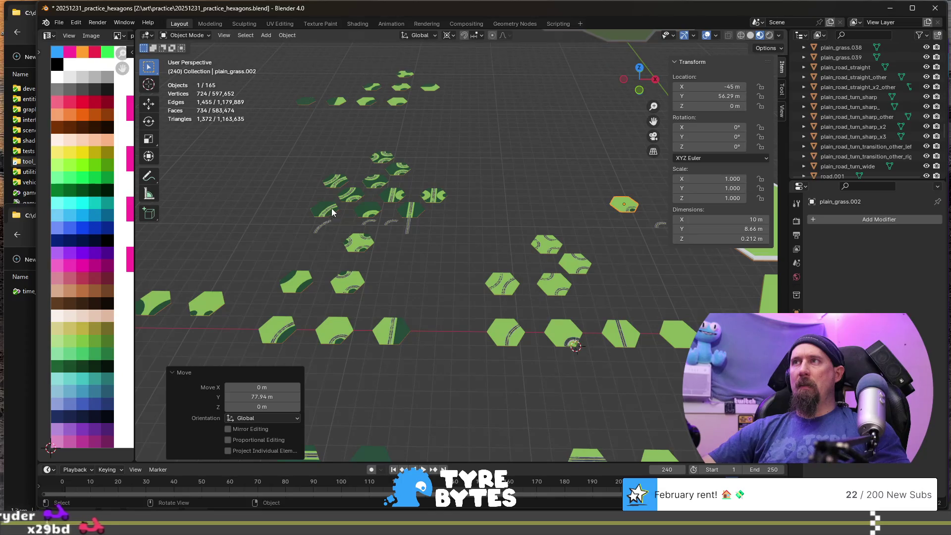
{"action": "left_click", "coordinate": [365, 213]}
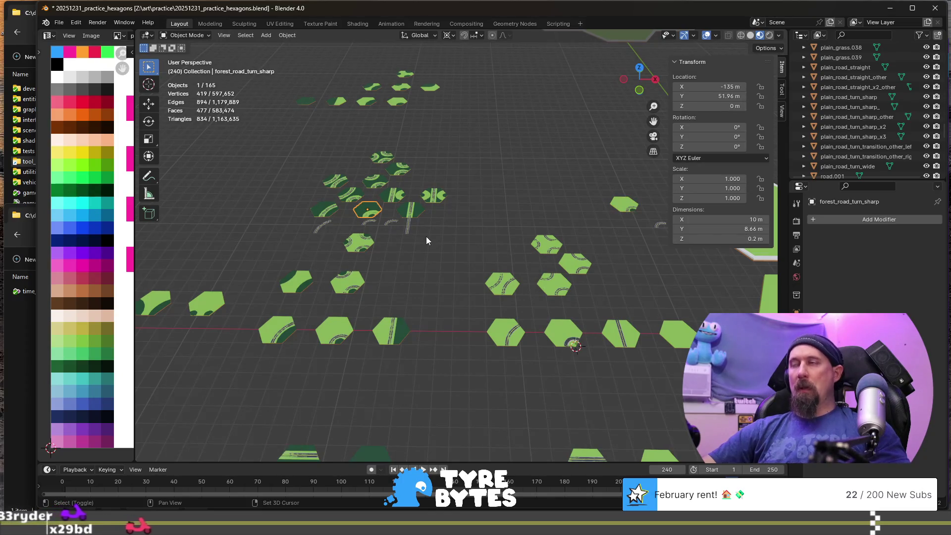
- Copy the forest sharp-turn tile 90 m along X and place it at Y 69.28 m
{"action": "key", "text": "shift+d"}
{"action": "type", "text": "x"}
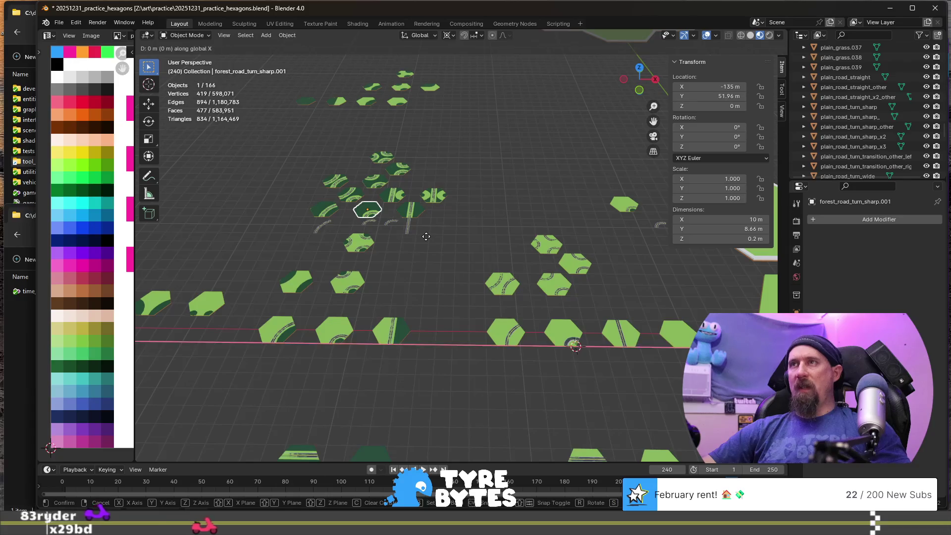
{"action": "type", "text": "90"}
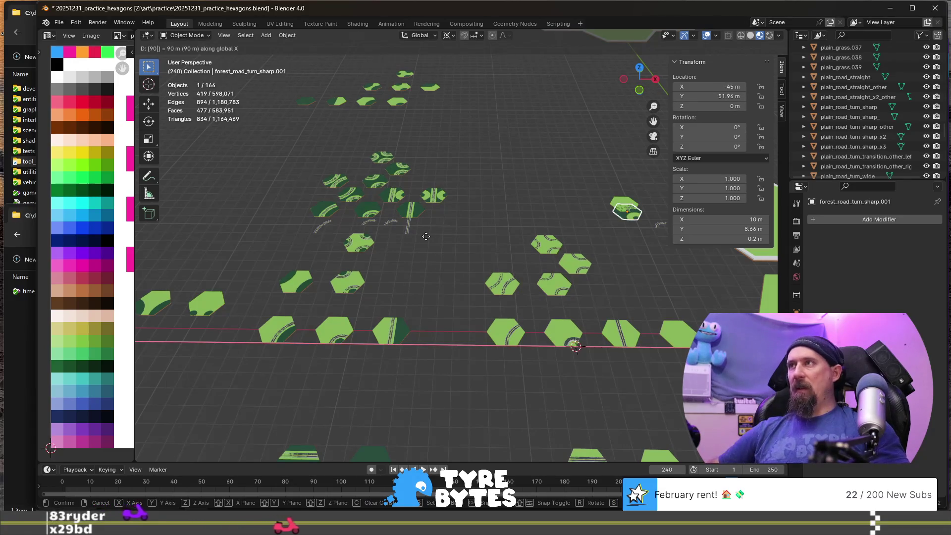
{"action": "key", "text": "Return"}
{"action": "key", "text": "y"}
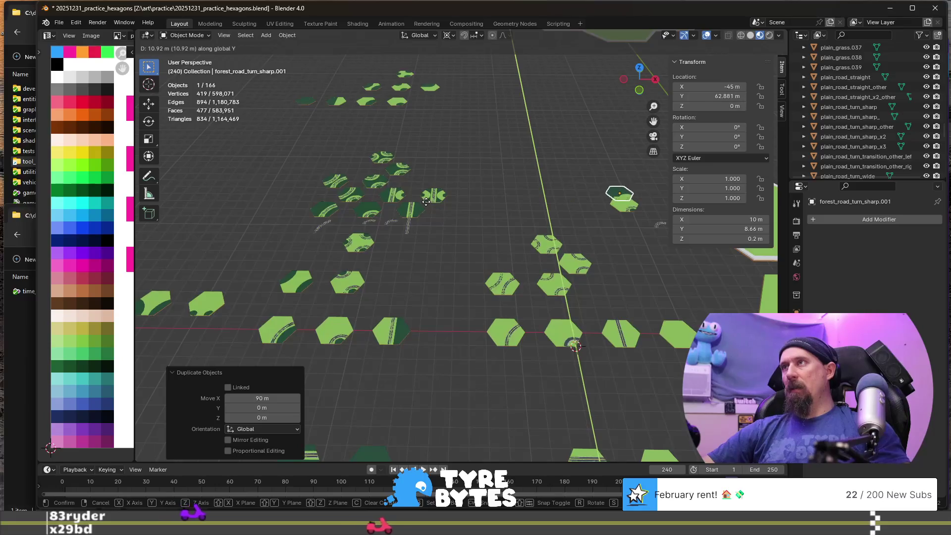
{"action": "left_click", "coordinate": [428, 182]}
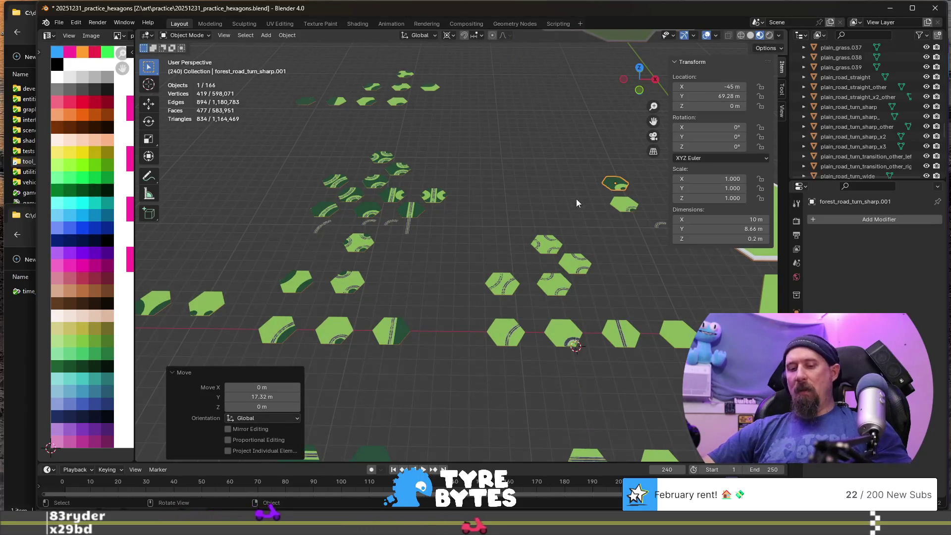
{"action": "scroll", "coordinate": [575, 198], "scroll_direction": "up", "scroll_amount": 3}
{"action": "key", "text": "KP_Decimal"}
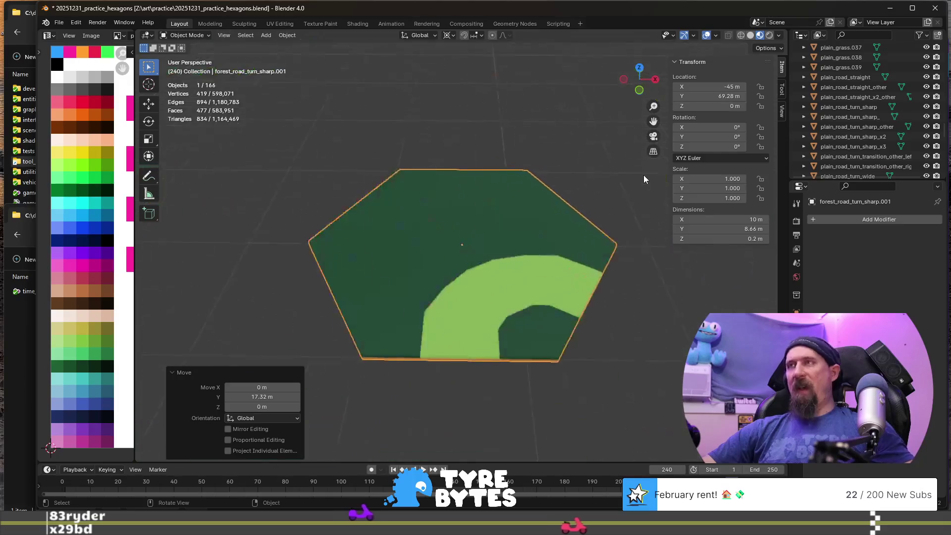
{"action": "scroll", "coordinate": [643, 174], "scroll_direction": "down", "scroll_amount": 8}
{"action": "key", "text": "Tab"}
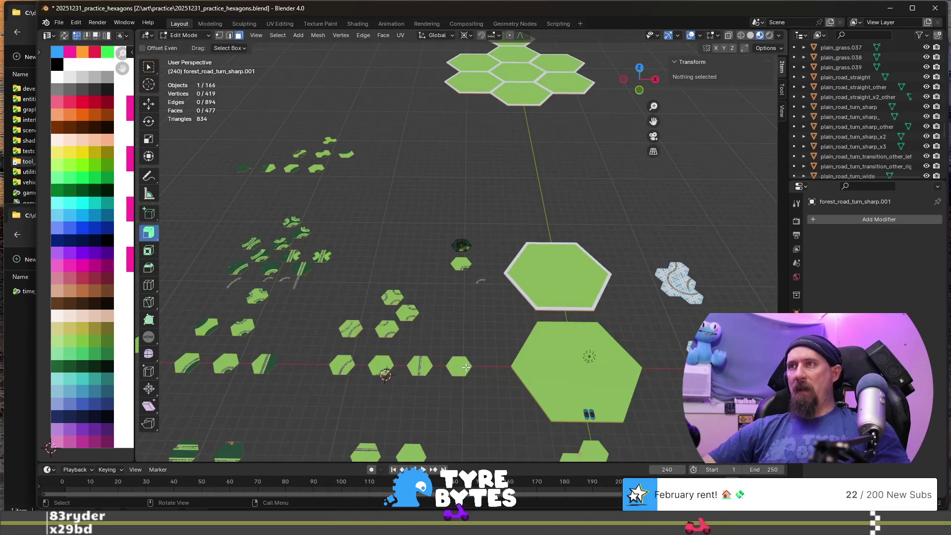
{"action": "key", "text": "Tab"}
- Duplicate the plain grass tile and place the copy at Y 82.27 m
{"action": "left_click", "coordinate": [465, 367]}
{"action": "key", "text": "shift+d"}
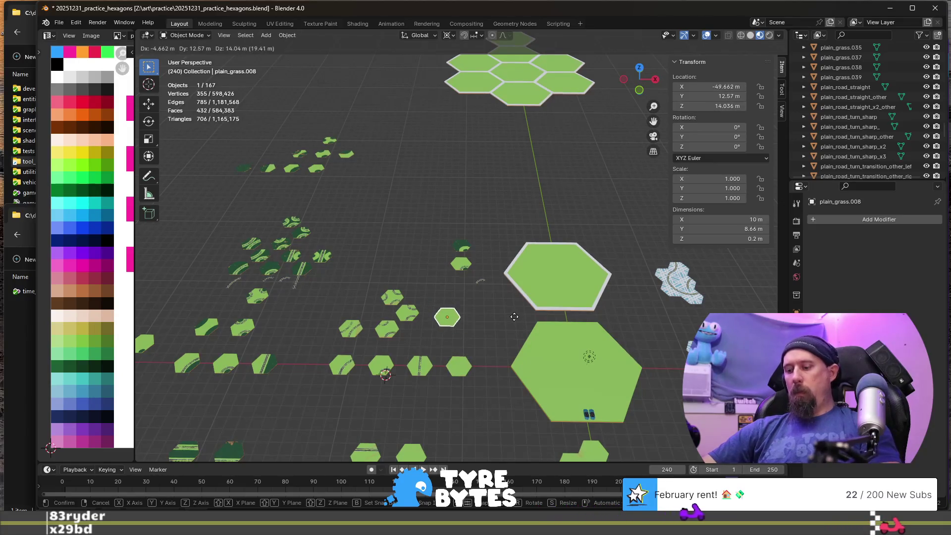
{"action": "key", "text": "y"}
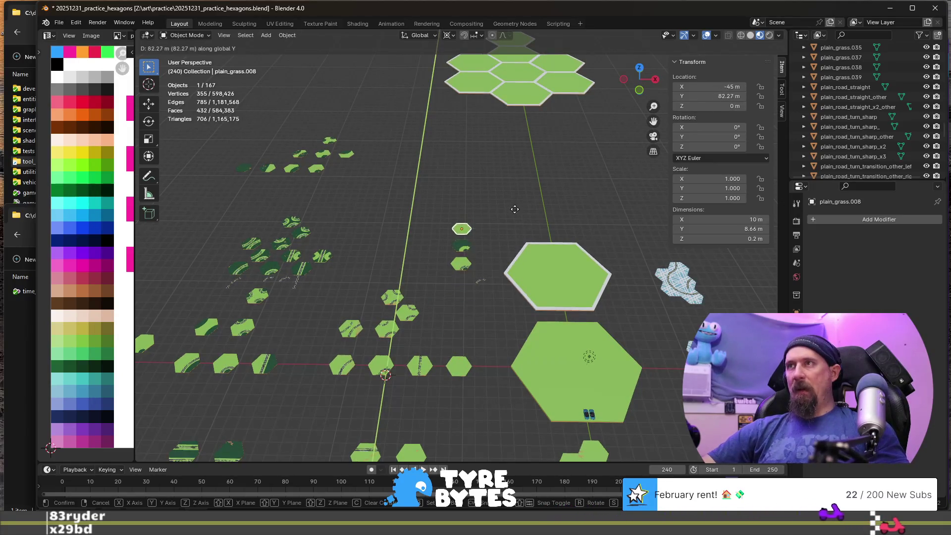
{"action": "left_click", "coordinate": [513, 213]}
{"action": "key", "text": "KP_Decimal"}
{"action": "middle_click_drag", "start_coordinate": [464, 268], "coordinate": [462, 264], "text": "shift"}
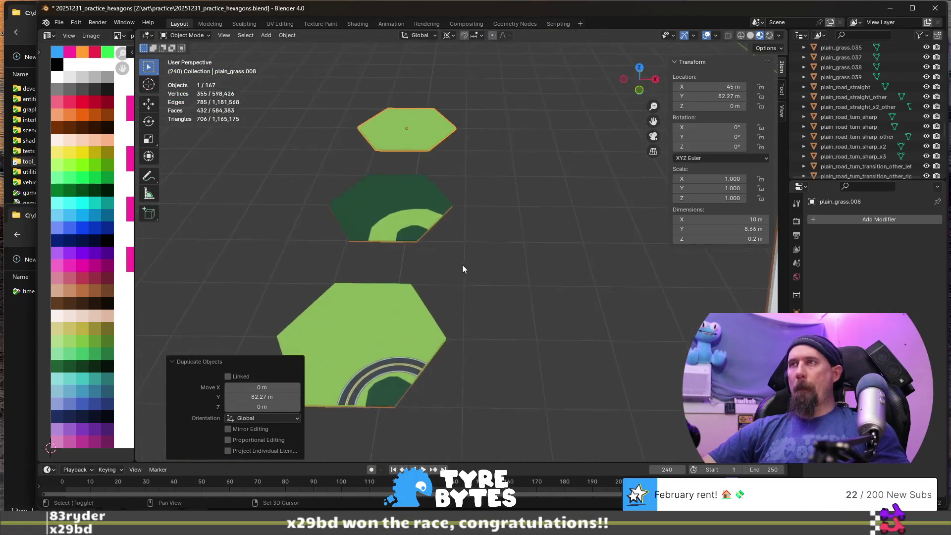
{"action": "left_click", "coordinate": [419, 226]}
{"action": "key", "text": "Tab"}
{"action": "scroll", "coordinate": [419, 226], "scroll_direction": "up", "scroll_amount": 6}
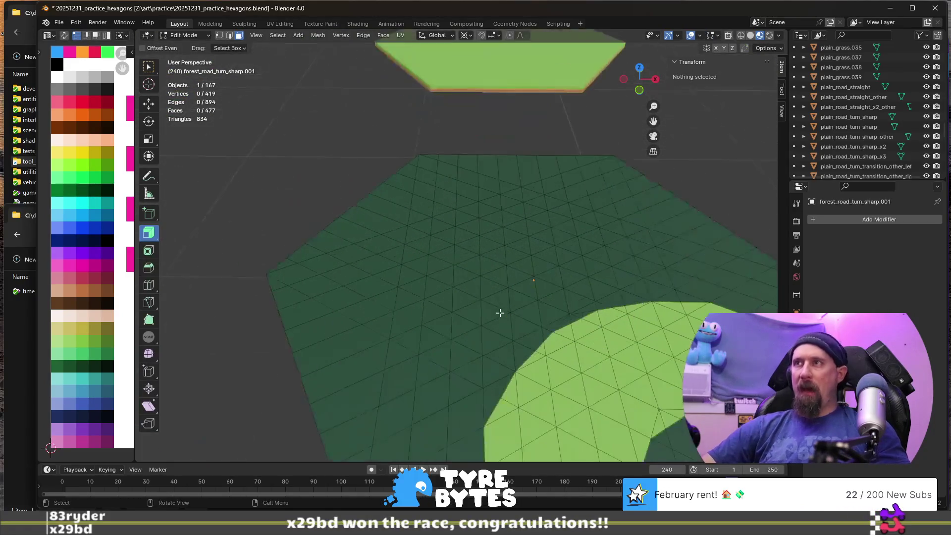
- Select the road faces at the copied tile's bottom edge and expand to the linked mesh
{"action": "middle_click_drag", "start_coordinate": [540, 315], "coordinate": [480, 243], "text": "shift"}
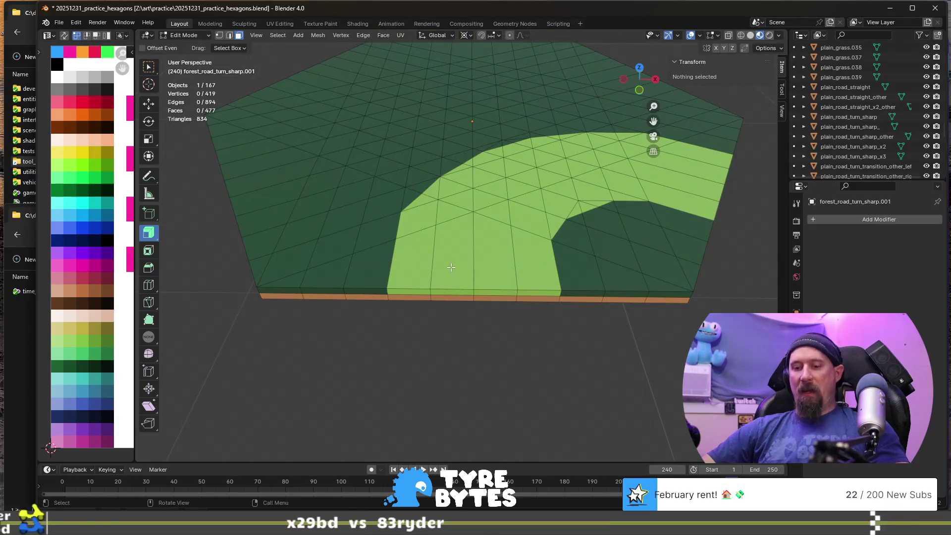
{"action": "left_click", "coordinate": [417, 273]}
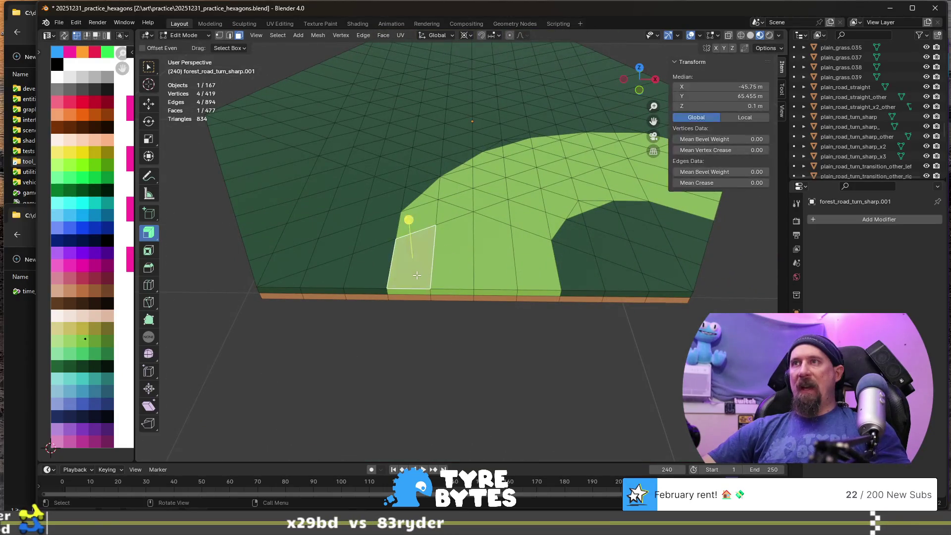
{"action": "left_click", "coordinate": [438, 212], "text": "shift"}
{"action": "left_click", "coordinate": [411, 224], "text": "shift"}
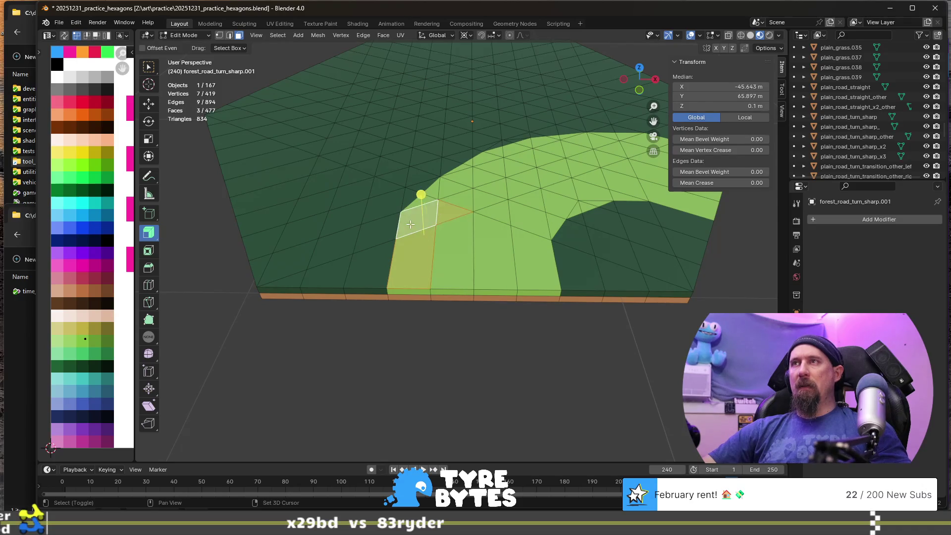
{"action": "scroll", "coordinate": [443, 238], "scroll_direction": "down", "scroll_amount": 3}
{"action": "scroll", "coordinate": [452, 241], "scroll_direction": "down", "scroll_amount": 1}
{"action": "scroll", "coordinate": [461, 239], "scroll_direction": "up", "scroll_amount": 1}
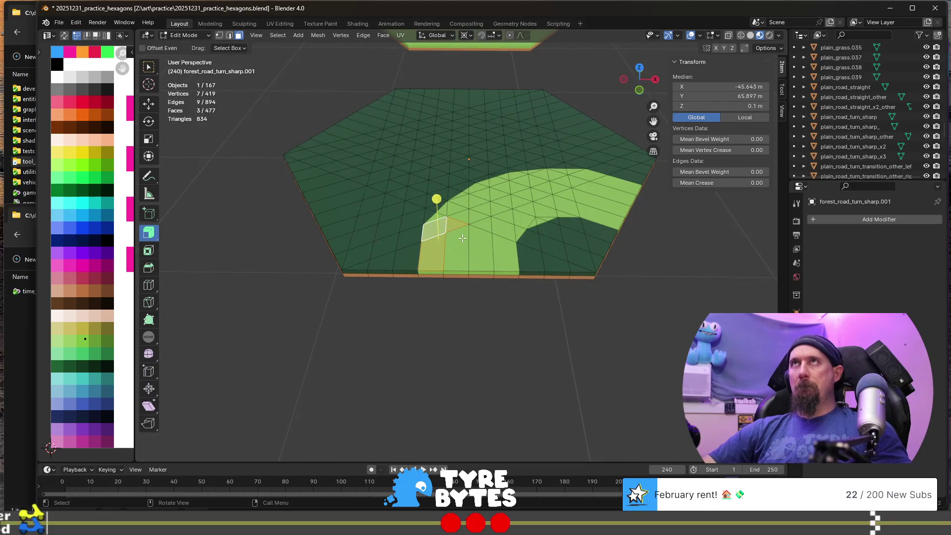
{"action": "key", "text": "k"}
{"action": "key", "text": "Escape"}
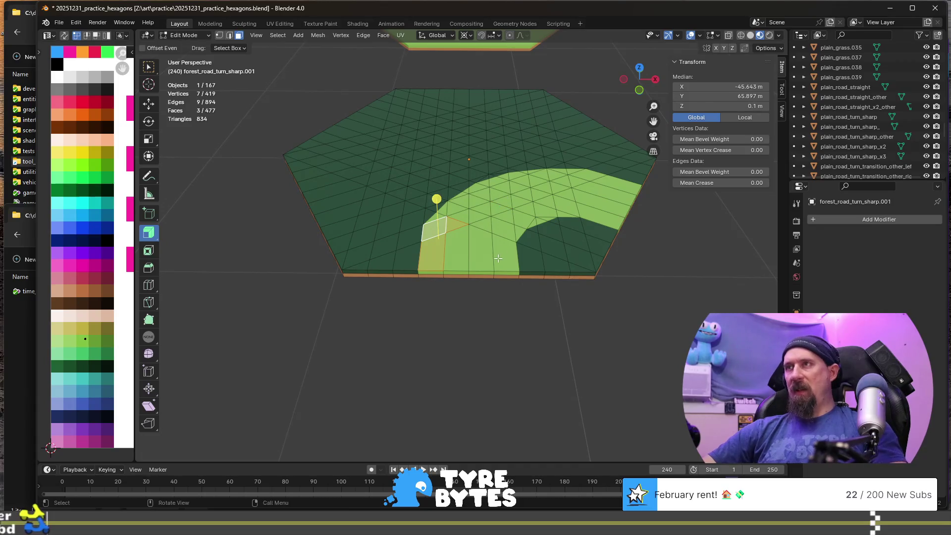
{"action": "key", "text": "l"}
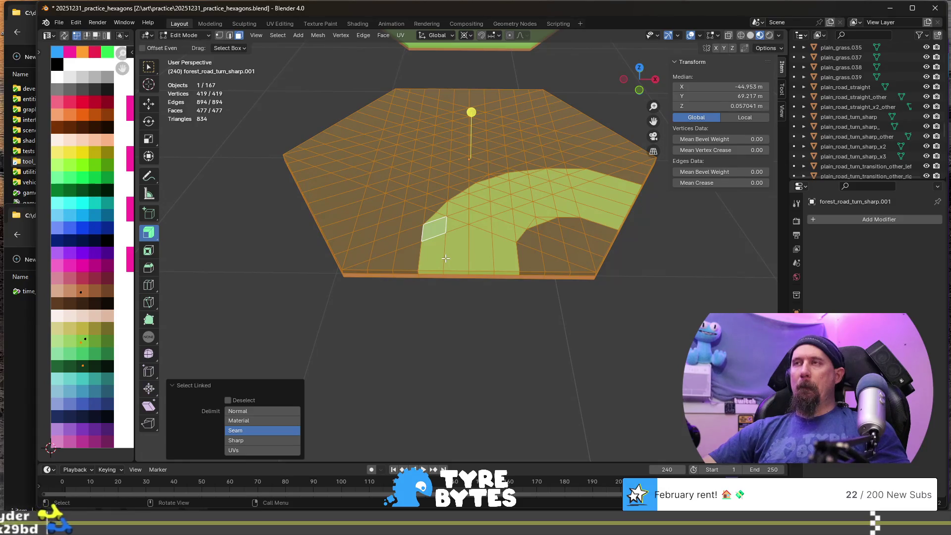
- From top view, brush-select the road faces along the curve
{"action": "key", "text": "KP_7"}
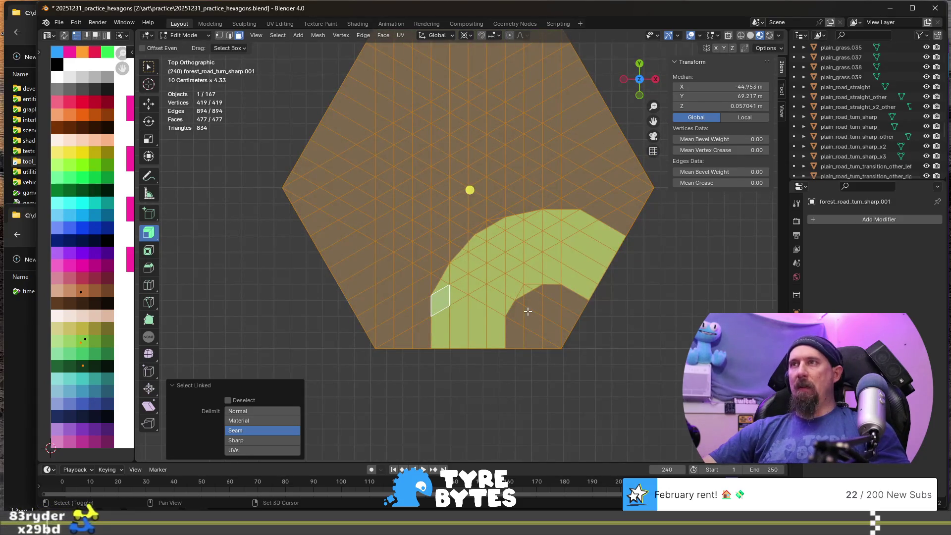
{"action": "middle_click_drag", "start_coordinate": [442, 295], "coordinate": [395, 272], "text": "shift"}
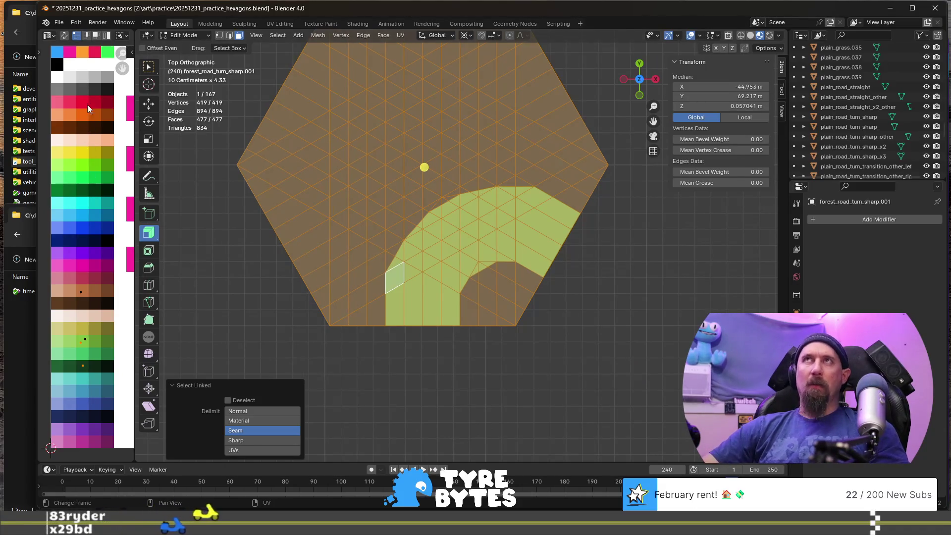
{"action": "middle_click_drag", "start_coordinate": [415, 267], "coordinate": [378, 253], "text": "shift"}
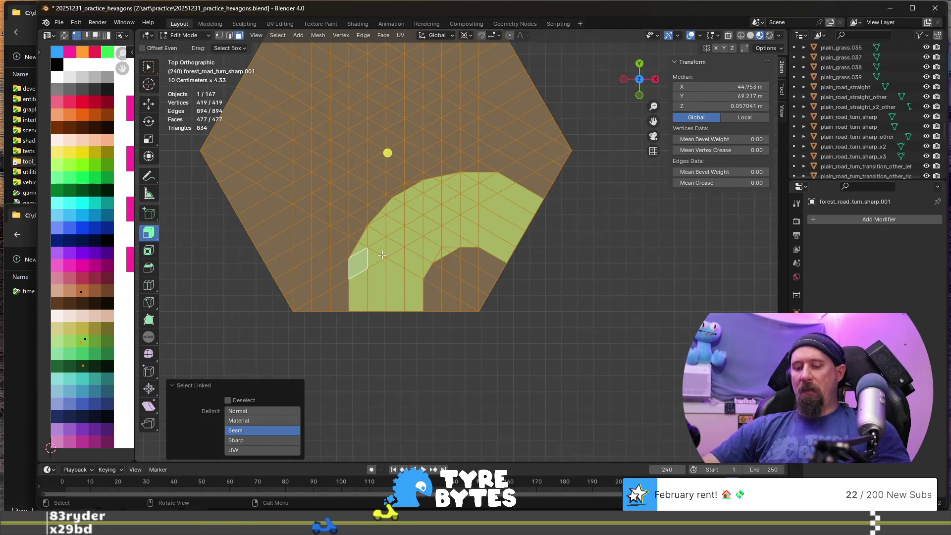
{"action": "key", "text": "KP_Decimal"}
{"action": "scroll", "coordinate": [470, 329], "scroll_direction": "up", "scroll_amount": 2}
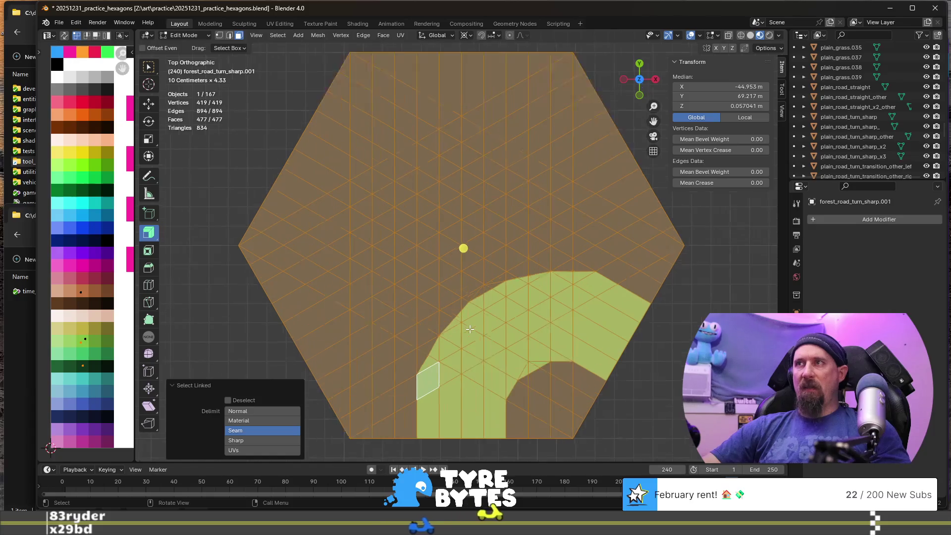
{"action": "middle_click_drag", "start_coordinate": [571, 332], "coordinate": [520, 287], "text": "shift"}
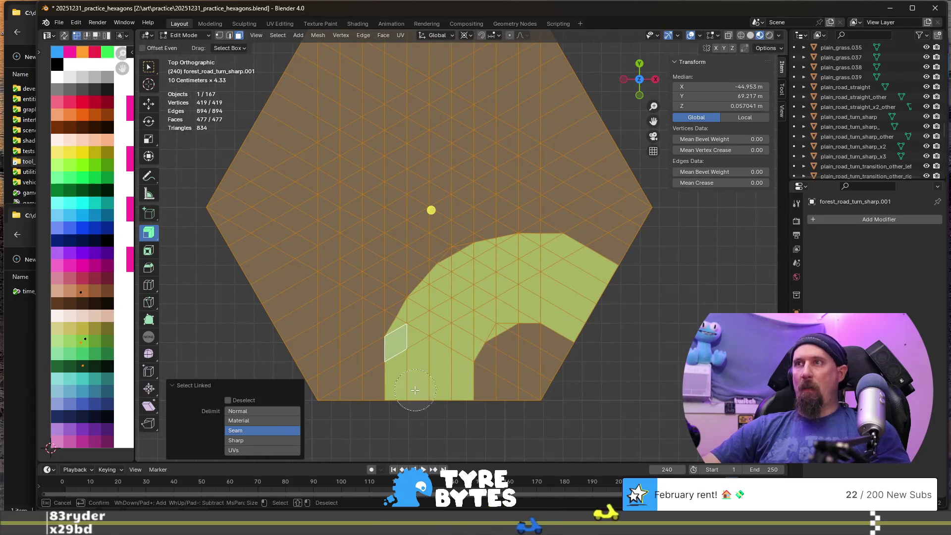
{"action": "key", "text": "c"}
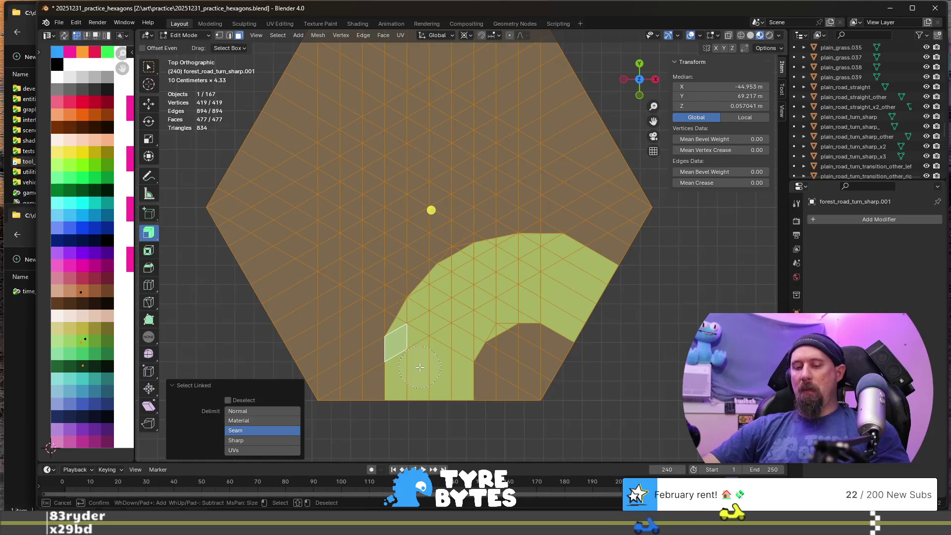
{"action": "key", "text": "Escape"}
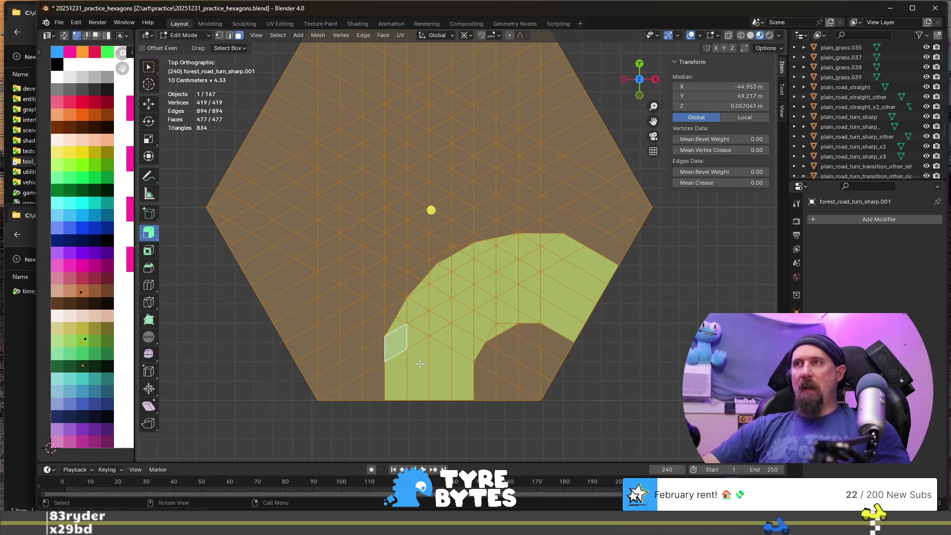
{"action": "left_click", "coordinate": [414, 370]}
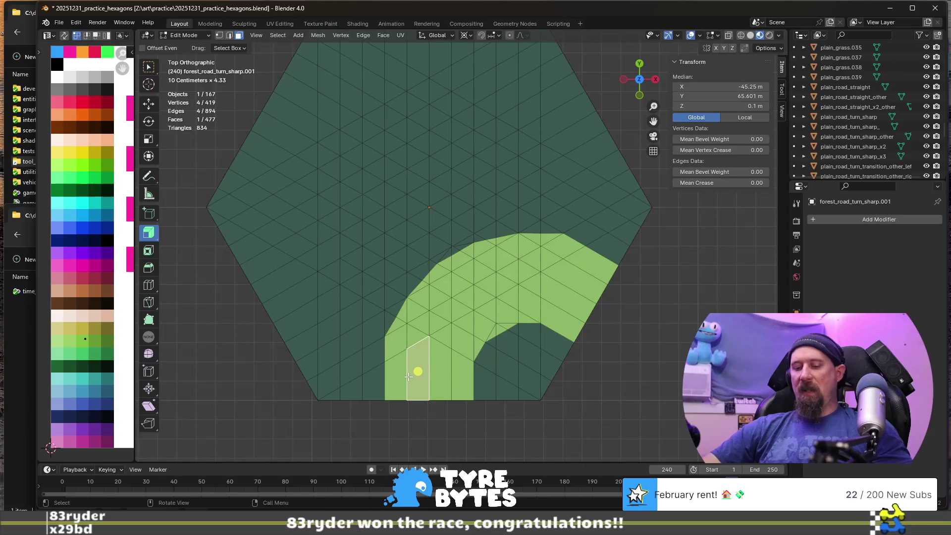
{"action": "key", "text": "c"}
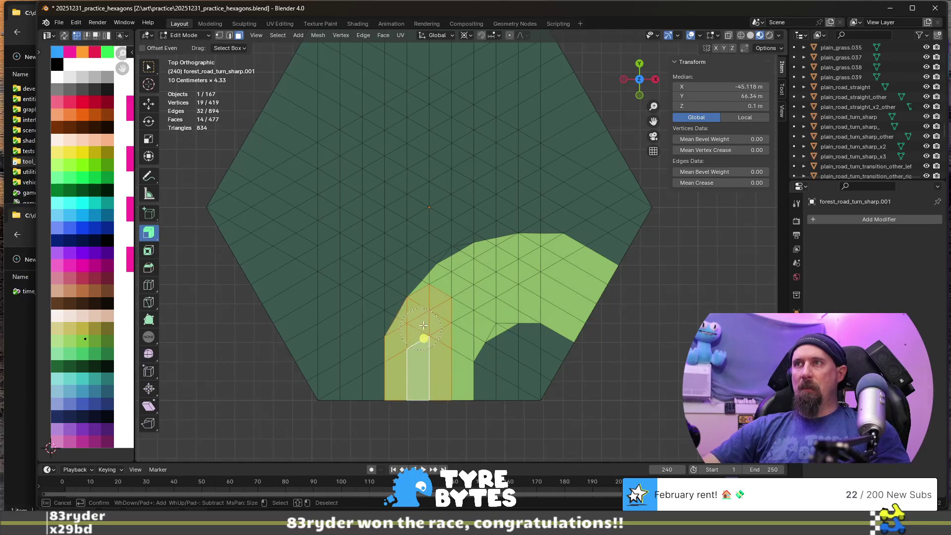
{"action": "mouse_move", "coordinate": [497, 267]}
{"action": "left_mouse_down"}
{"action": "mouse_move", "coordinate": [602, 287]}
{"action": "mouse_move", "coordinate": [548, 395]}
{"action": "mouse_move", "coordinate": [499, 395]}
{"action": "left_mouse_up"}
{"action": "key", "text": "Escape"}
- Select the road edge's side faces and delete them
{"action": "middle_click_drag", "start_coordinate": [483, 330], "coordinate": [528, 300]}
{"action": "left_click", "coordinate": [375, 279], "text": "shift"}
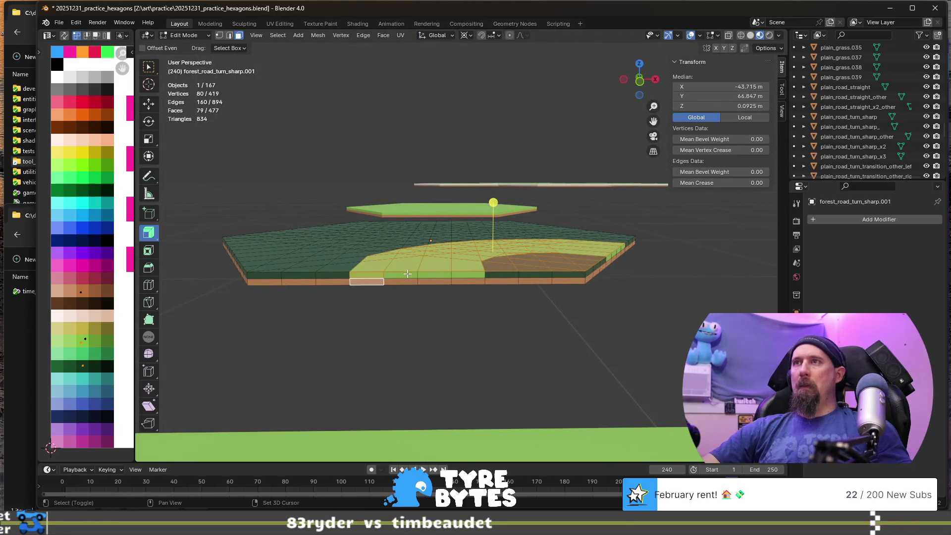
{"action": "left_click", "coordinate": [578, 281], "text": "ctrl+shift"}
{"action": "middle_click_drag", "start_coordinate": [599, 276], "coordinate": [561, 290]}
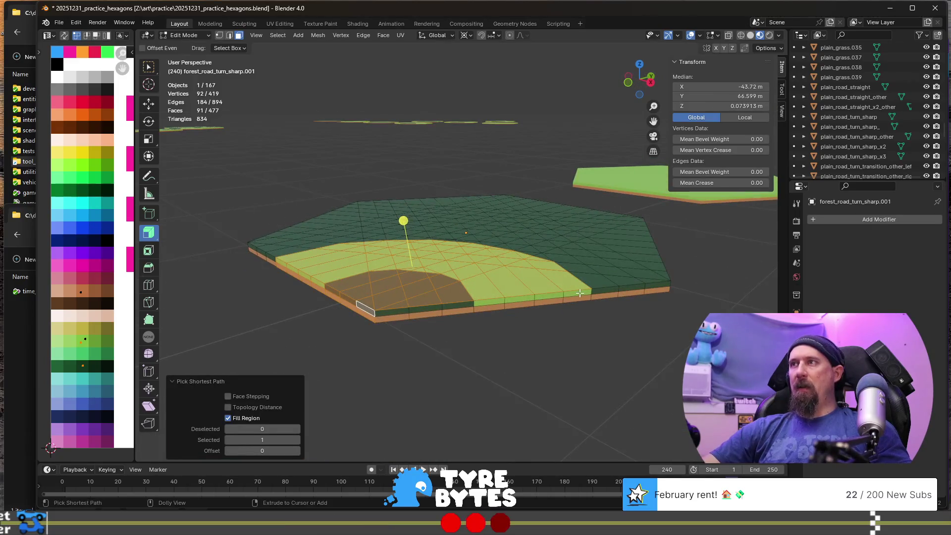
{"action": "left_click", "coordinate": [580, 294], "text": "ctrl+shift"}
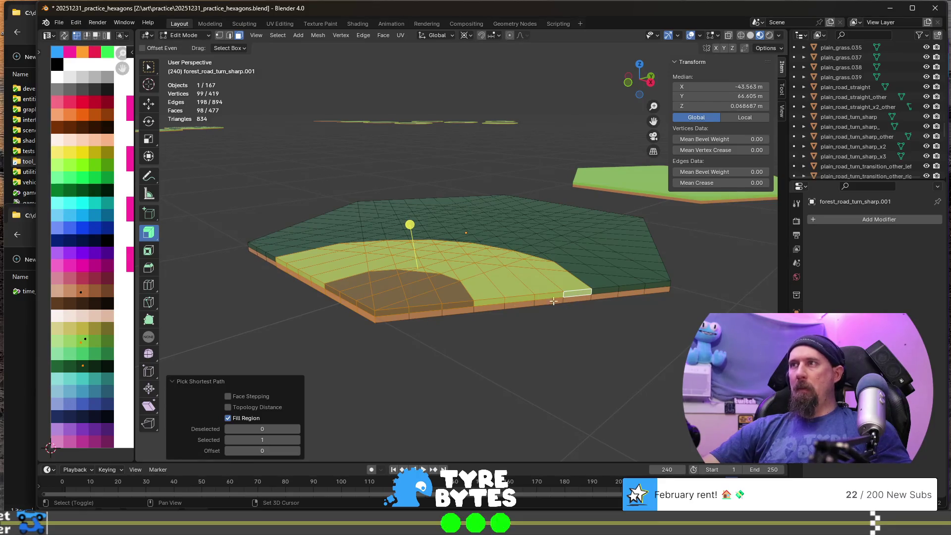
{"action": "left_click", "coordinate": [399, 316], "text": "ctrl+shift"}
{"action": "mouse_move", "coordinate": [398, 316]}
{"action": "middle_mouse_down"}
{"action": "mouse_move", "coordinate": [406, 295]}
{"action": "mouse_move", "coordinate": [436, 319]}
{"action": "mouse_move", "coordinate": [439, 339]}
{"action": "mouse_move", "coordinate": [427, 318]}
{"action": "middle_mouse_up"}
{"action": "key", "text": "x"}
{"action": "left_click", "coordinate": [437, 343]}
{"action": "scroll", "coordinate": [426, 319], "scroll_direction": "down", "scroll_amount": 3}
{"action": "scroll", "coordinate": [428, 284], "scroll_direction": "up", "scroll_amount": 5}
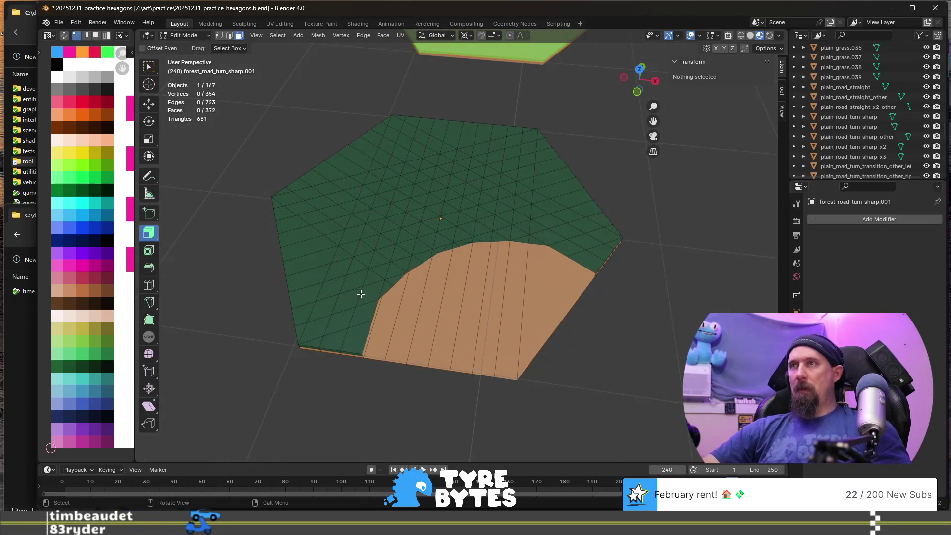
- Paint-select the grass faces and raise them 0.711 m along Z, back in Object Mode
{"action": "key", "text": "c"}
{"action": "mouse_move", "coordinate": [346, 312]}
{"action": "left_mouse_down"}
{"action": "mouse_move", "coordinate": [321, 305]}
{"action": "mouse_move", "coordinate": [302, 208]}
{"action": "mouse_move", "coordinate": [384, 144]}
{"action": "mouse_move", "coordinate": [515, 129]}
{"action": "mouse_move", "coordinate": [592, 228]}
{"action": "mouse_move", "coordinate": [501, 213]}
{"action": "mouse_move", "coordinate": [414, 229]}
{"action": "mouse_move", "coordinate": [374, 261]}
{"action": "mouse_move", "coordinate": [418, 233]}
{"action": "mouse_move", "coordinate": [350, 228]}
{"action": "mouse_move", "coordinate": [448, 174]}
{"action": "mouse_move", "coordinate": [454, 198]}
{"action": "mouse_move", "coordinate": [513, 186]}
{"action": "left_mouse_up"}
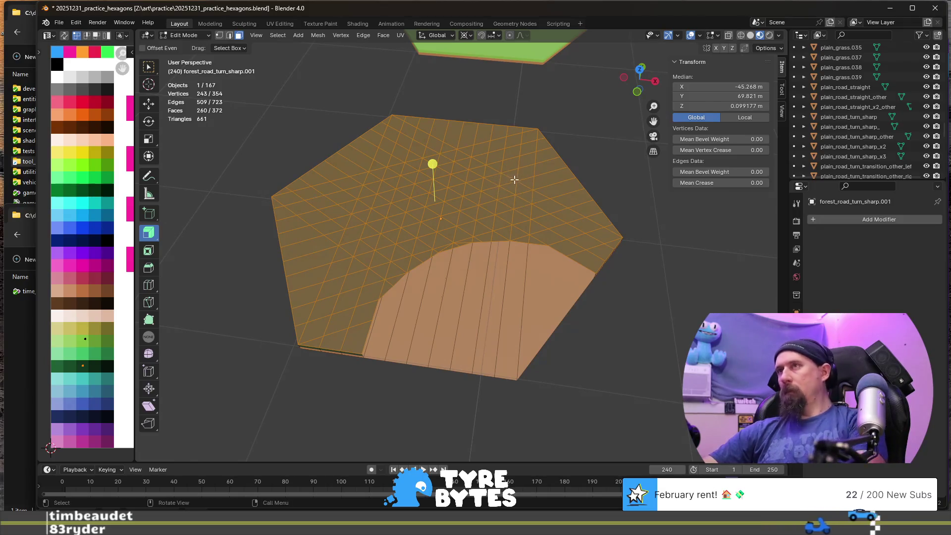
{"action": "right_click", "coordinate": [513, 186]}
{"action": "middle_click_drag", "start_coordinate": [583, 416], "coordinate": [583, 350]}
{"action": "key", "text": "g"}
{"action": "key", "text": "z"}
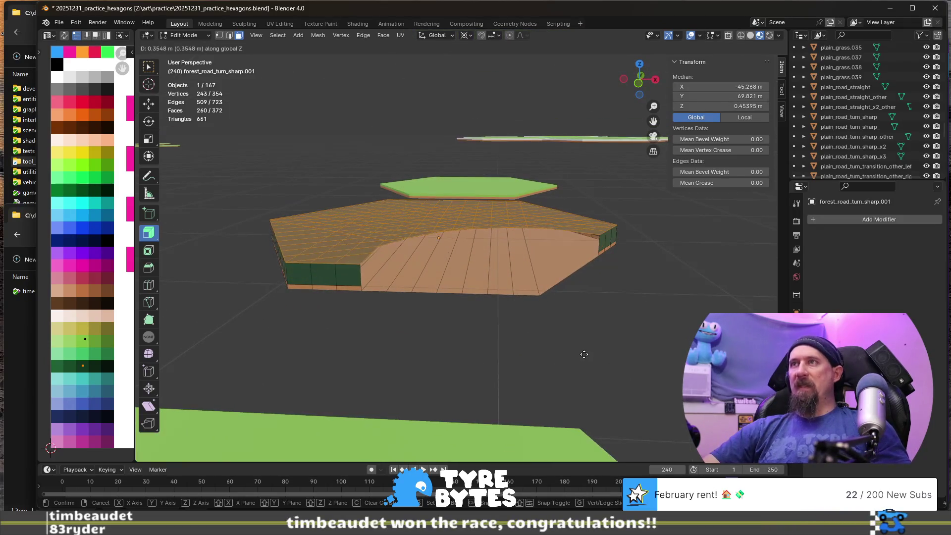
{"action": "left_click", "coordinate": [580, 350]}
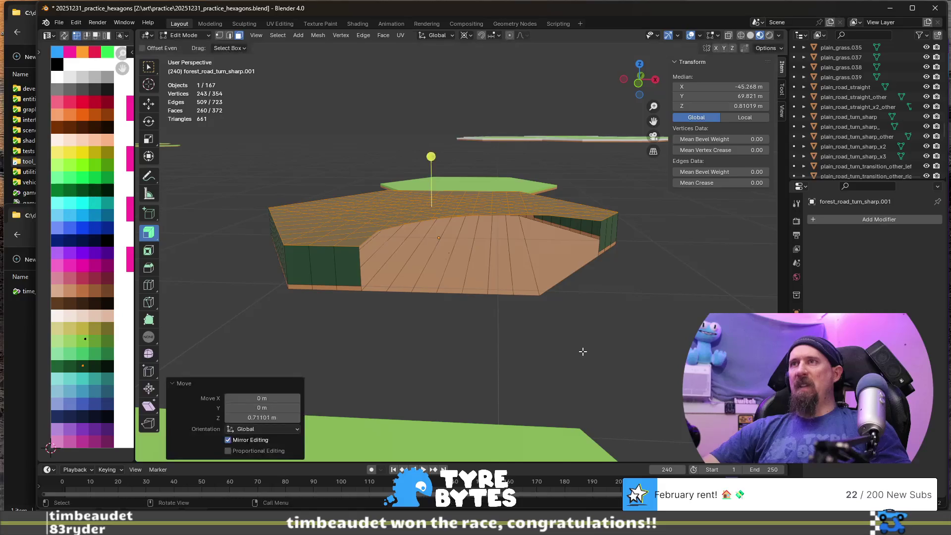
{"action": "key", "text": "Tab"}
{"action": "scroll", "coordinate": [516, 339], "scroll_direction": "down", "scroll_amount": 3}
{"action": "scroll", "coordinate": [453, 286], "scroll_direction": "down", "scroll_amount": 1}
{"action": "scroll", "coordinate": [499, 271], "scroll_direction": "down", "scroll_amount": 2}
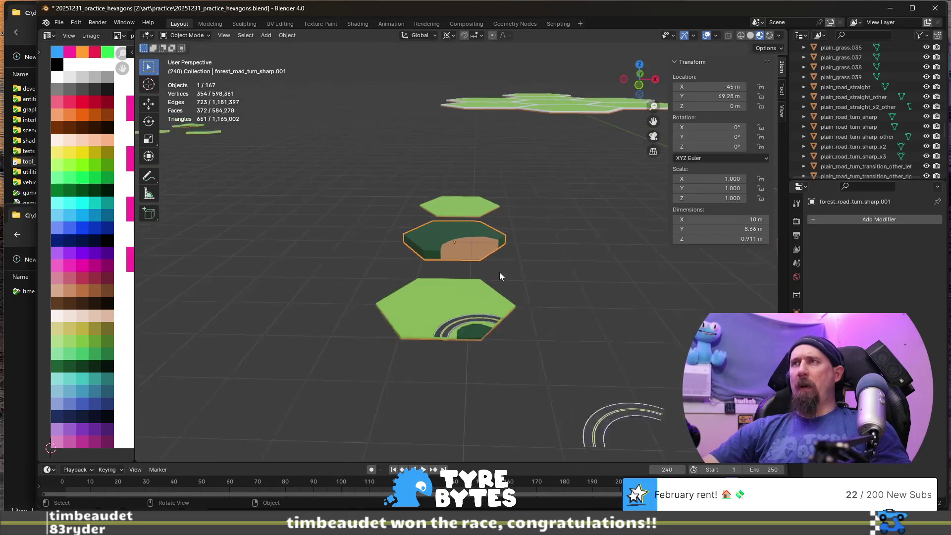
- Select the top plain grass hexagon and duplicate it in place
{"action": "middle_click_drag", "start_coordinate": [504, 287], "coordinate": [456, 277]}
{"action": "scroll", "coordinate": [528, 289], "scroll_direction": "up", "scroll_amount": 3}
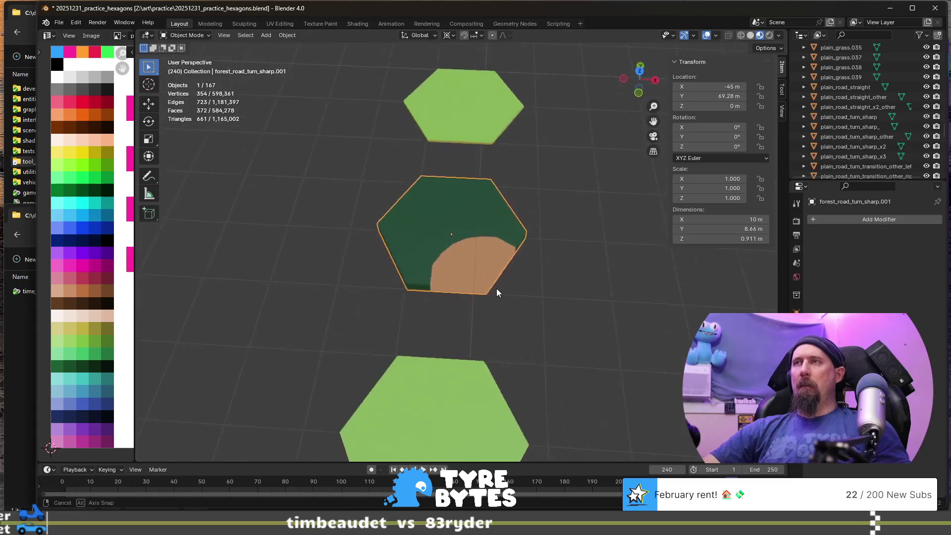
{"action": "scroll", "coordinate": [497, 291], "scroll_direction": "down", "scroll_amount": 2}
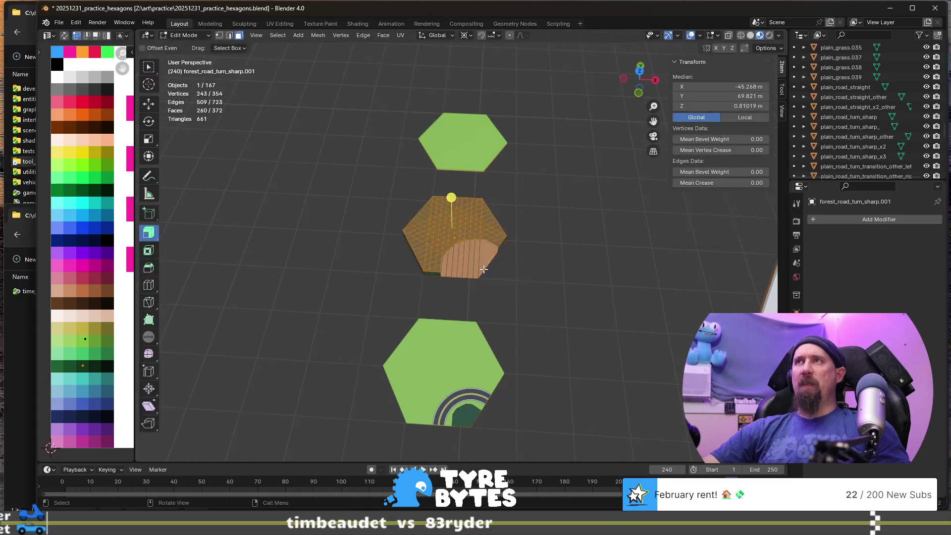
{"action": "left_click", "coordinate": [510, 306]}
{"action": "middle_click_drag", "start_coordinate": [475, 352], "coordinate": [484, 321], "text": "shift"}
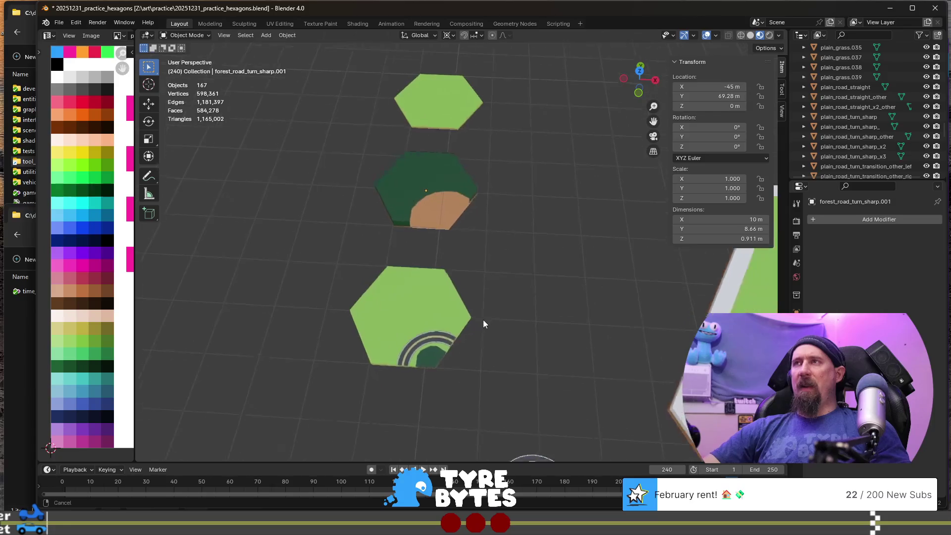
{"action": "left_click", "coordinate": [415, 105]}
{"action": "scroll", "coordinate": [534, 239], "scroll_direction": "down", "scroll_amount": 1}
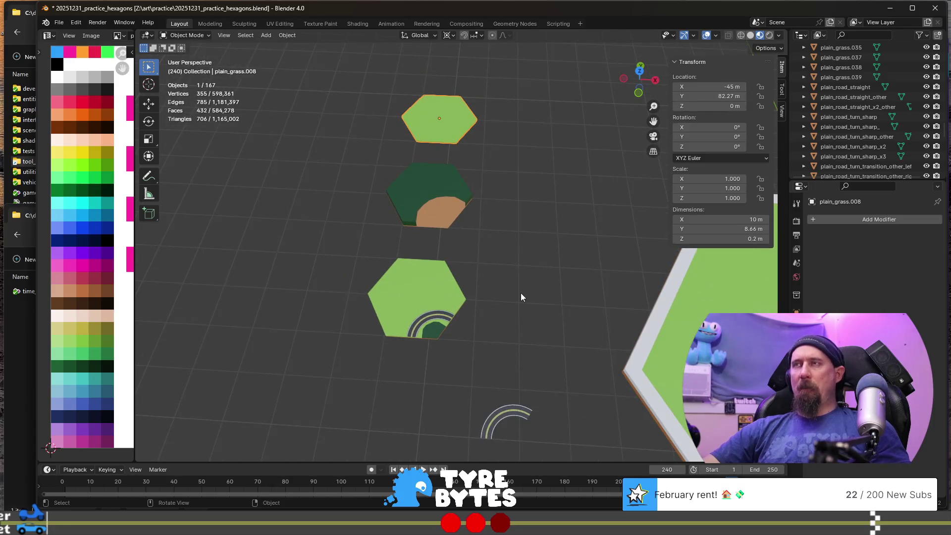
{"action": "key", "text": "shift+d"}
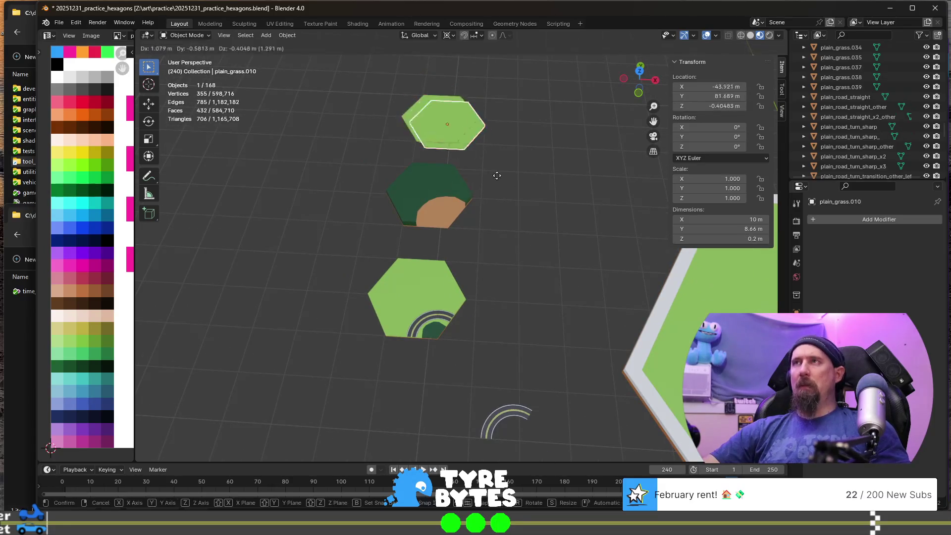
{"action": "right_click", "coordinate": [524, 224]}
{"action": "scroll", "coordinate": [520, 228], "scroll_direction": "down", "scroll_amount": 1}
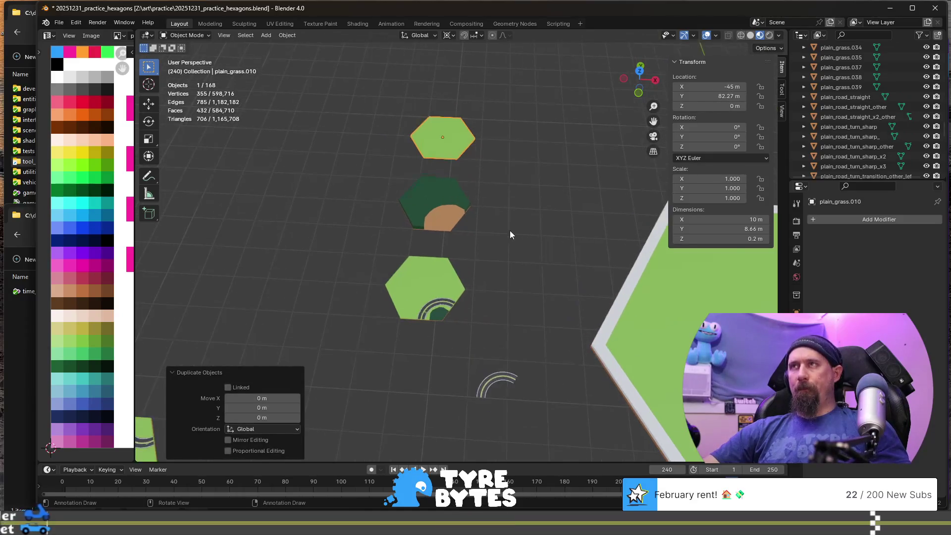
- Move the grass copy 38.97 m down along Y into the empty slot
{"action": "key", "text": "g"}
{"action": "key", "text": "y"}
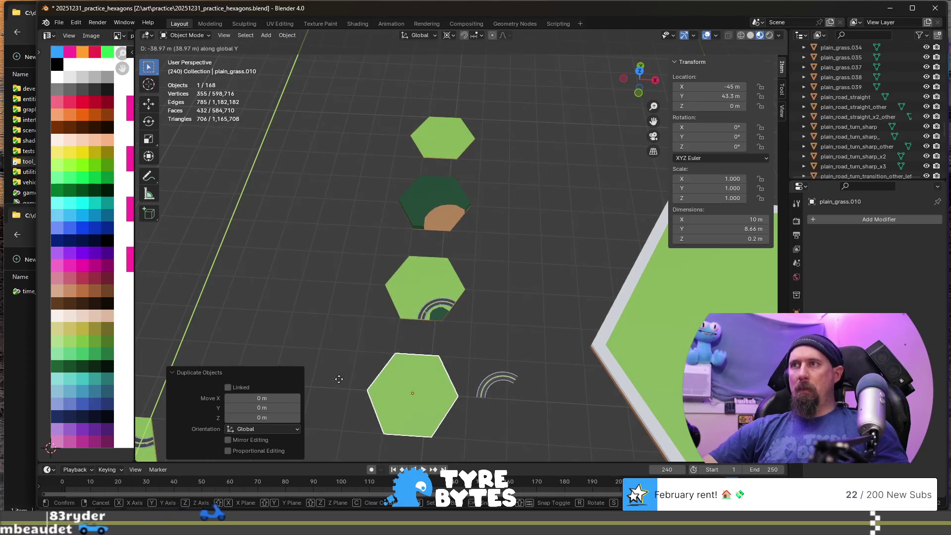
{"action": "key", "text": "Return"}
{"action": "middle_click_drag", "start_coordinate": [487, 411], "coordinate": [529, 365], "text": "shift"}
{"action": "scroll", "coordinate": [529, 350], "scroll_direction": "up", "scroll_amount": 3}
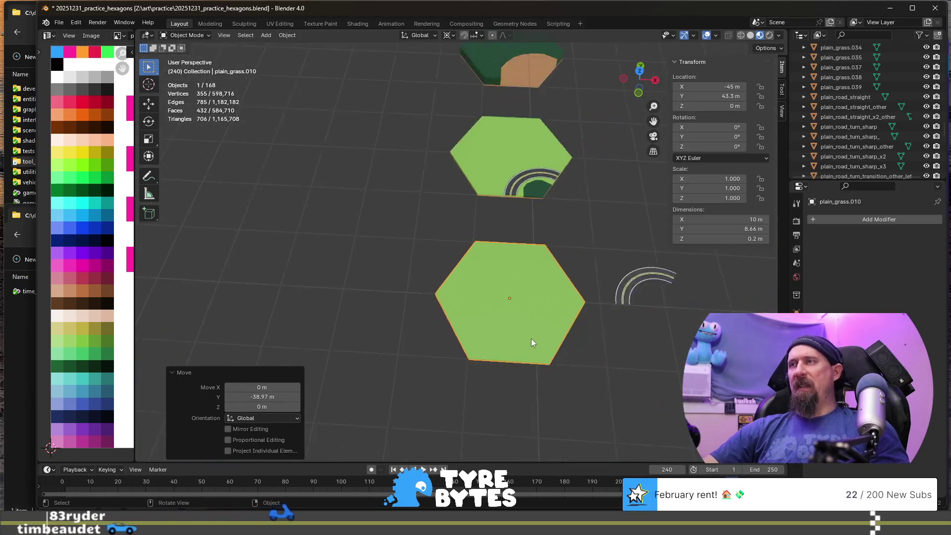
{"action": "left_click", "coordinate": [548, 335]}
{"action": "key", "text": "Tab"}
{"action": "key", "text": "Tab"}
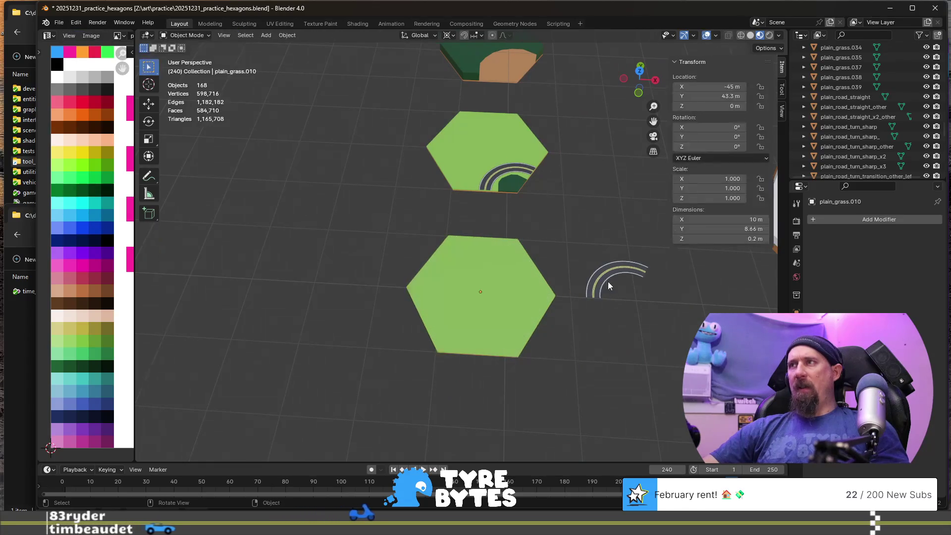
{"action": "key", "text": "Tab"}
{"action": "key", "text": "Tab"}
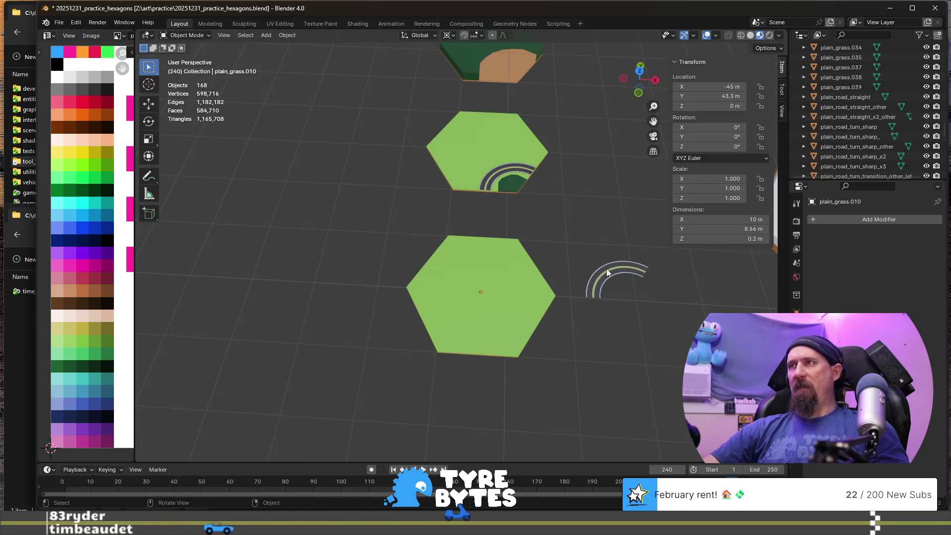
{"action": "key", "text": "Tab"}
{"action": "key", "text": "Tab"}
{"action": "key", "text": "g"}
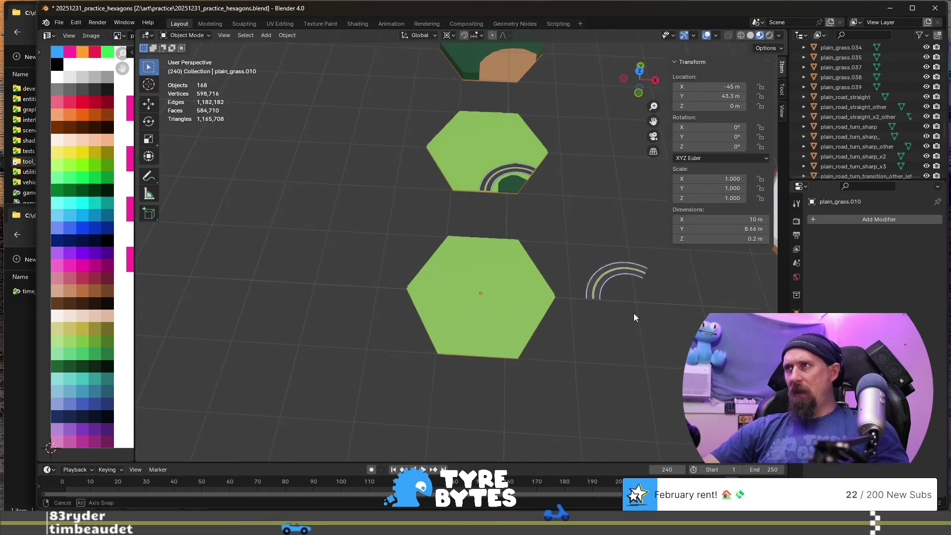
{"action": "left_click", "coordinate": [634, 317]}
{"action": "middle_click_drag", "start_coordinate": [634, 317], "coordinate": [483, 240]}
- Shift the road_turn_sharp.007 arc −4.33 m along Y and 7.5 m along X onto the new hexagon
{"action": "left_click", "coordinate": [454, 218]}
{"action": "mouse_move", "coordinate": [386, 254]}
{"action": "middle_mouse_down"}
{"action": "mouse_move", "coordinate": [457, 309]}
{"action": "mouse_move", "coordinate": [530, 339]}
{"action": "mouse_move", "coordinate": [557, 325]}
{"action": "middle_mouse_up"}
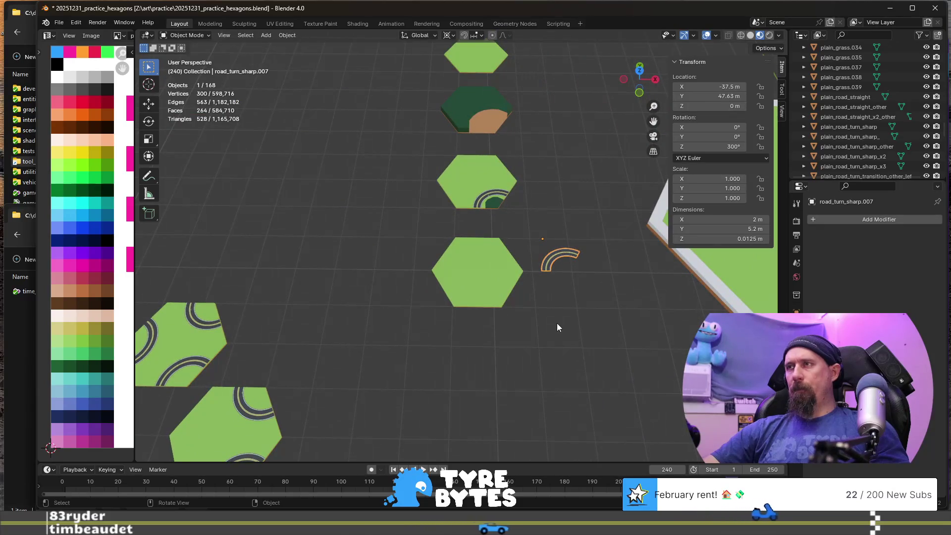
{"action": "key", "text": "g"}
{"action": "key", "text": "y"}
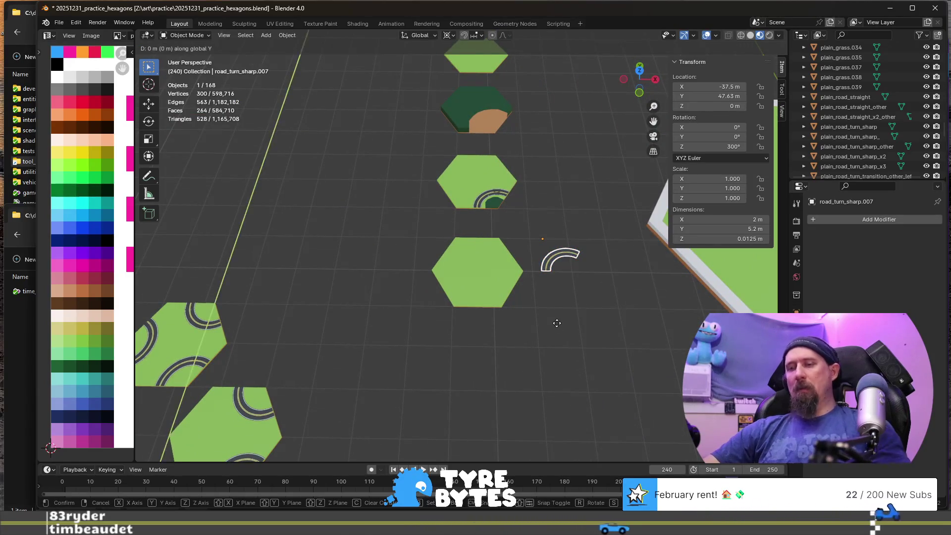
{"action": "left_click", "coordinate": [557, 452]}
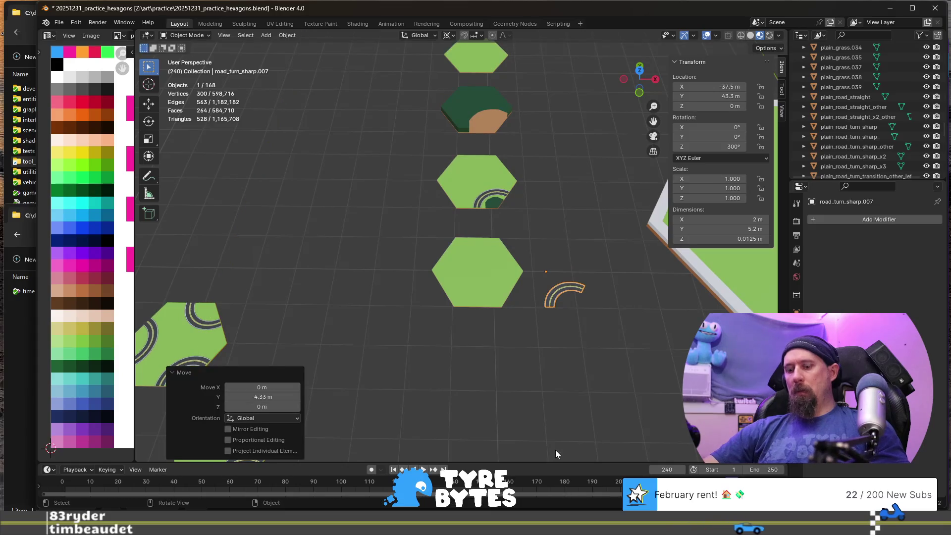
{"action": "type", "text": "gx7.5"}
{"action": "key", "text": "Return"}
{"action": "key", "text": "Tab"}
{"action": "key", "text": "Tab"}
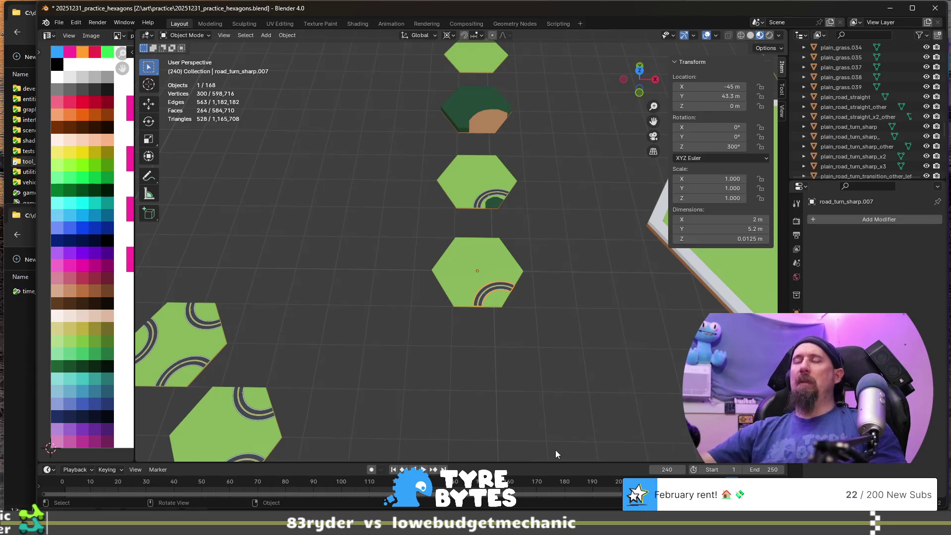
- Select forest_road_turn_sharp.001, trying and then undoing a snap to the 3D cursor
{"action": "scroll", "coordinate": [555, 450], "scroll_direction": "up", "scroll_amount": 4}
{"action": "scroll", "coordinate": [572, 377], "scroll_direction": "down", "scroll_amount": 2}
{"action": "middle_click_drag", "start_coordinate": [558, 391], "coordinate": [515, 377], "text": "shift"}
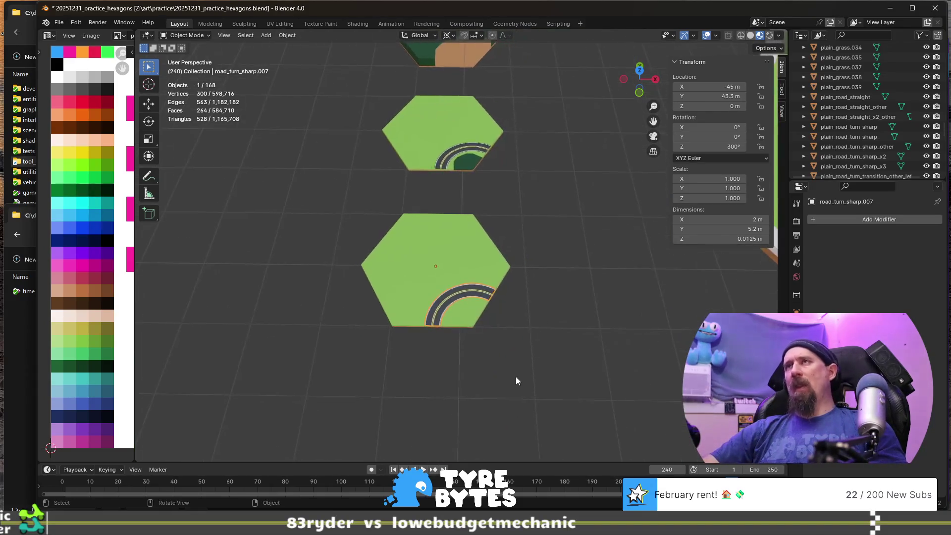
{"action": "scroll", "coordinate": [516, 376], "scroll_direction": "down", "scroll_amount": 3}
{"action": "left_click", "coordinate": [450, 149]}
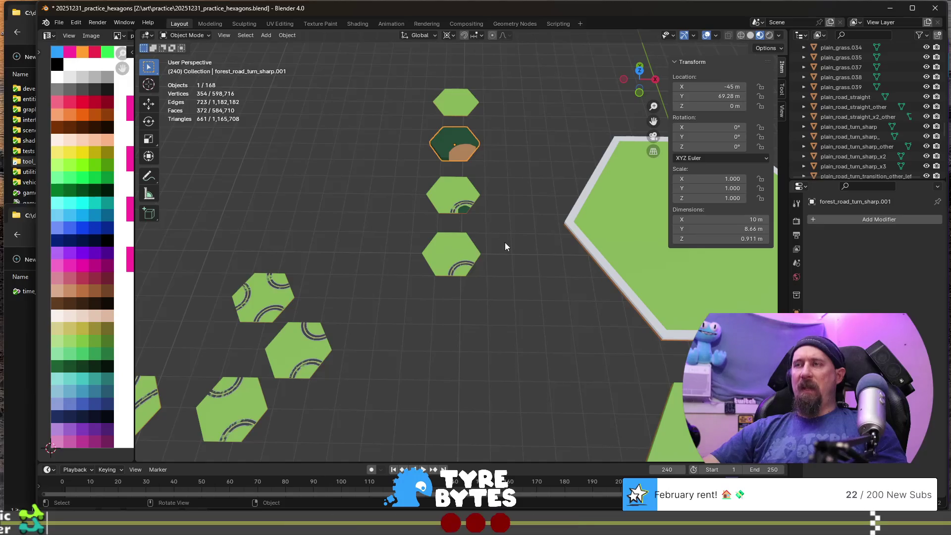
{"action": "key", "text": "g"}
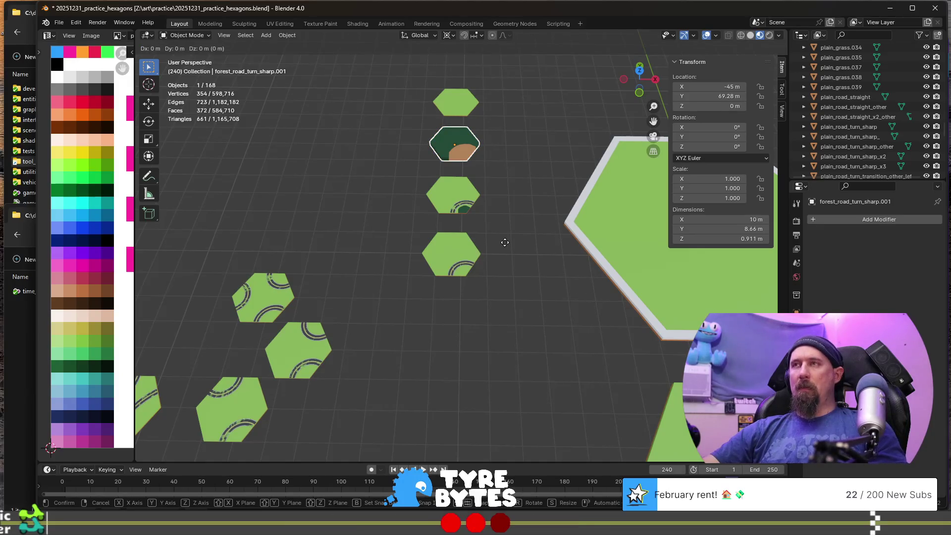
{"action": "key", "text": "Escape"}
{"action": "key", "text": "shift+s"}
{"action": "left_click", "coordinate": [503, 215]}
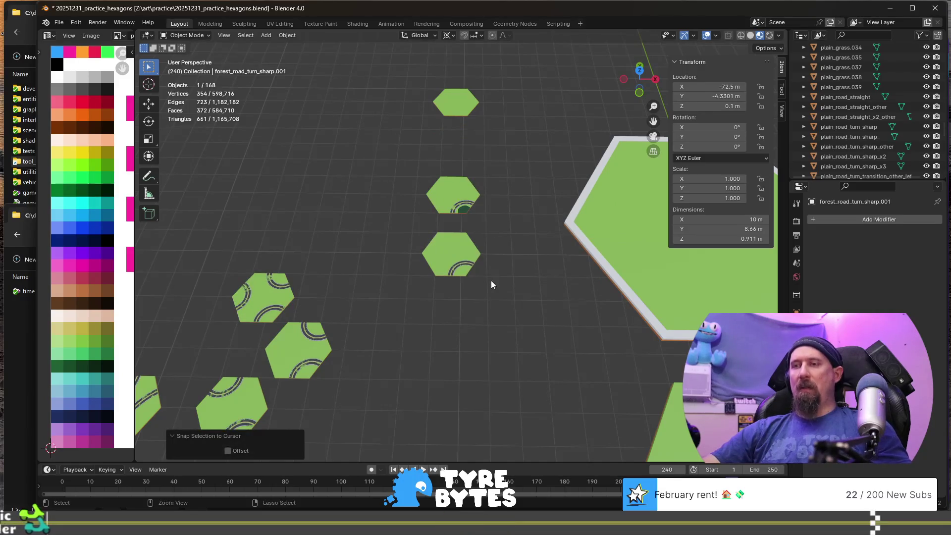
{"action": "key", "text": "ctrl+v"}
- Move a copy of the forest tile along Y onto the road-arc hexagon at Y 43.3 m
{"action": "key", "text": "g"}
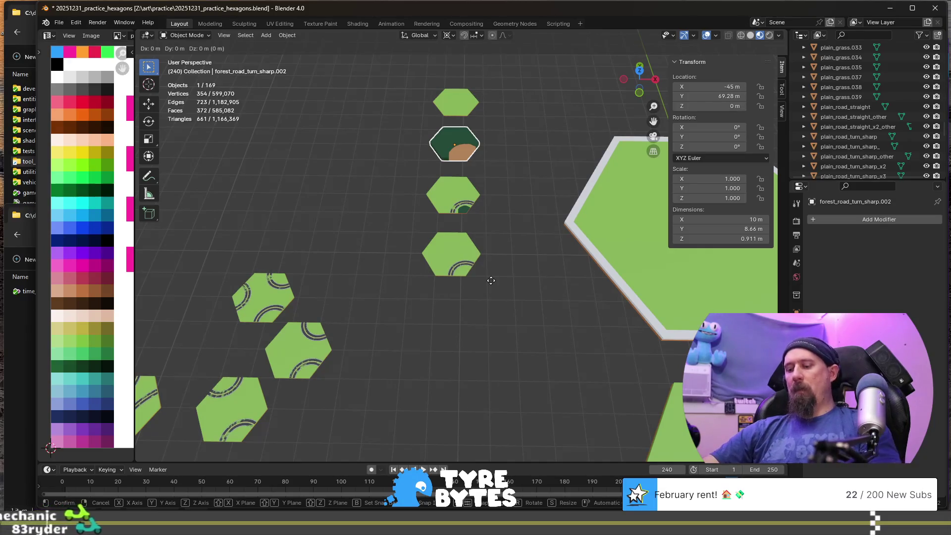
{"action": "key", "text": "y"}
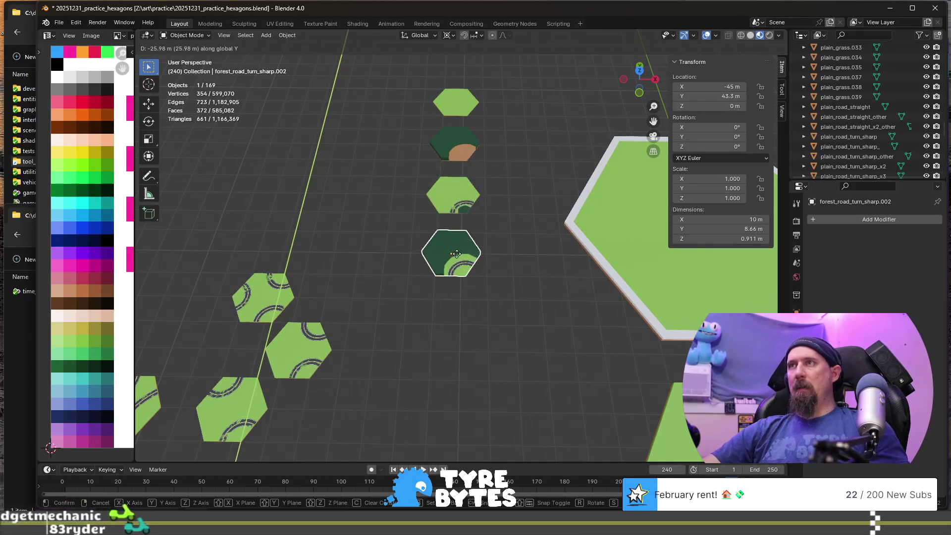
{"action": "left_click", "coordinate": [539, 286]}
{"action": "key", "text": "Tab"}
{"action": "key", "text": "Tab"}
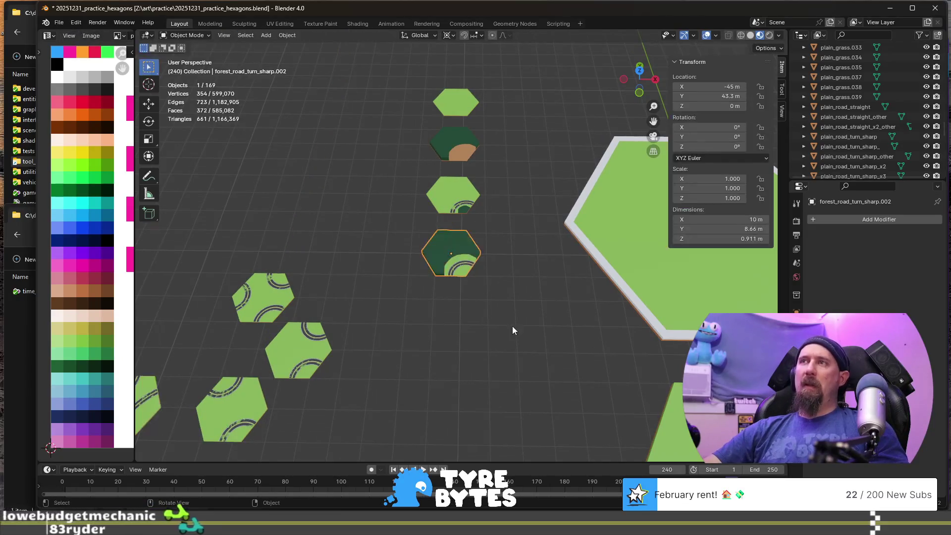
{"action": "scroll", "coordinate": [522, 314], "scroll_direction": "up", "scroll_amount": 4}
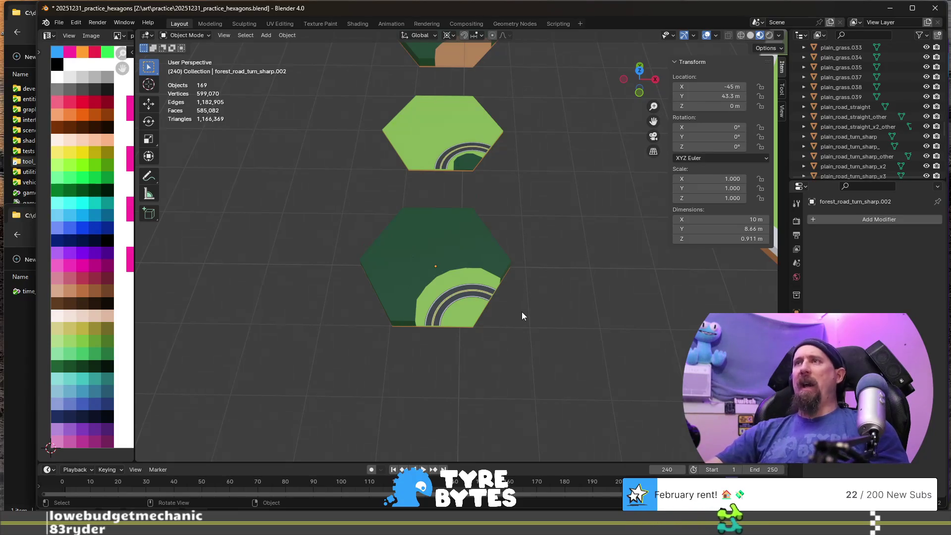
- Orbit around the tiles and frame forest_road_turn_sharp.002 over the road-arc hexagon
{"action": "scroll", "coordinate": [482, 339], "scroll_direction": "down", "scroll_amount": 5}
{"action": "scroll", "coordinate": [484, 344], "scroll_direction": "up", "scroll_amount": 5}
{"action": "mouse_move", "coordinate": [484, 344]}
{"action": "middle_mouse_down"}
{"action": "mouse_move", "coordinate": [520, 325]}
{"action": "mouse_move", "coordinate": [487, 336]}
{"action": "middle_mouse_up"}
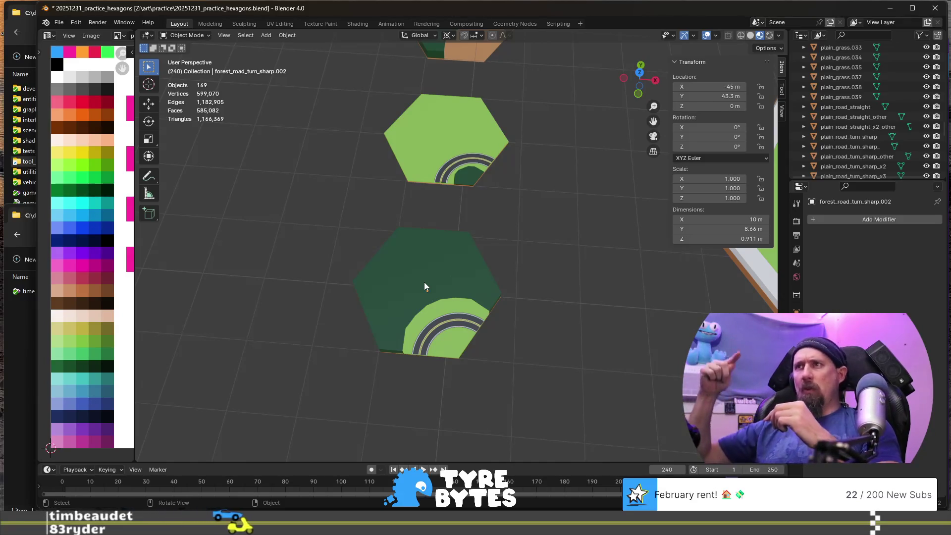
{"action": "middle_click_drag", "start_coordinate": [489, 369], "coordinate": [515, 369]}
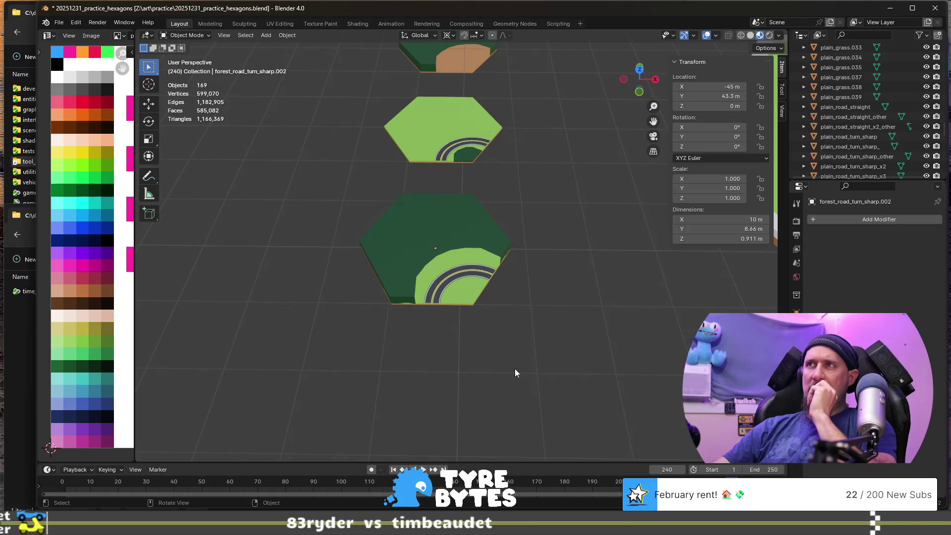
{"action": "scroll", "coordinate": [515, 369], "scroll_direction": "down", "scroll_amount": 2}
{"action": "scroll", "coordinate": [516, 373], "scroll_direction": "down", "scroll_amount": 2}
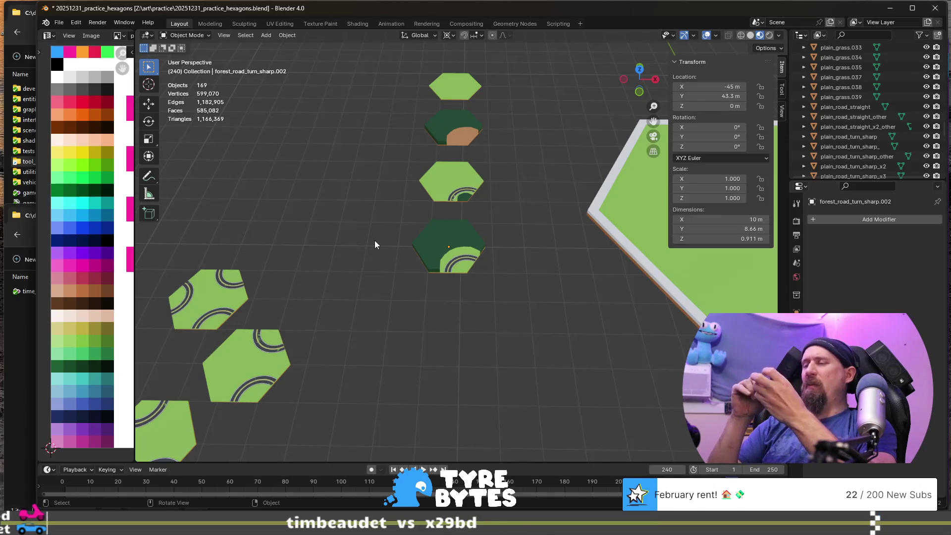
{"action": "key", "text": "KP_Decimal"}
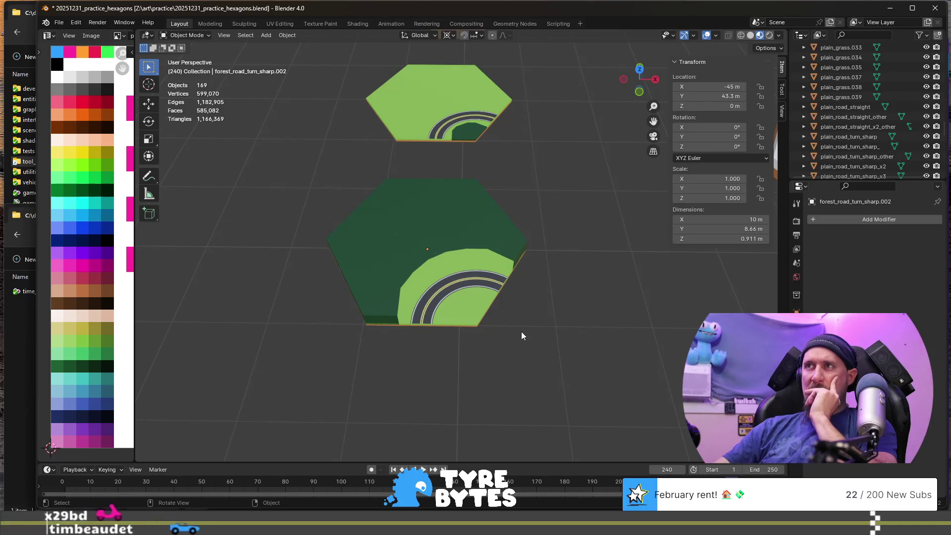
{"action": "right_click", "coordinate": [462, 246]}
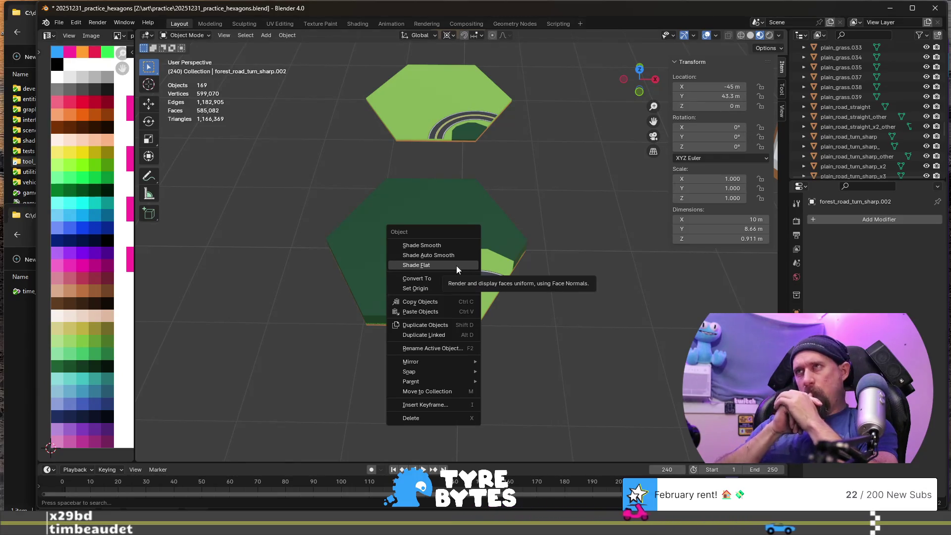
- Apply Shade Flat to forest_road_turn_sharp.002 and reframe it in the viewport
{"action": "left_click", "coordinate": [456, 265]}
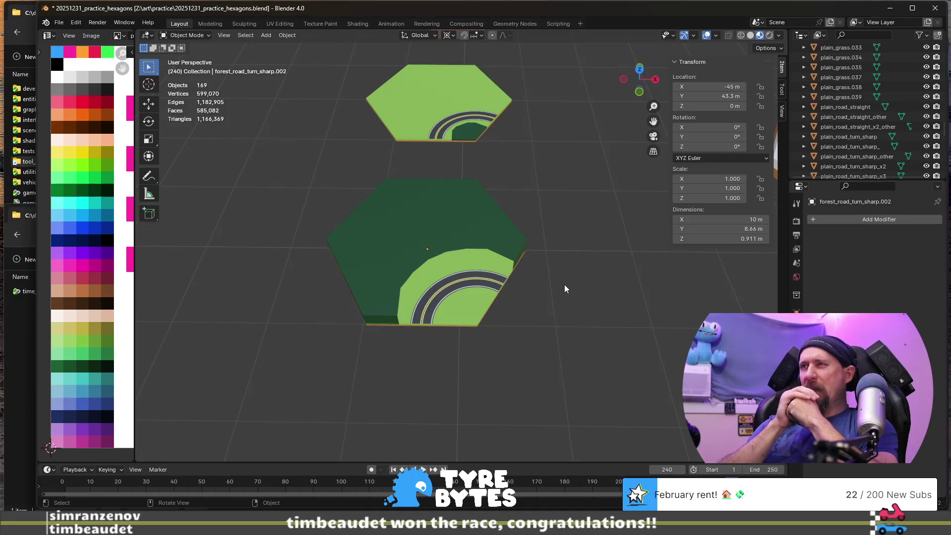
{"action": "scroll", "coordinate": [470, 323], "scroll_direction": "down", "scroll_amount": 10}
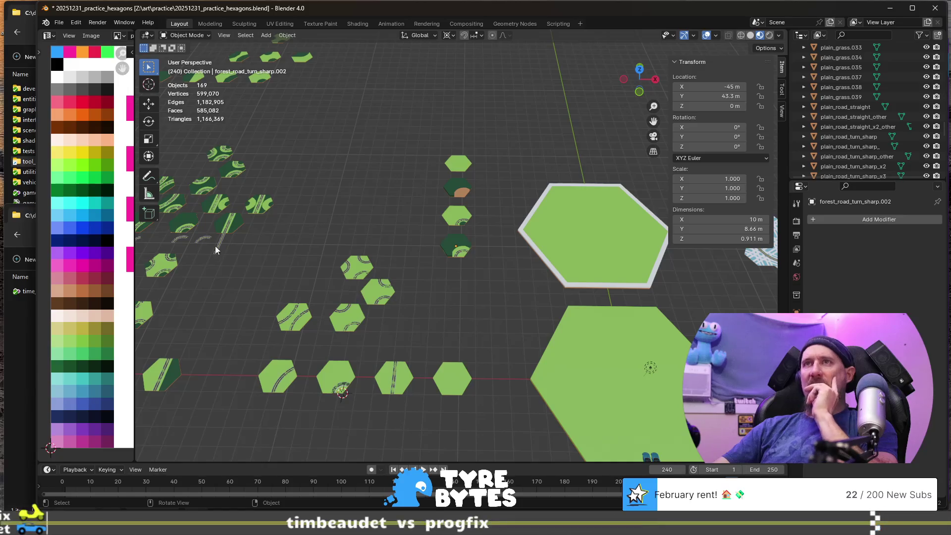
{"action": "scroll", "coordinate": [408, 249], "scroll_direction": "down", "scroll_amount": 2}
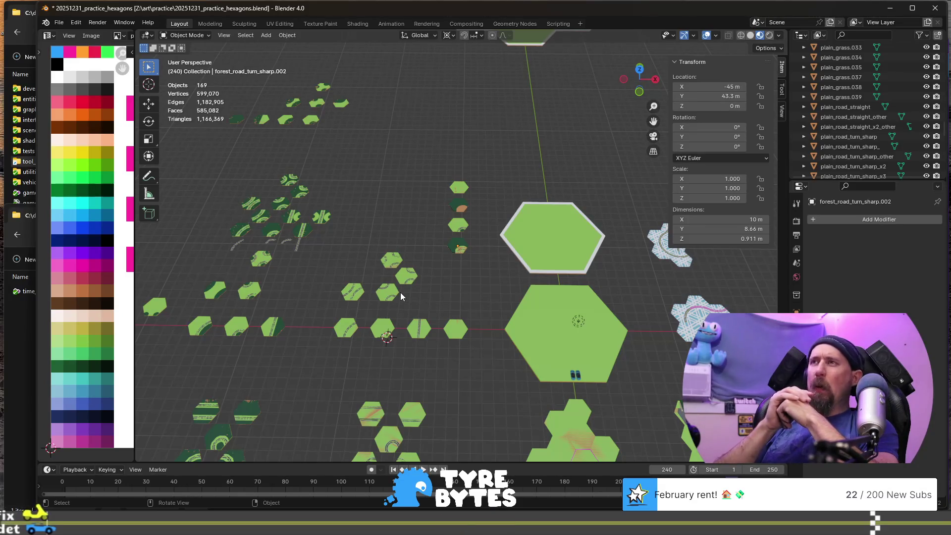
{"action": "key", "text": "KP_Decimal"}
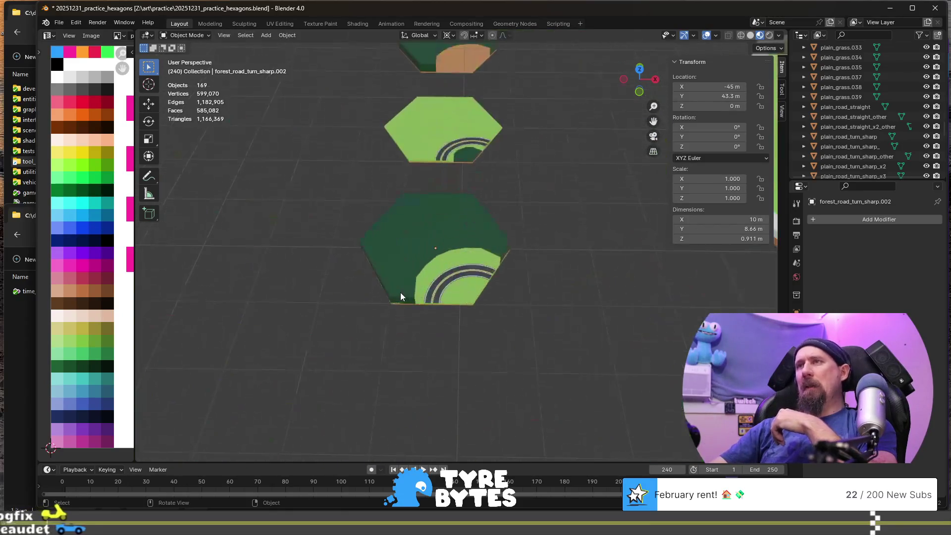
- Select the plain_grass.002 tile and enter Edit Mode, centred on one of its faces
{"action": "left_click", "coordinate": [471, 149]}
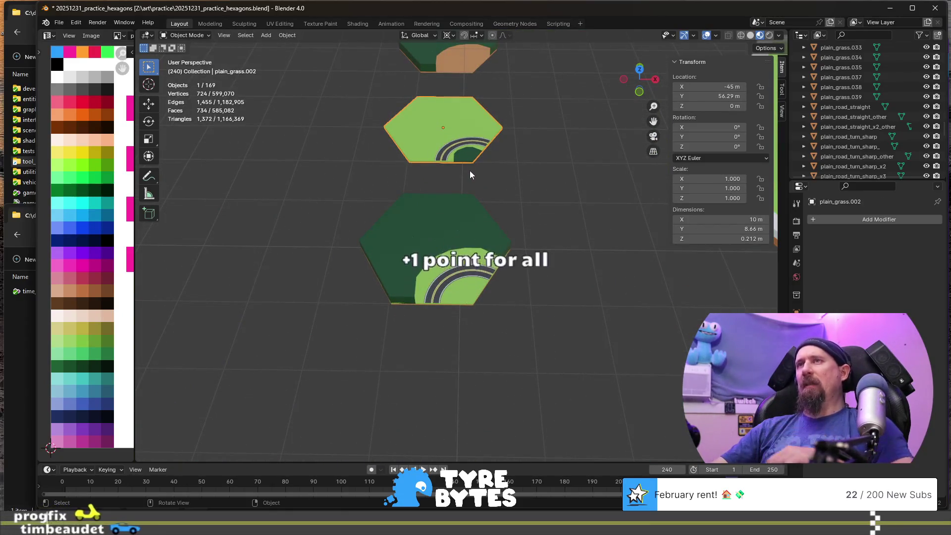
{"action": "mouse_move", "coordinate": [480, 171]}
{"action": "middle_mouse_down"}
{"action": "mouse_move", "coordinate": [474, 159]}
{"action": "mouse_move", "coordinate": [481, 185]}
{"action": "mouse_move", "coordinate": [487, 168]}
{"action": "mouse_move", "coordinate": [477, 161]}
{"action": "middle_mouse_up"}
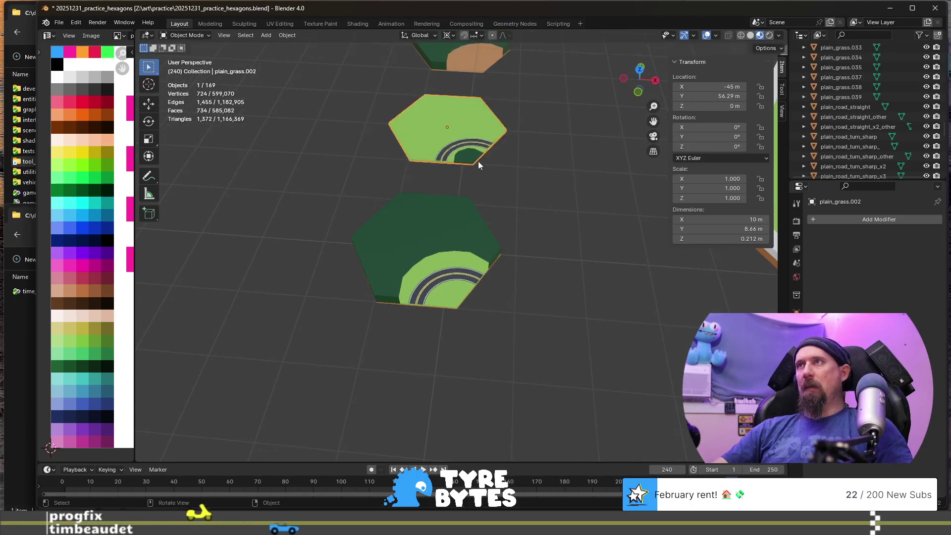
{"action": "scroll", "coordinate": [473, 148], "scroll_direction": "up", "scroll_amount": 5}
{"action": "scroll", "coordinate": [471, 147], "scroll_direction": "down", "scroll_amount": 5}
{"action": "key", "text": "Tab"}
{"action": "left_click", "coordinate": [469, 134]}
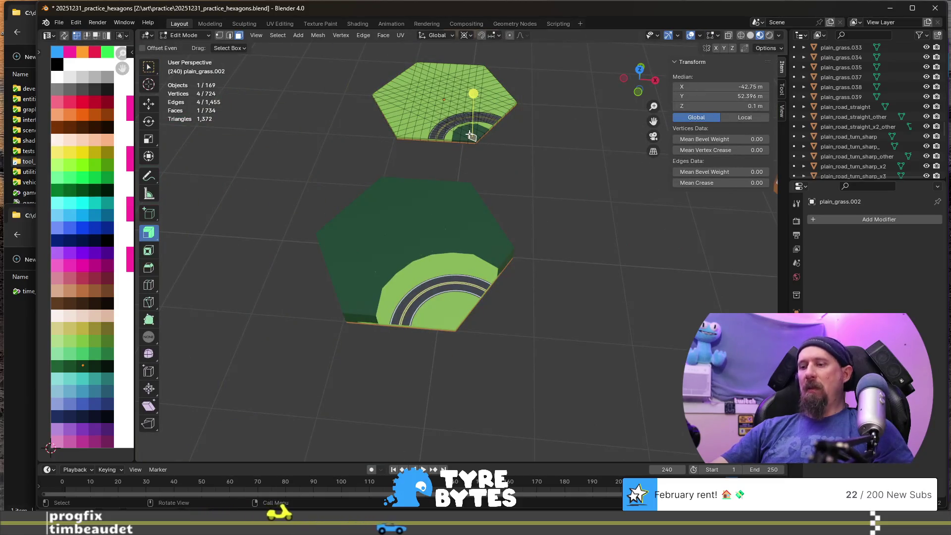
{"action": "key", "text": "KP_Decimal"}
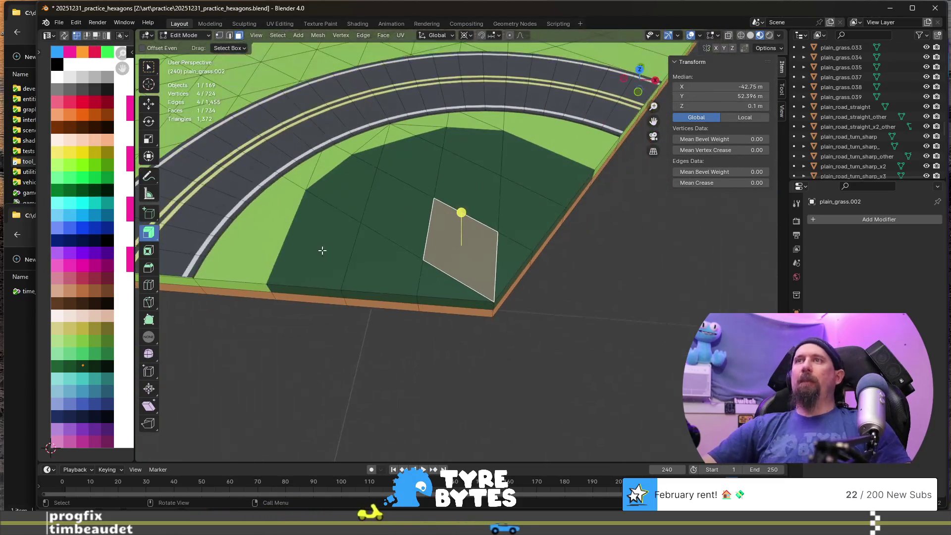
- Select the dark green inner-corner faces inside the curve, including the small triangle
{"action": "left_click", "coordinate": [322, 250]}
{"action": "left_click", "coordinate": [342, 183], "text": "shift"}
{"action": "left_click", "coordinate": [411, 159], "text": "shift"}
{"action": "left_click", "coordinate": [370, 155], "text": "shift"}
{"action": "key", "text": "c"}
{"action": "mouse_move", "coordinate": [433, 142]}
{"action": "left_mouse_down"}
{"action": "mouse_move", "coordinate": [460, 138]}
{"action": "mouse_move", "coordinate": [537, 159]}
{"action": "mouse_move", "coordinate": [516, 202]}
{"action": "mouse_move", "coordinate": [418, 213]}
{"action": "mouse_move", "coordinate": [395, 261]}
{"action": "mouse_move", "coordinate": [466, 261]}
{"action": "left_mouse_up"}
{"action": "right_click", "coordinate": [465, 261]}
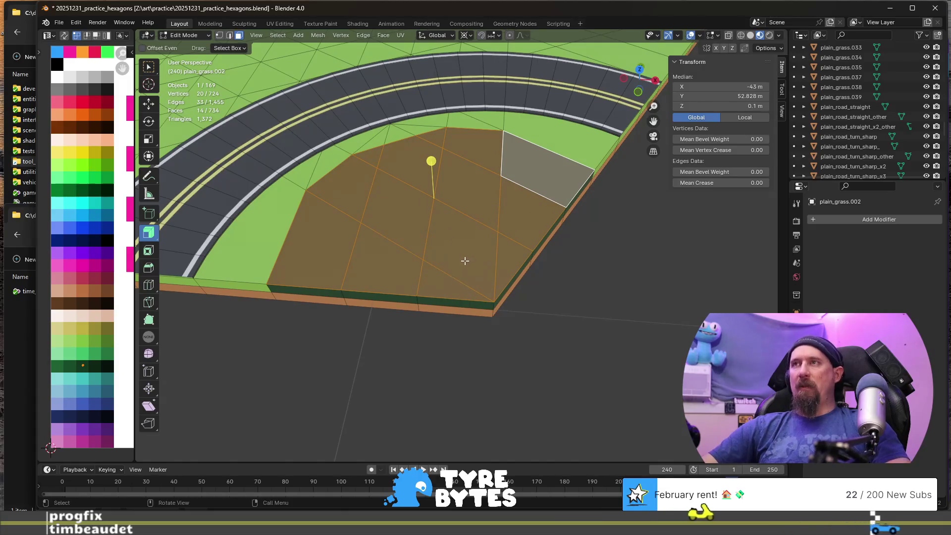
{"action": "scroll", "coordinate": [464, 260], "scroll_direction": "down", "scroll_amount": 3}
{"action": "middle_click_drag", "start_coordinate": [467, 273], "coordinate": [514, 258]}
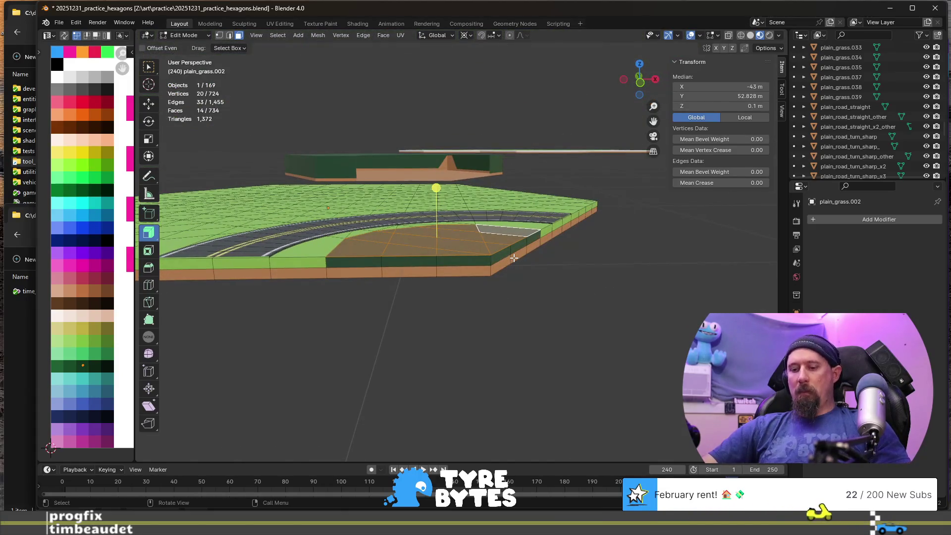
- Extrude the selected faces upward into a raised block about 0.55 m tall
{"action": "key", "text": "e"}
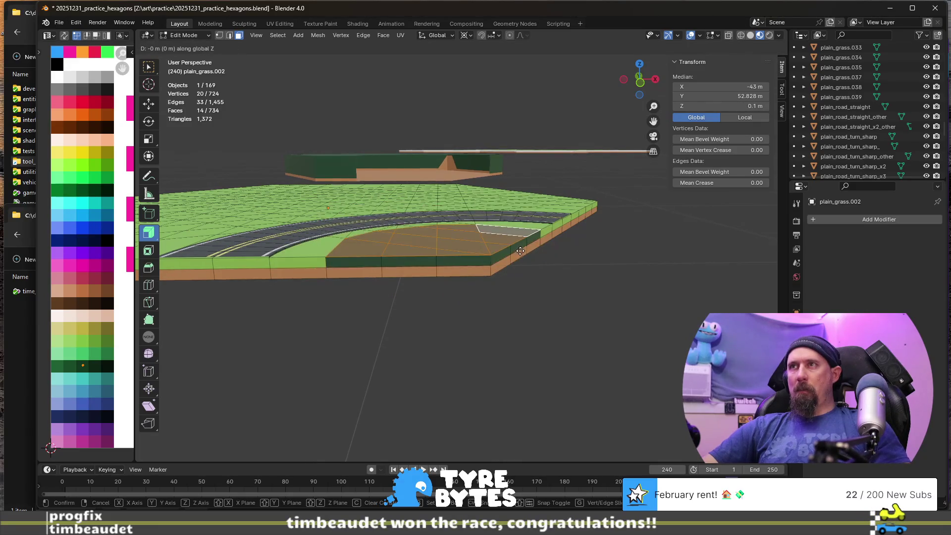
{"action": "right_click", "coordinate": [521, 259]}
{"action": "middle_click_drag", "start_coordinate": [520, 259], "coordinate": [512, 270]}
{"action": "key", "text": "e"}
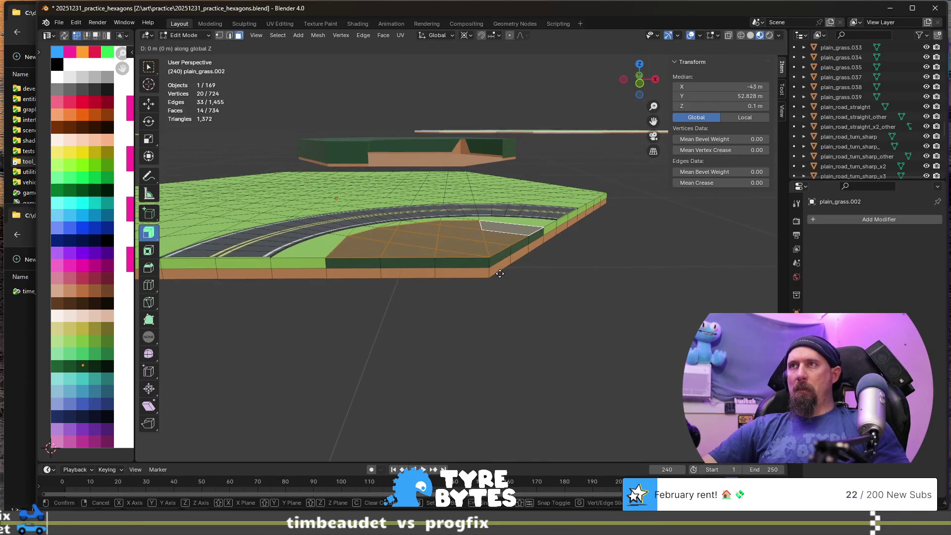
{"action": "left_click", "coordinate": [507, 251]}
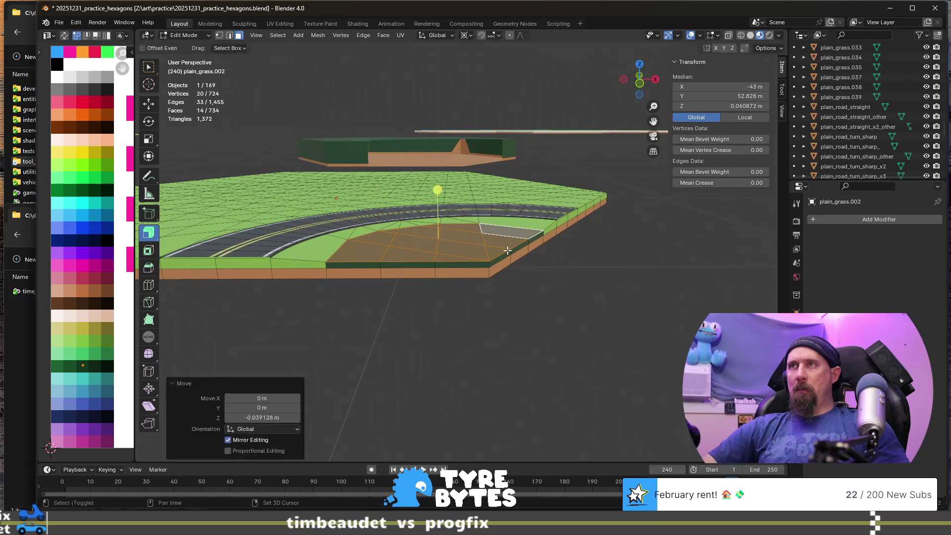
{"action": "key", "text": "e"}
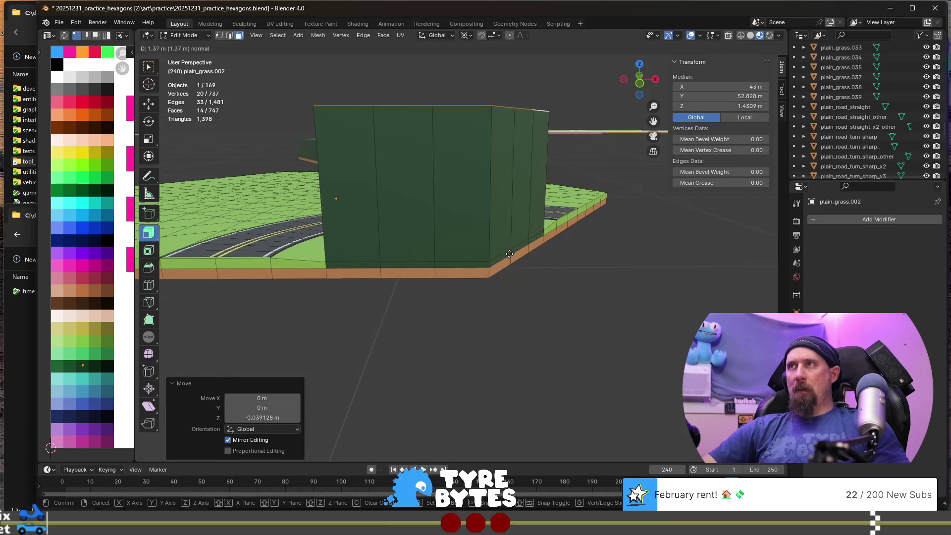
{"action": "left_click", "coordinate": [501, 330]}
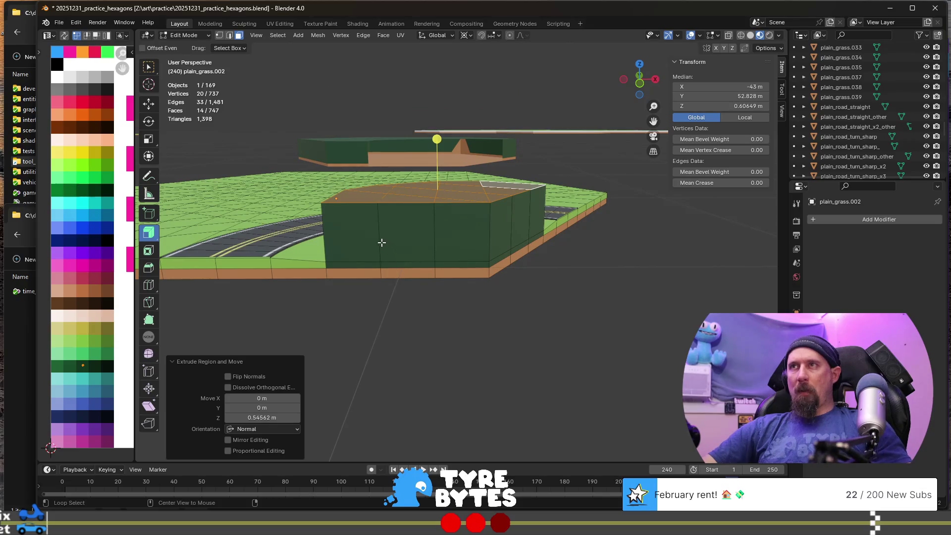
- Add the block's side faces, separate the selection into its own object, and return to Object Mode
{"action": "middle_click_drag", "start_coordinate": [381, 242], "coordinate": [403, 238]}
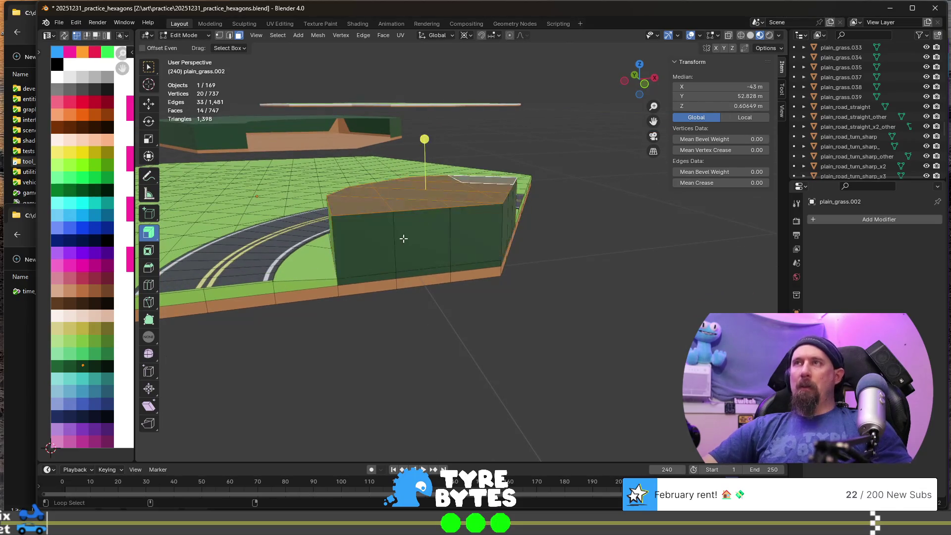
{"action": "left_click", "coordinate": [434, 244], "text": "alt+shift"}
{"action": "key", "text": "p"}
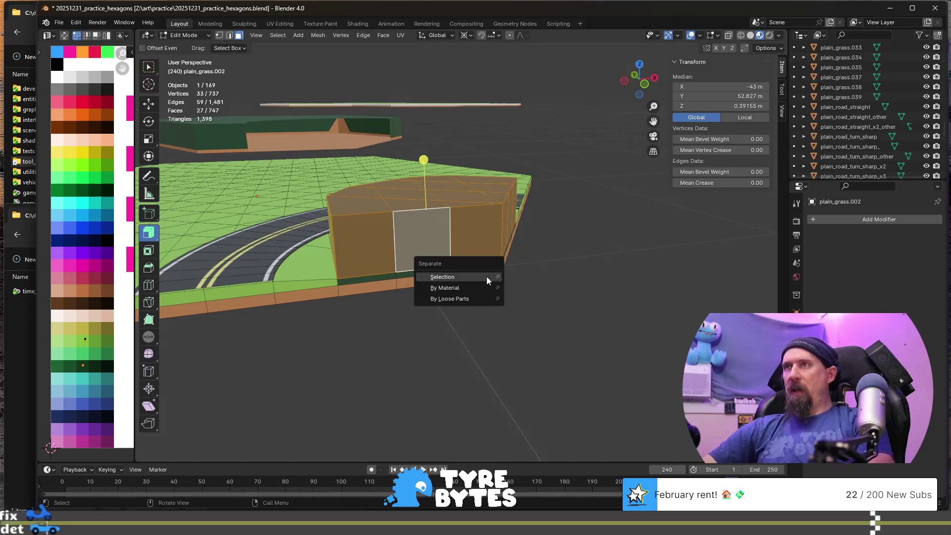
{"action": "left_click", "coordinate": [486, 276]}
{"action": "scroll", "coordinate": [498, 284], "scroll_direction": "down", "scroll_amount": 3}
{"action": "middle_click_drag", "start_coordinate": [497, 284], "coordinate": [471, 314]}
{"action": "key", "text": "Tab"}
{"action": "scroll", "coordinate": [471, 314], "scroll_direction": "down", "scroll_amount": 3}
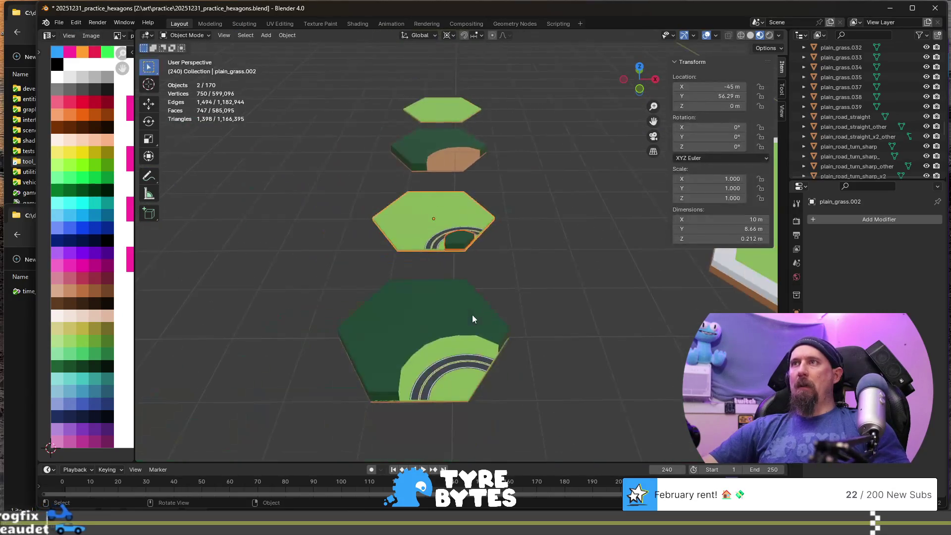
- Move the separated block plain_grass.011 -8.66 m along Y
{"action": "left_click", "coordinate": [461, 242]}
{"action": "key", "text": "g"}
{"action": "key", "text": "y"}
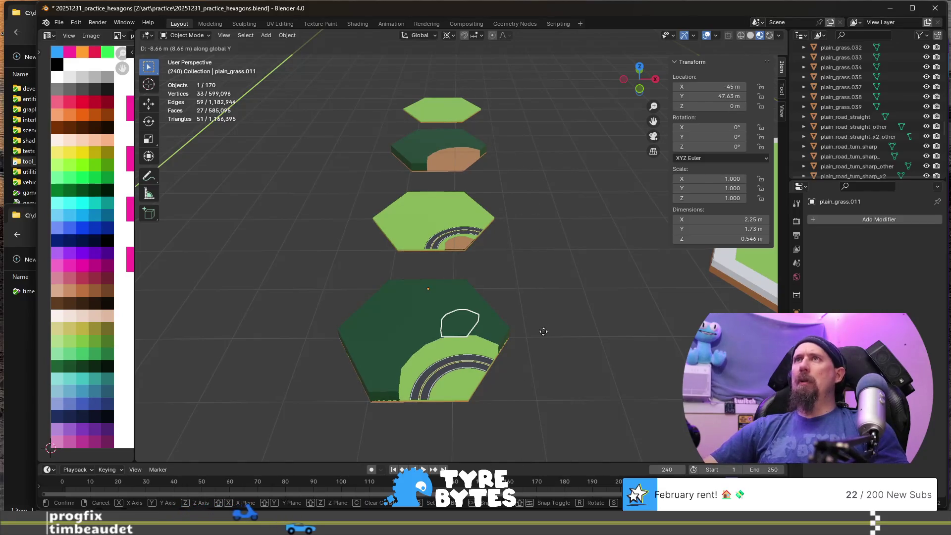
{"action": "left_click", "coordinate": [566, 177]}
{"action": "mouse_move", "coordinate": [566, 177]}
{"action": "middle_mouse_down"}
{"action": "mouse_move", "coordinate": [541, 382]}
{"action": "mouse_move", "coordinate": [535, 351]}
{"action": "mouse_move", "coordinate": [506, 313]}
{"action": "mouse_move", "coordinate": [464, 311]}
{"action": "mouse_move", "coordinate": [476, 314]}
{"action": "middle_mouse_up"}
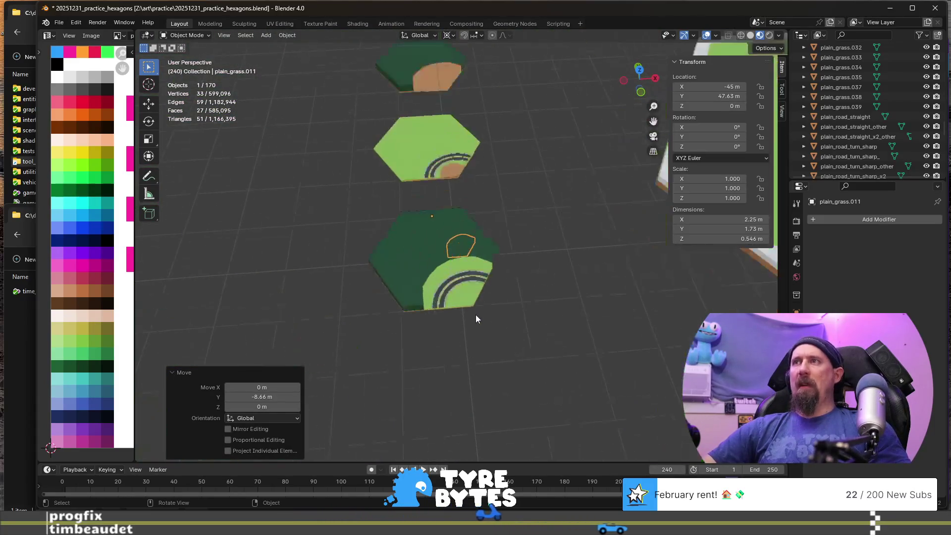
- Move the block a further -4.33 m along Y so it sits inside the road curve
{"action": "key", "text": "g"}
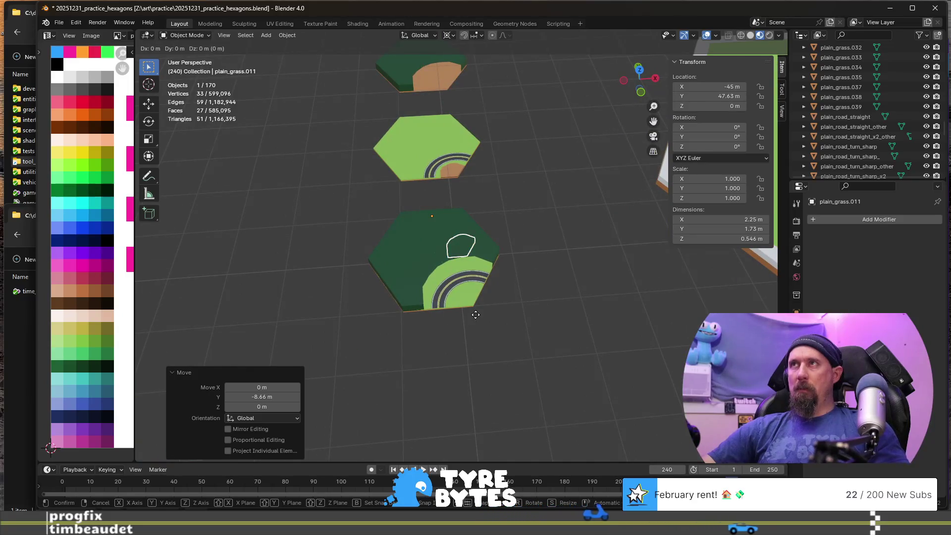
{"action": "right_click", "coordinate": [476, 315]}
{"action": "key", "text": "g"}
{"action": "key", "text": "z"}
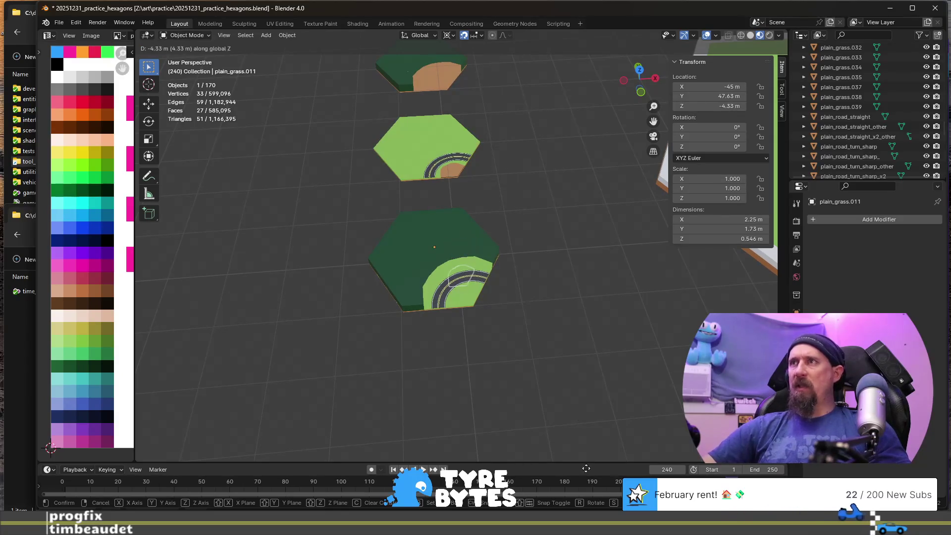
{"action": "key", "text": "y"}
{"action": "right_click", "coordinate": [548, 196]}
{"action": "mouse_move", "coordinate": [532, 219]}
{"action": "middle_mouse_down"}
{"action": "mouse_move", "coordinate": [504, 141]}
{"action": "mouse_move", "coordinate": [450, 212]}
{"action": "mouse_move", "coordinate": [521, 134]}
{"action": "mouse_move", "coordinate": [517, 160]}
{"action": "middle_mouse_up"}
{"action": "scroll", "coordinate": [447, 213], "scroll_direction": "up", "scroll_amount": 4}
{"action": "middle_click_drag", "start_coordinate": [501, 236], "coordinate": [535, 246]}
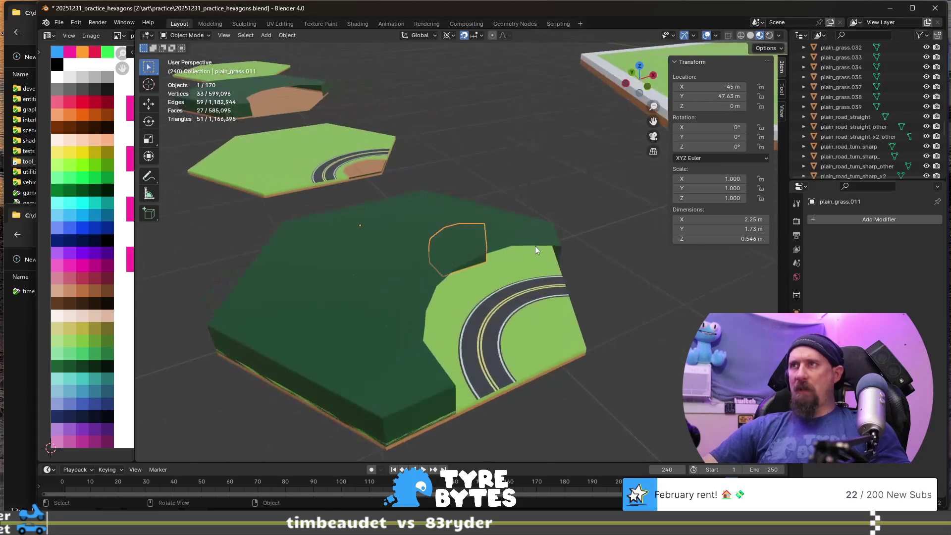
{"action": "key", "text": "g"}
{"action": "key", "text": "z"}
{"action": "key", "text": "y"}
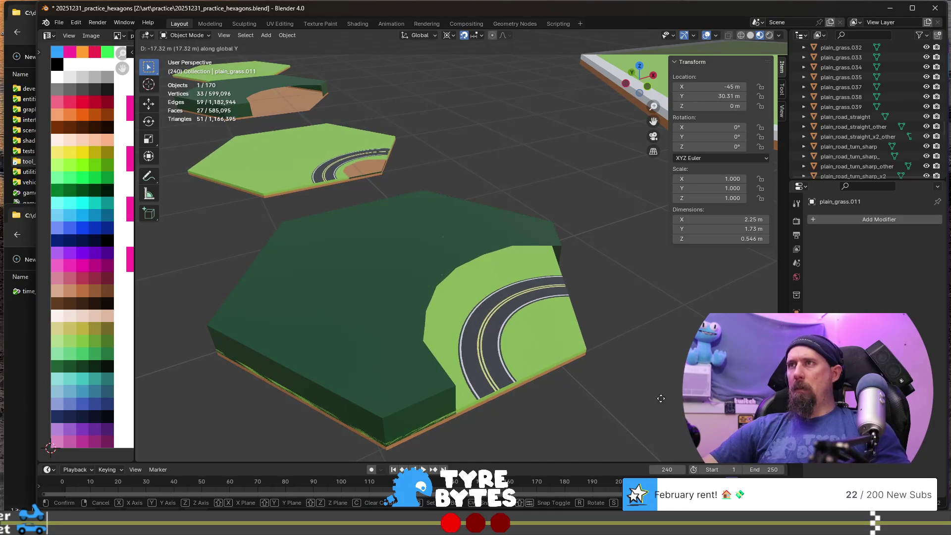
{"action": "left_click", "coordinate": [597, 406]}
{"action": "scroll", "coordinate": [576, 320], "scroll_direction": "down", "scroll_amount": 3}
{"action": "mouse_move", "coordinate": [570, 305]}
{"action": "middle_mouse_down"}
{"action": "mouse_move", "coordinate": [411, 278]}
{"action": "mouse_move", "coordinate": [397, 228]}
{"action": "mouse_move", "coordinate": [471, 253]}
{"action": "mouse_move", "coordinate": [536, 231]}
{"action": "mouse_move", "coordinate": [548, 258]}
{"action": "mouse_move", "coordinate": [504, 245]}
{"action": "middle_mouse_up"}
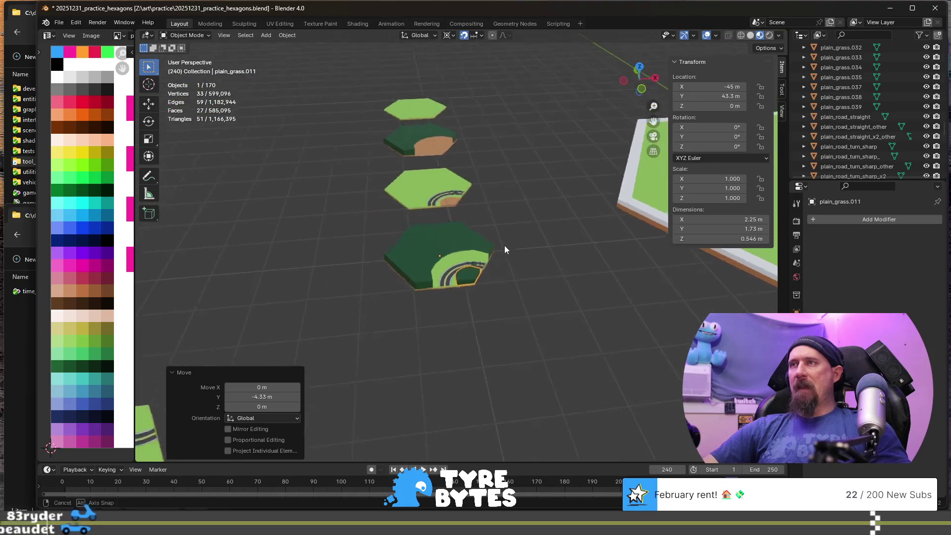
{"action": "scroll", "coordinate": [443, 261], "scroll_direction": "up", "scroll_amount": 4}
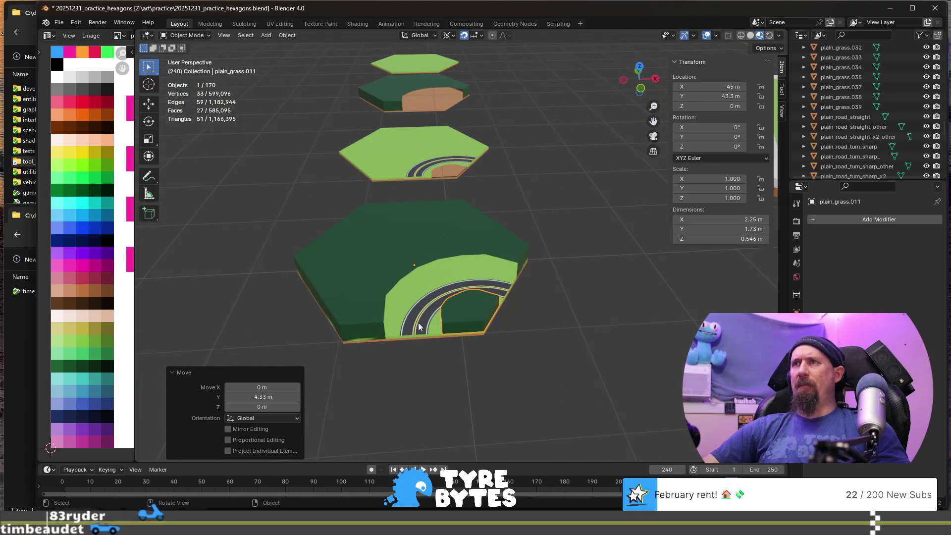
- Delete forest_road_turn_sharp.002 and then forest_road_turn_sharp.001, leaving 168 objects
{"action": "middle_click_drag", "start_coordinate": [418, 322], "coordinate": [368, 296]}
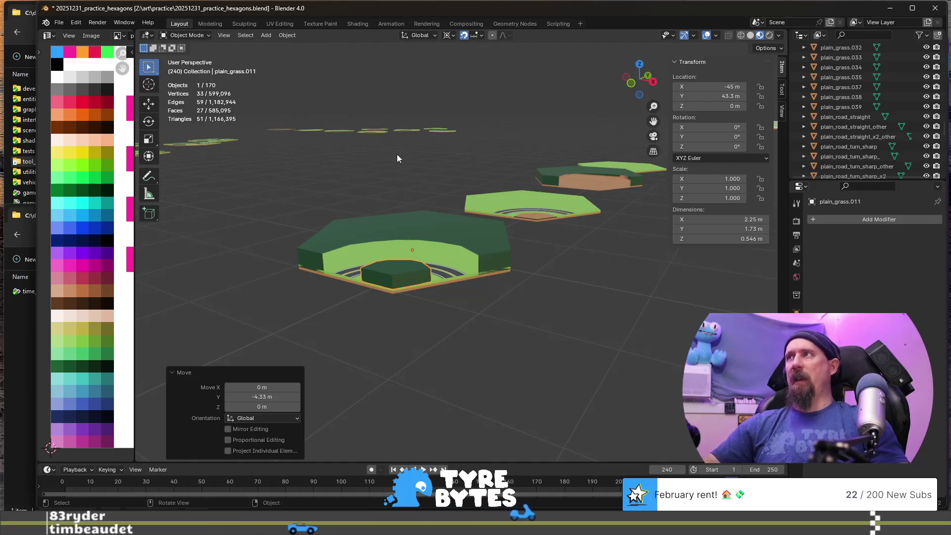
{"action": "mouse_move", "coordinate": [396, 158]}
{"action": "middle_mouse_down"}
{"action": "mouse_move", "coordinate": [393, 297]}
{"action": "mouse_move", "coordinate": [317, 203]}
{"action": "mouse_move", "coordinate": [365, 259]}
{"action": "mouse_move", "coordinate": [417, 281]}
{"action": "mouse_move", "coordinate": [468, 328]}
{"action": "mouse_move", "coordinate": [488, 332]}
{"action": "middle_mouse_up"}
{"action": "left_click", "coordinate": [482, 260]}
{"action": "scroll", "coordinate": [482, 261], "scroll_direction": "down", "scroll_amount": 4}
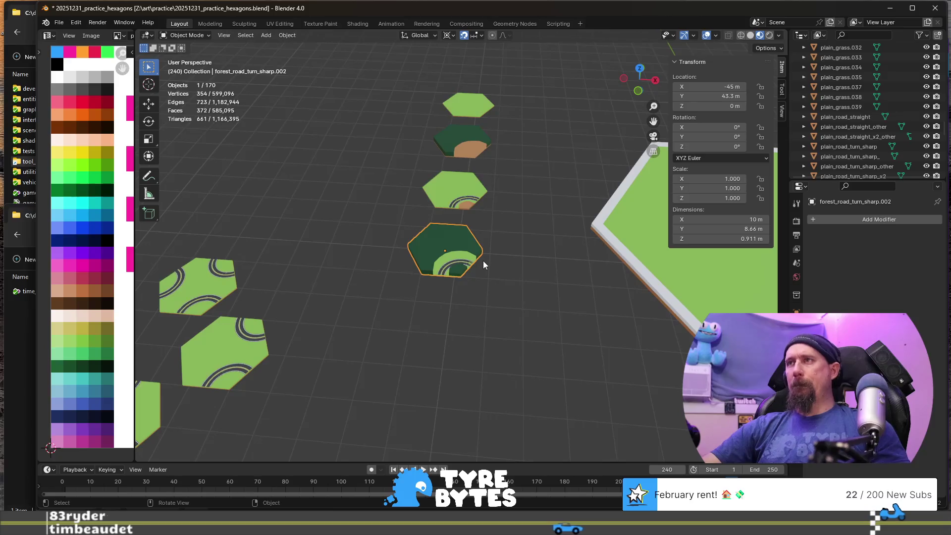
{"action": "key", "text": "Delete"}
{"action": "left_click", "coordinate": [462, 147]}
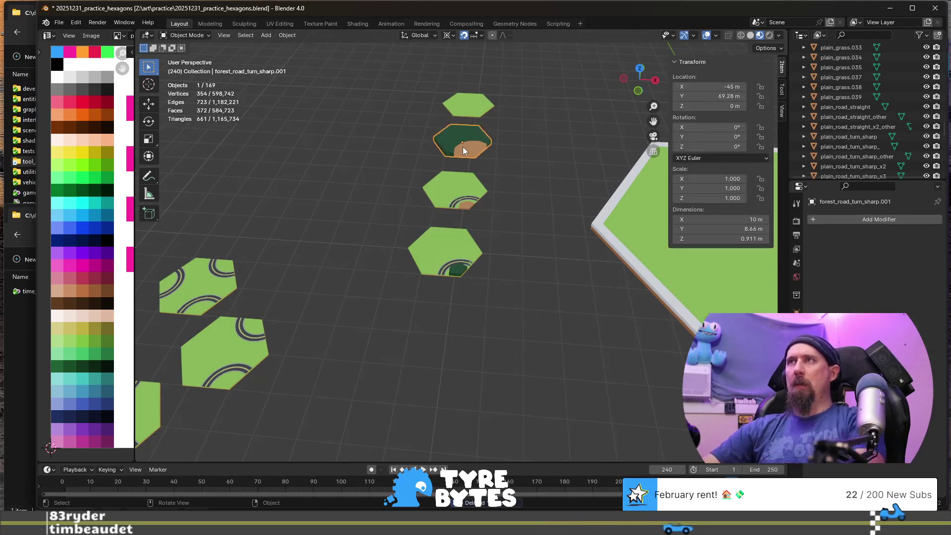
{"action": "key", "text": "Delete"}
{"action": "scroll", "coordinate": [463, 147], "scroll_direction": "down", "scroll_amount": 5}
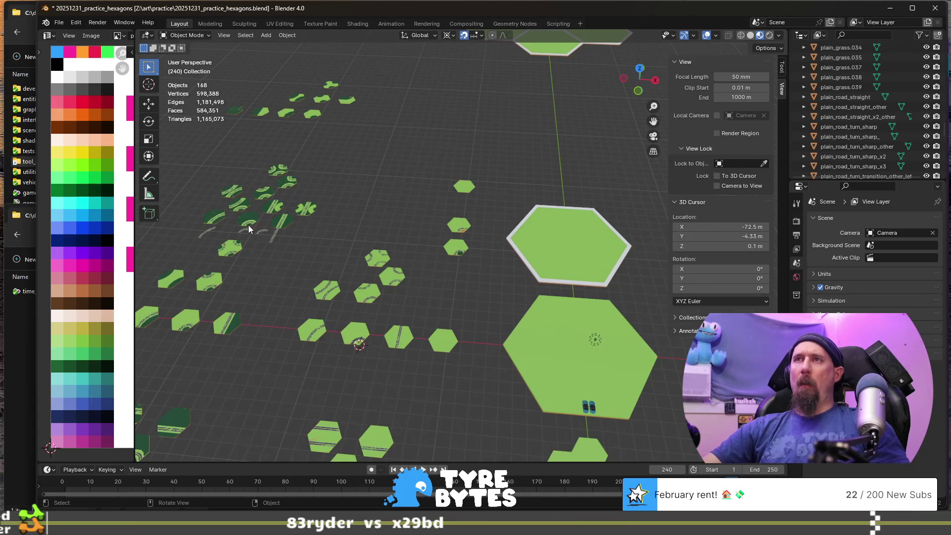
- Duplicate the curved road piece road_turn_sharp.008 in place
{"action": "middle_click_drag", "start_coordinate": [335, 222], "coordinate": [425, 277], "text": "shift"}
{"action": "left_click", "coordinate": [345, 241]}
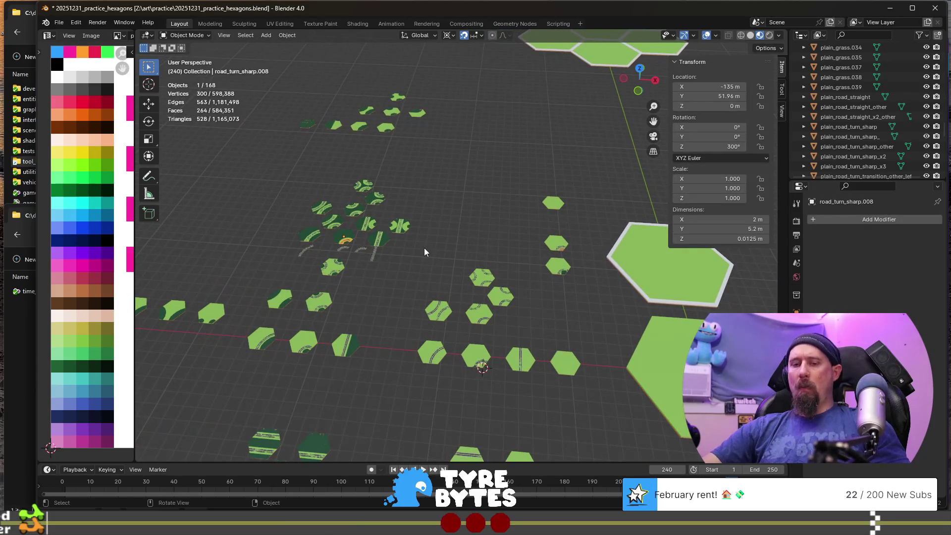
{"action": "key", "text": "shift+d"}
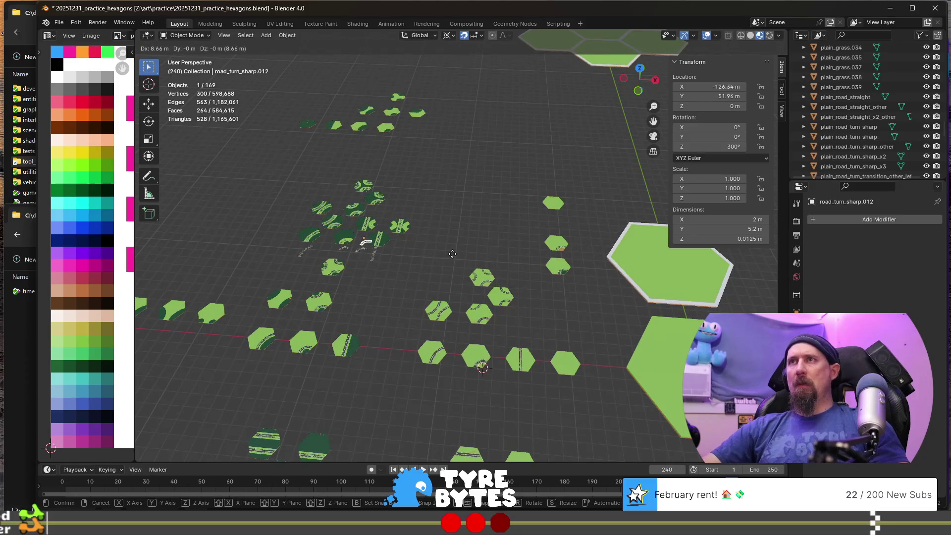
{"action": "right_click", "coordinate": [543, 255]}
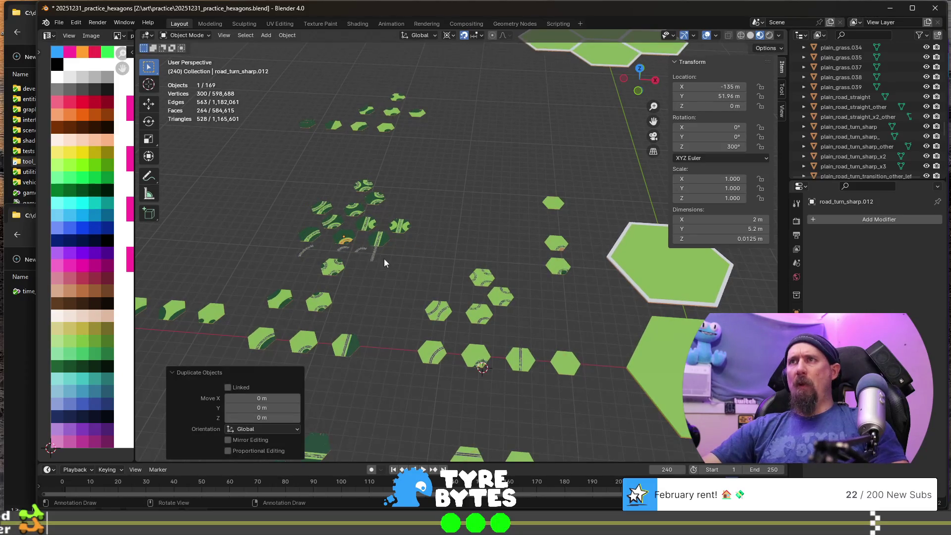
{"action": "scroll", "coordinate": [296, 241], "scroll_direction": "up", "scroll_amount": 2}
{"action": "left_click", "coordinate": [280, 230], "text": "shift"}
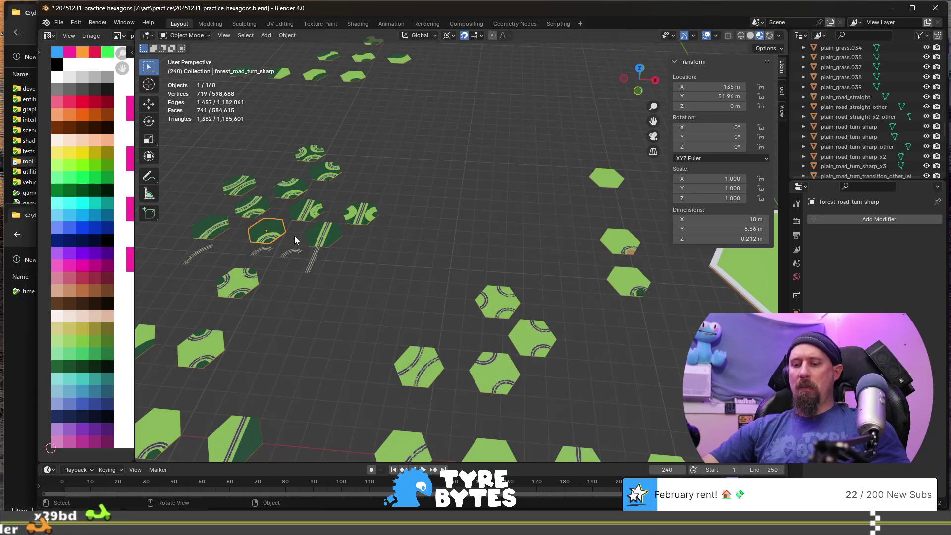
{"action": "key", "text": "g"}
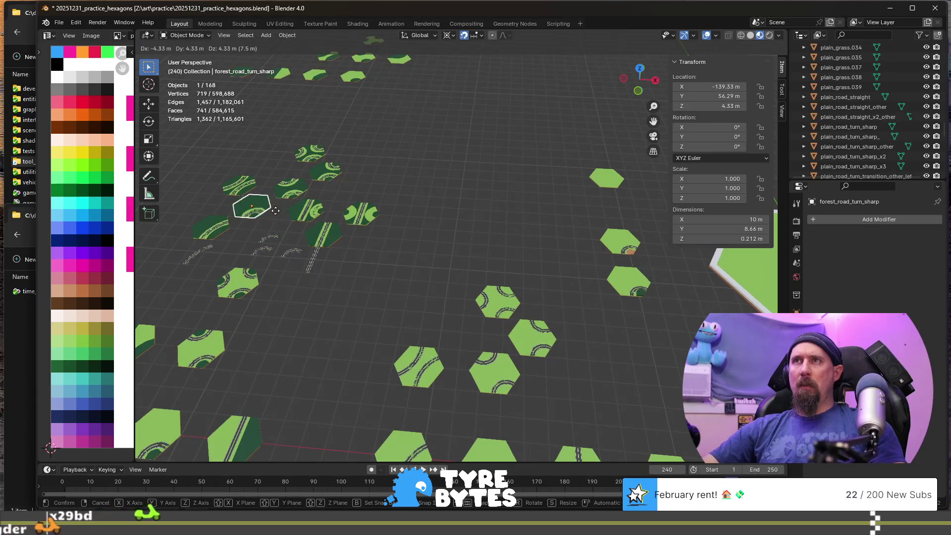
{"action": "key", "text": "Escape"}
{"action": "scroll", "coordinate": [284, 257], "scroll_direction": "up", "scroll_amount": 4}
{"action": "middle_click_drag", "start_coordinate": [284, 258], "coordinate": [483, 284], "text": "shift"}
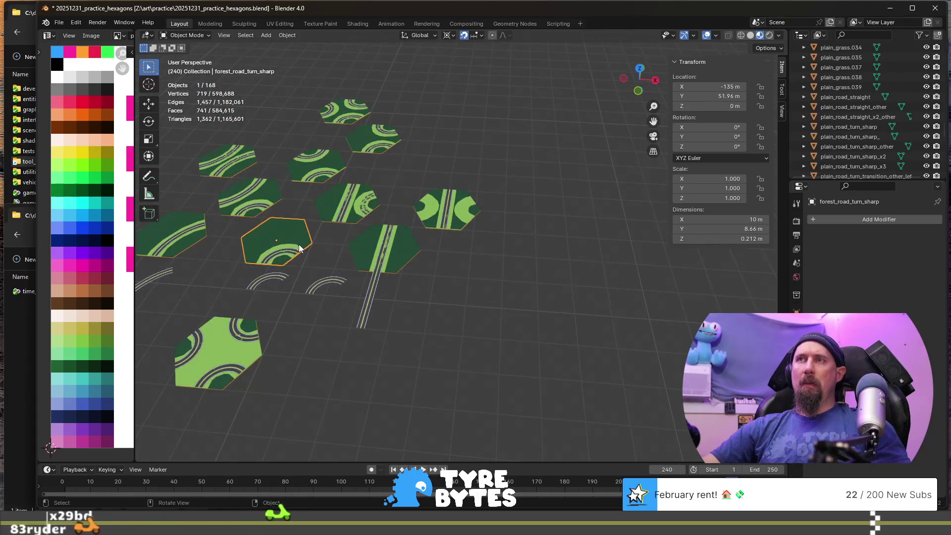
{"action": "left_click", "coordinate": [328, 266]}
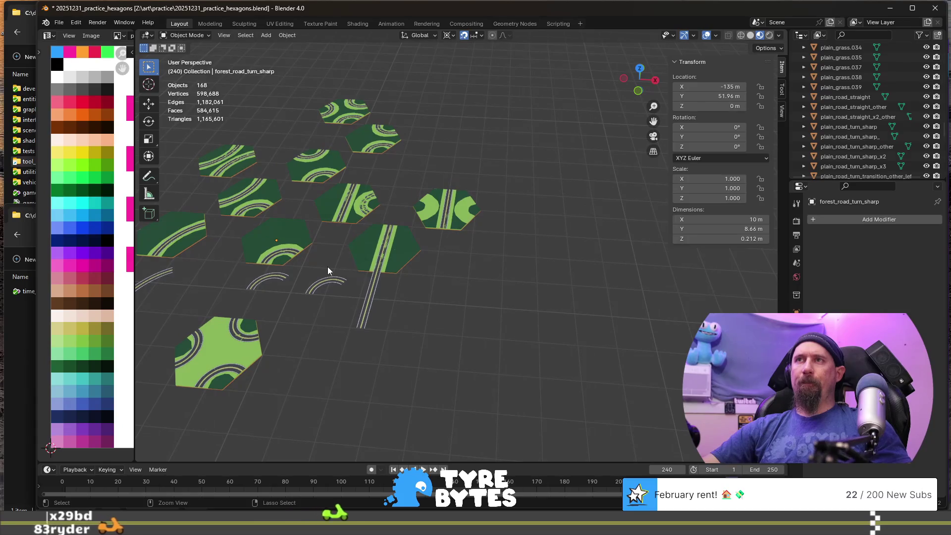
- Separate the road arc from the forest sharp-turn tile and move the tile 60 m along X
{"action": "left_click", "coordinate": [301, 228]}
{"action": "key", "text": "Tab"}
{"action": "key", "text": "p"}
{"action": "key", "text": "Tab"}
{"action": "key", "text": "g"}
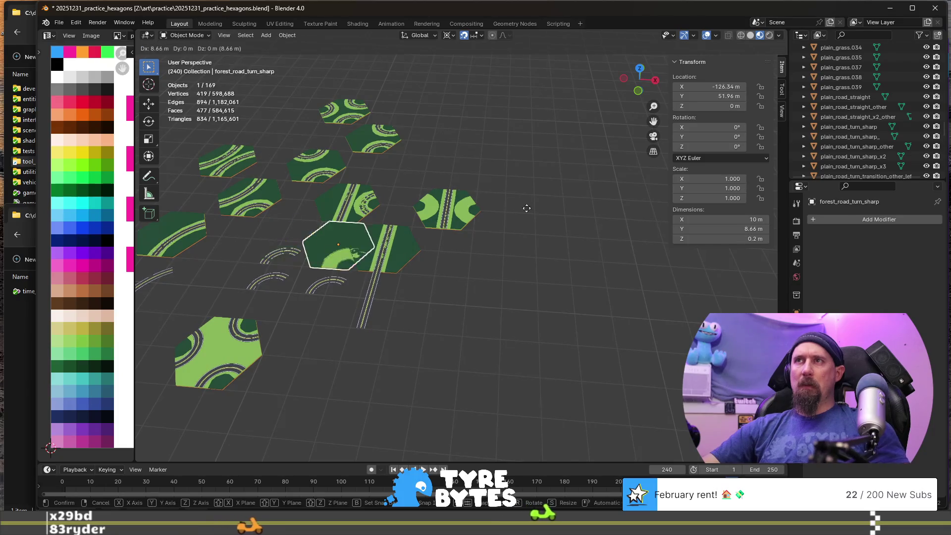
{"action": "right_click", "coordinate": [357, 279]}
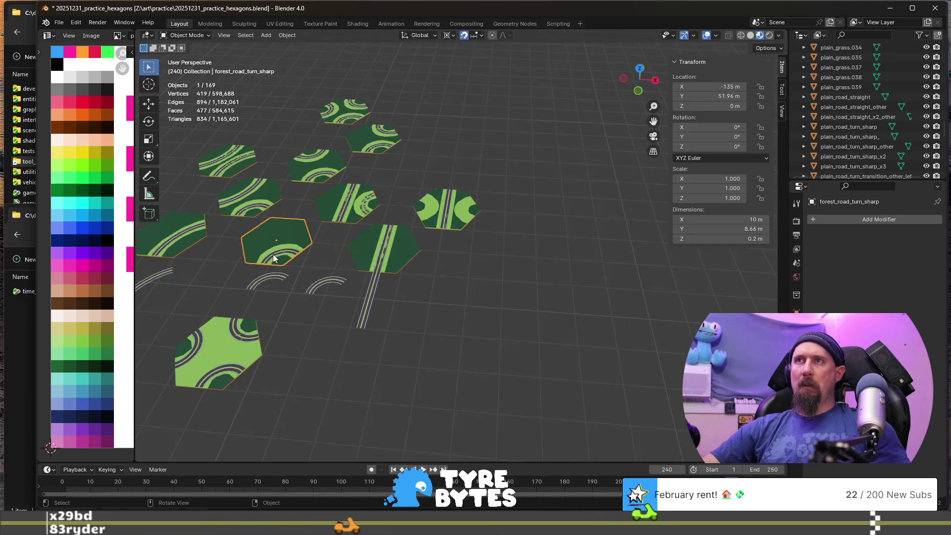
{"action": "key", "text": "g"}
{"action": "key", "text": "x"}
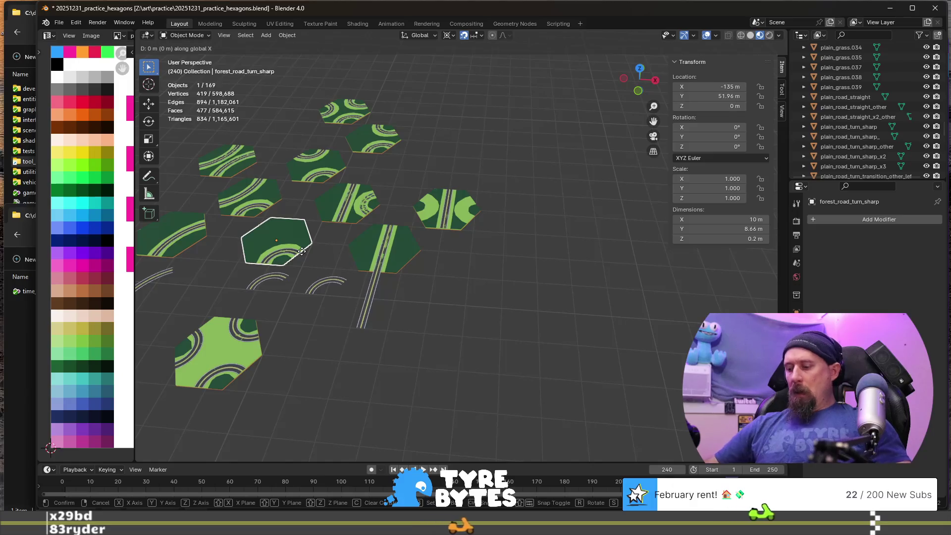
{"action": "type", "text": "60"}
{"action": "key", "text": "Return"}
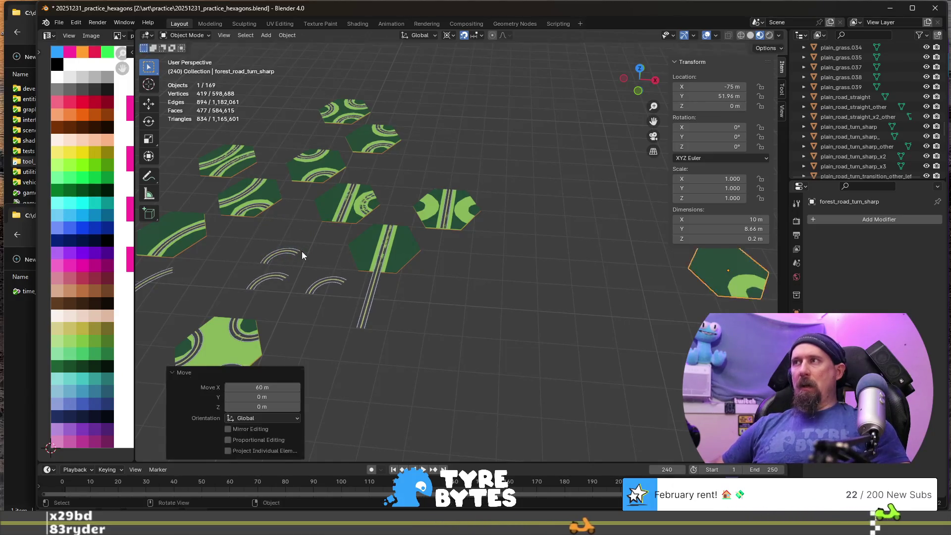
- Move the separated road arc 60 m along X and join it back into the tile
{"action": "left_click", "coordinate": [288, 251]}
{"action": "key", "text": "g"}
{"action": "key", "text": "x"}
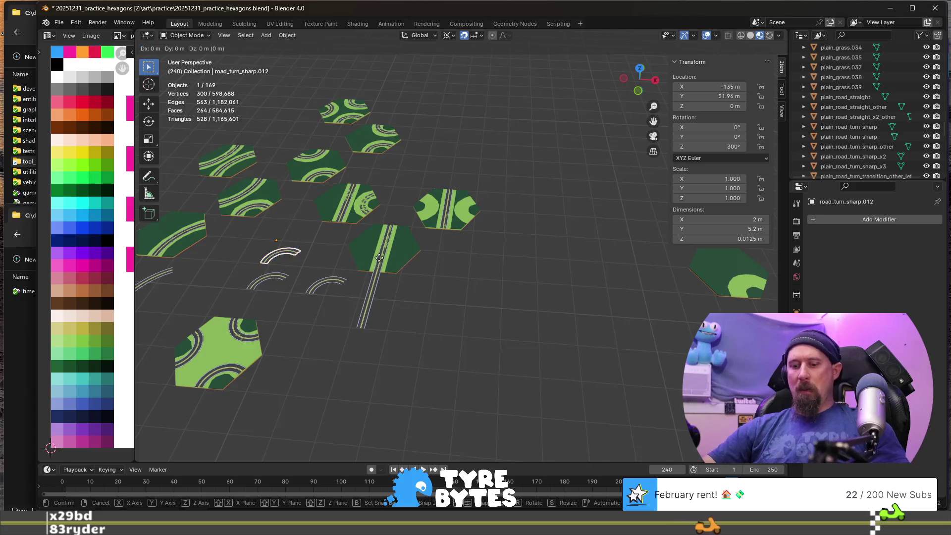
{"action": "type", "text": "60"}
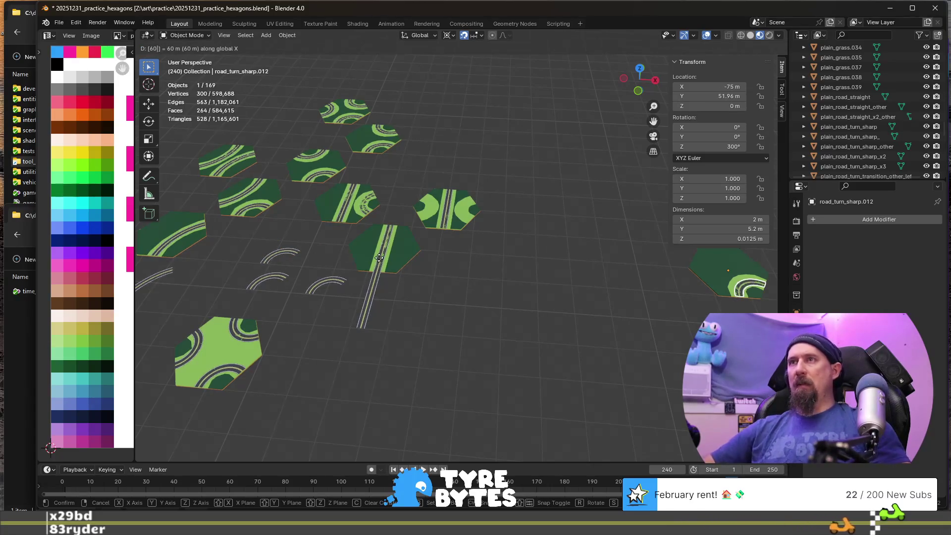
{"action": "key", "text": "Return"}
{"action": "left_click", "coordinate": [714, 275], "text": "shift"}
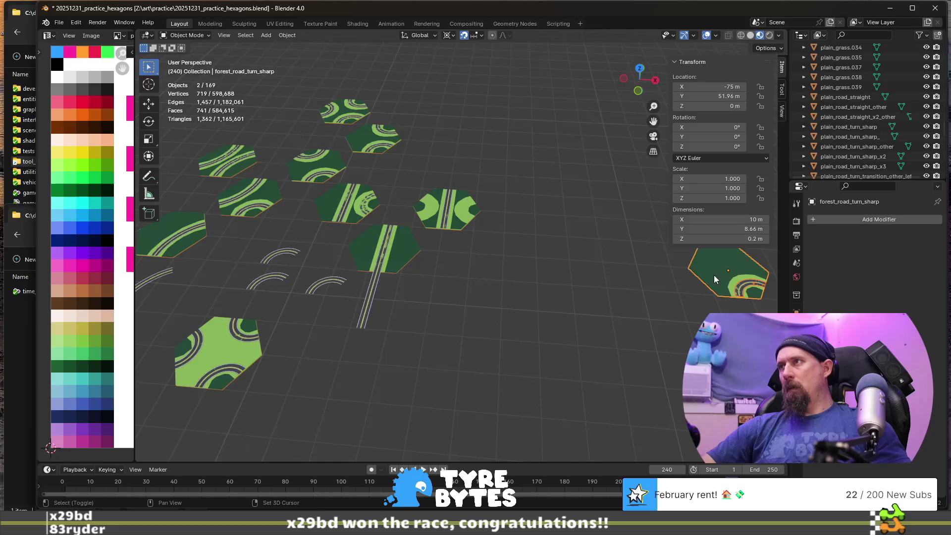
{"action": "key", "text": "ctrl+j"}
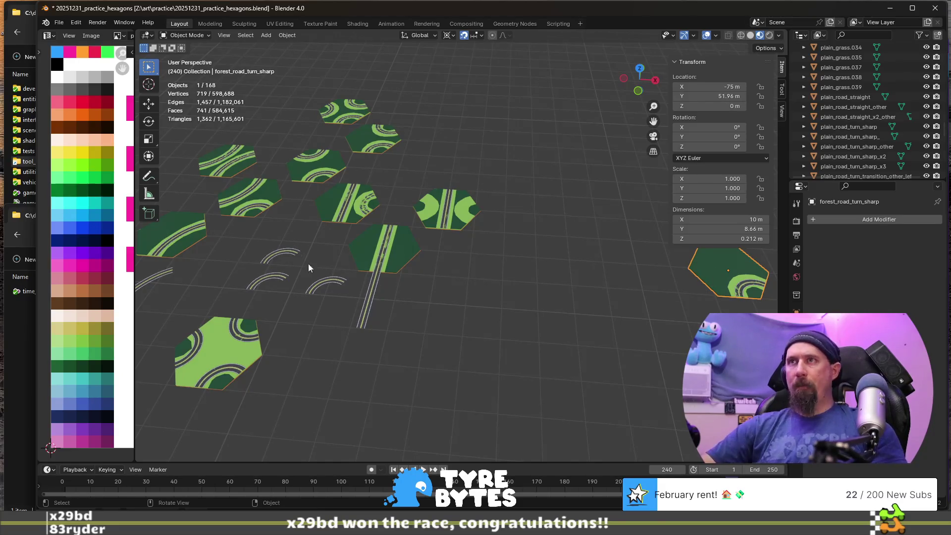
- Move the spare arc road_turn_sharp.008 45 m along X and the tile back -60 m along X
{"action": "left_click", "coordinate": [280, 253]}
{"action": "type", "text": "gx"}
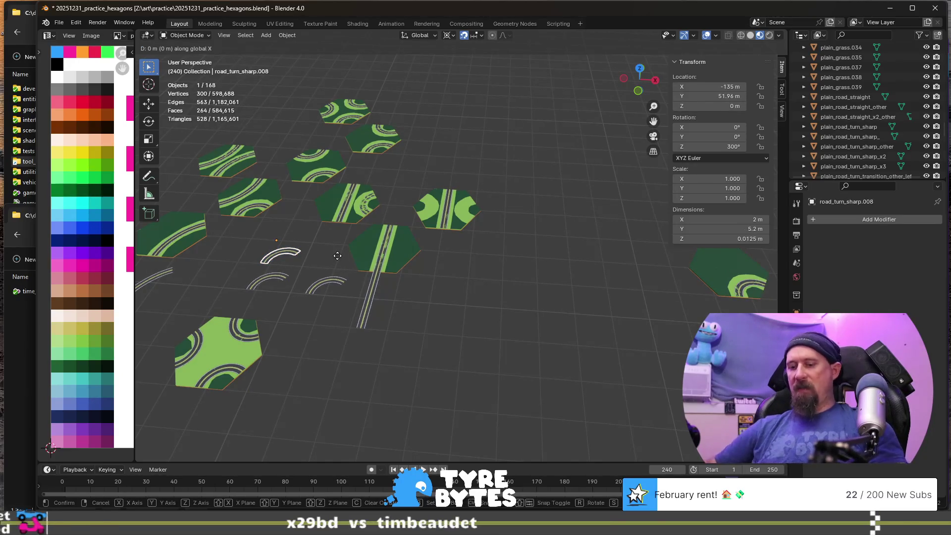
{"action": "type", "text": "45"}
{"action": "key", "text": "Return"}
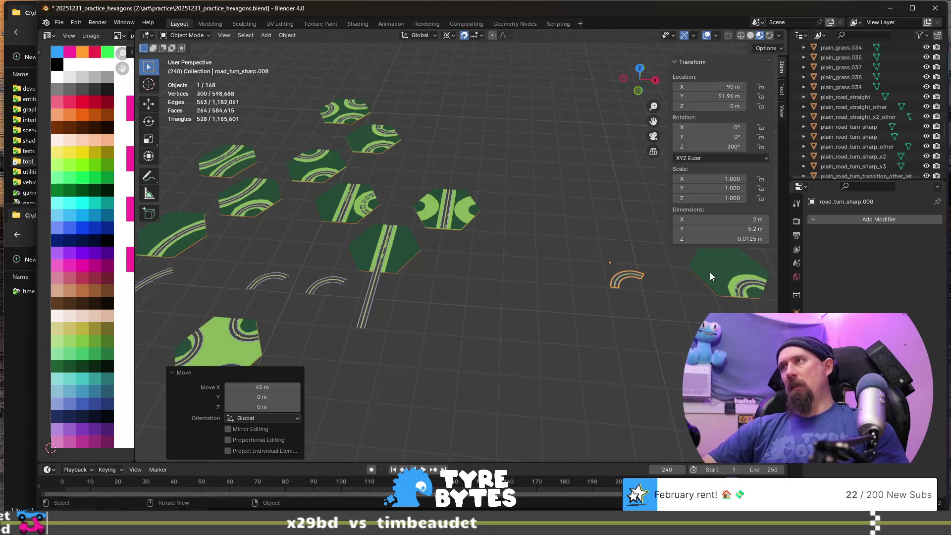
{"action": "left_click", "coordinate": [709, 276]}
{"action": "type", "text": "gx60"}
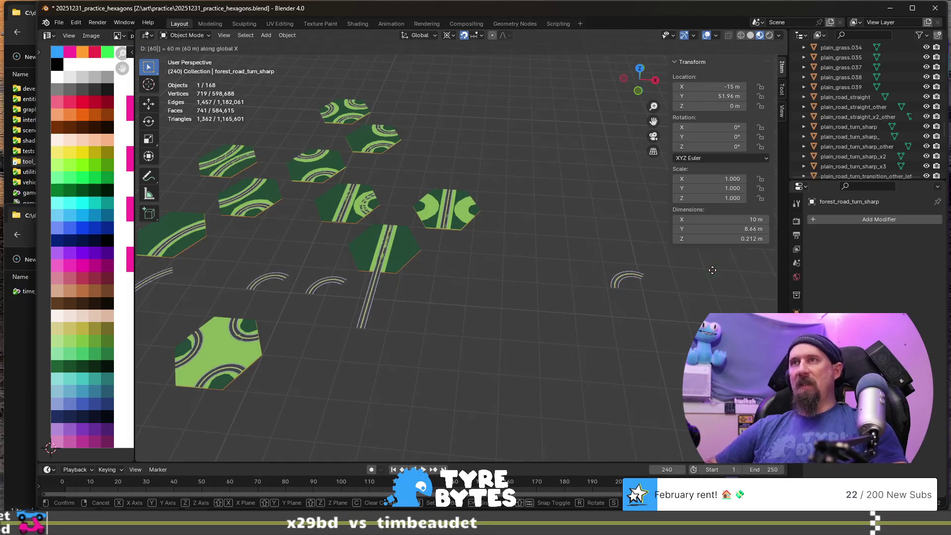
{"action": "type", "text": "-"}
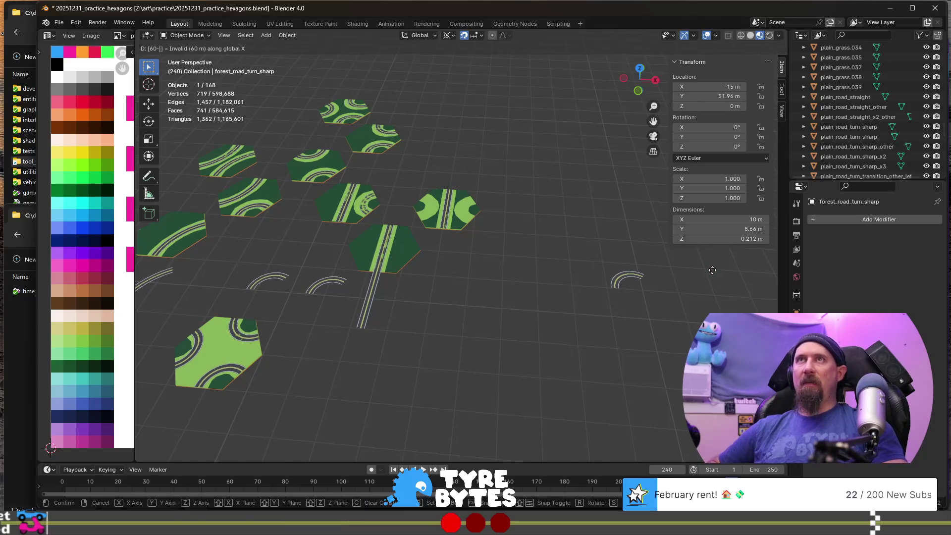
{"action": "key", "text": "BackSpace"}
{"action": "key", "text": "BackSpace"}
{"action": "key", "text": "BackSpace"}
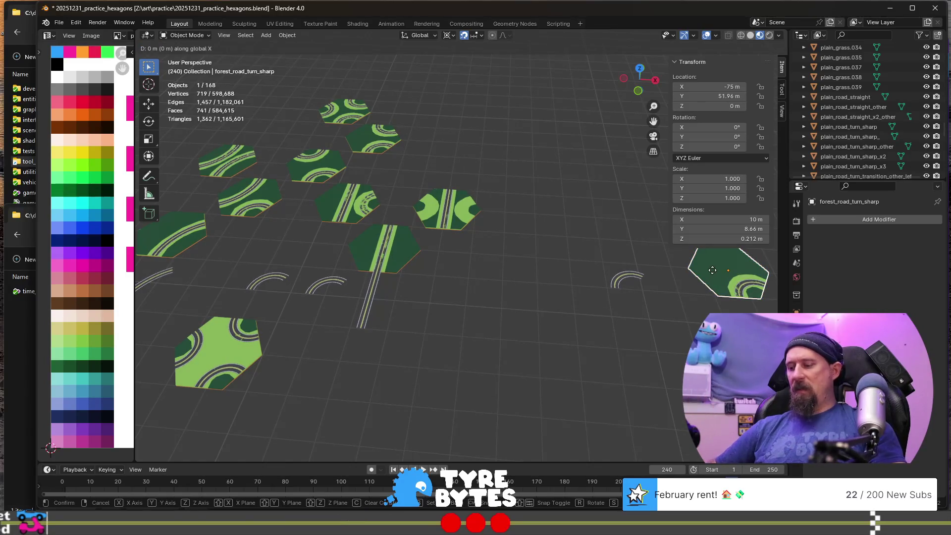
{"action": "type", "text": "-60"}
{"action": "key", "text": "Return"}
- Delete the spare road arc and reselect the forest sharp-turn tile
{"action": "middle_click_drag", "start_coordinate": [547, 306], "coordinate": [247, 226], "text": "shift"}
{"action": "left_click", "coordinate": [555, 271]}
{"action": "key", "text": "Delete"}
{"action": "left_click", "coordinate": [247, 226]}
{"action": "scroll", "coordinate": [342, 239], "scroll_direction": "down", "scroll_amount": 5}
{"action": "scroll", "coordinate": [406, 274], "scroll_direction": "up", "scroll_amount": 2}
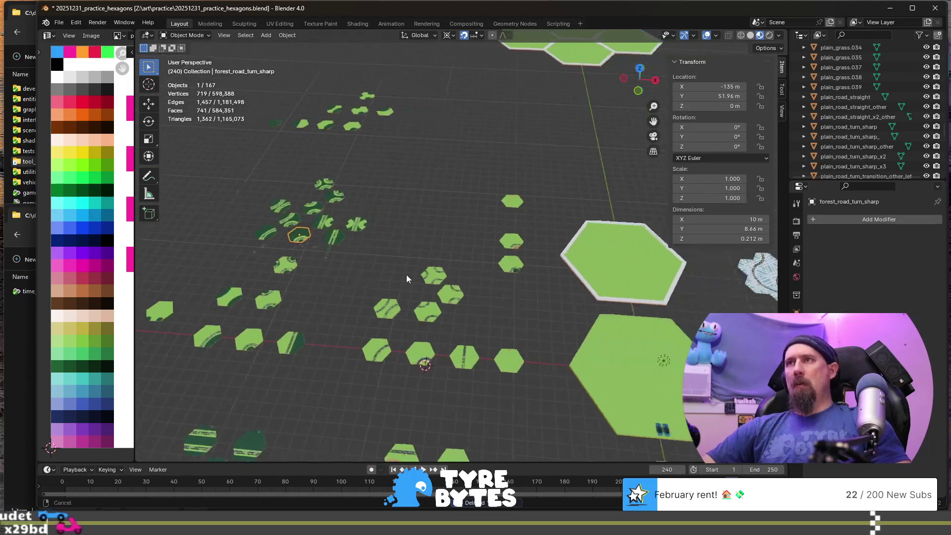
- Copy the tile 90 m along X and 17.32 m along Y, then open its mesh with a face framed
{"action": "key", "text": "shift+d"}
{"action": "key", "text": "x"}
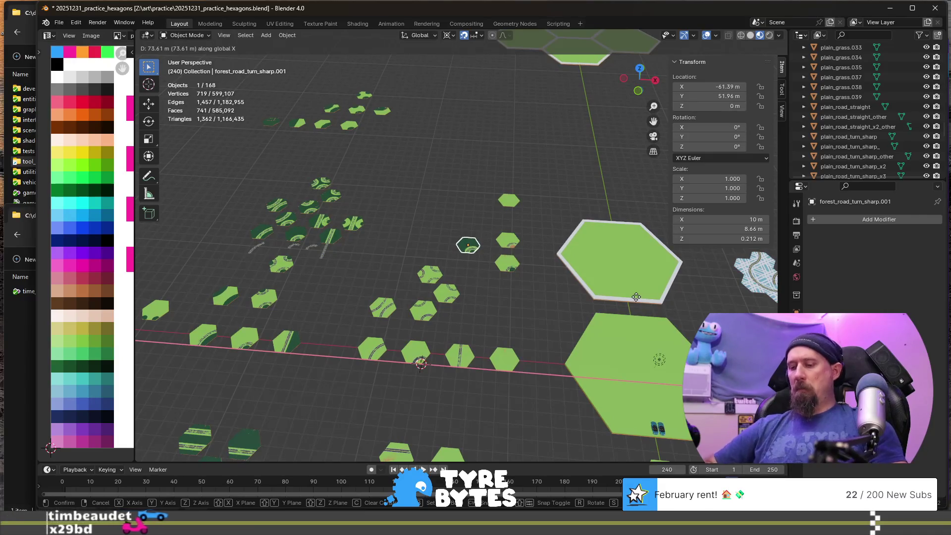
{"action": "type", "text": "90"}
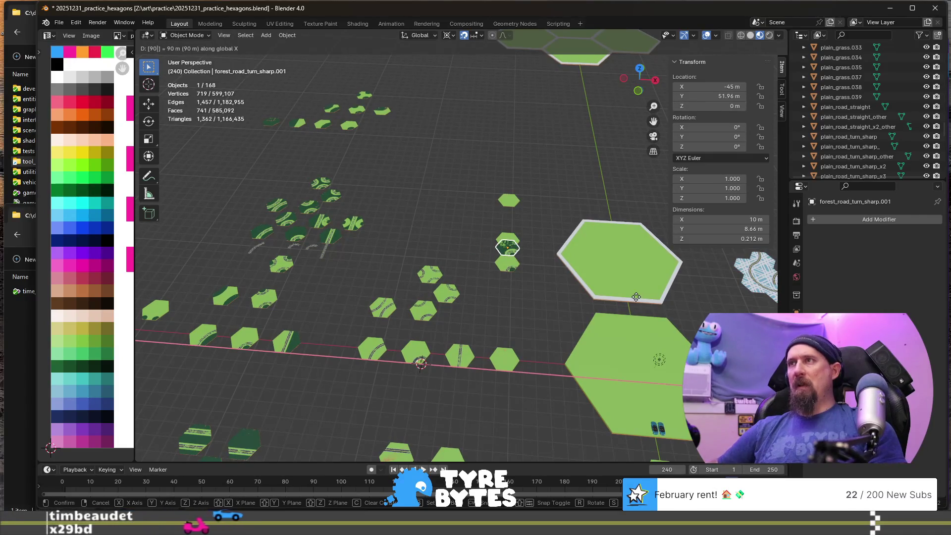
{"action": "key", "text": "Return"}
{"action": "key", "text": "shift+d"}
{"action": "key", "text": "y"}
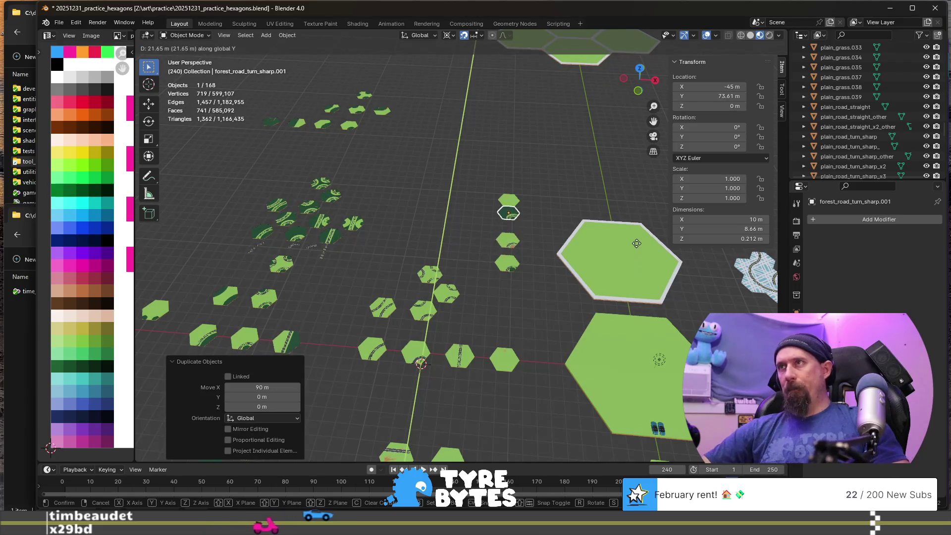
{"action": "left_click", "coordinate": [636, 250]}
{"action": "scroll", "coordinate": [511, 279], "scroll_direction": "up", "scroll_amount": 5}
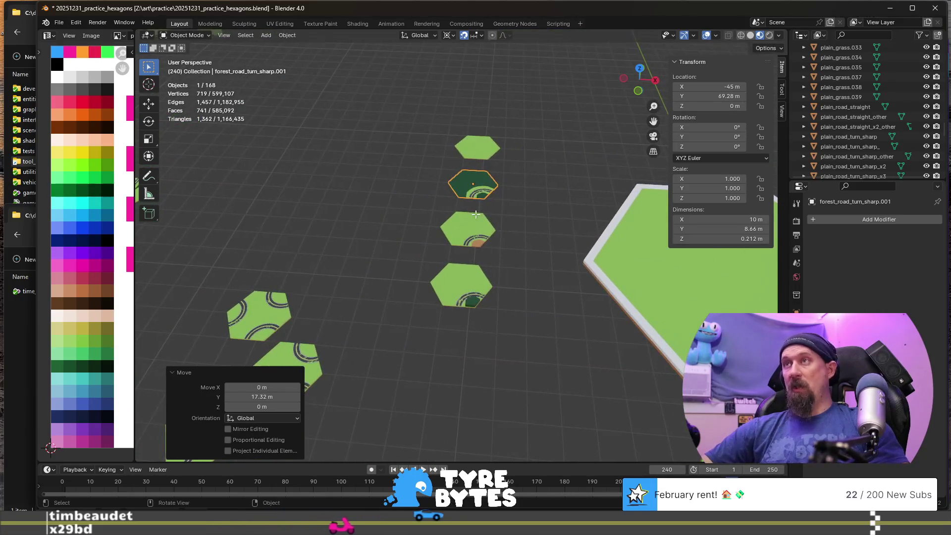
{"action": "key", "text": "Tab"}
{"action": "left_click", "coordinate": [460, 180]}
{"action": "key", "text": "KP_Decimal"}
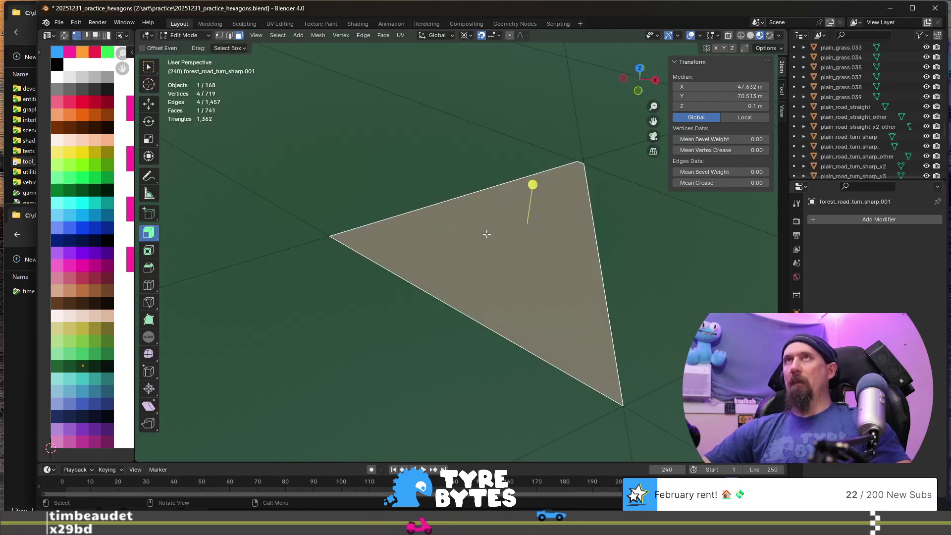
- From top view, brush-select the border faces along the forest road tile's left side
{"action": "key", "text": "KP_7"}
{"action": "scroll", "coordinate": [475, 263], "scroll_direction": "down", "scroll_amount": 10}
{"action": "scroll", "coordinate": [478, 282], "scroll_direction": "up", "scroll_amount": 3}
{"action": "middle_click_drag", "start_coordinate": [481, 294], "coordinate": [457, 278], "text": "shift"}
{"action": "key", "text": "c"}
{"action": "mouse_move", "coordinate": [426, 327]}
{"action": "left_mouse_down"}
{"action": "mouse_move", "coordinate": [441, 357]}
{"action": "mouse_move", "coordinate": [439, 333]}
{"action": "mouse_move", "coordinate": [375, 250]}
{"action": "mouse_move", "coordinate": [417, 189]}
{"action": "left_mouse_up"}
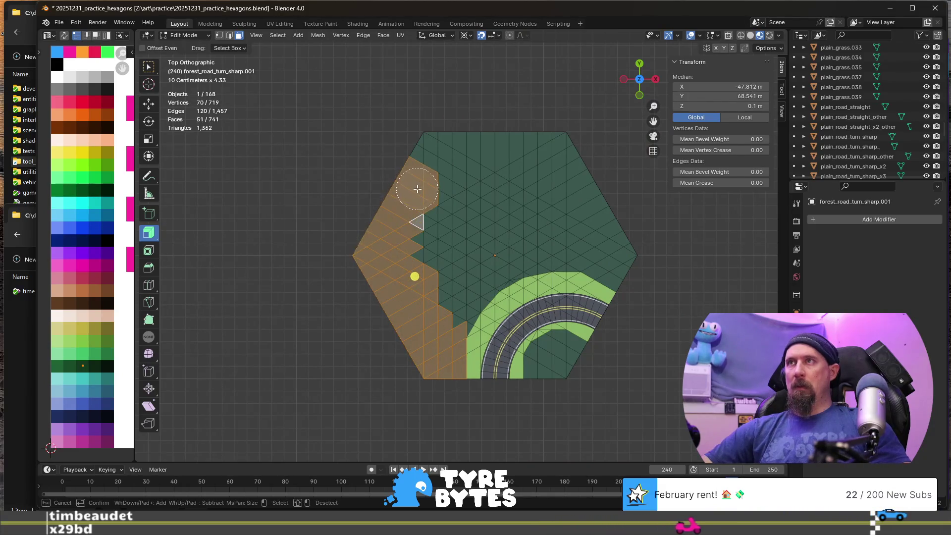
{"action": "key", "text": "Escape"}
{"action": "left_click", "coordinate": [473, 238]}
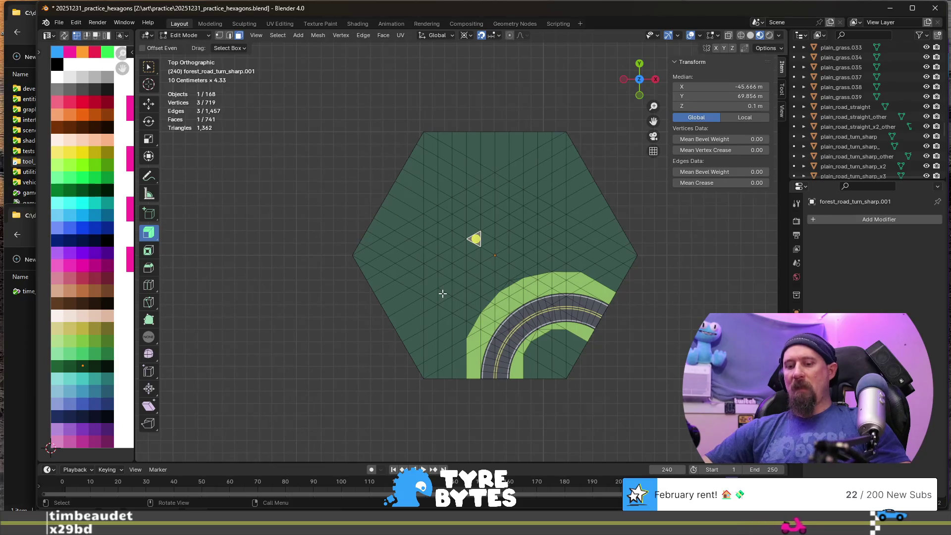
{"action": "key", "text": "c"}
{"action": "mouse_move", "coordinate": [435, 378]}
{"action": "left_mouse_down"}
{"action": "mouse_move", "coordinate": [436, 334]}
{"action": "mouse_move", "coordinate": [396, 270]}
{"action": "mouse_move", "coordinate": [401, 190]}
{"action": "mouse_move", "coordinate": [563, 165]}
{"action": "mouse_move", "coordinate": [614, 254]}
{"action": "mouse_move", "coordinate": [559, 242]}
{"action": "mouse_move", "coordinate": [510, 250]}
{"action": "mouse_move", "coordinate": [454, 303]}
{"action": "mouse_move", "coordinate": [471, 212]}
{"action": "mouse_move", "coordinate": [437, 184]}
{"action": "left_mouse_up"}
{"action": "right_click", "coordinate": [441, 224]}
- Nudge the selected border faces slightly up, then extrude them into walls about 1.54 m high
{"action": "middle_click_drag", "start_coordinate": [536, 424], "coordinate": [520, 319]}
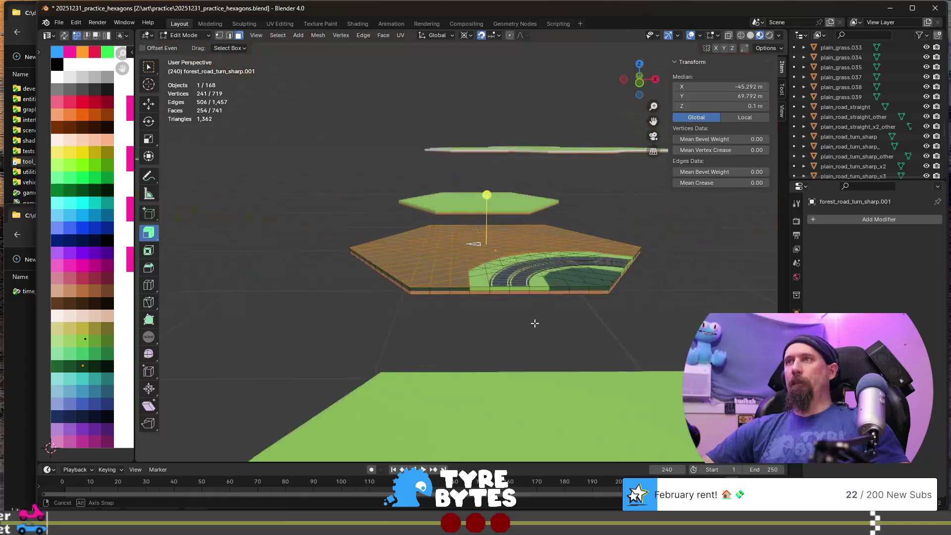
{"action": "scroll", "coordinate": [464, 344], "scroll_direction": "up", "scroll_amount": 3}
{"action": "scroll", "coordinate": [465, 344], "scroll_direction": "down", "scroll_amount": 1}
{"action": "key", "text": "g"}
{"action": "key", "text": "z"}
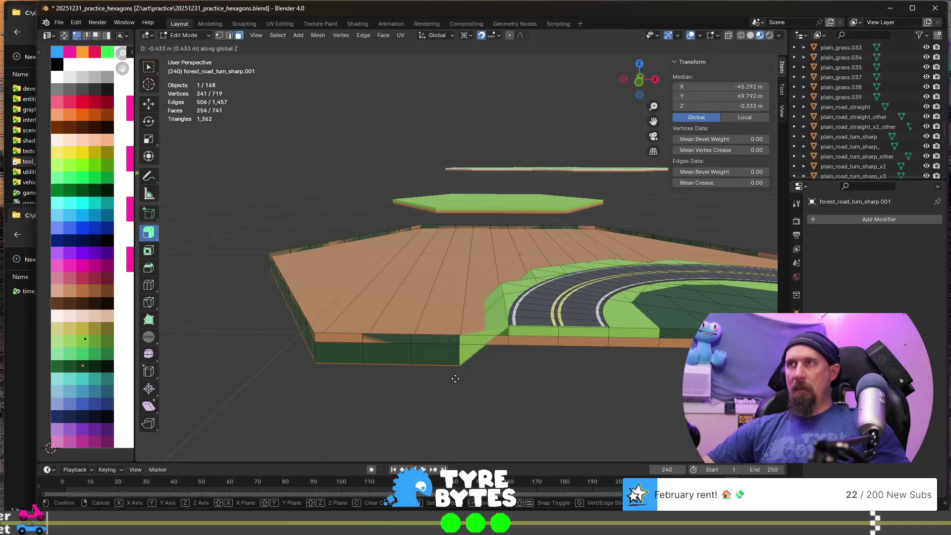
{"action": "right_click", "coordinate": [460, 343]}
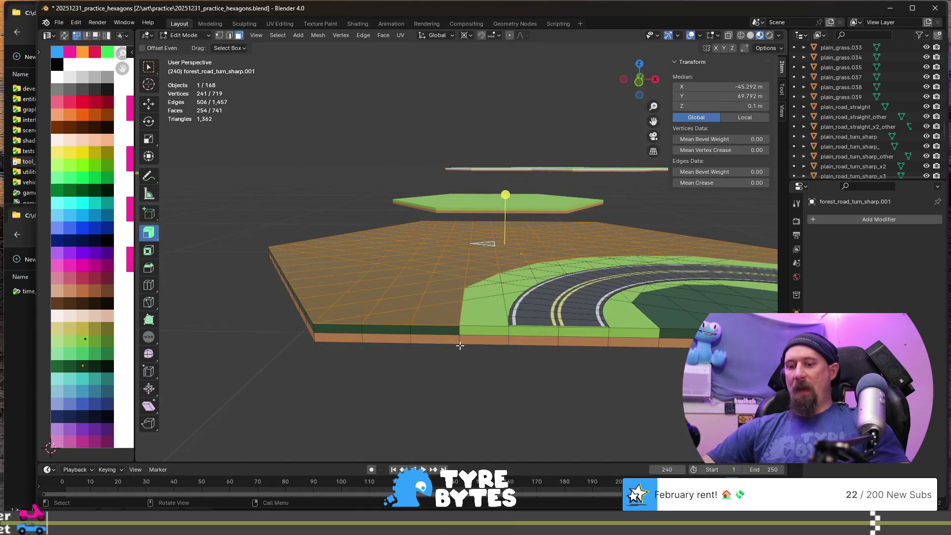
{"action": "key", "text": "g"}
{"action": "key", "text": "z"}
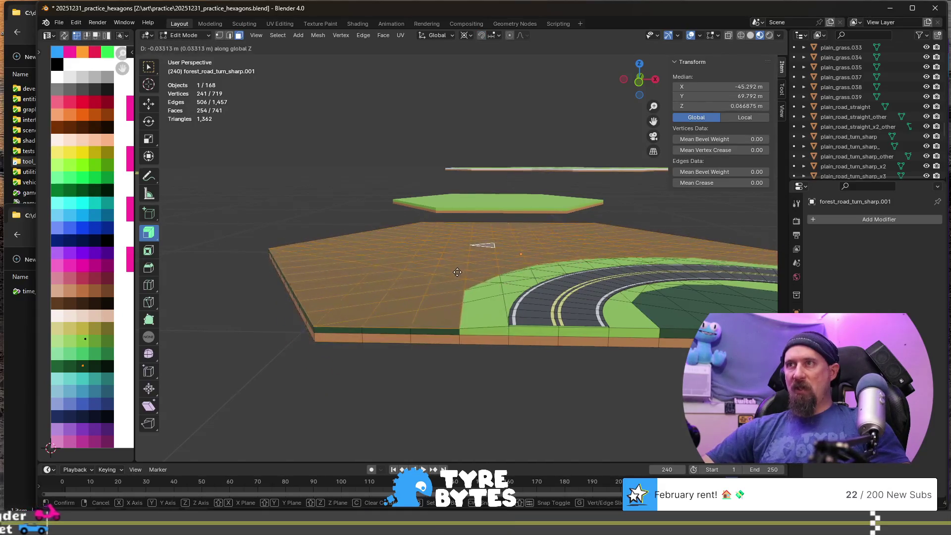
{"action": "left_click", "coordinate": [457, 272]}
{"action": "key", "text": "e"}
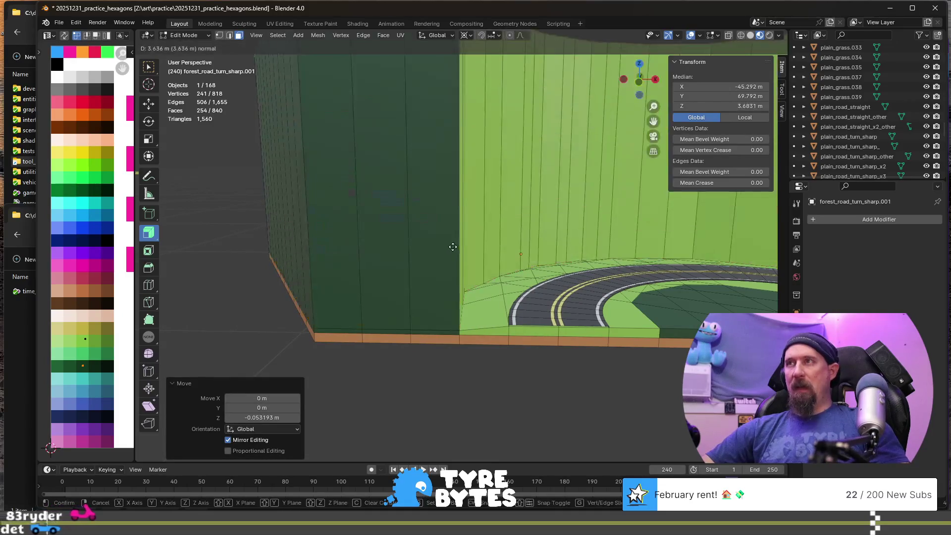
{"action": "left_click", "coordinate": [457, 274]}
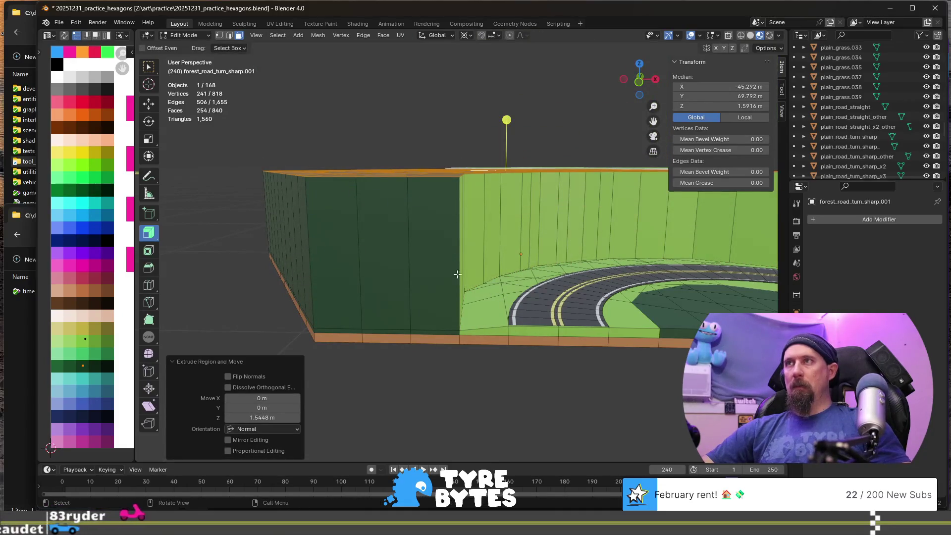
- Select the linked wall geometry, scale it, and separate it into forest_road_turn_sharp.002
{"action": "key", "text": "ctrl+l"}
{"action": "key", "text": "s"}
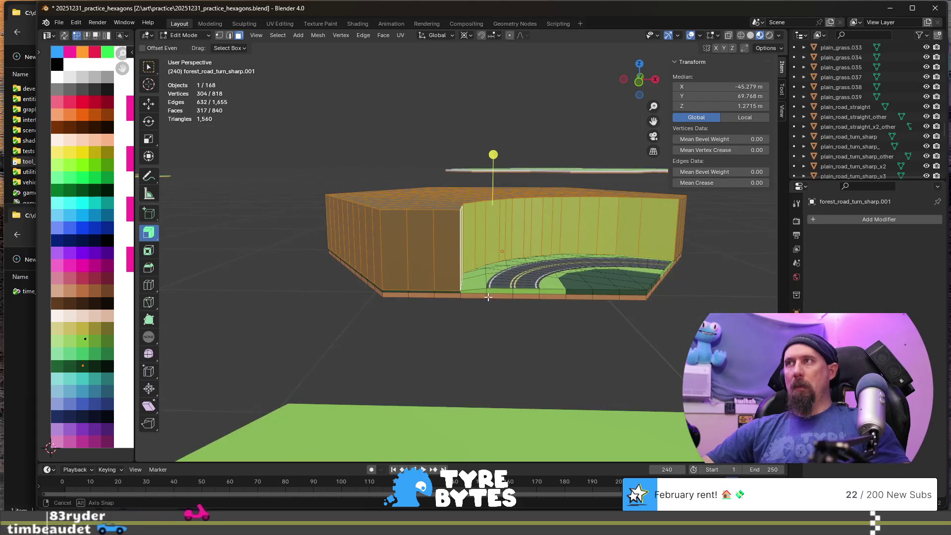
{"action": "left_click", "coordinate": [487, 297]}
{"action": "key", "text": "p"}
{"action": "left_click", "coordinate": [478, 296]}
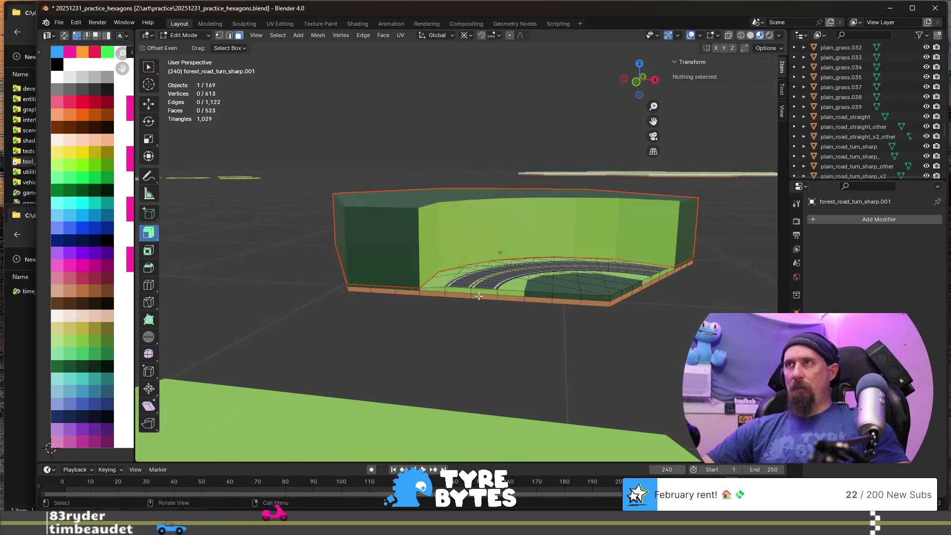
{"action": "key", "text": "Tab"}
{"action": "scroll", "coordinate": [402, 287], "scroll_direction": "down", "scroll_amount": 3}
{"action": "mouse_move", "coordinate": [403, 286]}
{"action": "middle_mouse_down"}
{"action": "mouse_move", "coordinate": [425, 286]}
{"action": "mouse_move", "coordinate": [470, 311]}
{"action": "mouse_move", "coordinate": [447, 256]}
{"action": "middle_mouse_up"}
{"action": "left_click", "coordinate": [452, 266]}
- Start moving the wall piece along Y, then cancel and restore its position
{"action": "scroll", "coordinate": [453, 265], "scroll_direction": "down", "scroll_amount": 2}
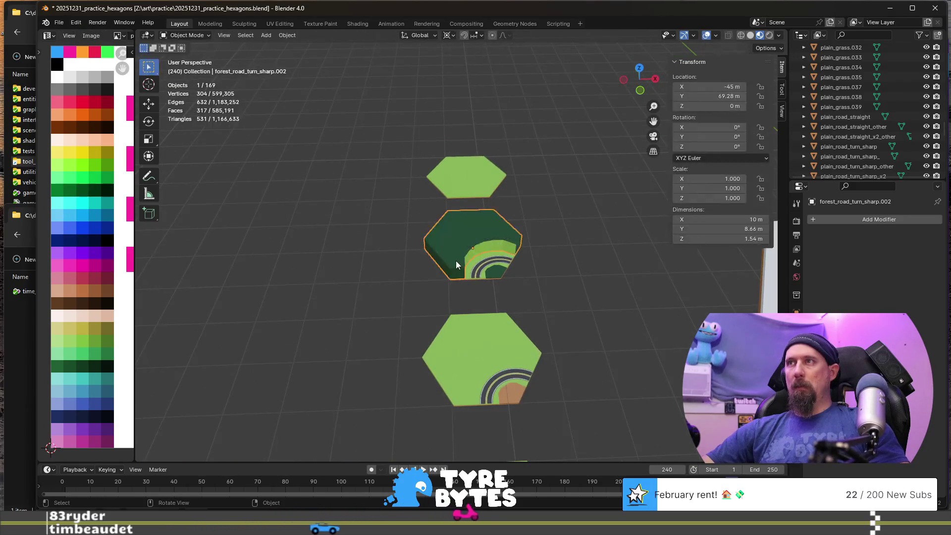
{"action": "scroll", "coordinate": [459, 269], "scroll_direction": "down", "scroll_amount": 2}
{"action": "mouse_move", "coordinate": [488, 281]}
{"action": "middle_mouse_down"}
{"action": "mouse_move", "coordinate": [514, 344]}
{"action": "mouse_move", "coordinate": [500, 323]}
{"action": "mouse_move", "coordinate": [519, 316]}
{"action": "middle_mouse_up"}
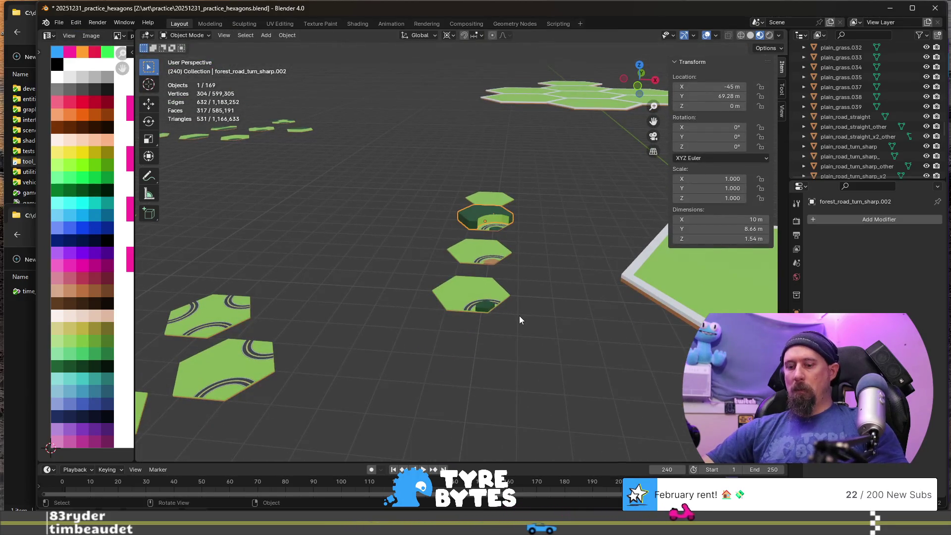
{"action": "key", "text": "g"}
{"action": "key", "text": "y"}
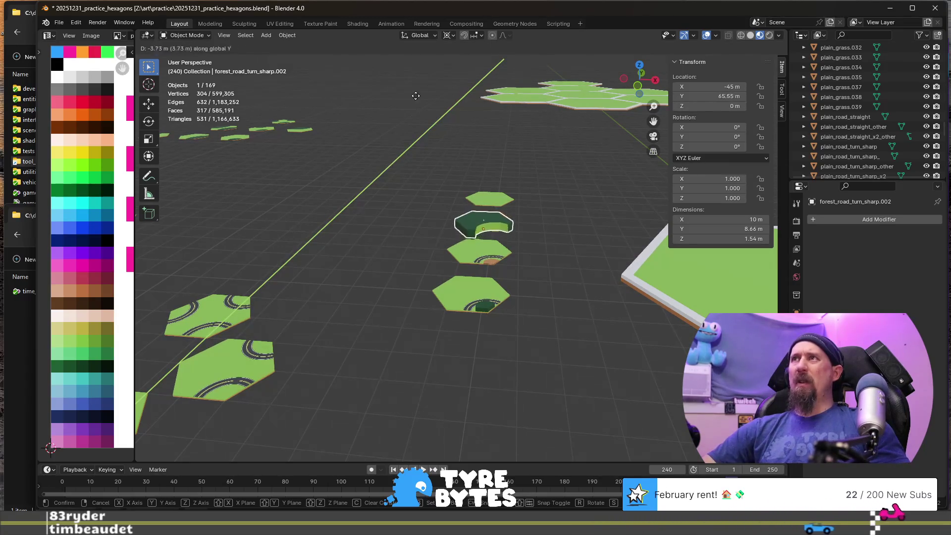
{"action": "middle_click_drag", "start_coordinate": [405, 112], "coordinate": [417, 171]}
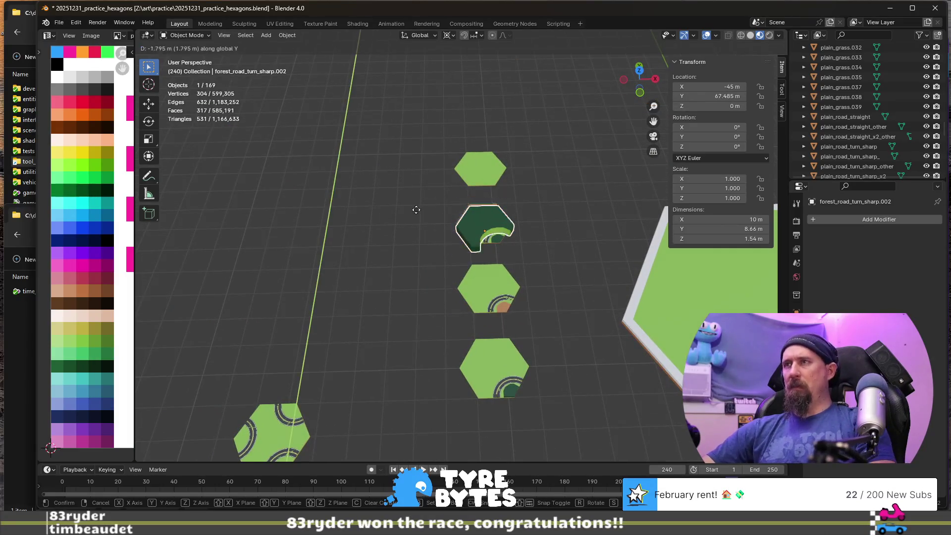
{"action": "right_click", "coordinate": [399, 331]}
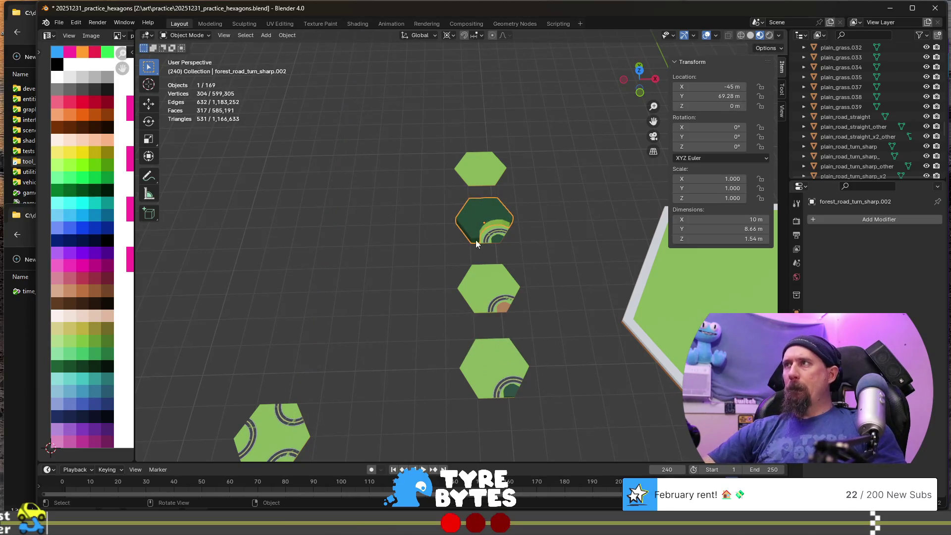
- Move forest_road_turn_sharp.002 along Y to 43.3 m and clear the selection
{"action": "left_click", "coordinate": [467, 198]}
{"action": "mouse_move", "coordinate": [539, 294]}
{"action": "middle_mouse_down"}
{"action": "mouse_move", "coordinate": [516, 249]}
{"action": "mouse_move", "coordinate": [520, 268]}
{"action": "middle_mouse_up"}
{"action": "key", "text": "g"}
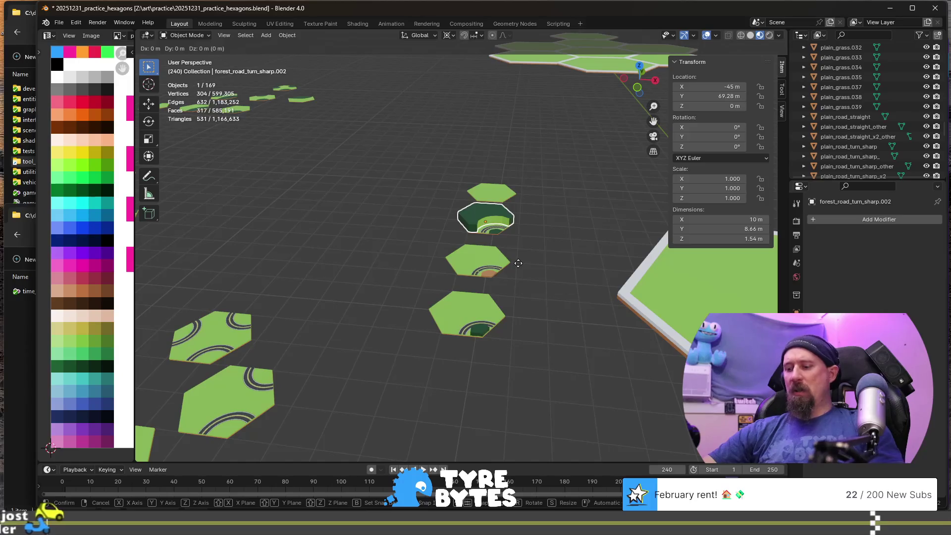
{"action": "key", "text": "y"}
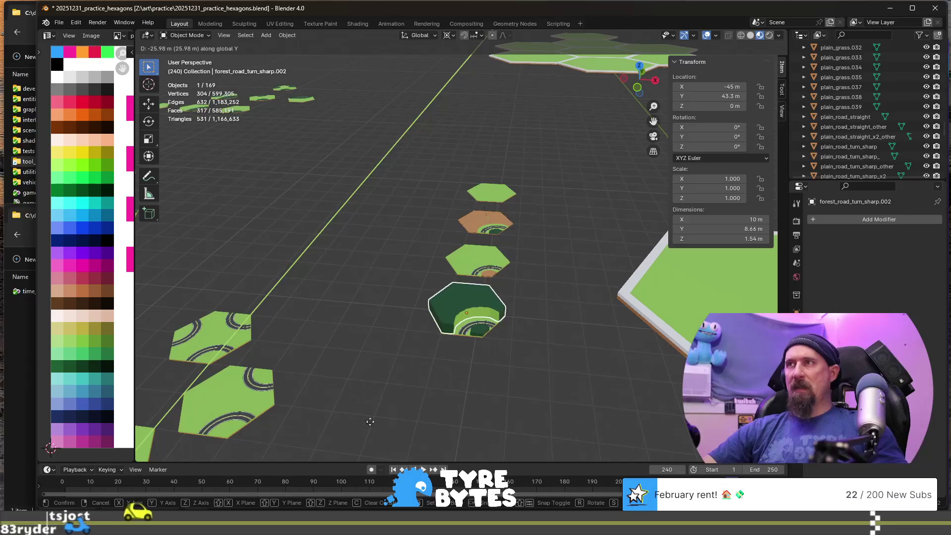
{"action": "left_click", "coordinate": [402, 56]}
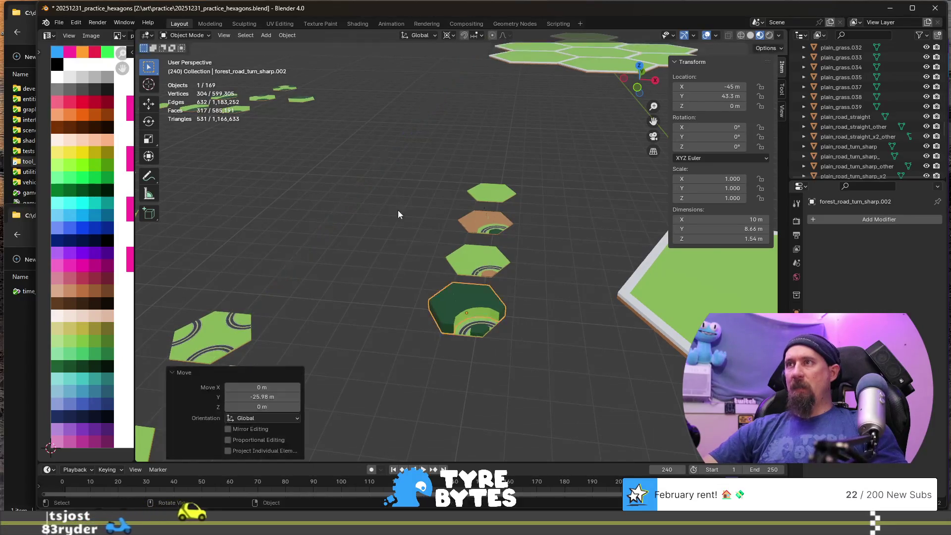
{"action": "left_click", "coordinate": [364, 296]}
{"action": "scroll", "coordinate": [364, 296], "scroll_direction": "up", "scroll_amount": 2}
{"action": "scroll", "coordinate": [424, 317], "scroll_direction": "up", "scroll_amount": 3}
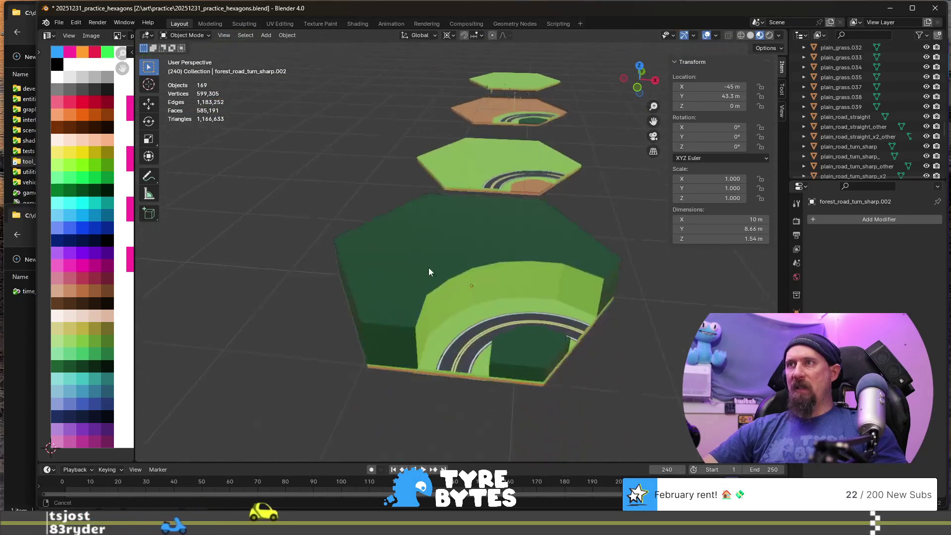
- Select the whole wall mesh, abandon the move, and re-angle the view lower
{"action": "key", "text": "Tab"}
{"action": "key", "text": "a"}
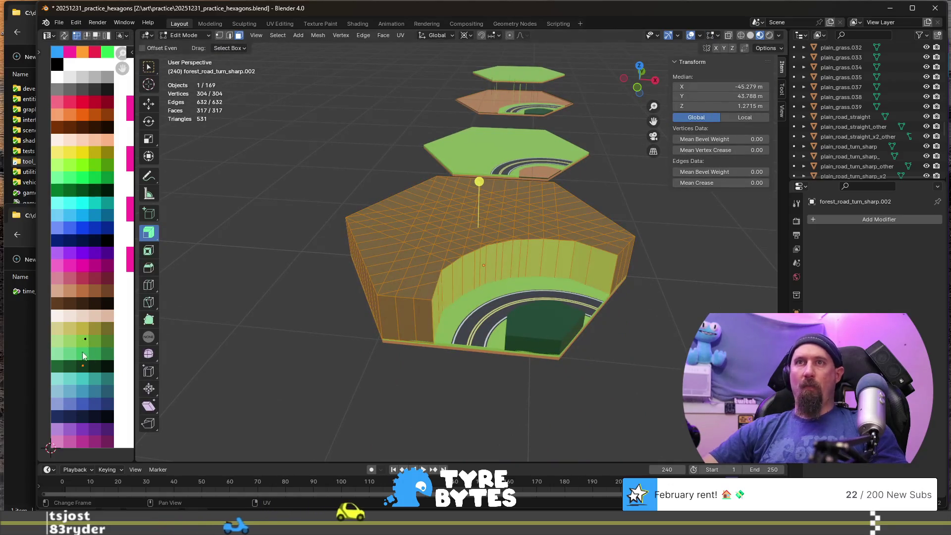
{"action": "key", "text": "g"}
{"action": "key", "text": "Escape"}
{"action": "key", "text": "Tab"}
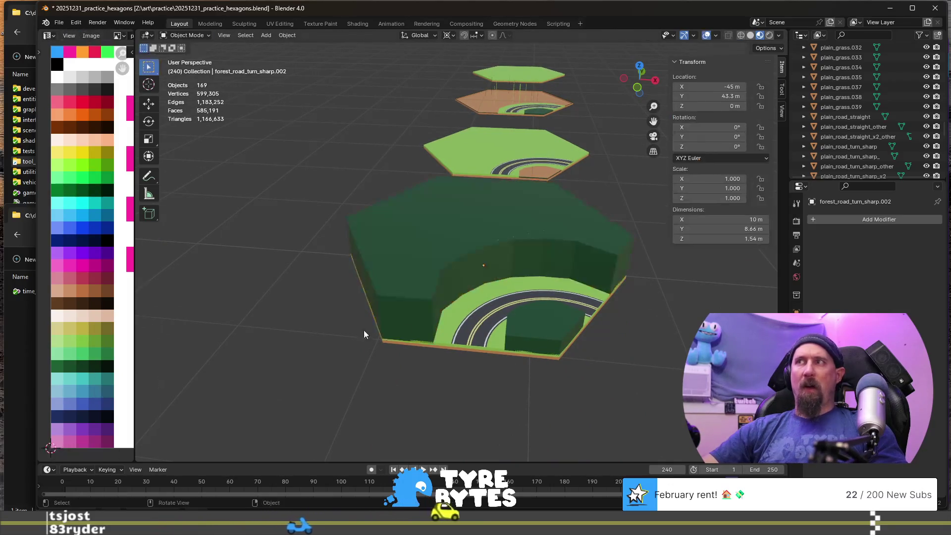
{"action": "scroll", "coordinate": [364, 330], "scroll_direction": "down", "scroll_amount": 4}
{"action": "mouse_move", "coordinate": [519, 341]}
{"action": "middle_mouse_down"}
{"action": "mouse_move", "coordinate": [526, 323]}
{"action": "mouse_move", "coordinate": [511, 264]}
{"action": "middle_mouse_up"}
{"action": "scroll", "coordinate": [475, 269], "scroll_direction": "up", "scroll_amount": 2}
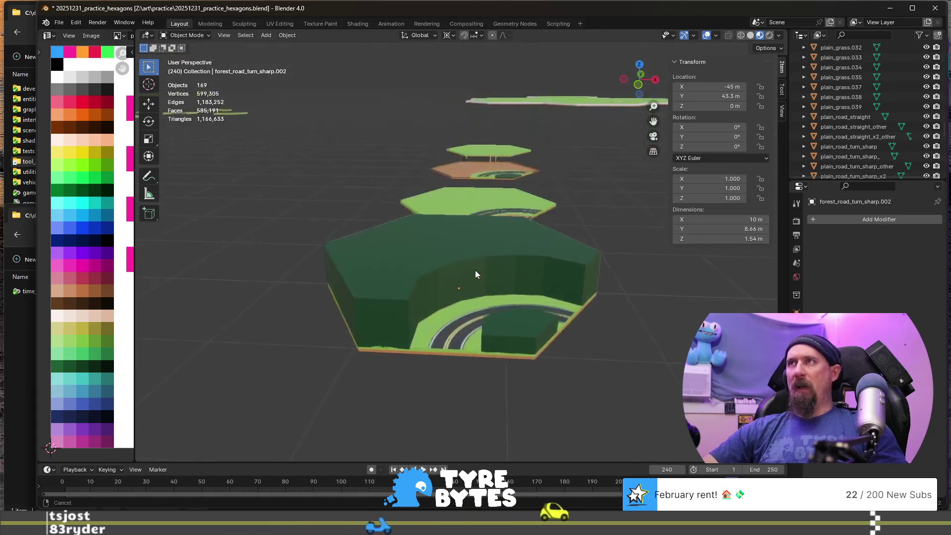
- Select only the wall piece's top faces and lower them about 1.06 m, leaving 0.488 m height
{"action": "key", "text": "Tab"}
{"action": "left_click", "coordinate": [397, 263]}
{"action": "key", "text": "l"}
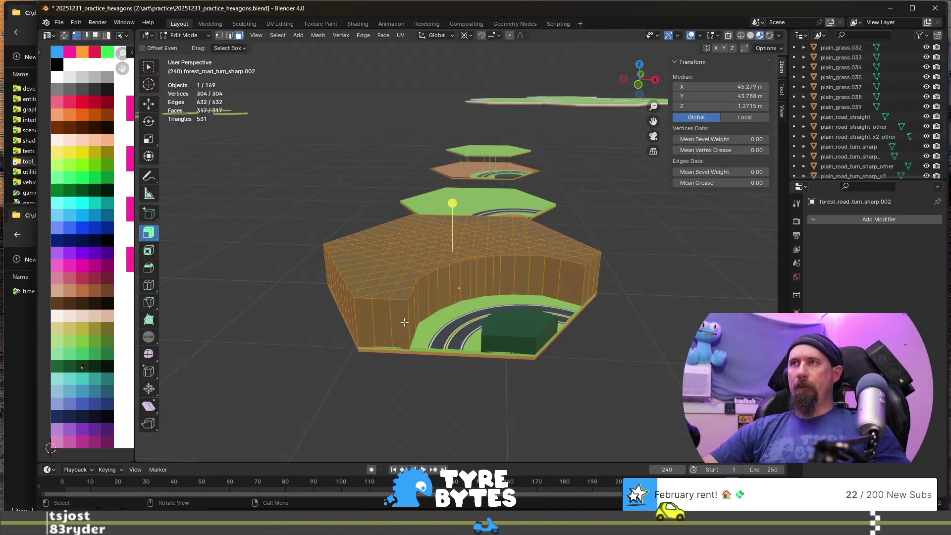
{"action": "key", "text": "shift+l"}
{"action": "key", "text": "g"}
{"action": "key", "text": "z"}
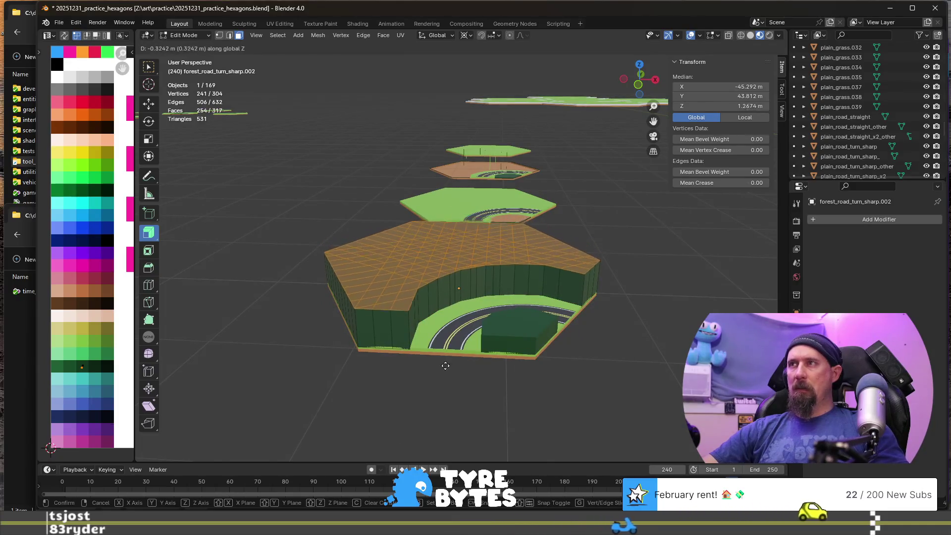
{"action": "left_click", "coordinate": [461, 76]}
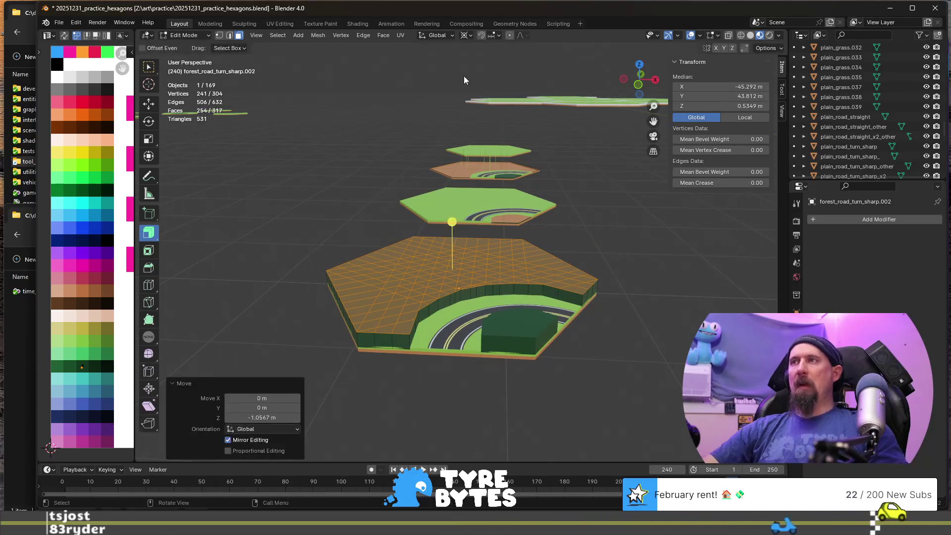
{"action": "key", "text": "Tab"}
{"action": "scroll", "coordinate": [521, 214], "scroll_direction": "down", "scroll_amount": 3}
{"action": "middle_click_drag", "start_coordinate": [539, 286], "coordinate": [555, 298]}
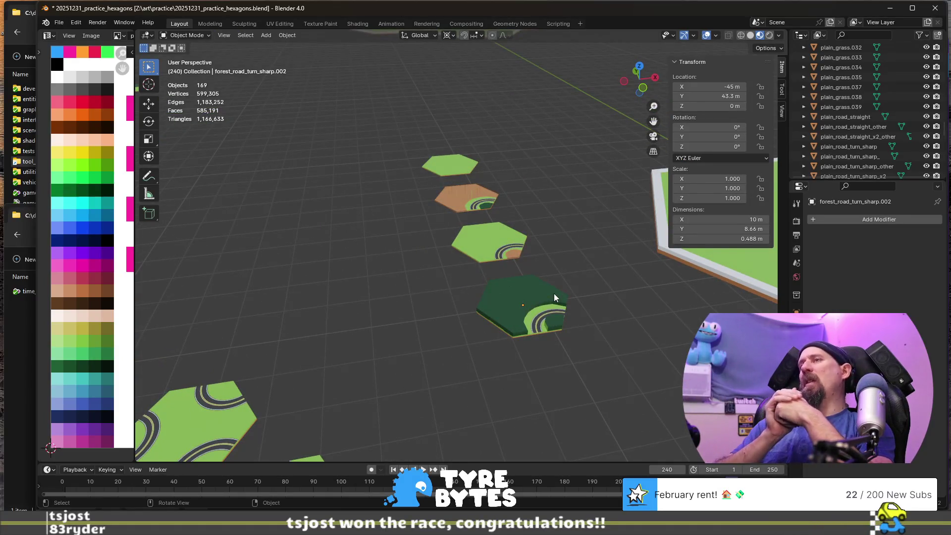
{"action": "scroll", "coordinate": [461, 297], "scroll_direction": "down", "scroll_amount": 3}
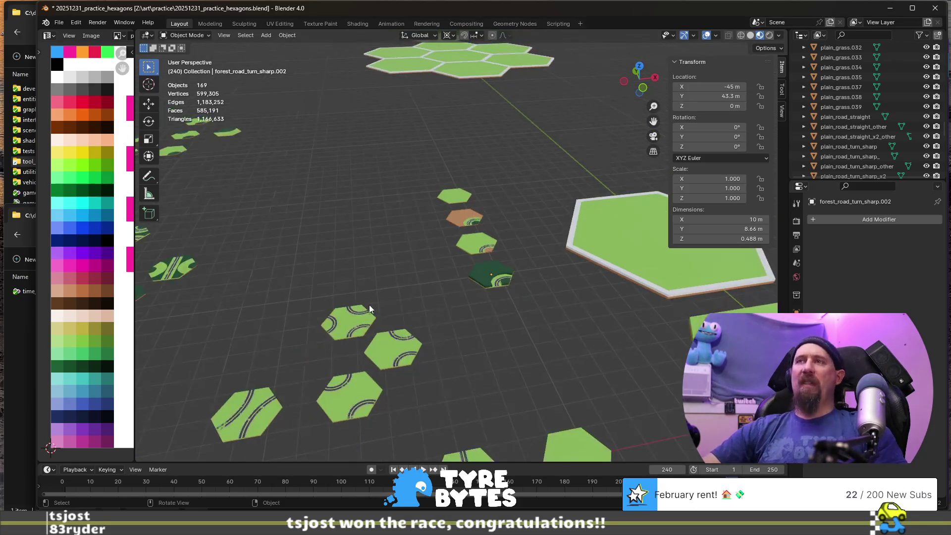
{"action": "left_click", "coordinate": [358, 316]}
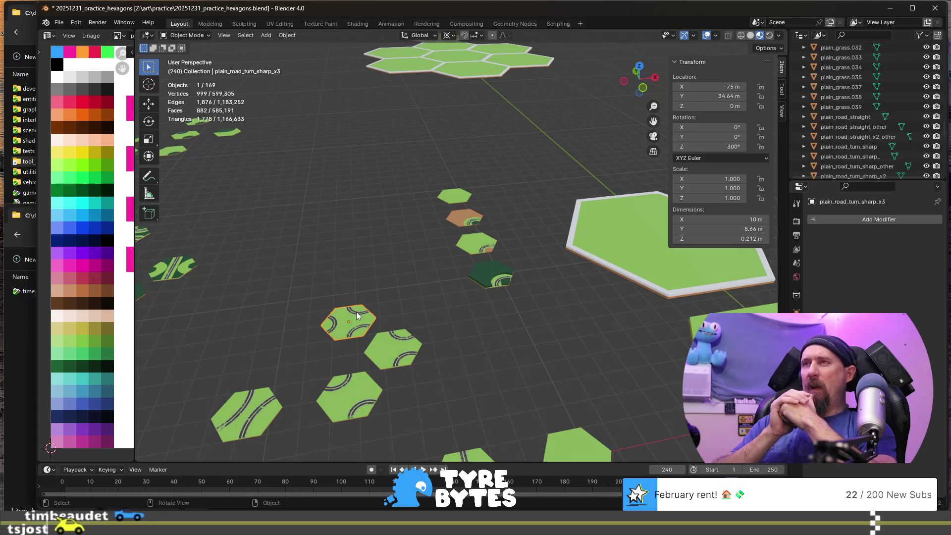
{"action": "middle_click_drag", "start_coordinate": [357, 315], "coordinate": [356, 311]}
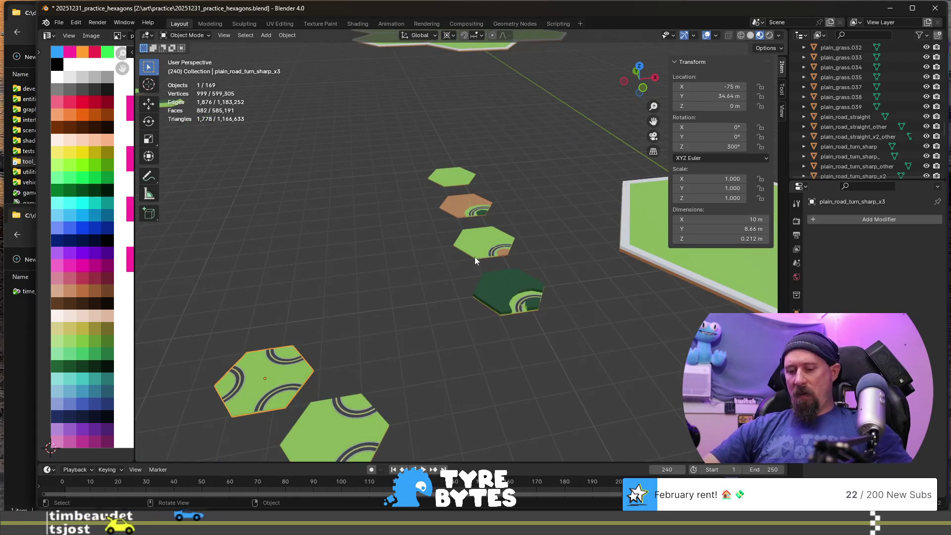
{"action": "key", "text": "KP_Decimal"}
{"action": "middle_click_drag", "start_coordinate": [447, 291], "coordinate": [468, 260]}
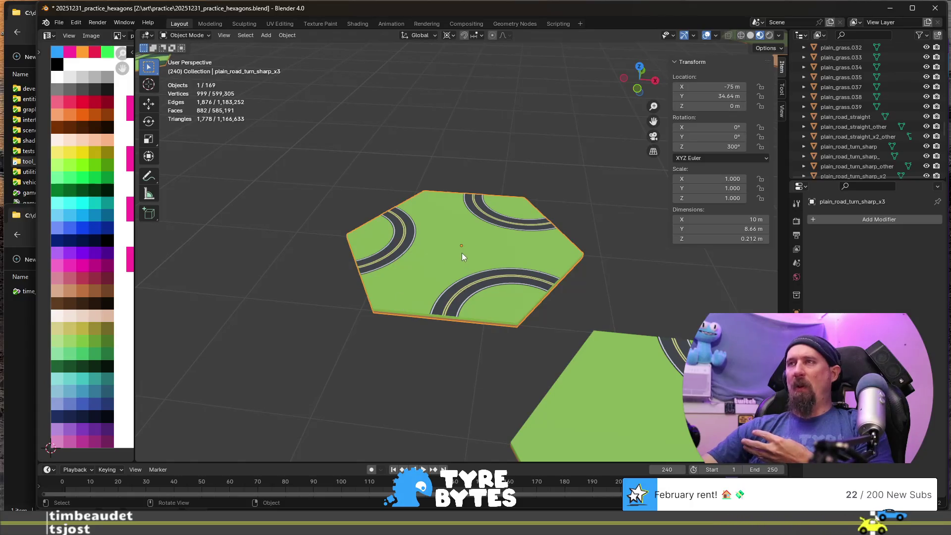
{"action": "scroll", "coordinate": [462, 252], "scroll_direction": "down", "scroll_amount": 5}
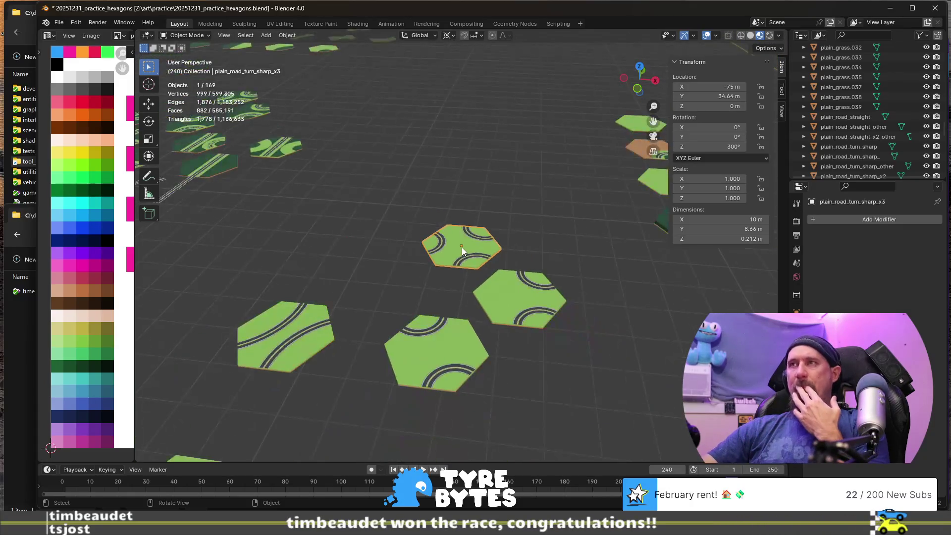
{"action": "scroll", "coordinate": [462, 248], "scroll_direction": "down", "scroll_amount": 4}
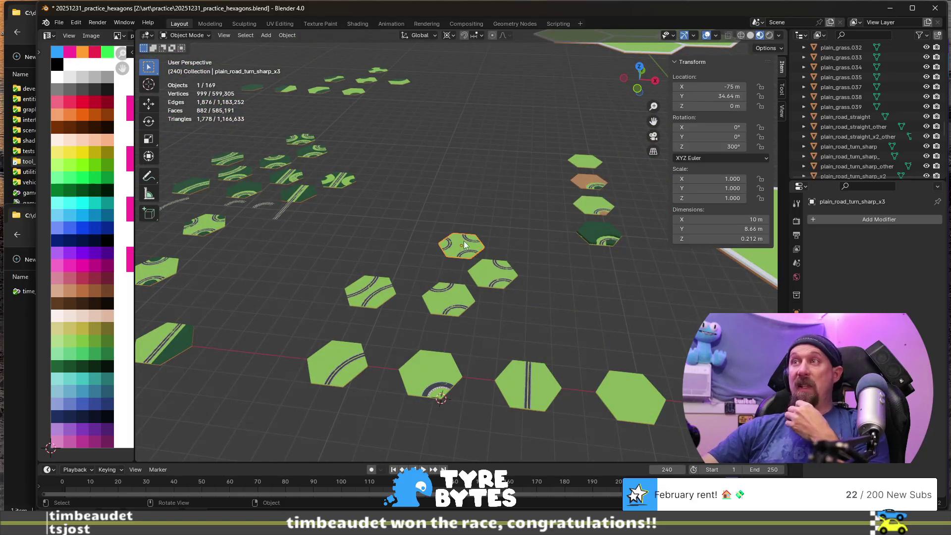
{"action": "mouse_move", "coordinate": [376, 254]}
{"action": "middle_mouse_down"}
{"action": "mouse_move", "coordinate": [401, 243]}
{"action": "mouse_move", "coordinate": [389, 246]}
{"action": "middle_mouse_up"}
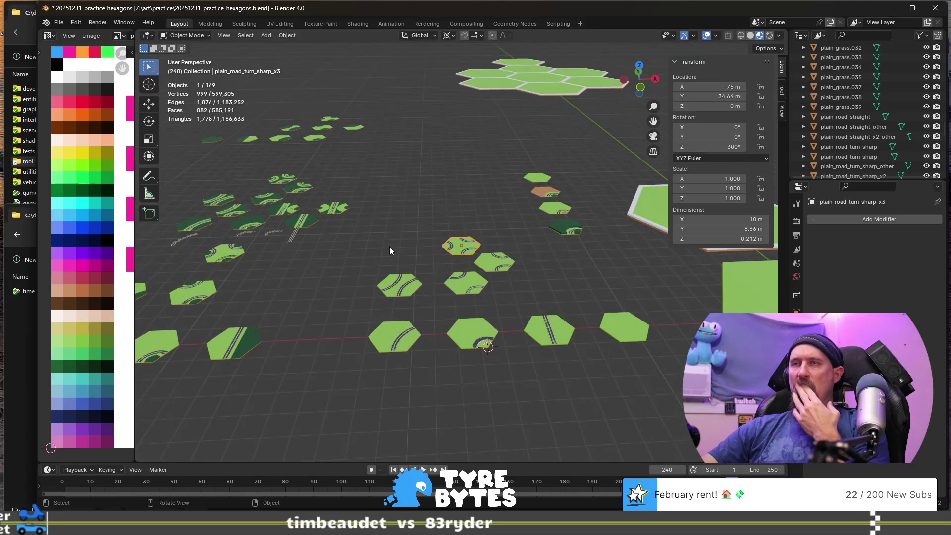
{"action": "scroll", "coordinate": [390, 246], "scroll_direction": "down", "scroll_amount": 2}
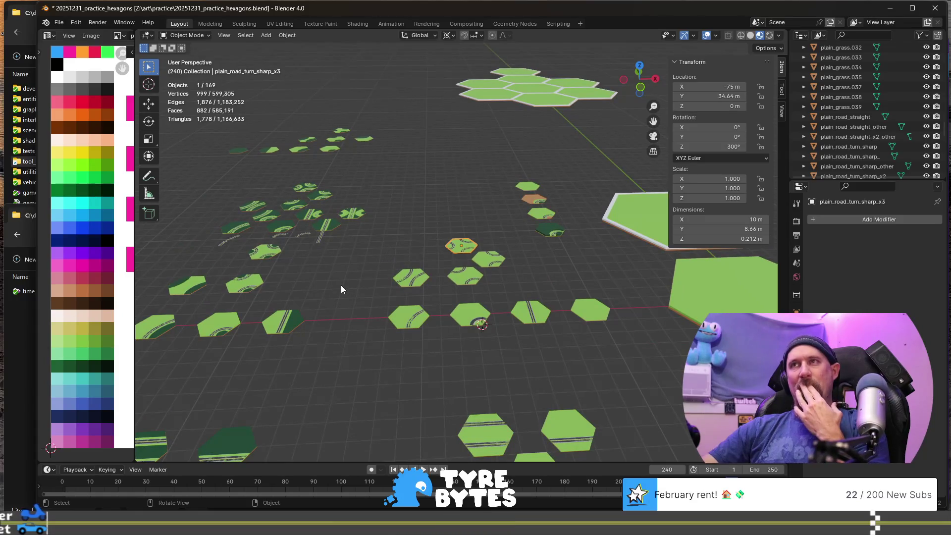
{"action": "left_click", "coordinate": [315, 200]}
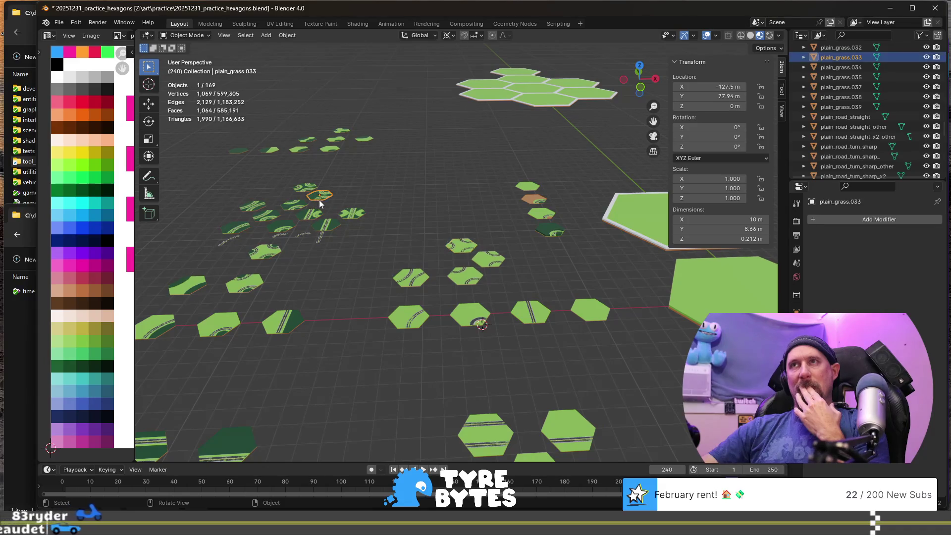
{"action": "scroll", "coordinate": [365, 252], "scroll_direction": "down", "scroll_amount": 3}
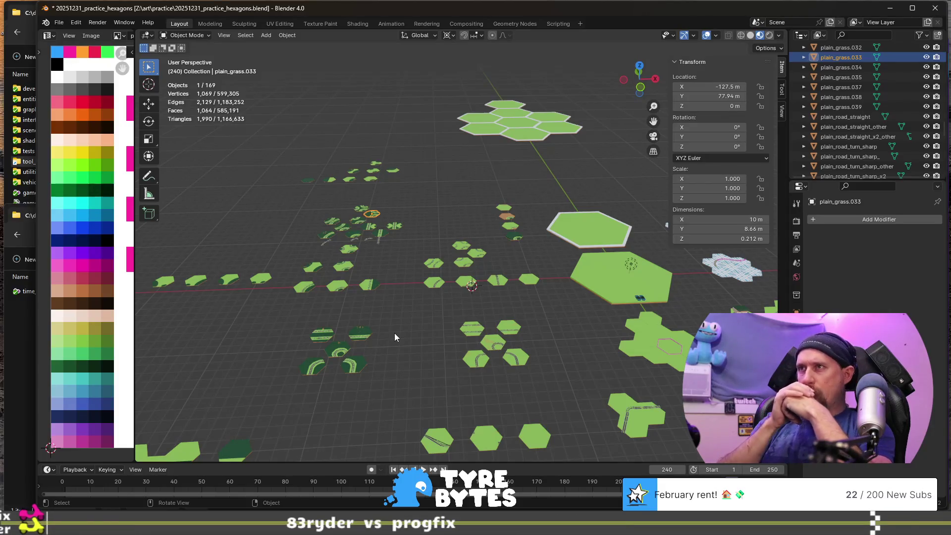
- Rename the right-hand sharp road arc to road_turn_sharp by deleting its trailing 8
{"action": "left_click", "coordinate": [372, 241]}
{"action": "middle_click_drag", "start_coordinate": [371, 250], "coordinate": [384, 287]}
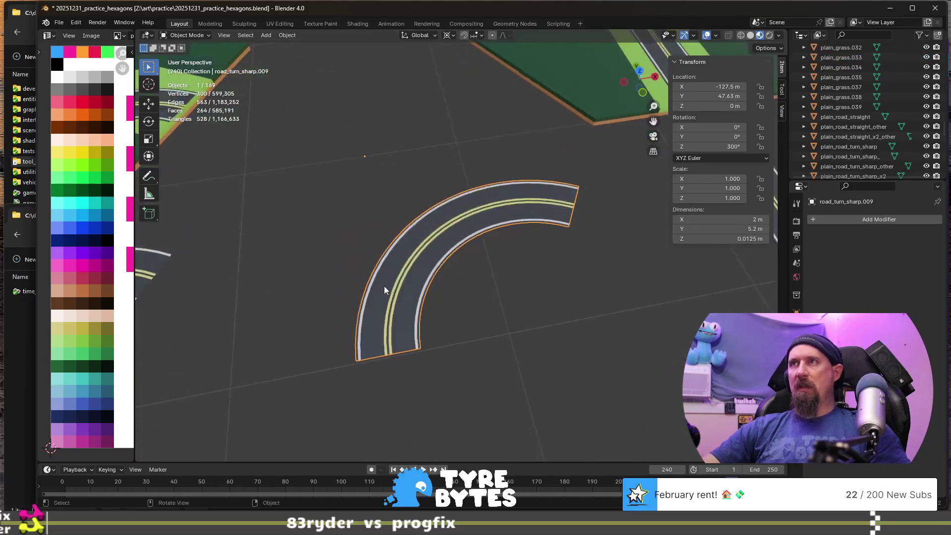
{"action": "mouse_move", "coordinate": [483, 280]}
{"action": "middle_mouse_down"}
{"action": "mouse_move", "coordinate": [501, 272]}
{"action": "mouse_move", "coordinate": [411, 225]}
{"action": "middle_mouse_up"}
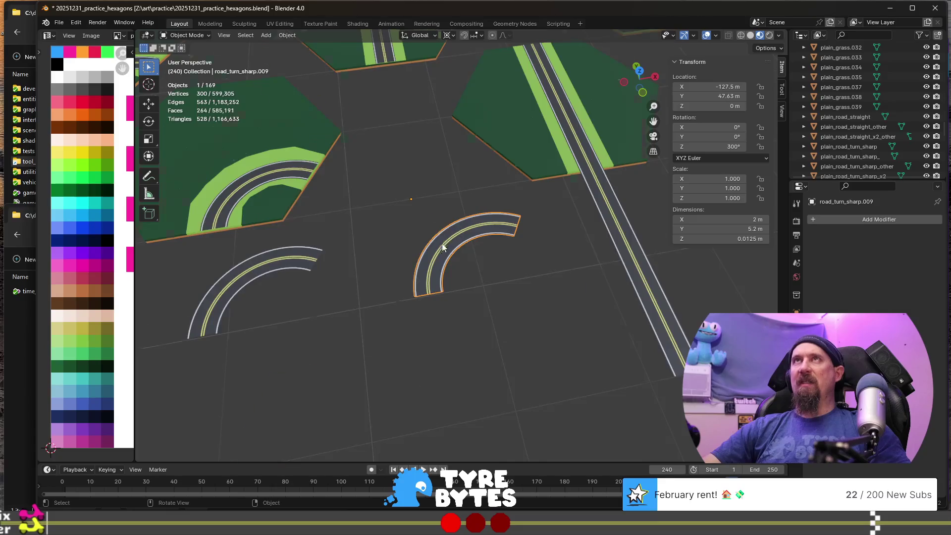
{"action": "scroll", "coordinate": [442, 243], "scroll_direction": "down", "scroll_amount": 5}
{"action": "mouse_move", "coordinate": [522, 311]}
{"action": "middle_mouse_down"}
{"action": "mouse_move", "coordinate": [511, 299]}
{"action": "mouse_move", "coordinate": [474, 326]}
{"action": "middle_mouse_up"}
{"action": "left_click", "coordinate": [494, 327]}
{"action": "key", "text": "Tab"}
{"action": "key", "text": "Tab"}
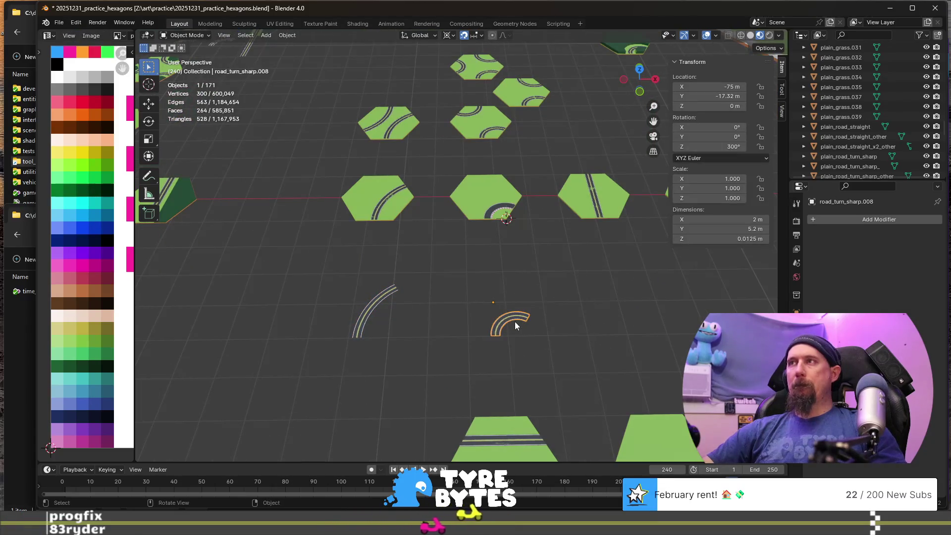
{"action": "key", "text": "F2"}
{"action": "left_click", "coordinate": [508, 292]}
{"action": "key", "text": "BackSpace"}
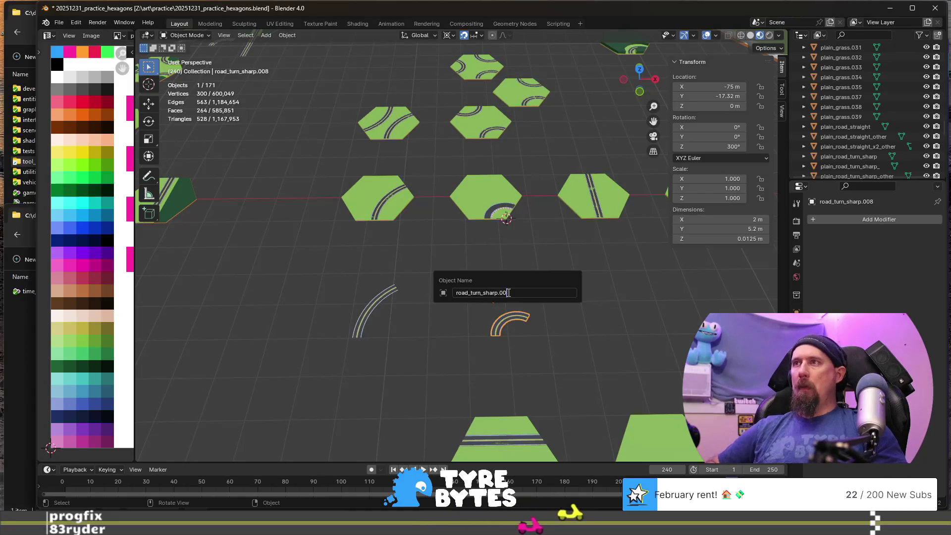
{"action": "key", "text": "Return"}
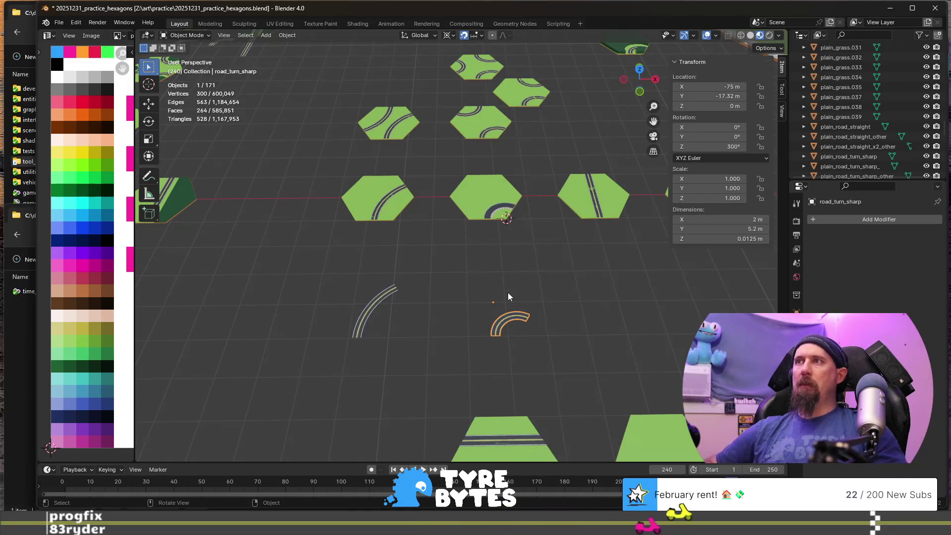
{"action": "scroll", "coordinate": [507, 292], "scroll_direction": "down", "scroll_amount": 5}
{"action": "middle_click_drag", "start_coordinate": [507, 292], "coordinate": [421, 257], "text": "shift"}
- Duplicate a straight road piece and move the copy 60 m along X, then along Y
{"action": "left_click", "coordinate": [309, 161]}
{"action": "key", "text": "shift+d"}
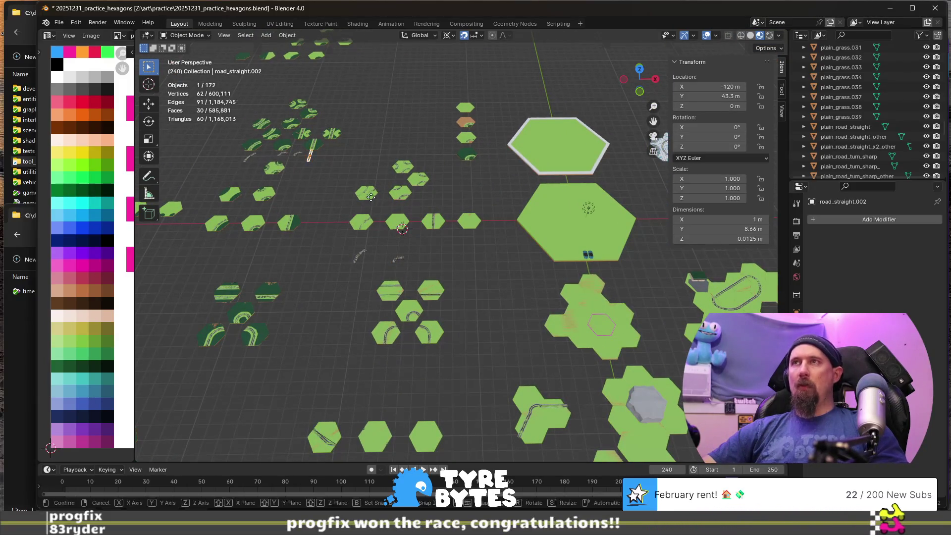
{"action": "right_click", "coordinate": [371, 198]}
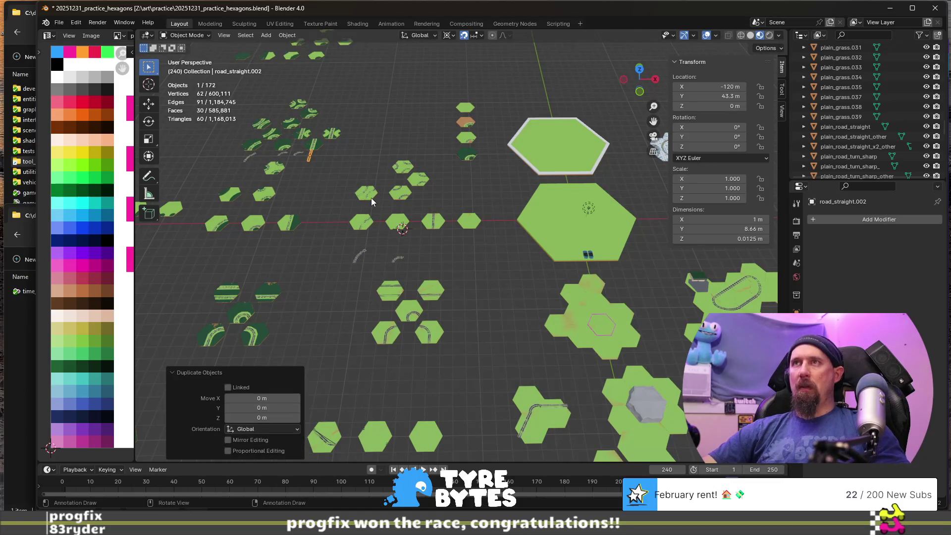
{"action": "key", "text": "g"}
{"action": "key", "text": "x"}
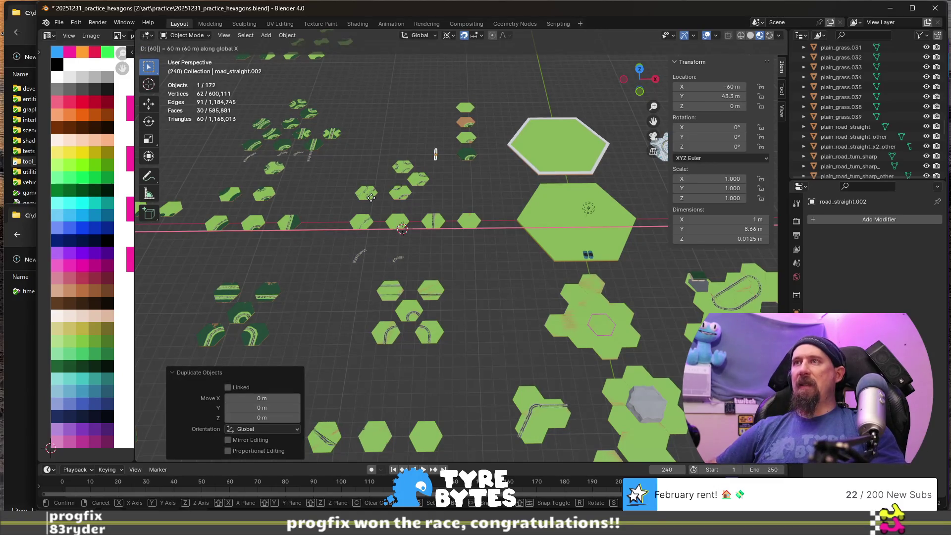
{"action": "key", "text": "Return"}
{"action": "key", "text": "g"}
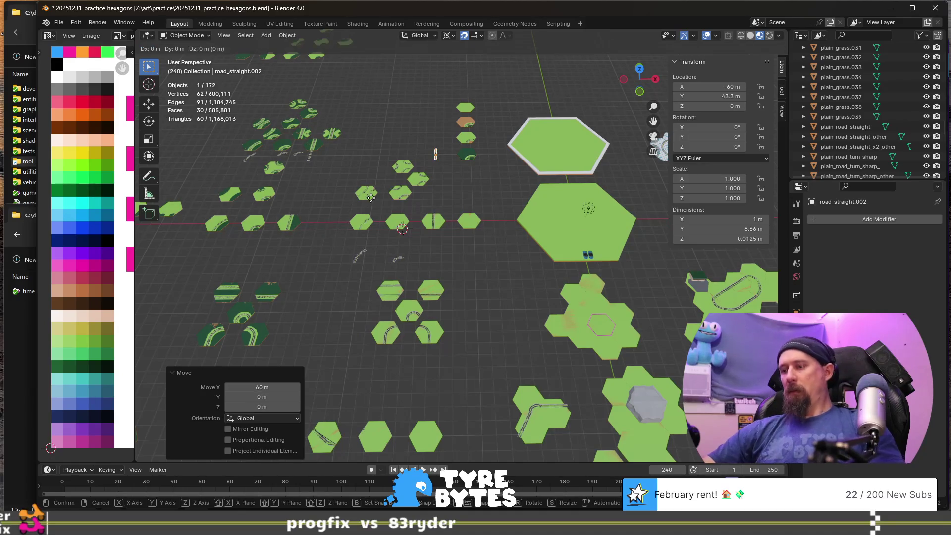
{"action": "key", "text": "y"}
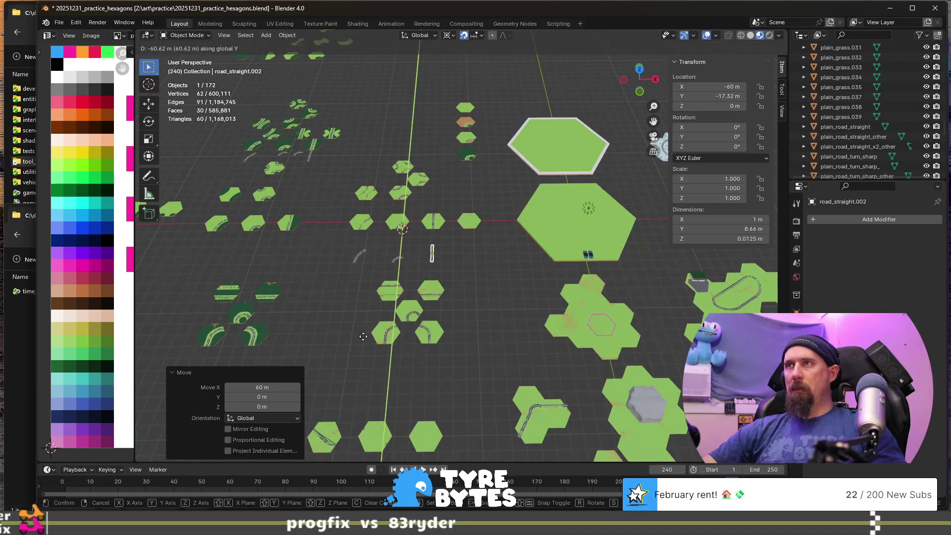
{"action": "left_click", "coordinate": [364, 329]}
{"action": "scroll", "coordinate": [369, 322], "scroll_direction": "up", "scroll_amount": 5}
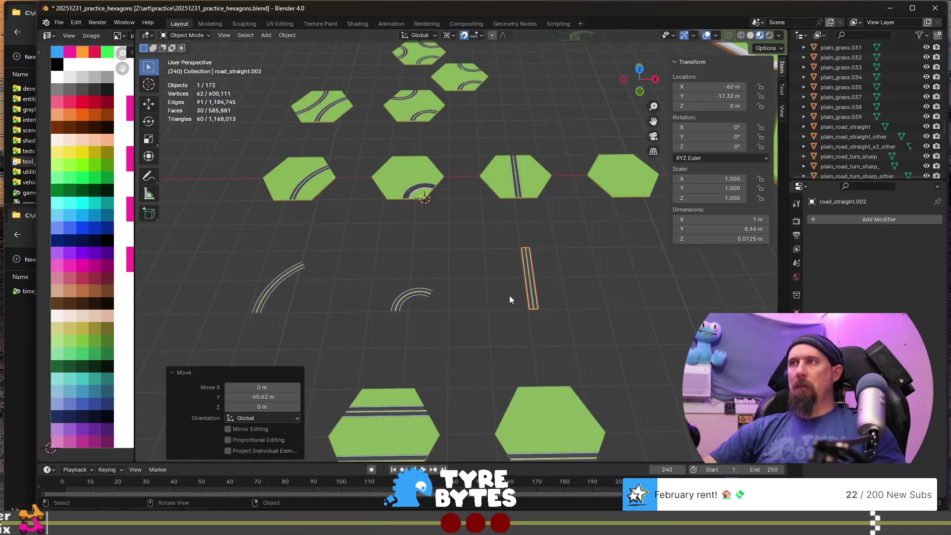
- Rename the copied straight road to road_straight
{"action": "key", "text": "F2"}
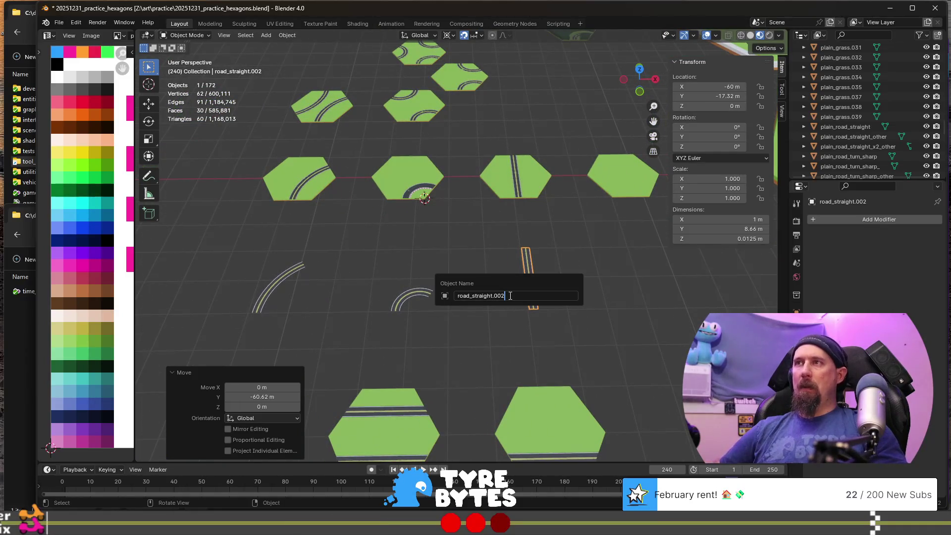
{"action": "key", "text": "Return"}
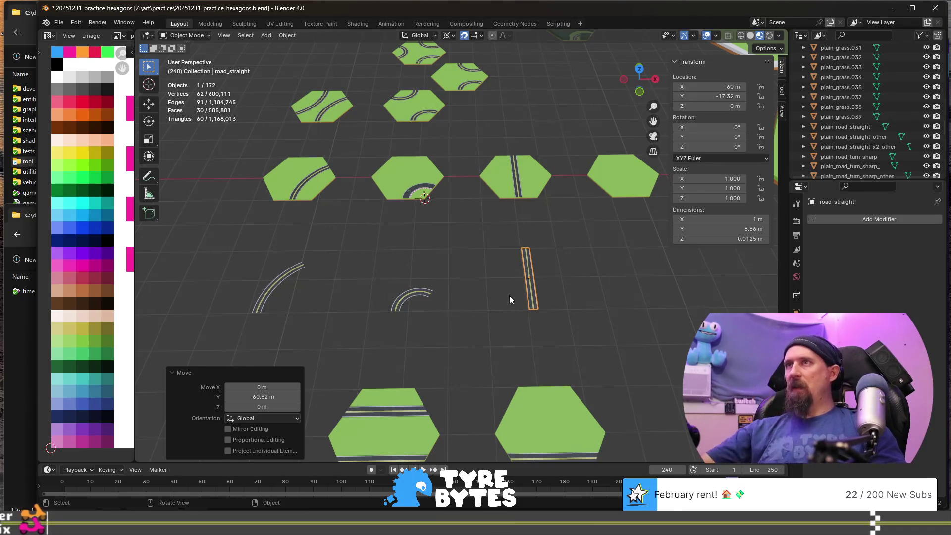
{"action": "scroll", "coordinate": [509, 295], "scroll_direction": "up", "scroll_amount": 10}
{"action": "scroll", "coordinate": [510, 296], "scroll_direction": "down", "scroll_amount": 5}
{"action": "mouse_move", "coordinate": [441, 307]}
{"action": "middle_mouse_down", "text": "shift"}
{"action": "mouse_move", "coordinate": [509, 218]}
{"action": "mouse_move", "coordinate": [446, 257]}
{"action": "middle_mouse_up", "text": "shift"}
{"action": "scroll", "coordinate": [446, 256], "scroll_direction": "down", "scroll_amount": 8}
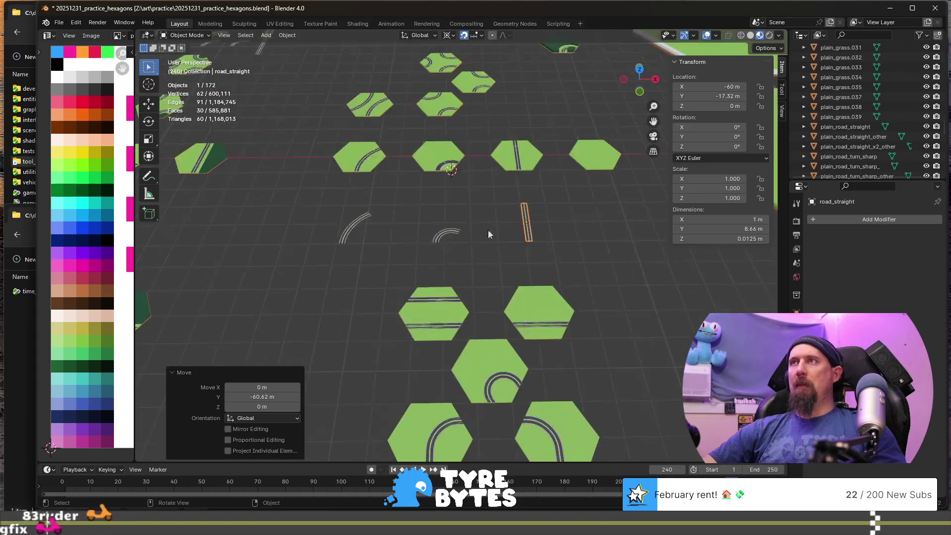
- Duplicate the right-most plain grass hex and place it at Y -17.32 m, shifted -15 m twice in X
{"action": "left_click", "coordinate": [590, 161]}
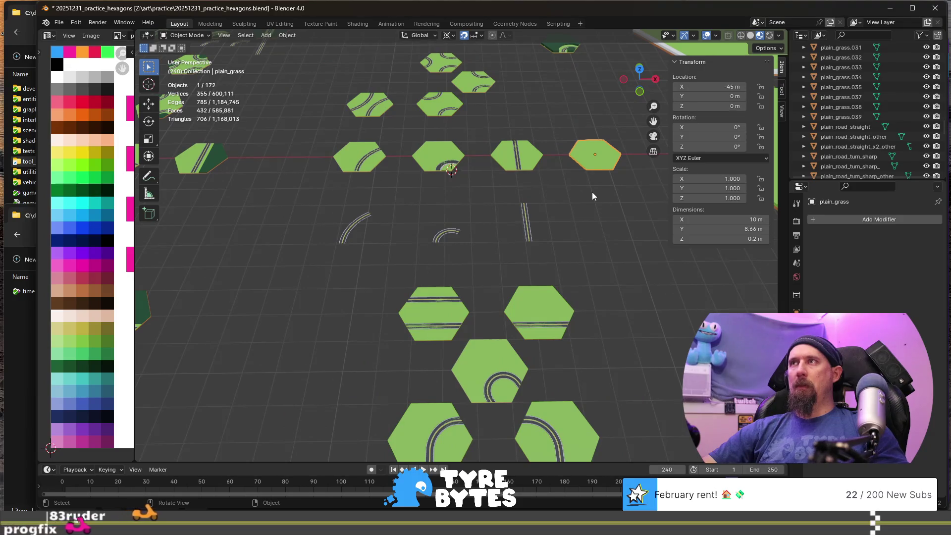
{"action": "key", "text": "shift+d"}
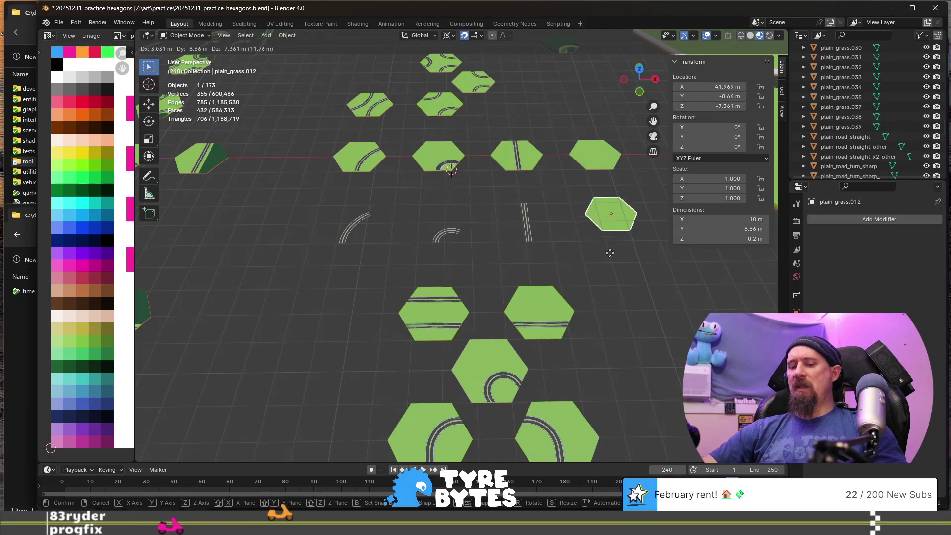
{"action": "key", "text": "y"}
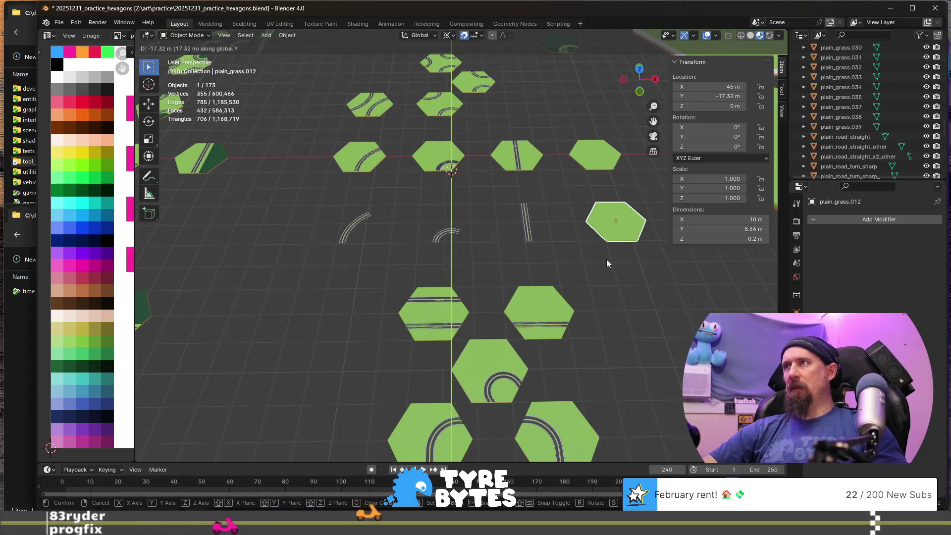
{"action": "left_click", "coordinate": [606, 259]}
{"action": "type", "text": "gx"}
{"action": "type", "text": "-15"}
{"action": "key", "text": "Return"}
{"action": "type", "text": "gx-15"}
{"action": "key", "text": "Return"}
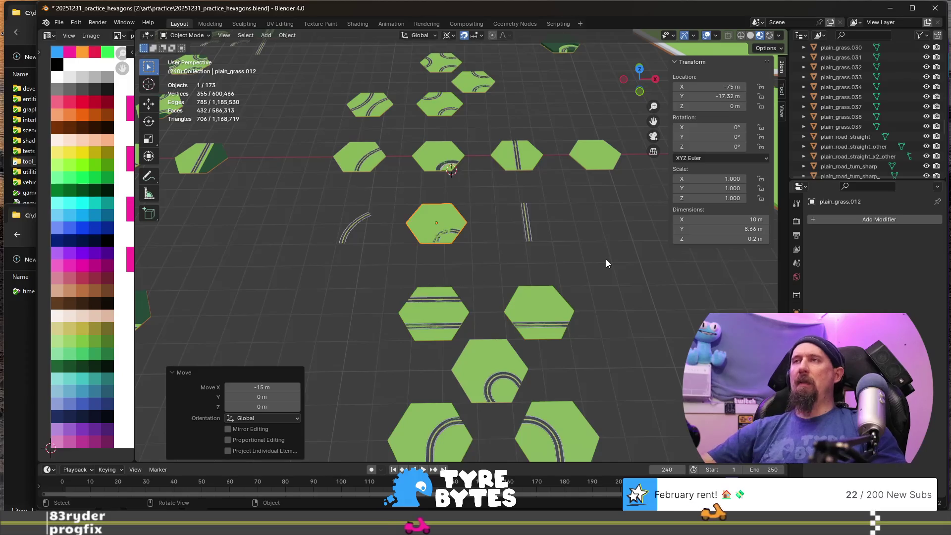
- Select the new grass hex's lower-right corner vertex in Edit Mode
{"action": "key", "text": "KP_Decimal"}
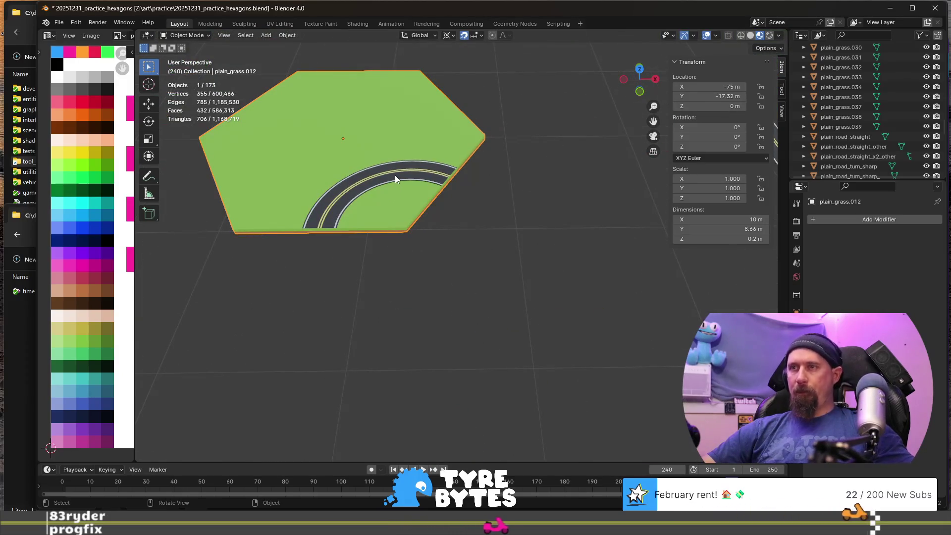
{"action": "middle_click_drag", "start_coordinate": [394, 174], "coordinate": [409, 212]}
{"action": "key", "text": "Tab"}
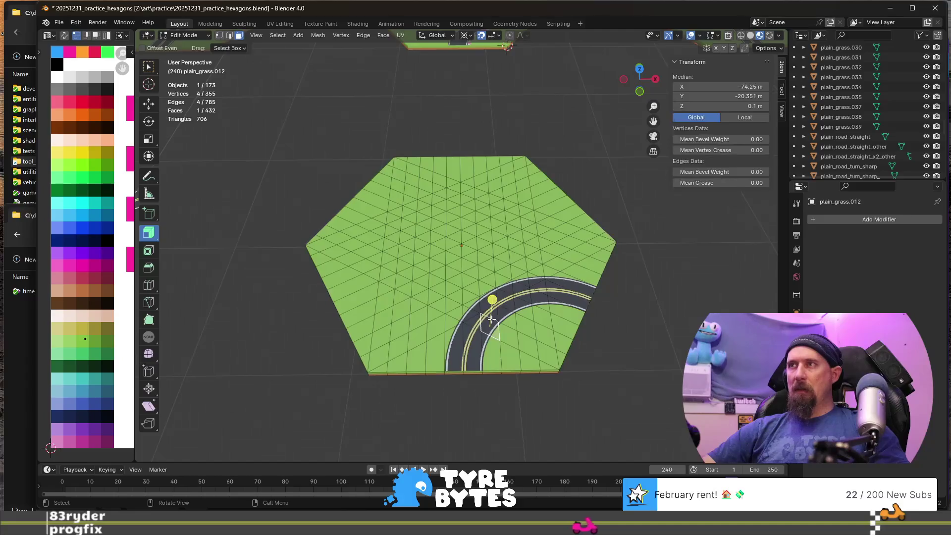
{"action": "key", "text": "Tab"}
{"action": "scroll", "coordinate": [495, 331], "scroll_direction": "up", "scroll_amount": 2}
{"action": "key", "text": "Tab"}
{"action": "left_click", "coordinate": [509, 350]}
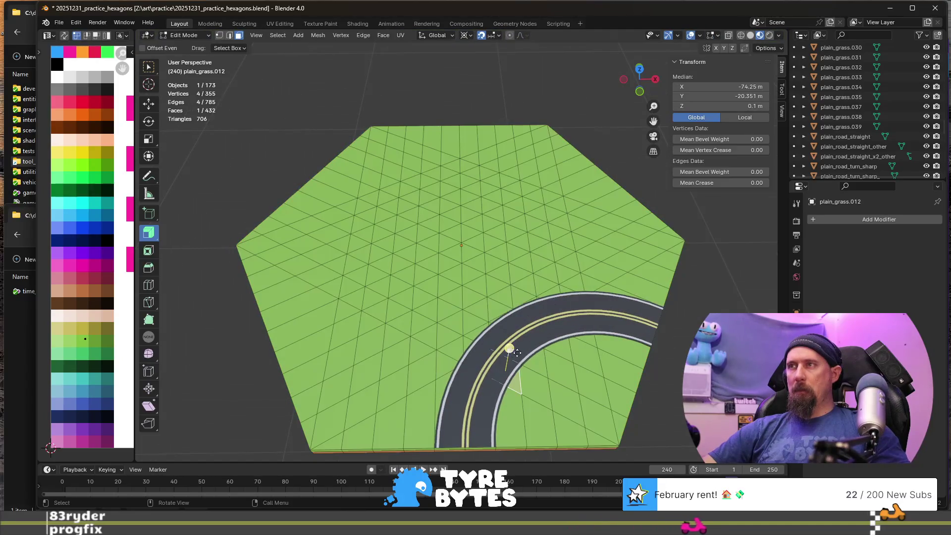
{"action": "left_click", "coordinate": [622, 444]}
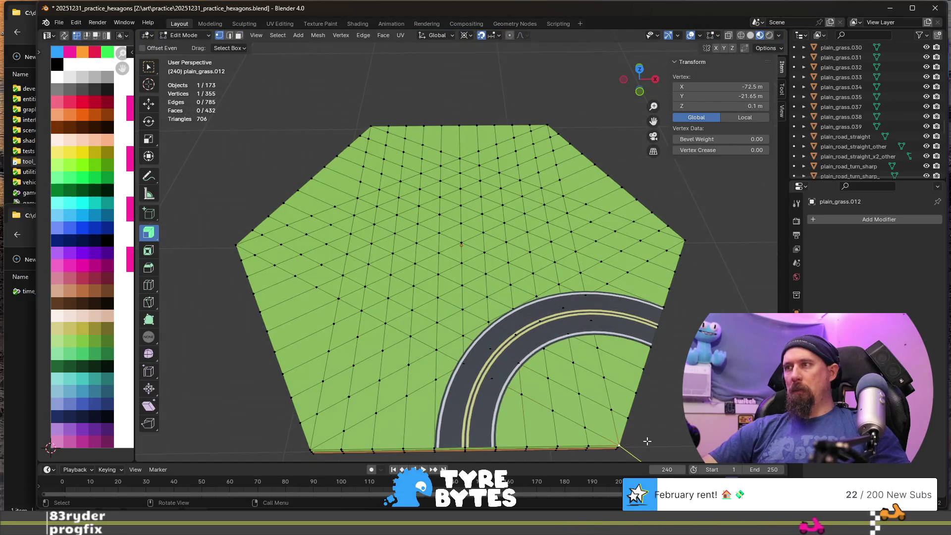
{"action": "key", "text": "KP_Decimal"}
- Snap the 3D cursor onto that corner vertex with Cursor to Selected
{"action": "mouse_move", "coordinate": [500, 382]}
{"action": "middle_mouse_down"}
{"action": "mouse_move", "coordinate": [504, 344]}
{"action": "mouse_move", "coordinate": [476, 343]}
{"action": "mouse_move", "coordinate": [474, 283]}
{"action": "middle_mouse_up"}
{"action": "scroll", "coordinate": [476, 343], "scroll_direction": "down", "scroll_amount": 3}
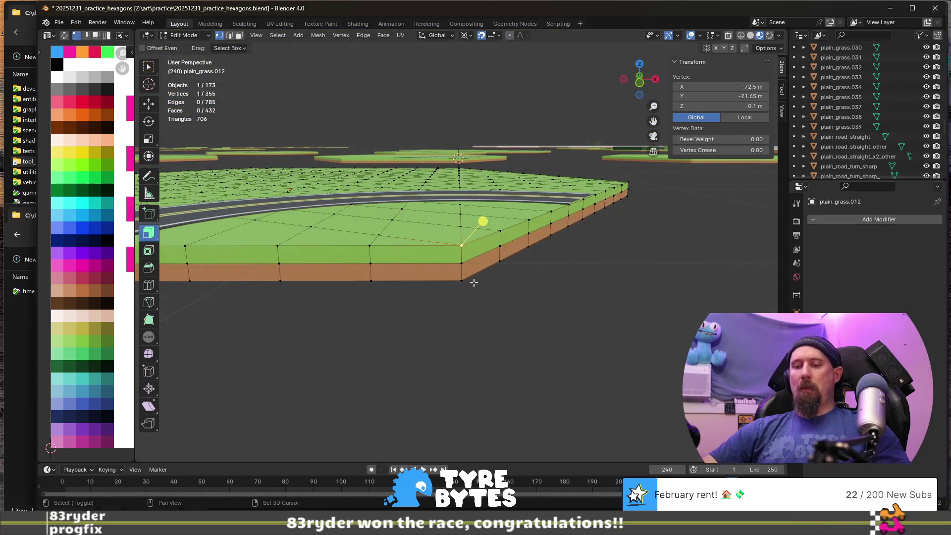
{"action": "key", "text": "shift+s"}
{"action": "left_click", "coordinate": [470, 331]}
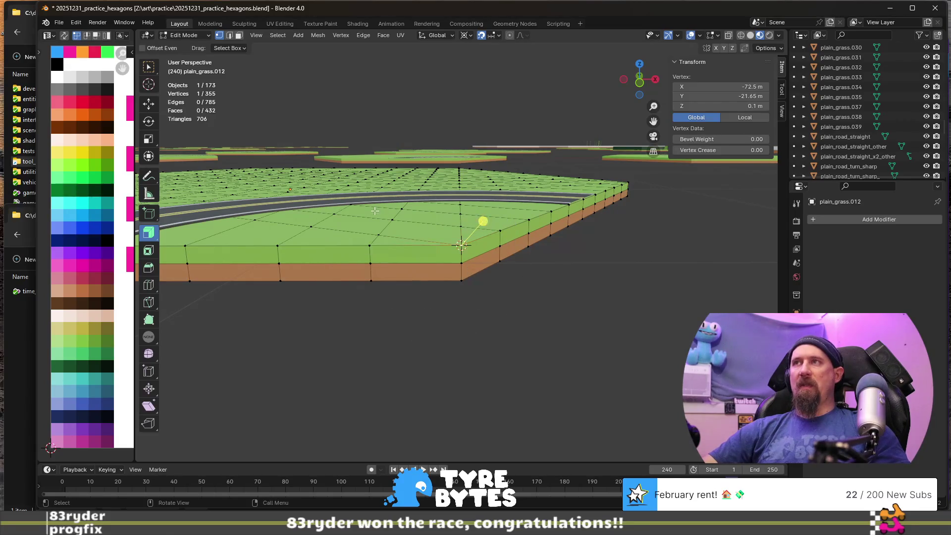
{"action": "key", "text": "Tab"}
{"action": "scroll", "coordinate": [376, 280], "scroll_direction": "up", "scroll_amount": 4}
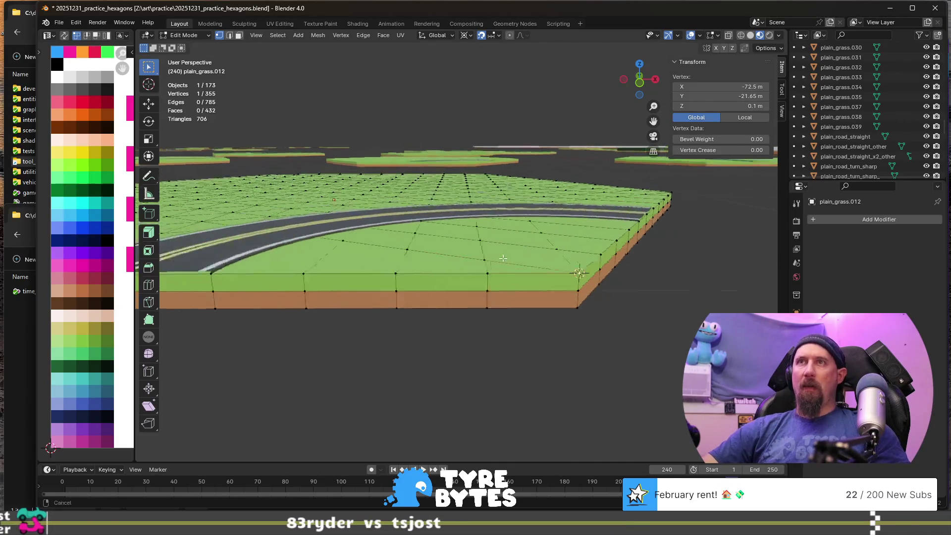
{"action": "key", "text": "Tab"}
{"action": "key", "text": "Tab"}
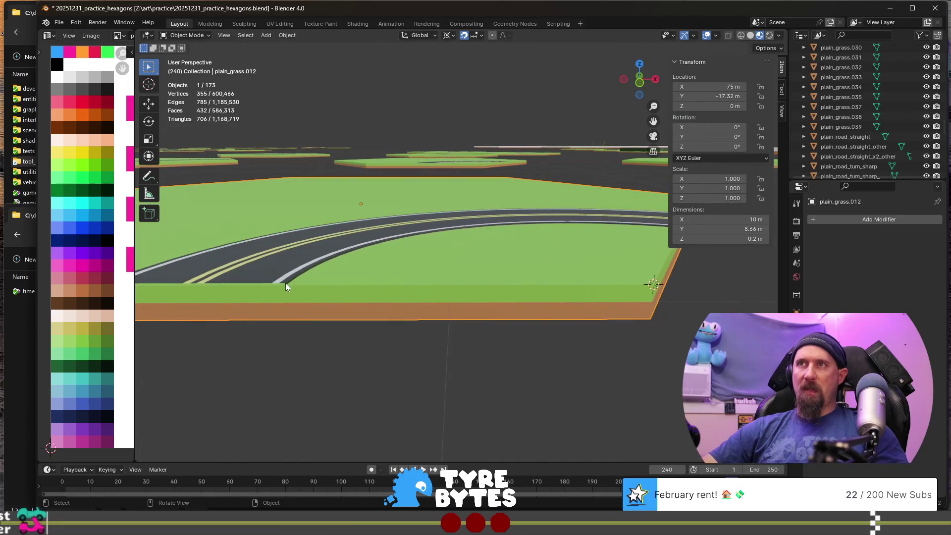
- Select the road_turn_sharp piece above the grass hex and enter Edit Mode
{"action": "middle_click_drag", "start_coordinate": [327, 246], "coordinate": [355, 294]}
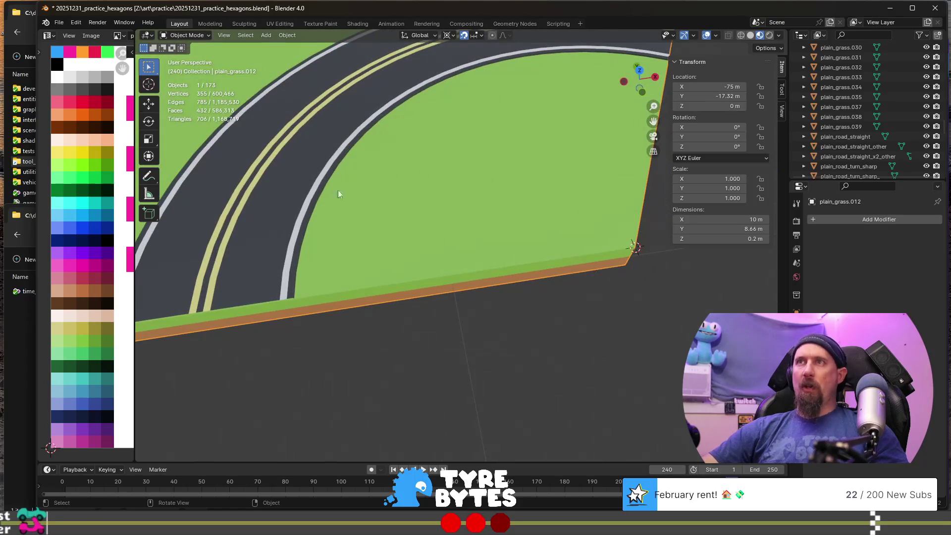
{"action": "scroll", "coordinate": [387, 114], "scroll_direction": "down", "scroll_amount": 2}
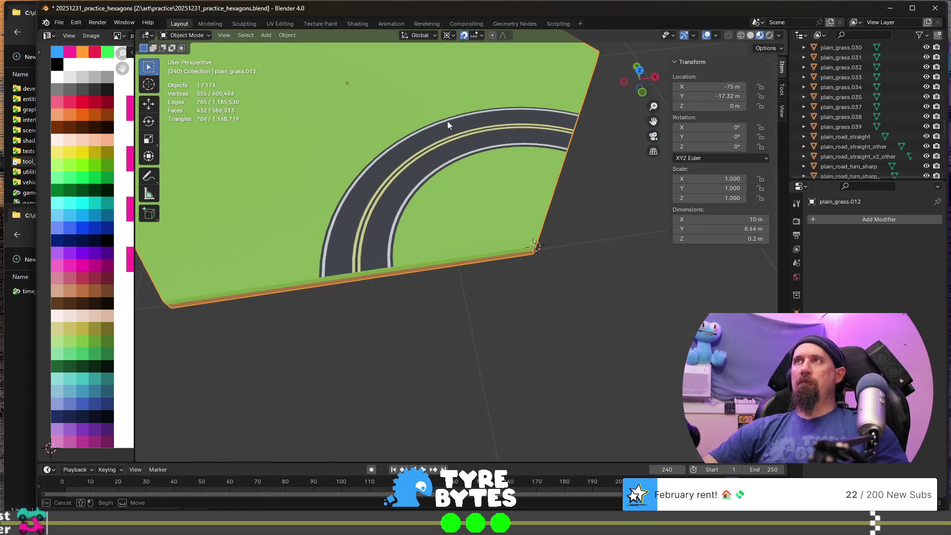
{"action": "left_click", "coordinate": [601, 241]}
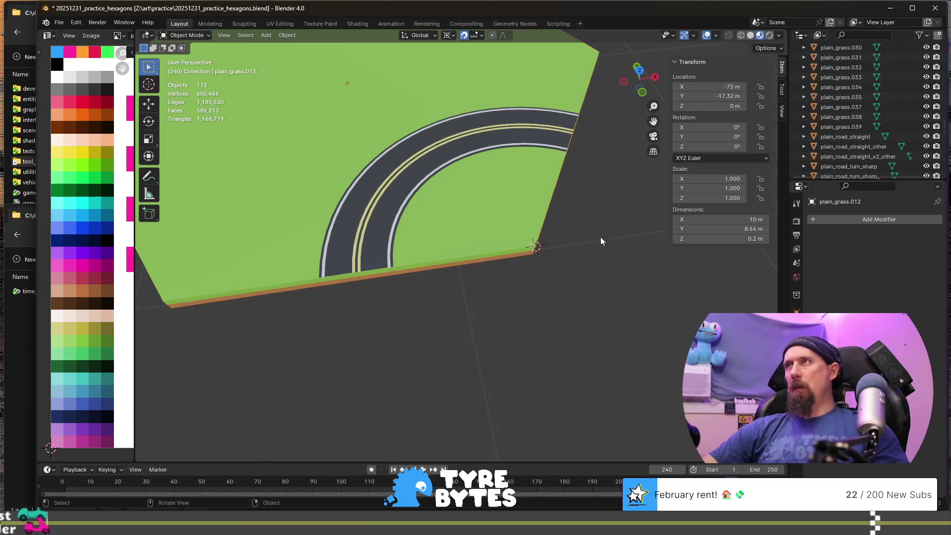
{"action": "left_click", "coordinate": [394, 177]}
{"action": "scroll", "coordinate": [319, 263], "scroll_direction": "up", "scroll_amount": 4}
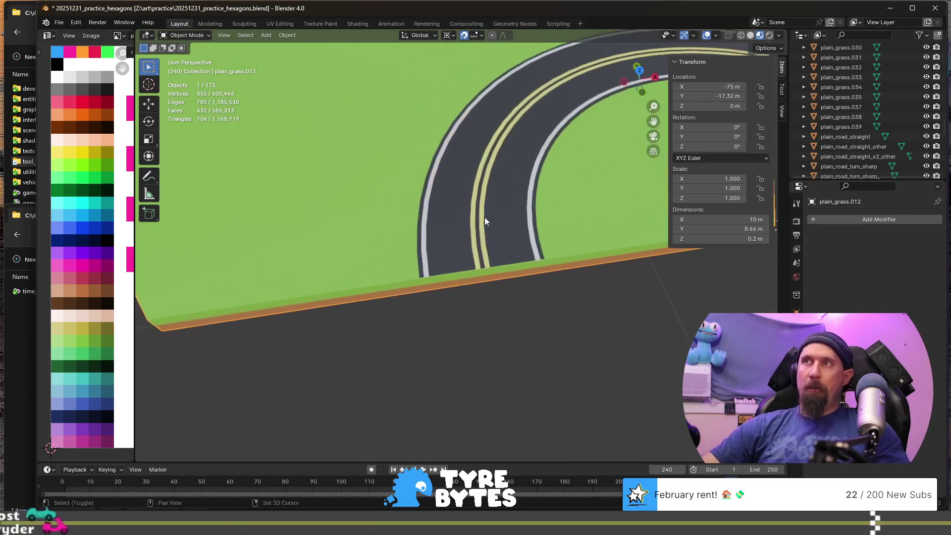
{"action": "left_click", "coordinate": [418, 204]}
{"action": "scroll", "coordinate": [418, 203], "scroll_direction": "down", "scroll_amount": 5}
{"action": "key", "text": "Tab"}
- Select only the single edge at the road's end and view it from above
{"action": "mouse_move", "coordinate": [545, 297]}
{"action": "middle_mouse_down"}
{"action": "mouse_move", "coordinate": [616, 337]}
{"action": "mouse_move", "coordinate": [317, 173]}
{"action": "middle_mouse_up"}
{"action": "scroll", "coordinate": [312, 170], "scroll_direction": "up", "scroll_amount": 4}
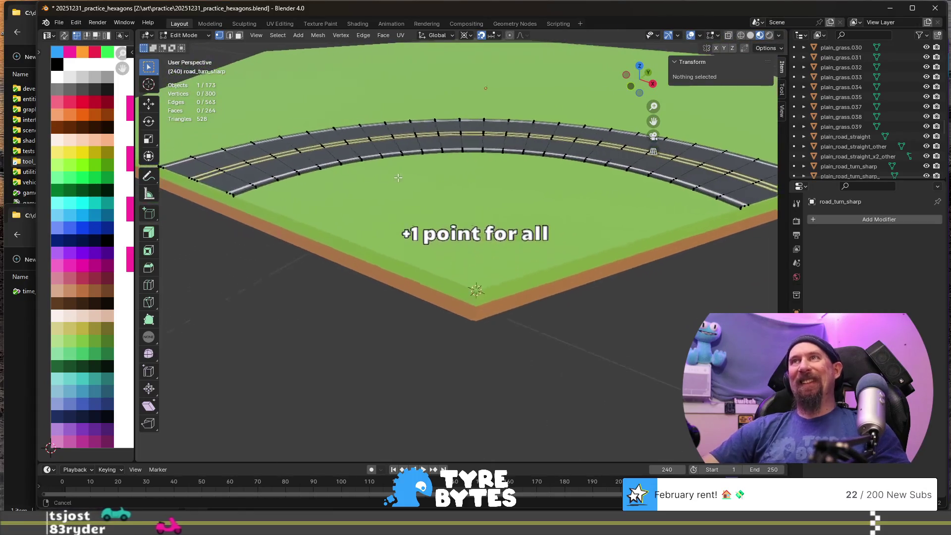
{"action": "left_click", "coordinate": [266, 192], "text": "alt"}
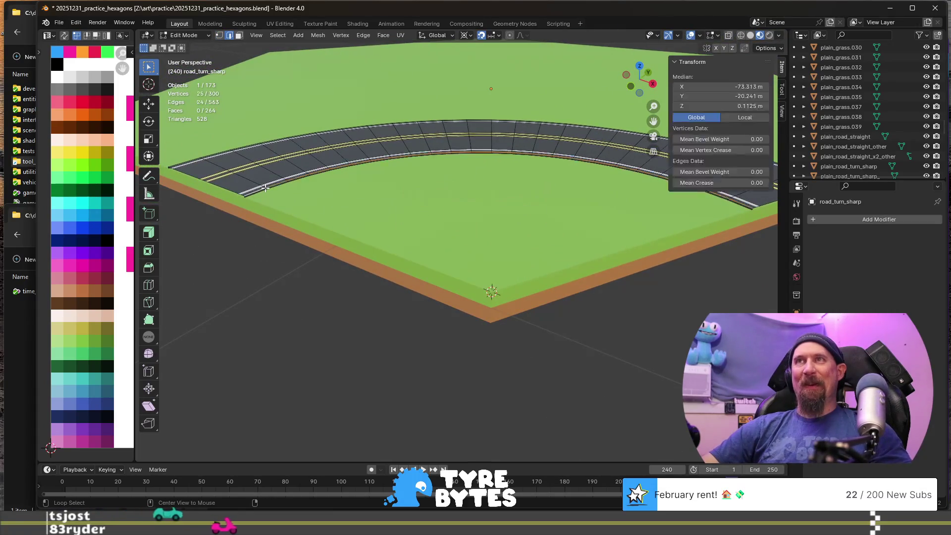
{"action": "middle_click_drag", "start_coordinate": [299, 210], "coordinate": [318, 239]}
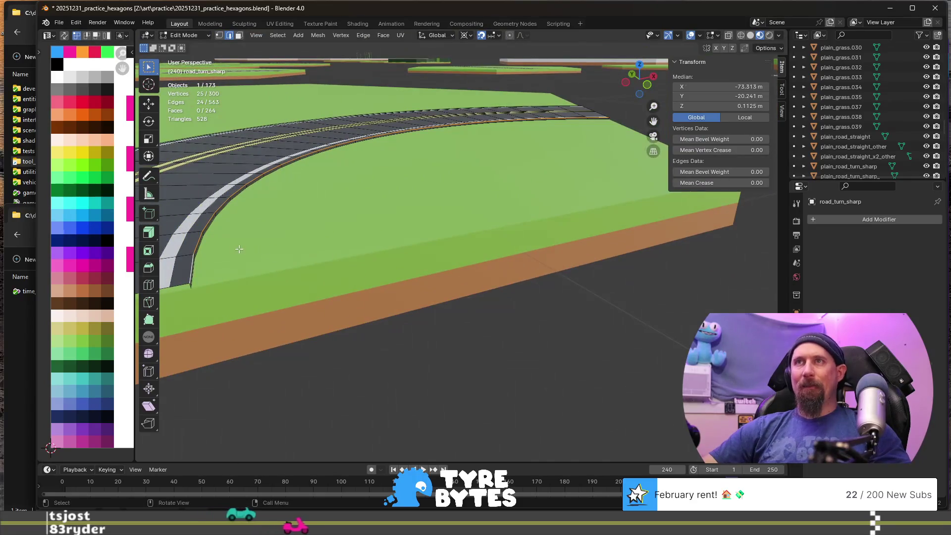
{"action": "left_click", "coordinate": [200, 245]}
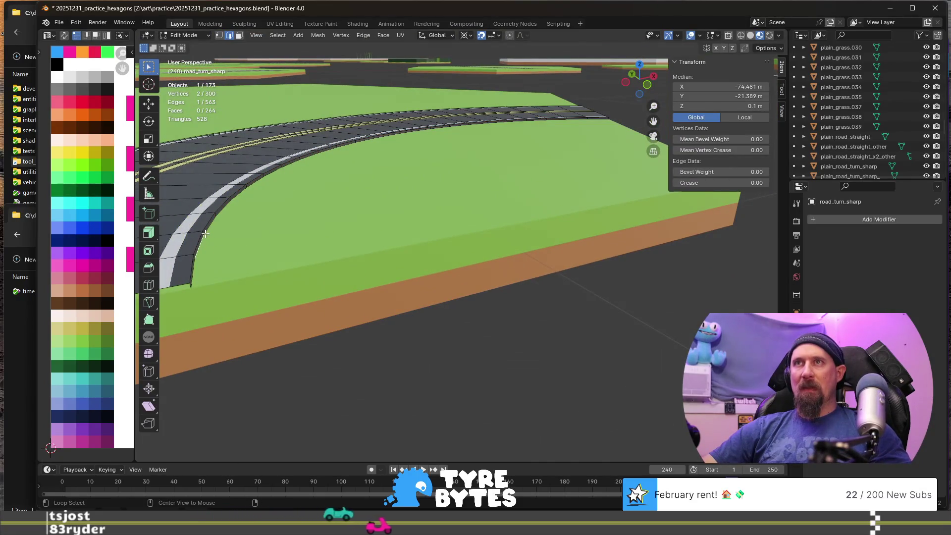
{"action": "middle_click_drag", "start_coordinate": [207, 234], "coordinate": [382, 210]}
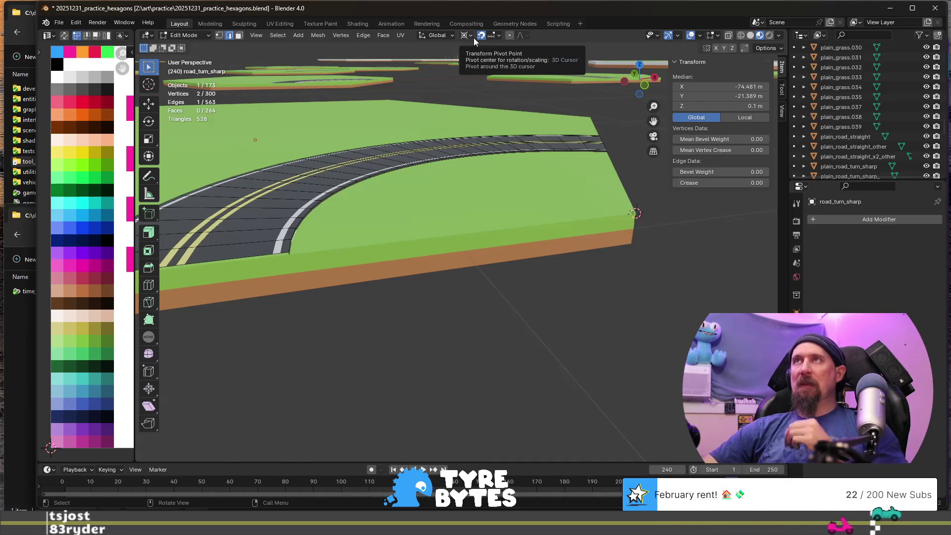
- With the pivot set to the 3D cursor, scale the road's inner edge loop by 0.9
{"action": "left_click", "coordinate": [466, 35]}
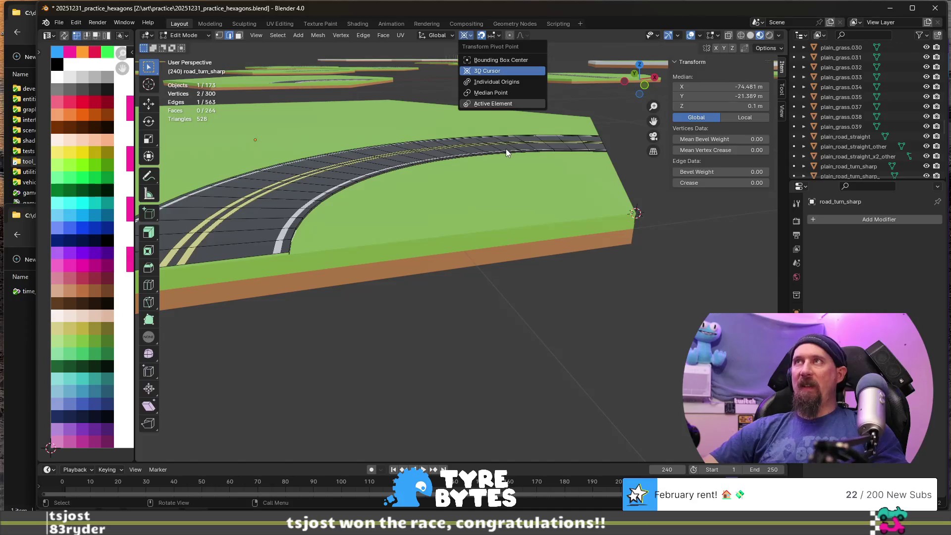
{"action": "key", "text": "s"}
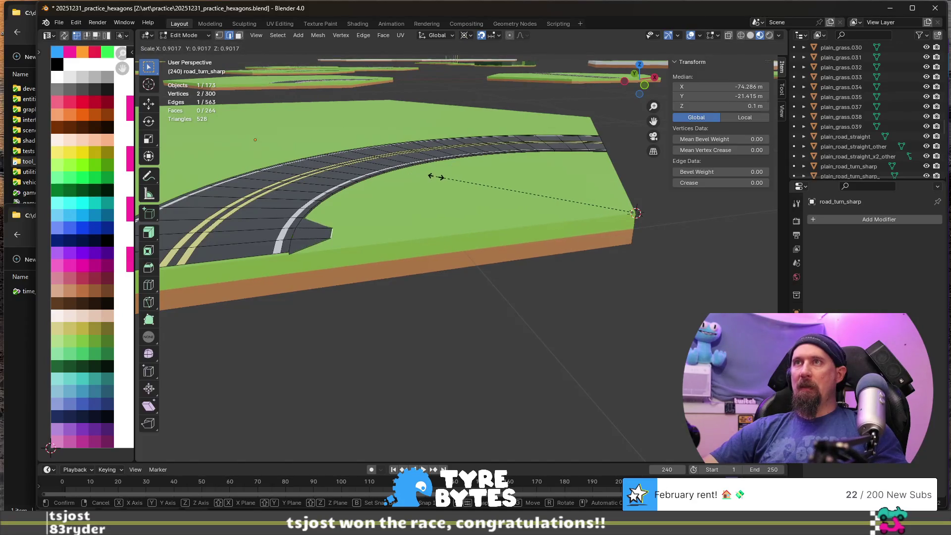
{"action": "right_click", "coordinate": [436, 176]}
{"action": "scroll", "coordinate": [310, 236], "scroll_direction": "up", "scroll_amount": 3}
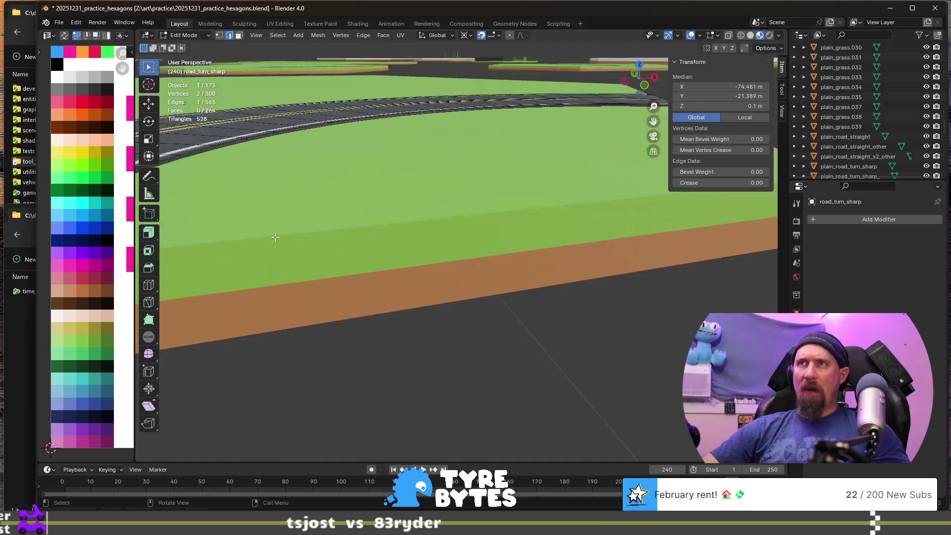
{"action": "left_click", "coordinate": [210, 186], "text": "alt"}
{"action": "scroll", "coordinate": [211, 186], "scroll_direction": "down", "scroll_amount": 4}
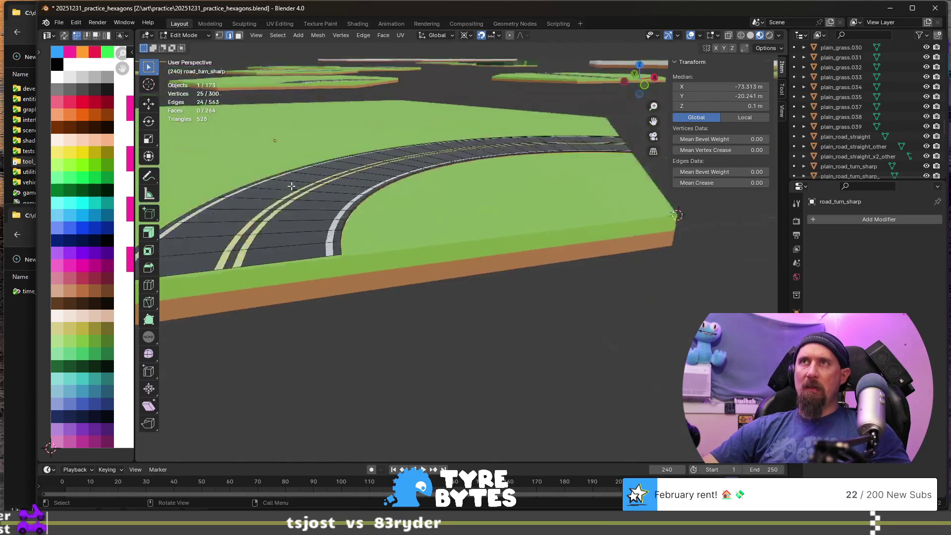
{"action": "key", "text": "s"}
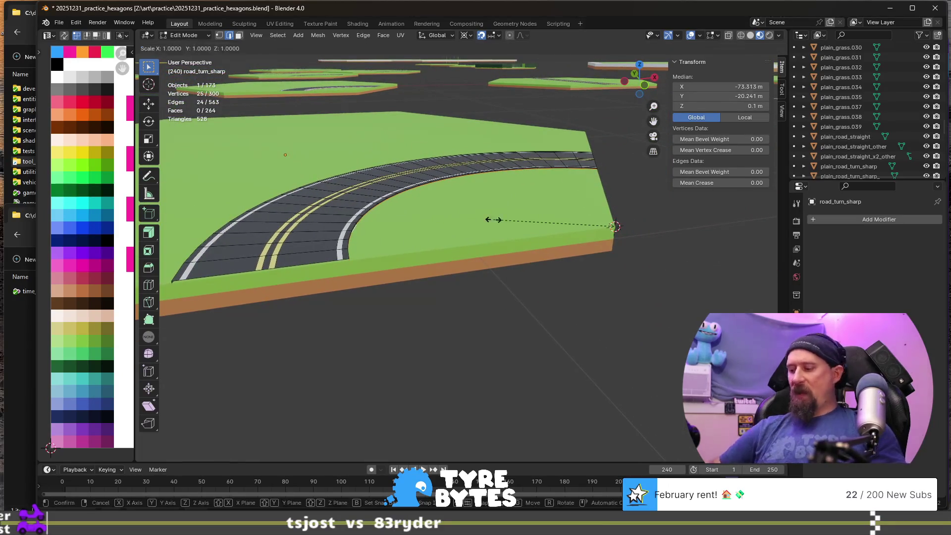
{"action": "type", "text": "95"}
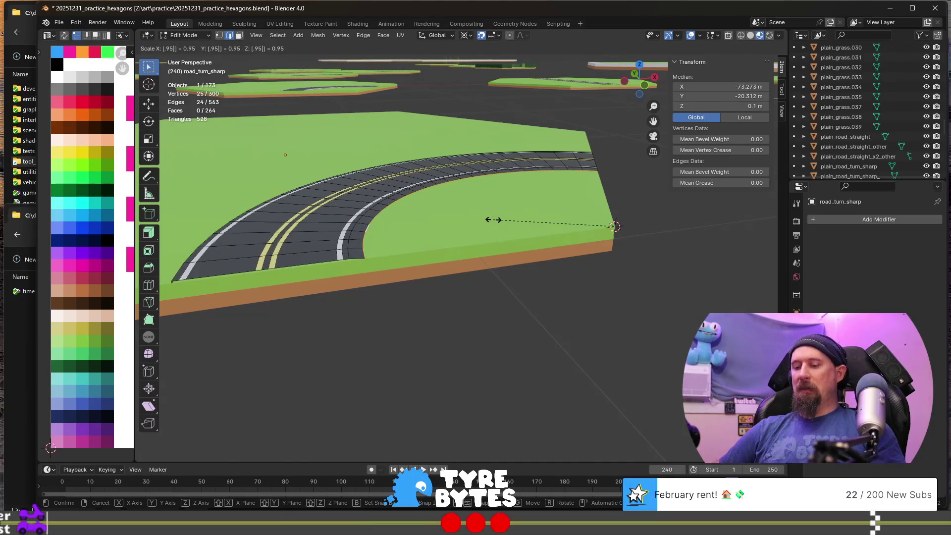
{"action": "key", "text": "BackSpace"}
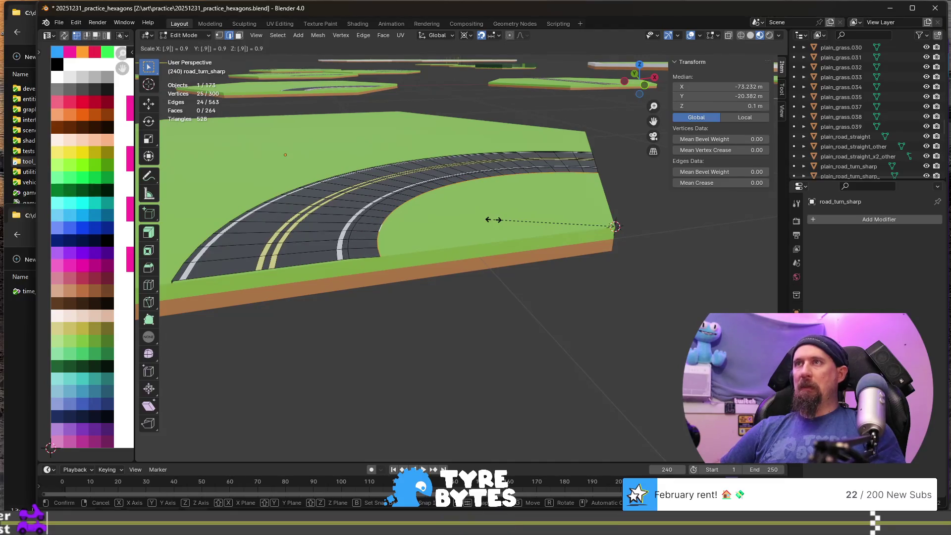
{"action": "key", "text": "Return"}
- Orbit, zoom and pan along the curved road to inspect the widened lane
{"action": "mouse_move", "coordinate": [494, 219]}
{"action": "middle_mouse_down"}
{"action": "mouse_move", "coordinate": [414, 261]}
{"action": "mouse_move", "coordinate": [365, 259]}
{"action": "mouse_move", "coordinate": [317, 226]}
{"action": "middle_mouse_up"}
{"action": "scroll", "coordinate": [317, 225], "scroll_direction": "up", "scroll_amount": 2}
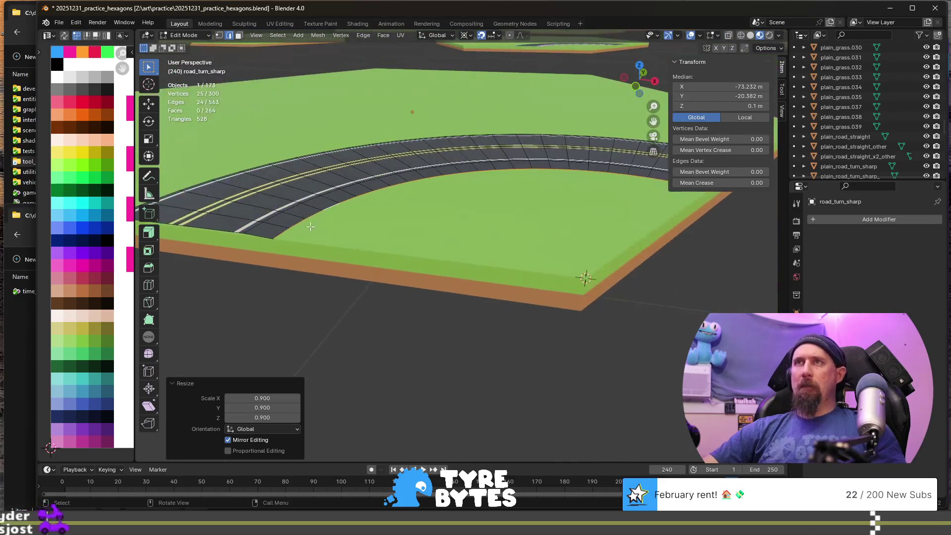
{"action": "scroll", "coordinate": [382, 264], "scroll_direction": "up", "scroll_amount": 3}
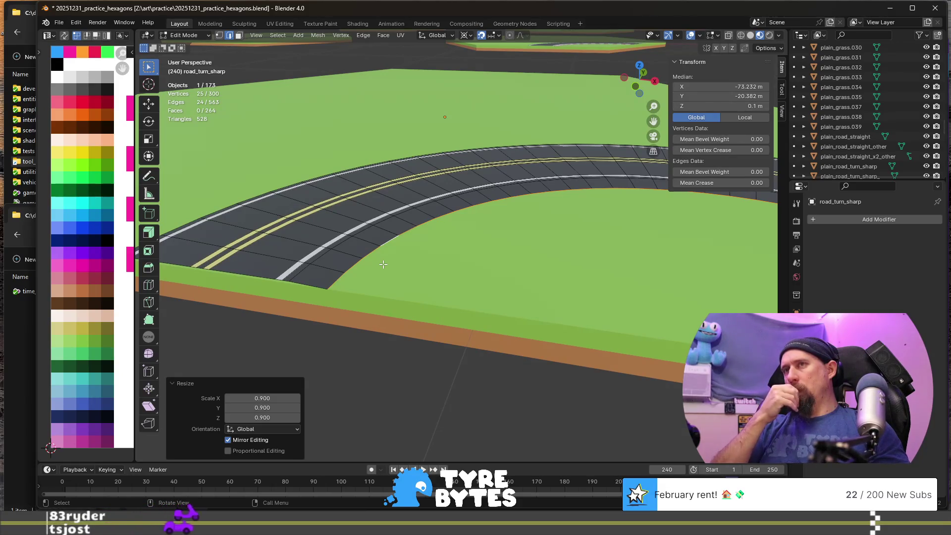
{"action": "mouse_move", "coordinate": [383, 265]}
{"action": "middle_mouse_down", "text": "shift"}
{"action": "mouse_move", "coordinate": [279, 268]}
{"action": "mouse_move", "coordinate": [338, 294]}
{"action": "middle_mouse_up", "text": "shift"}
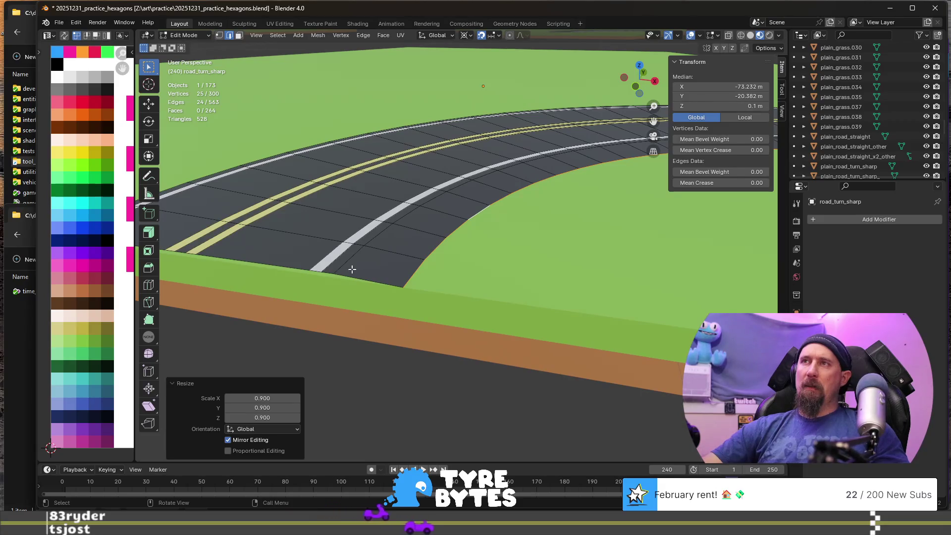
{"action": "scroll", "coordinate": [343, 272], "scroll_direction": "up", "scroll_amount": 4}
- In vertex mode, select a road-border vertex and try extrude and move actions, cancelling each
{"action": "left_click", "coordinate": [402, 268]}
{"action": "key", "text": "1"}
{"action": "left_click", "coordinate": [383, 276]}
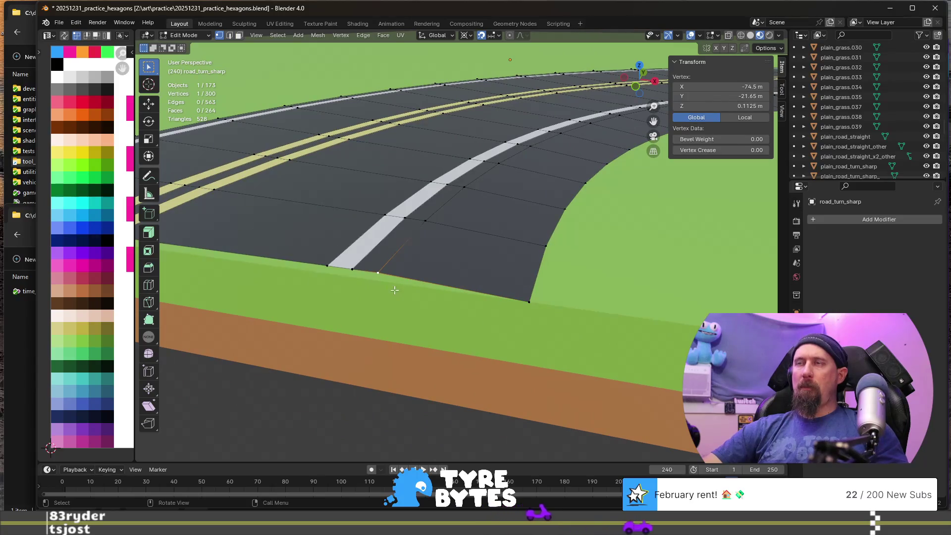
{"action": "key", "text": "e"}
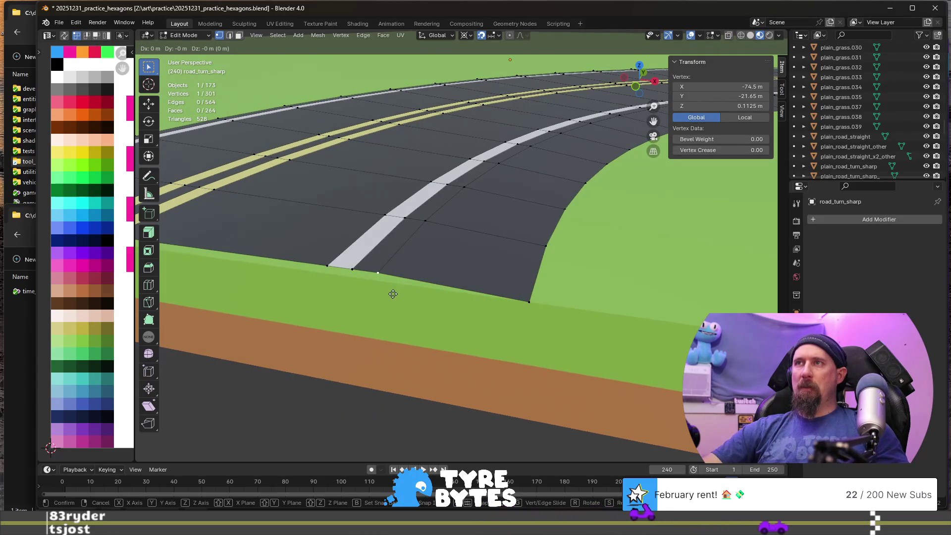
{"action": "right_click", "coordinate": [389, 305]}
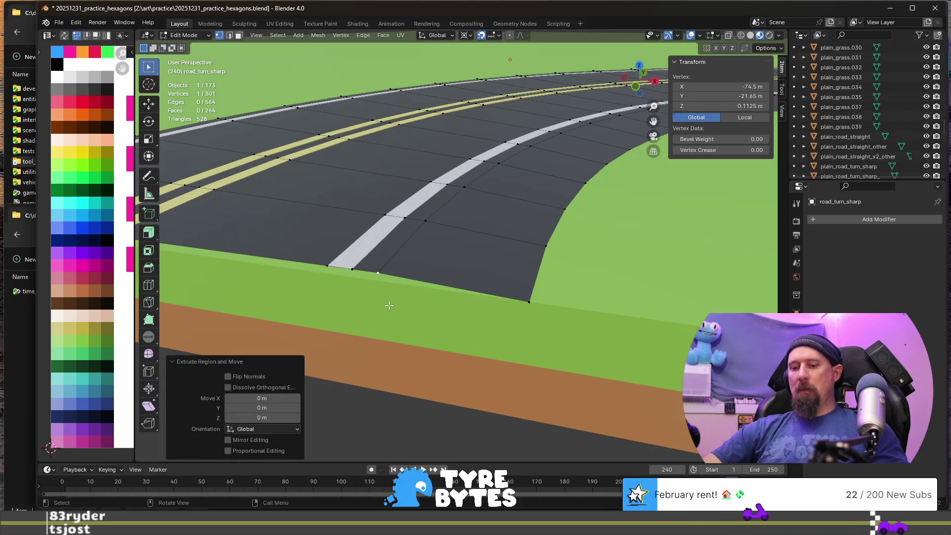
{"action": "key", "text": "e"}
{"action": "right_click", "coordinate": [385, 306]}
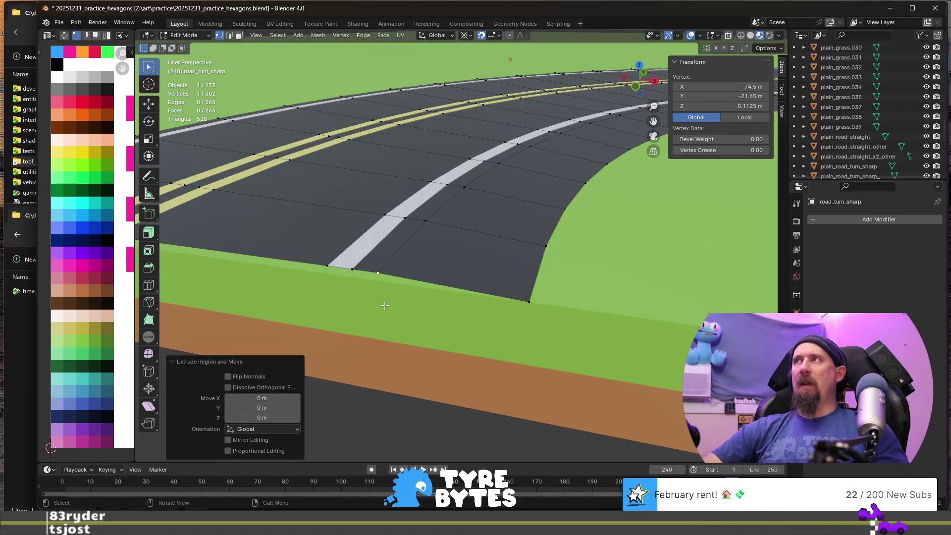
{"action": "key", "text": "g"}
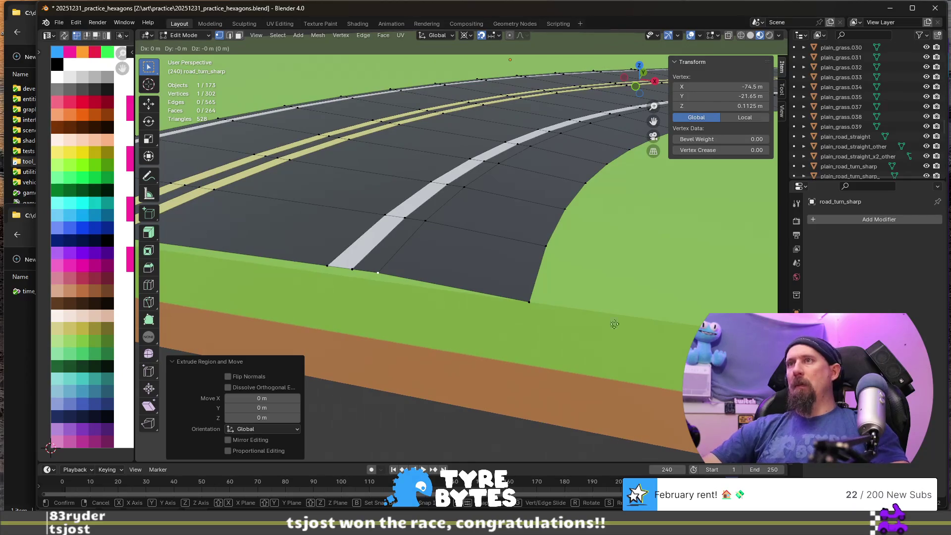
{"action": "right_click", "coordinate": [587, 357]}
{"action": "key", "text": "g"}
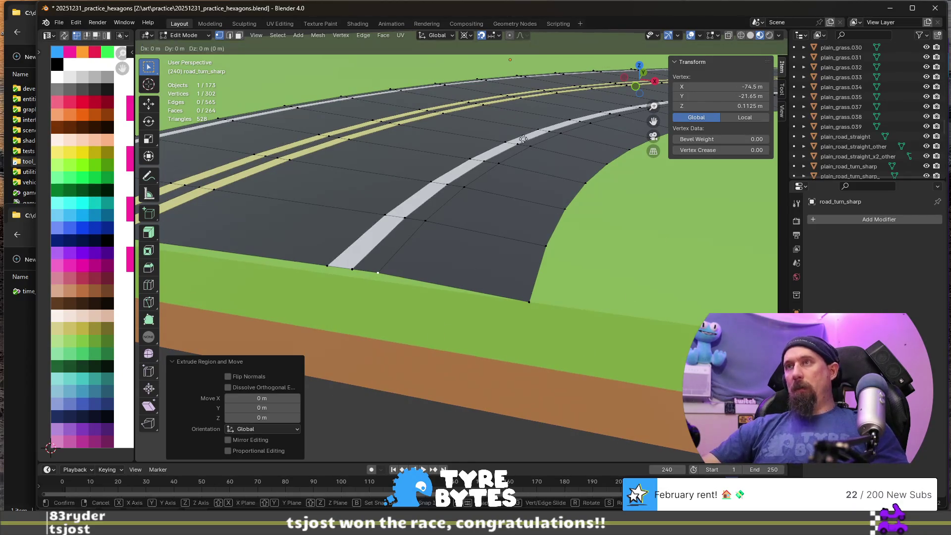
{"action": "right_click", "coordinate": [399, 304]}
- Reposition the extruded vertex, finally dropping it back onto the road edge
{"action": "middle_click_drag", "start_coordinate": [399, 304], "coordinate": [523, 301]}
{"action": "scroll", "coordinate": [524, 301], "scroll_direction": "up", "scroll_amount": 2}
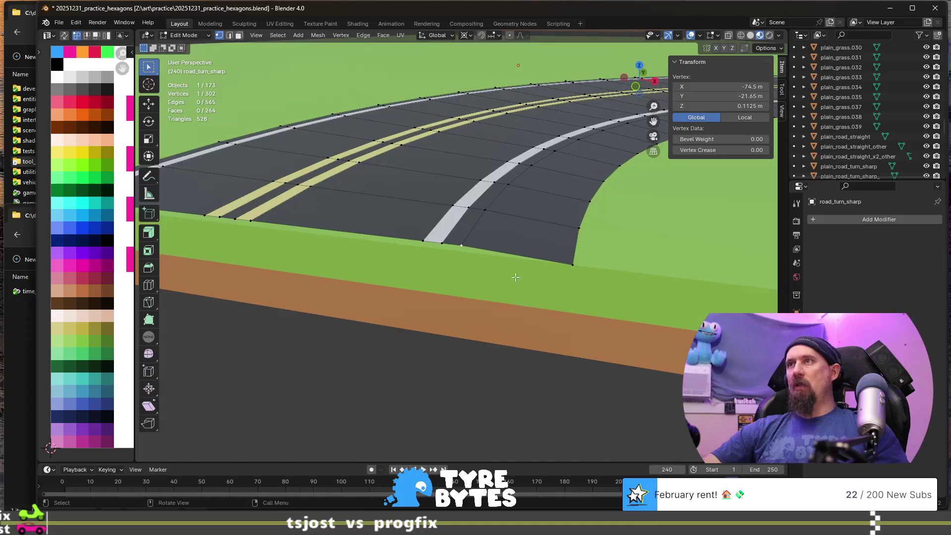
{"action": "key", "text": "g"}
{"action": "left_click", "coordinate": [487, 203]}
{"action": "key", "text": "g"}
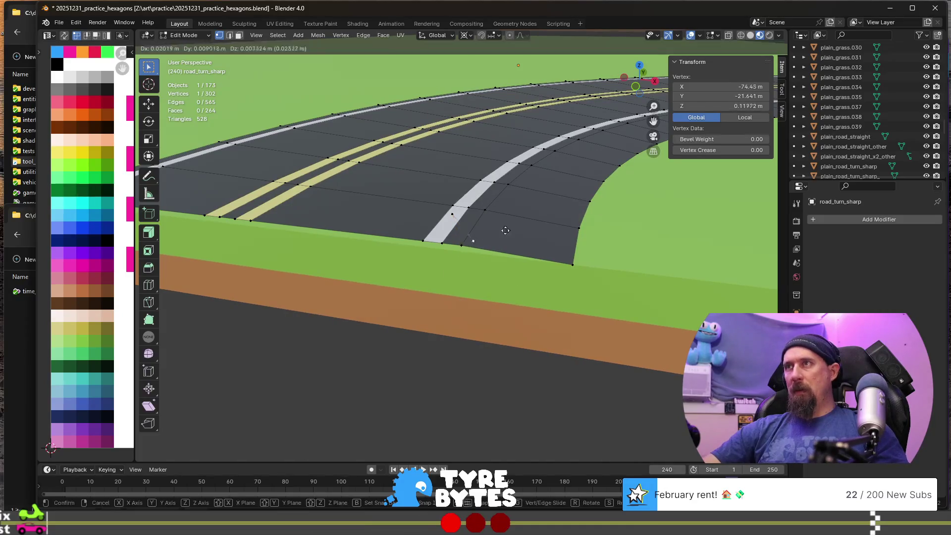
{"action": "left_click", "coordinate": [488, 219]}
{"action": "scroll", "coordinate": [480, 247], "scroll_direction": "up", "scroll_amount": 2}
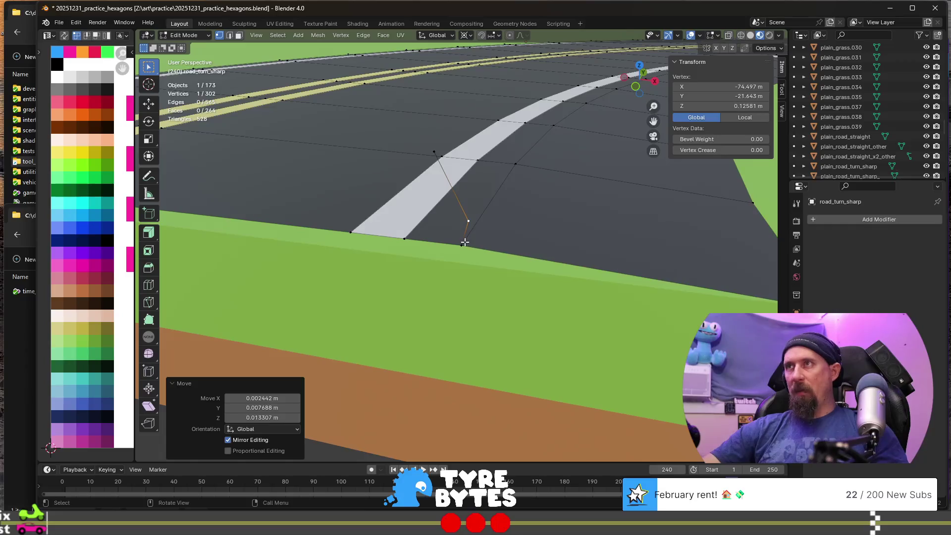
{"action": "key", "text": "g"}
{"action": "left_click", "coordinate": [486, 248]}
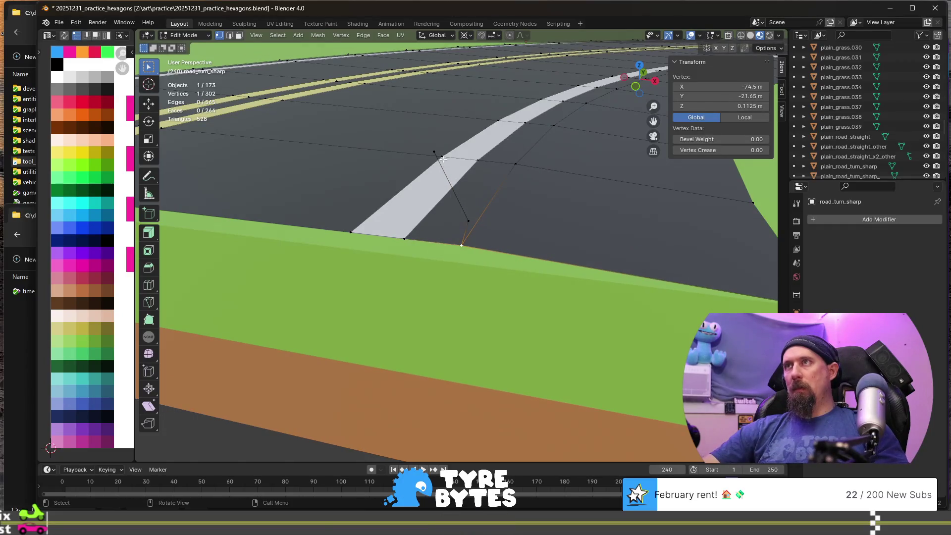
- Delete the extra vertex and the leftover dangling vertex
{"action": "key", "text": "x"}
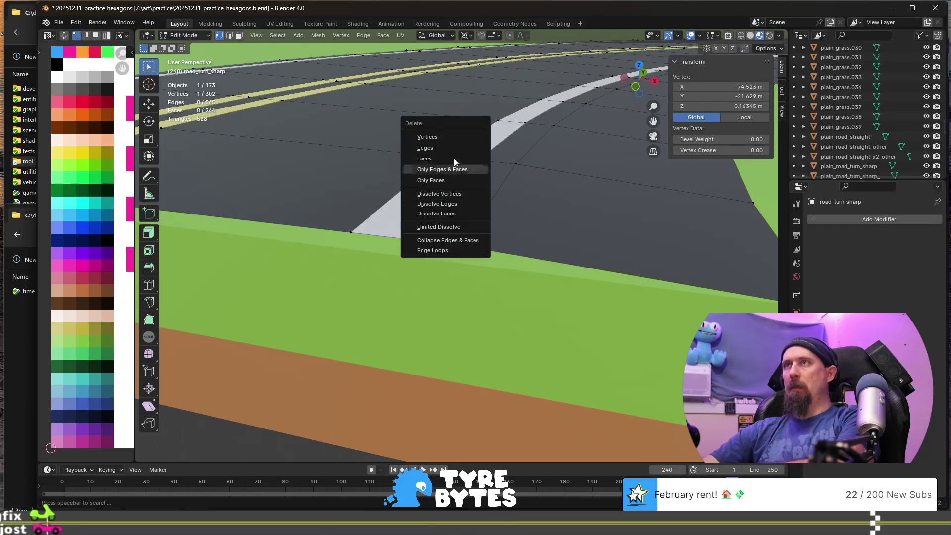
{"action": "left_click", "coordinate": [453, 148]}
{"action": "left_click", "coordinate": [469, 209]}
{"action": "key", "text": "x"}
{"action": "left_click", "coordinate": [469, 209]}
- Extrude the road-edge vertex about 0.0138 m straight down along Z
{"action": "left_click", "coordinate": [462, 238]}
{"action": "key", "text": "e"}
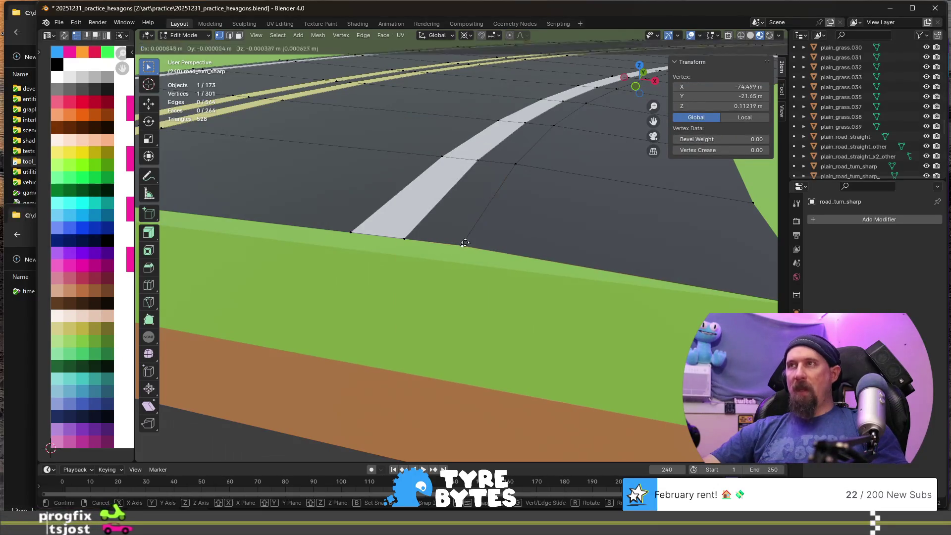
{"action": "key", "text": "z"}
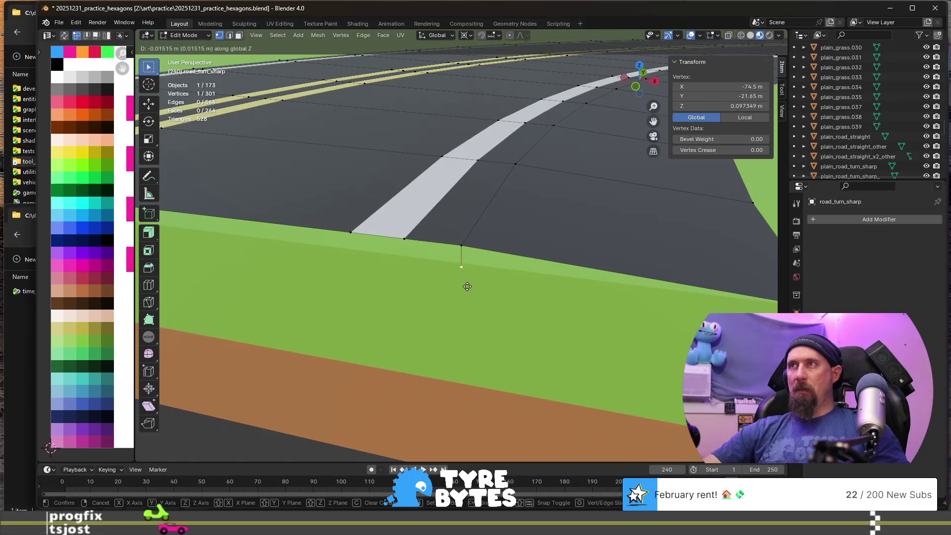
{"action": "left_click", "coordinate": [466, 283]}
{"action": "mouse_move", "coordinate": [466, 283]}
{"action": "middle_mouse_down"}
{"action": "mouse_move", "coordinate": [520, 289]}
{"action": "mouse_move", "coordinate": [541, 244]}
{"action": "mouse_move", "coordinate": [546, 276]}
{"action": "middle_mouse_up"}
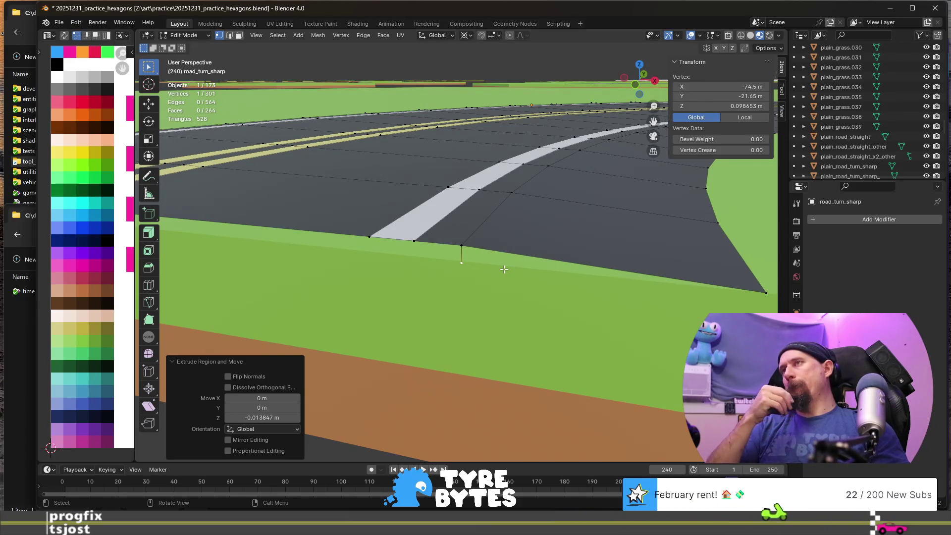
- Slide the corner vertex in X/Y only toward X −74.3, Y −21.65, keeping Z at 0.1 m
{"action": "middle_click_drag", "start_coordinate": [504, 269], "coordinate": [474, 311]}
{"action": "left_click", "coordinate": [473, 311]}
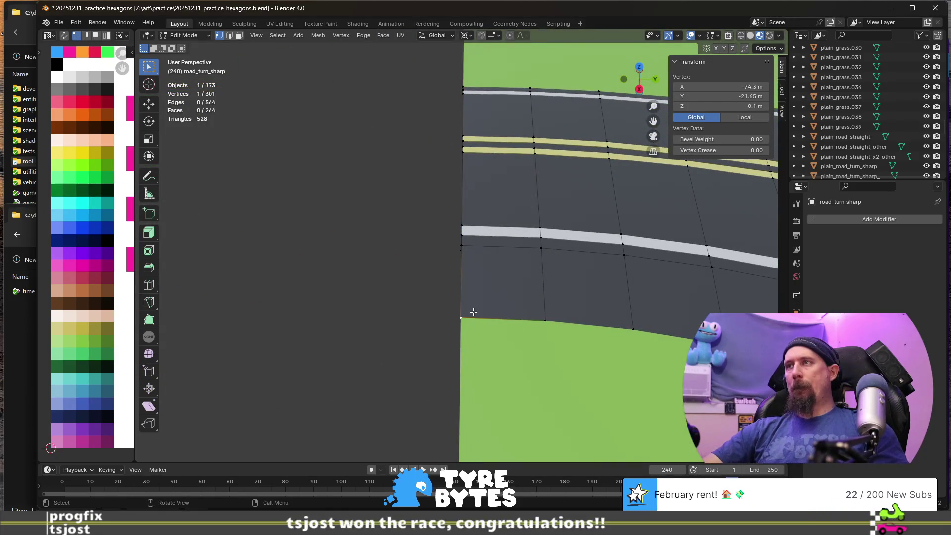
{"action": "key", "text": "g"}
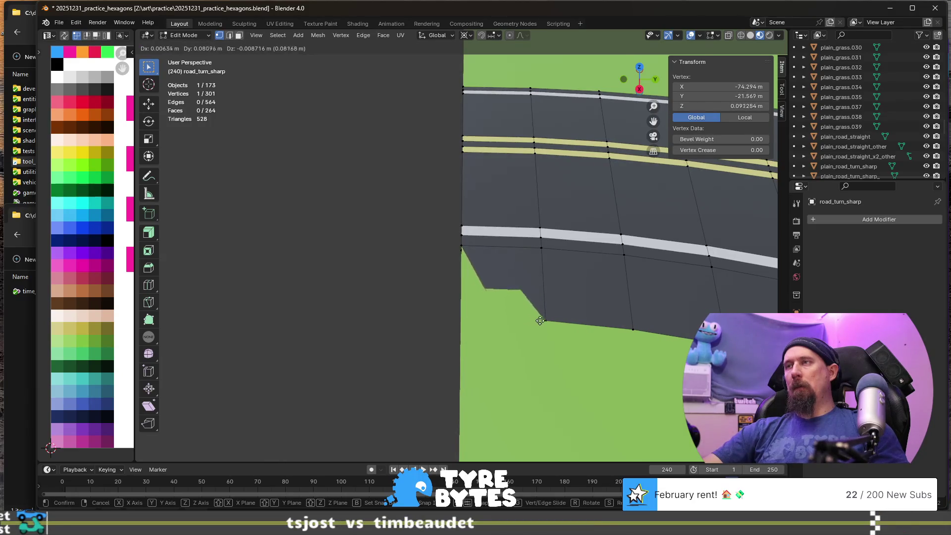
{"action": "key", "text": "ctrl"}
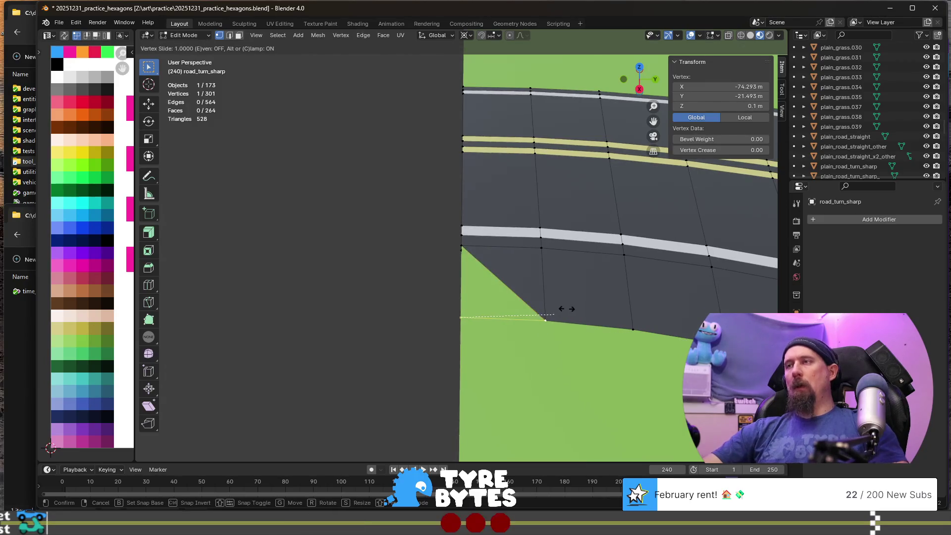
{"action": "key", "text": "Escape"}
{"action": "middle_click_drag", "start_coordinate": [447, 358], "coordinate": [504, 325]}
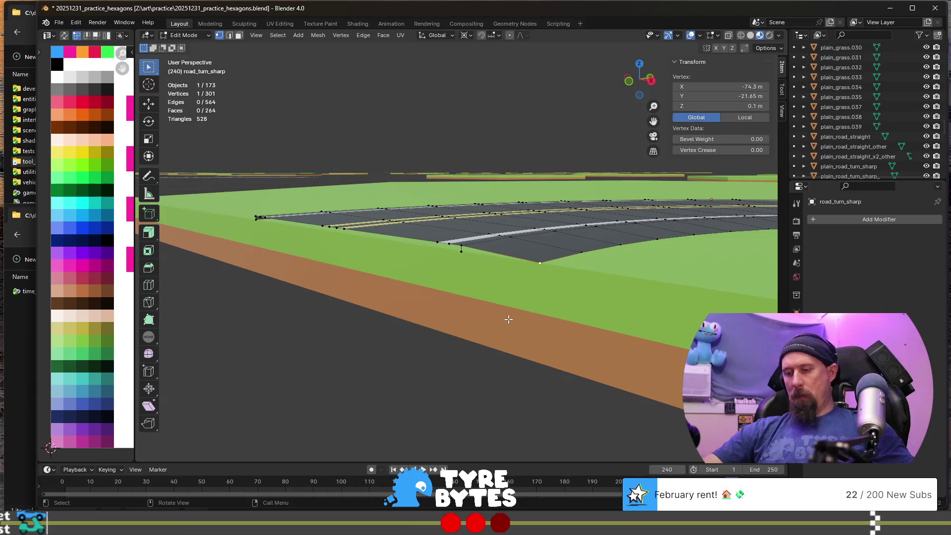
{"action": "scroll", "coordinate": [508, 319], "scroll_direction": "up", "scroll_amount": 3}
{"action": "mouse_move", "coordinate": [494, 282]}
{"action": "middle_mouse_down"}
{"action": "mouse_move", "coordinate": [493, 259]}
{"action": "mouse_move", "coordinate": [484, 279]}
{"action": "middle_mouse_up"}
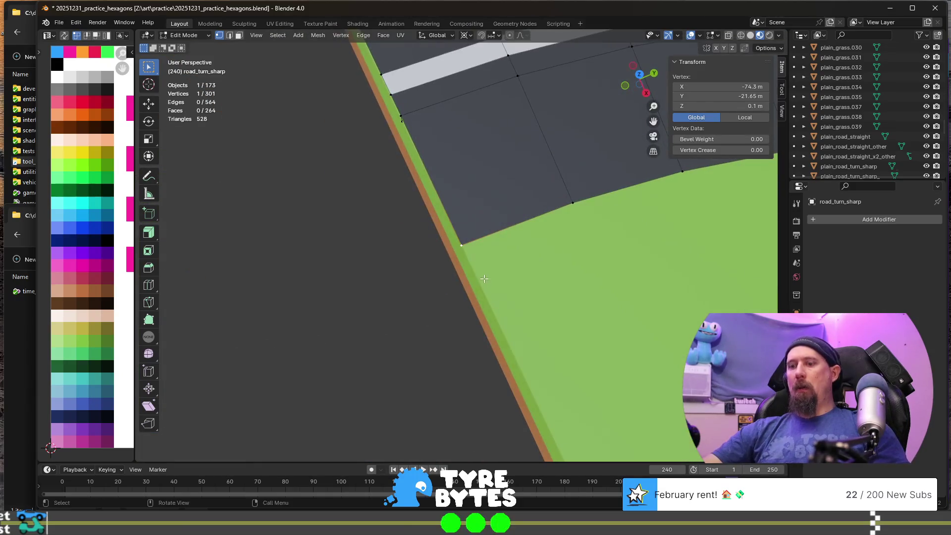
{"action": "key", "text": "g"}
{"action": "key", "text": "shift+z"}
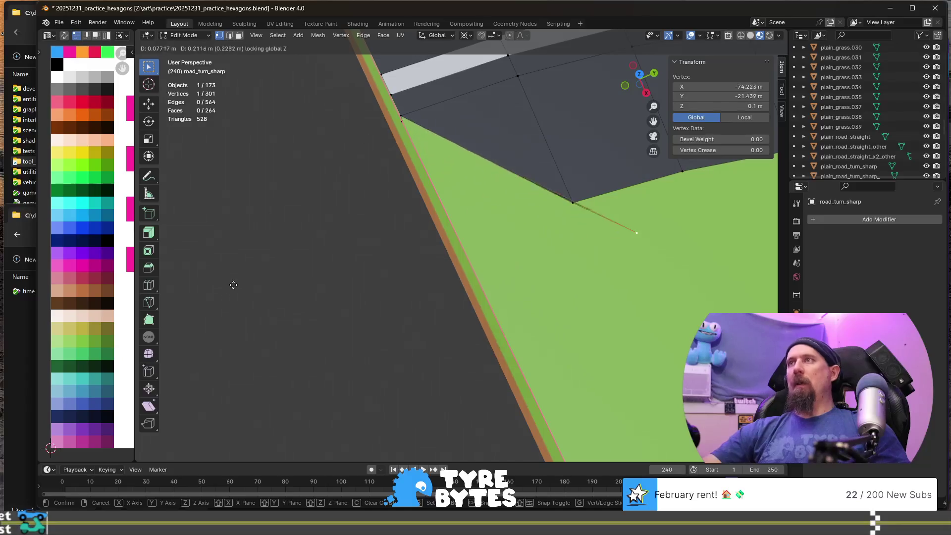
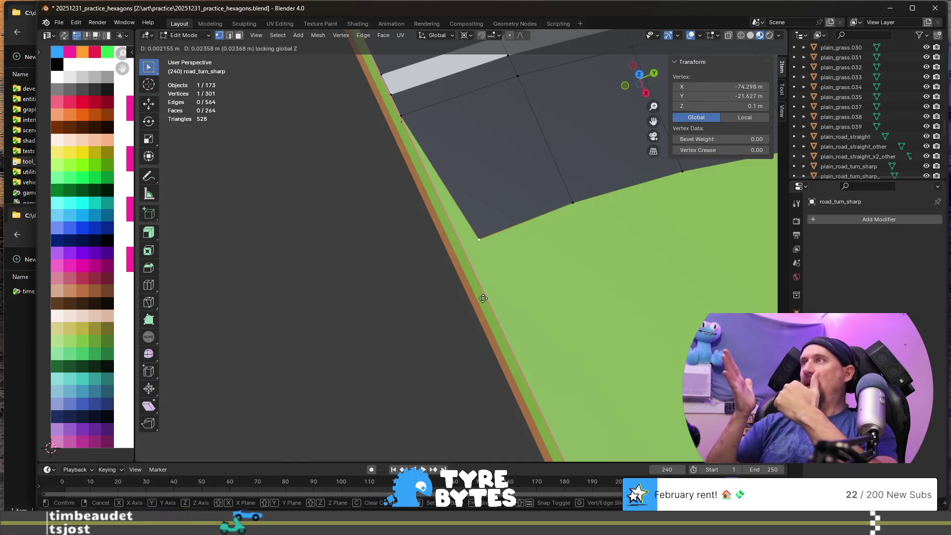
- Confirm the corner vertex's new position and orbit to a low view of the road strip
{"action": "left_click", "coordinate": [483, 299]}
{"action": "mouse_move", "coordinate": [483, 298]}
{"action": "middle_mouse_down"}
{"action": "mouse_move", "coordinate": [518, 239]}
{"action": "mouse_move", "coordinate": [483, 246]}
{"action": "mouse_move", "coordinate": [502, 213]}
{"action": "middle_mouse_up"}
{"action": "scroll", "coordinate": [518, 239], "scroll_direction": "down", "scroll_amount": 10}
{"action": "scroll", "coordinate": [502, 213], "scroll_direction": "up", "scroll_amount": 4}
{"action": "scroll", "coordinate": [501, 213], "scroll_direction": "up", "scroll_amount": 5}
{"action": "scroll", "coordinate": [501, 212], "scroll_direction": "up", "scroll_amount": 3}
{"action": "scroll", "coordinate": [497, 211], "scroll_direction": "down", "scroll_amount": 3}
{"action": "middle_click_drag", "start_coordinate": [497, 210], "coordinate": [500, 223]}
- Slide the corner vertex further along the road edge on the ground plane, then switch to Chrome
{"action": "key", "text": "g"}
{"action": "key", "text": "shift+z"}
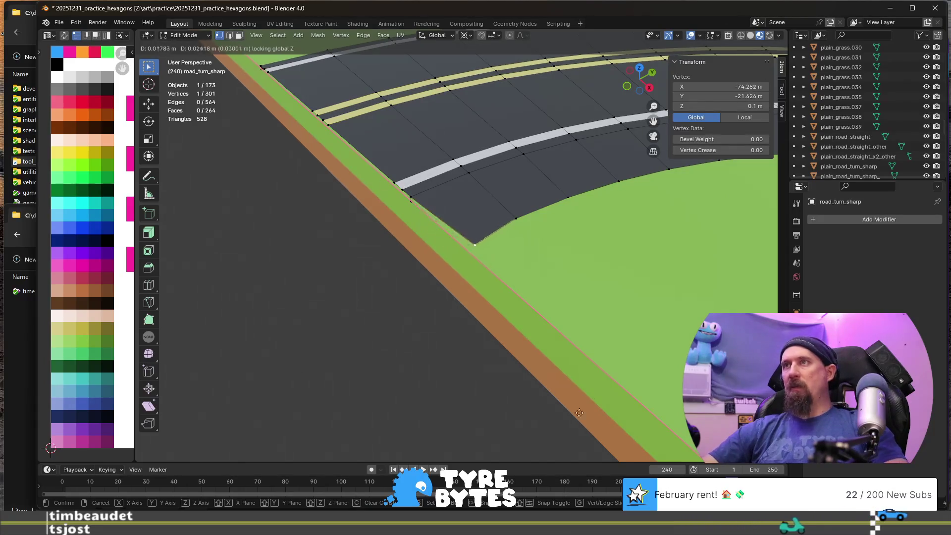
{"action": "left_click", "coordinate": [248, 365]}
{"action": "mouse_move", "coordinate": [303, 186]}
{"action": "middle_mouse_down", "text": "ctrl"}
{"action": "mouse_move", "coordinate": [386, 180]}
{"action": "mouse_move", "coordinate": [314, 225]}
{"action": "mouse_move", "coordinate": [276, 296]}
{"action": "middle_mouse_up", "text": "ctrl"}
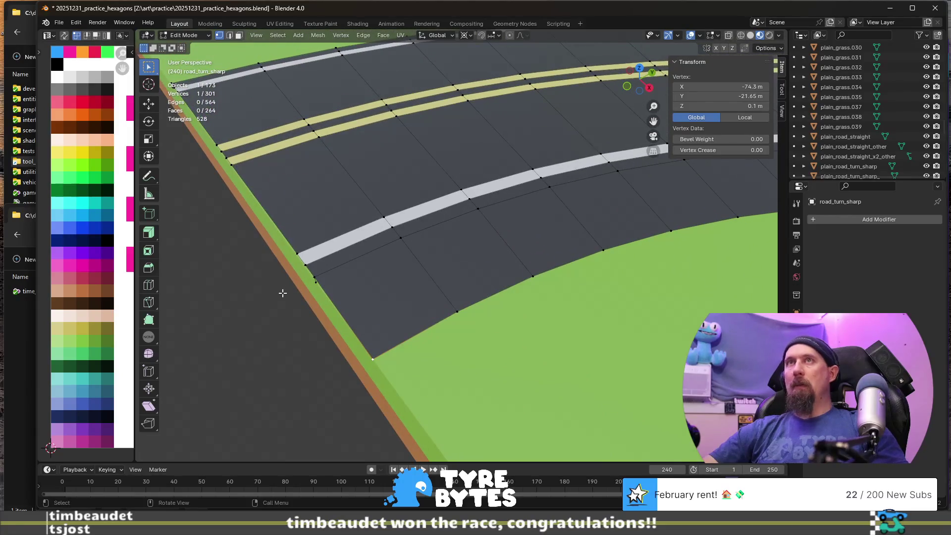
{"action": "key", "text": "alt+Tab"}
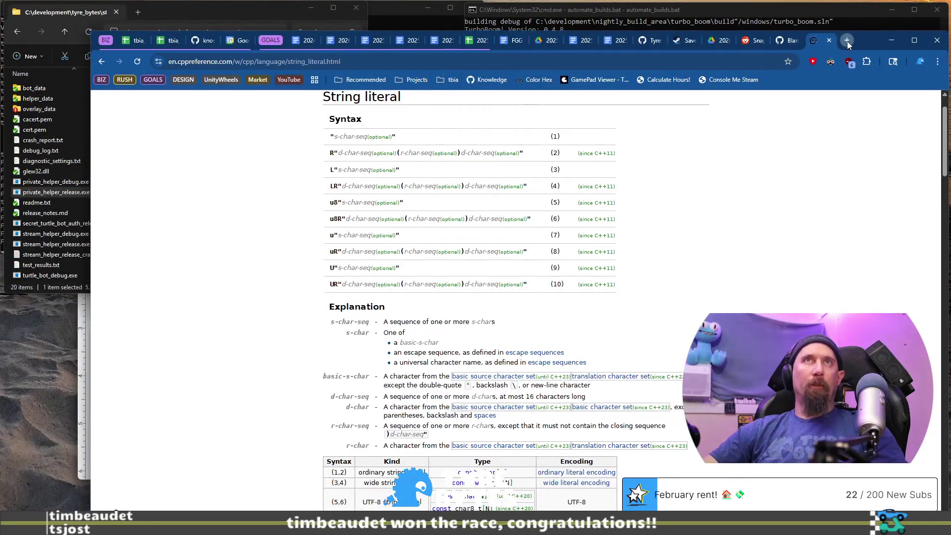
- Search Google in a new tab for 'blender moving slowly'
{"action": "left_click", "coordinate": [847, 41]}
{"action": "type", "text": "blender sh"}
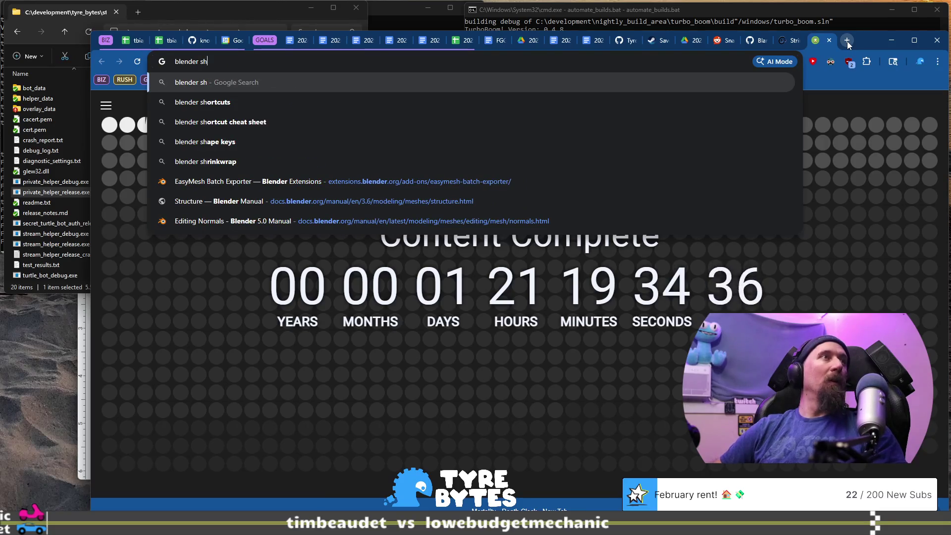
{"action": "key", "text": "BackSpace"}
{"action": "key", "text": "BackSpace"}
{"action": "type", "text": "mov"}
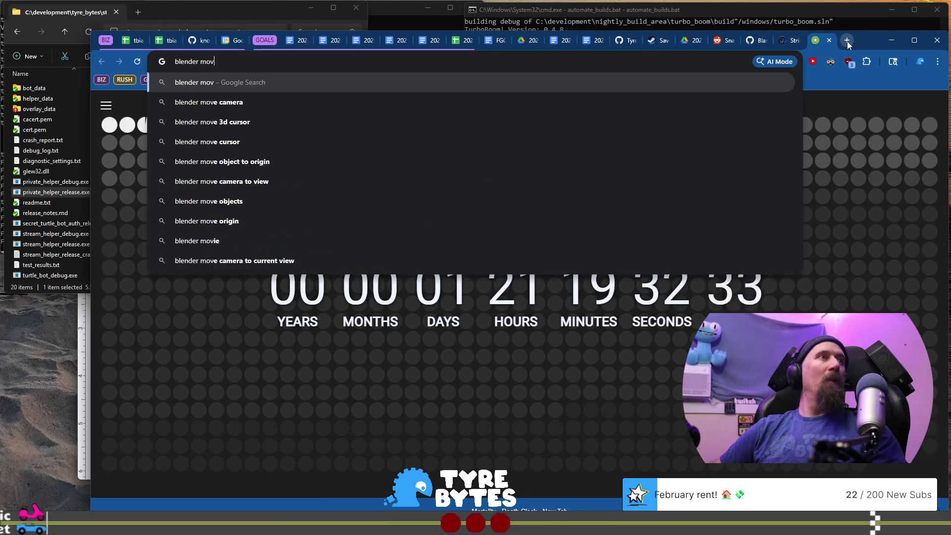
{"action": "type", "text": "ing slow"}
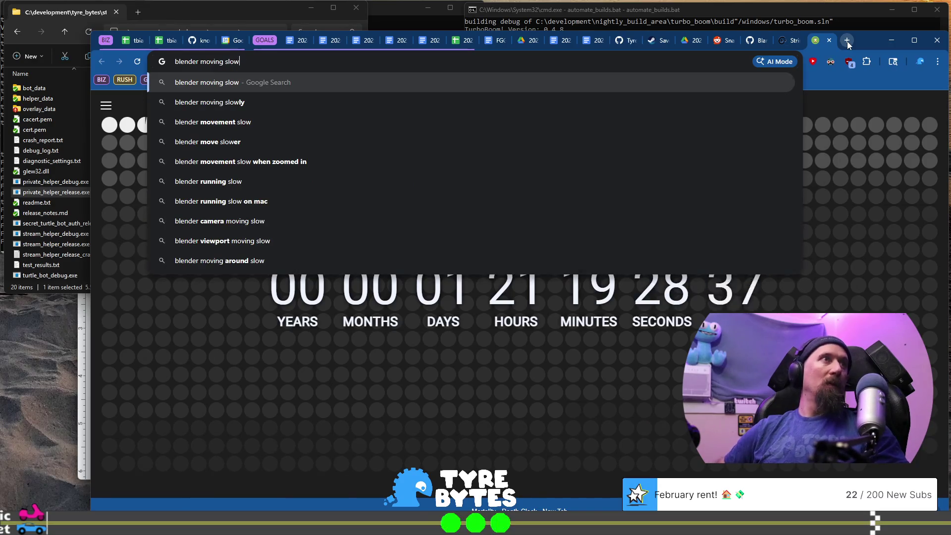
{"action": "key", "text": "Down"}
{"action": "key", "text": "Return"}
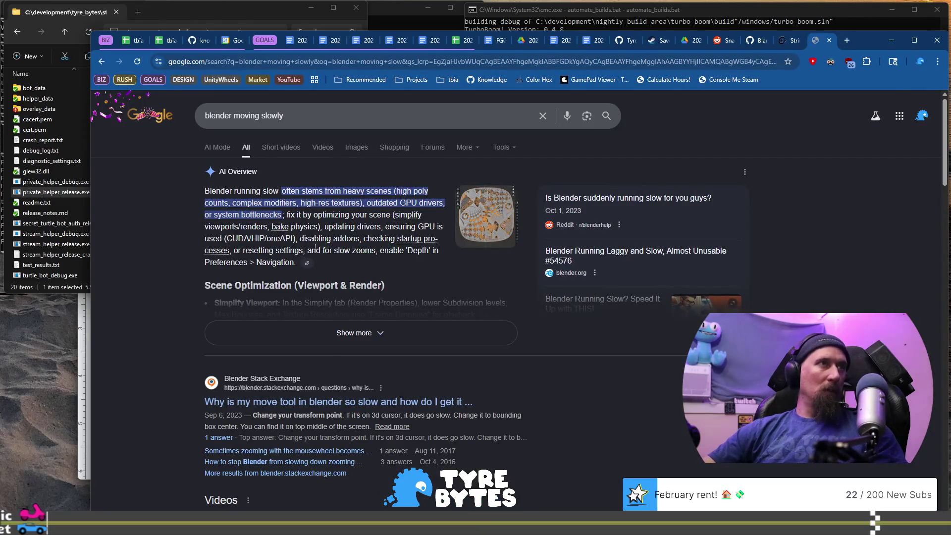
- Open the Stack Exchange answer about the transform pivot point, read it, and return to Blender
{"action": "scroll", "coordinate": [225, 272], "scroll_direction": "down", "scroll_amount": 4}
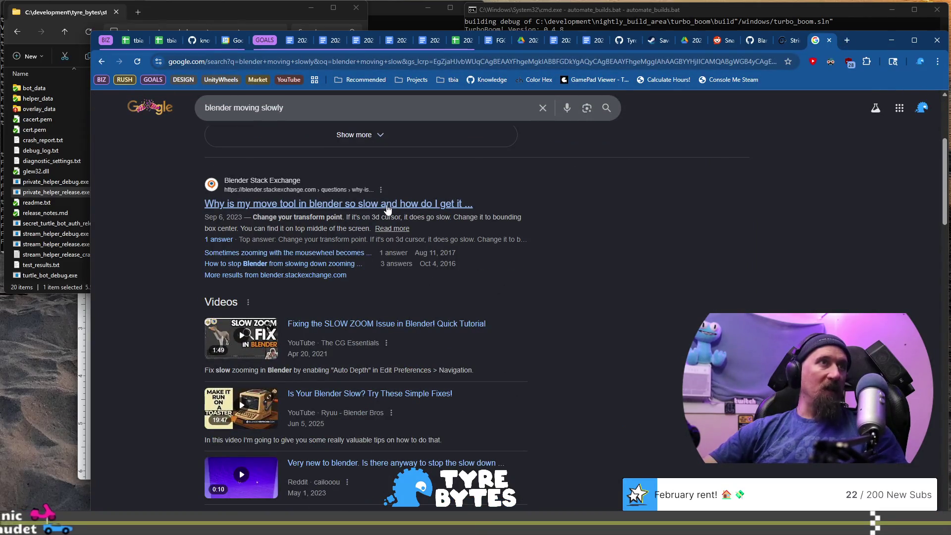
{"action": "scroll", "coordinate": [387, 205], "scroll_direction": "down", "scroll_amount": 5}
{"action": "scroll", "coordinate": [394, 227], "scroll_direction": "up", "scroll_amount": 6}
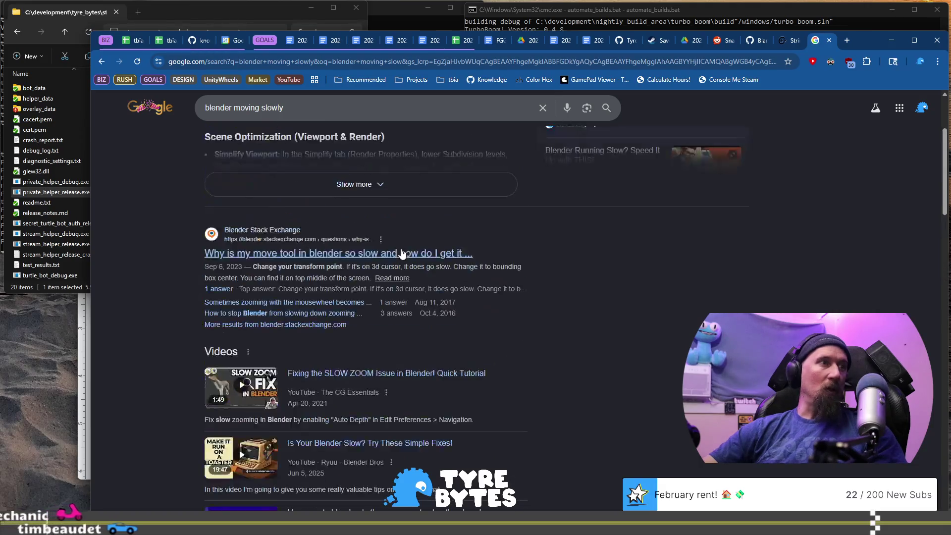
{"action": "left_click", "coordinate": [401, 253]}
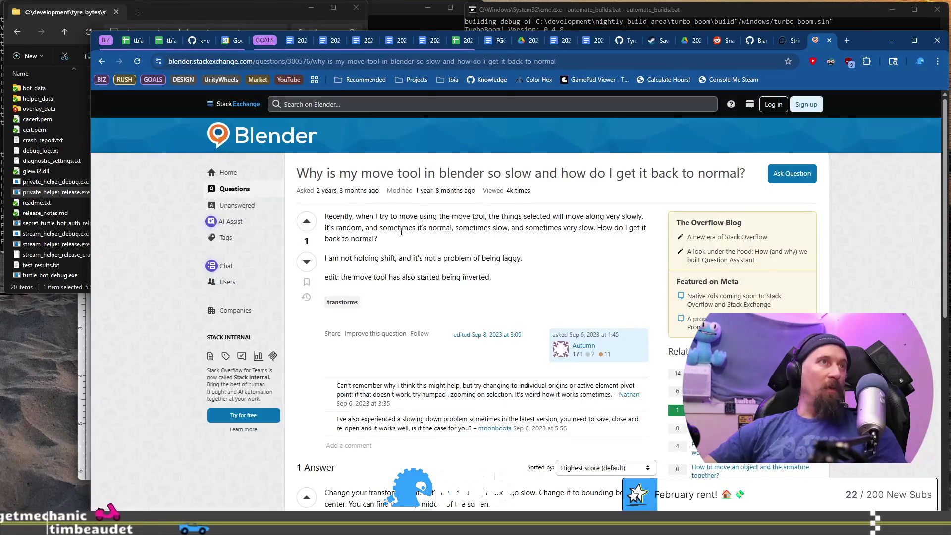
{"action": "scroll", "coordinate": [401, 231], "scroll_direction": "down", "scroll_amount": 3}
{"action": "left_click_drag", "start_coordinate": [341, 344], "coordinate": [483, 353]}
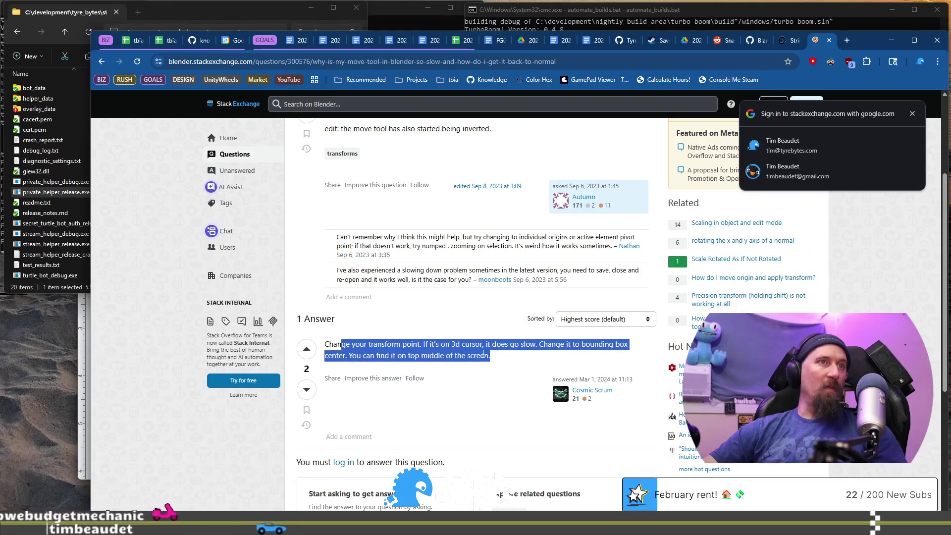
{"action": "key", "text": "alt+Tab"}
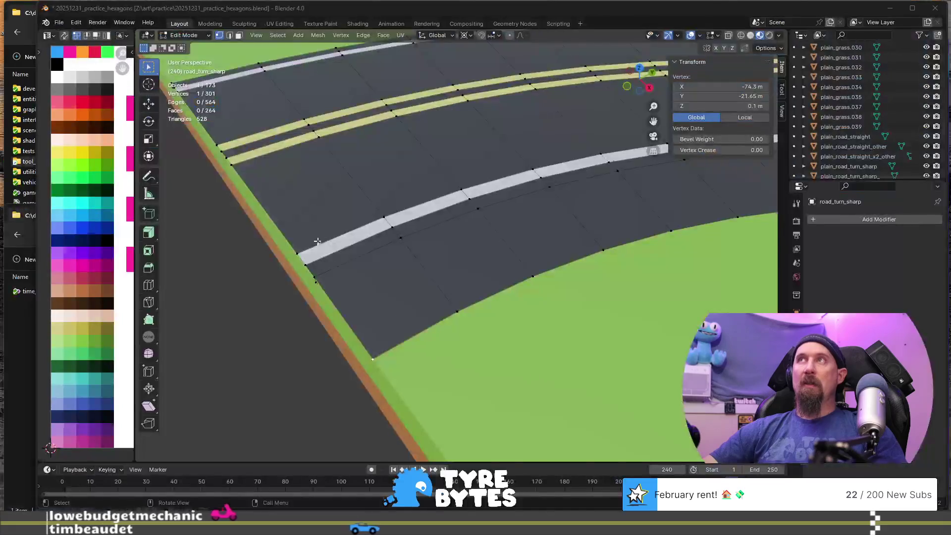
- Set the Transform Pivot Point to Bounding Box Center
{"action": "scroll", "coordinate": [317, 241], "scroll_direction": "down", "scroll_amount": 6}
{"action": "middle_click_drag", "start_coordinate": [333, 251], "coordinate": [395, 192]}
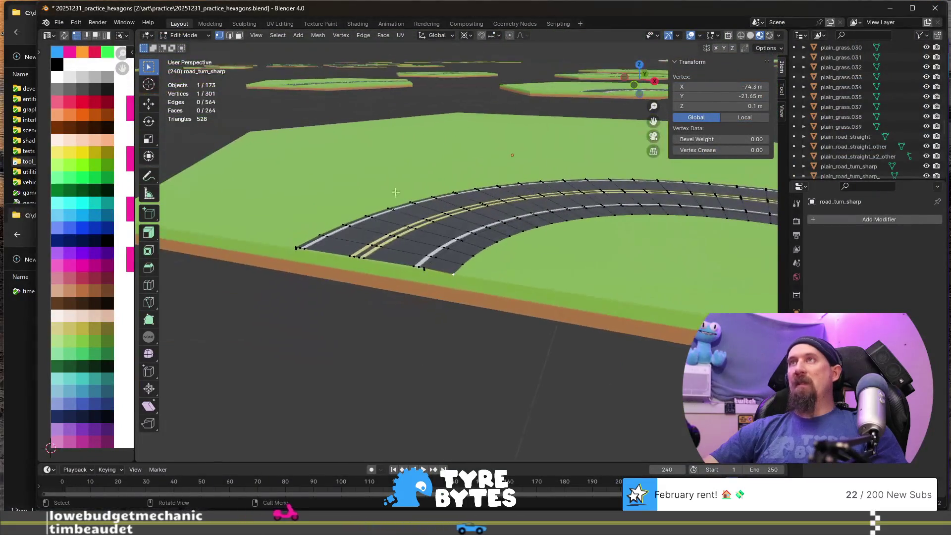
{"action": "left_click", "coordinate": [465, 35]}
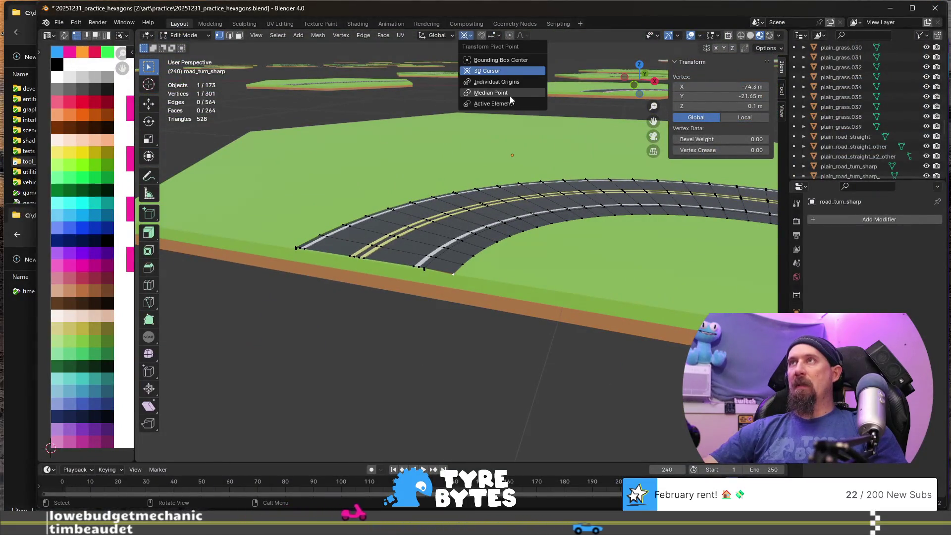
{"action": "left_click", "coordinate": [493, 60]}
{"action": "scroll", "coordinate": [446, 337], "scroll_direction": "up", "scroll_amount": 3}
- Move the corner vertex on the ground plane, then add the overlapping corner vertex to the selection
{"action": "key", "text": "g"}
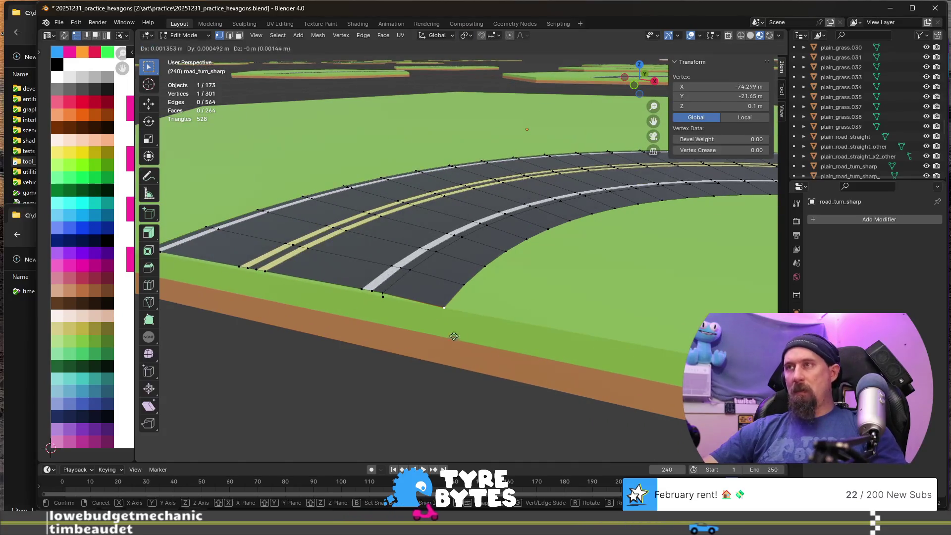
{"action": "key", "text": "shift+z"}
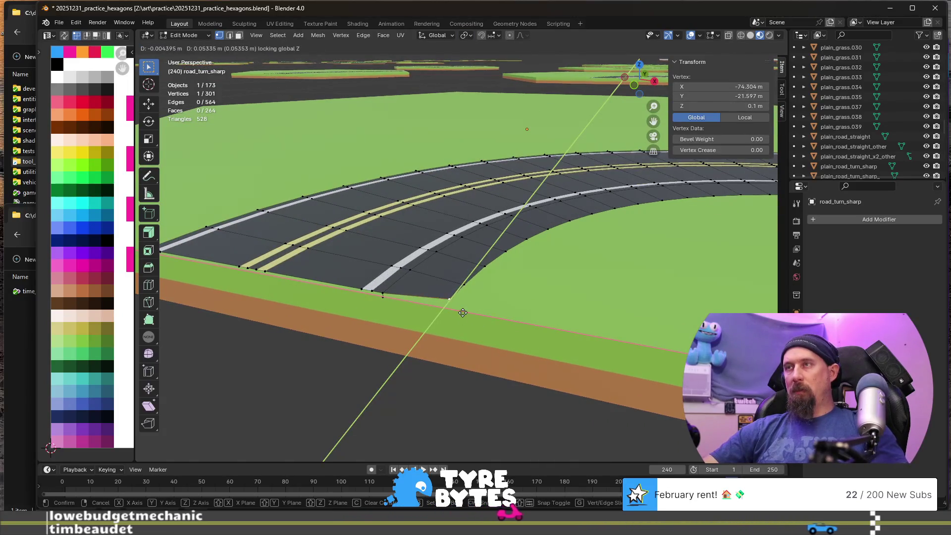
{"action": "left_click", "coordinate": [478, 295]}
{"action": "scroll", "coordinate": [511, 335], "scroll_direction": "down", "scroll_amount": 5}
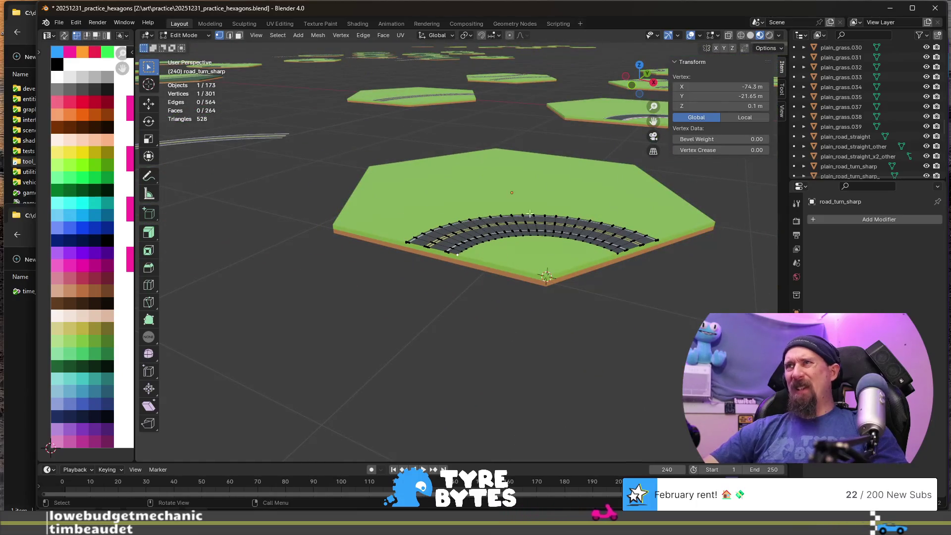
{"action": "scroll", "coordinate": [551, 109], "scroll_direction": "down", "scroll_amount": 2}
{"action": "scroll", "coordinate": [474, 268], "scroll_direction": "up", "scroll_amount": 7}
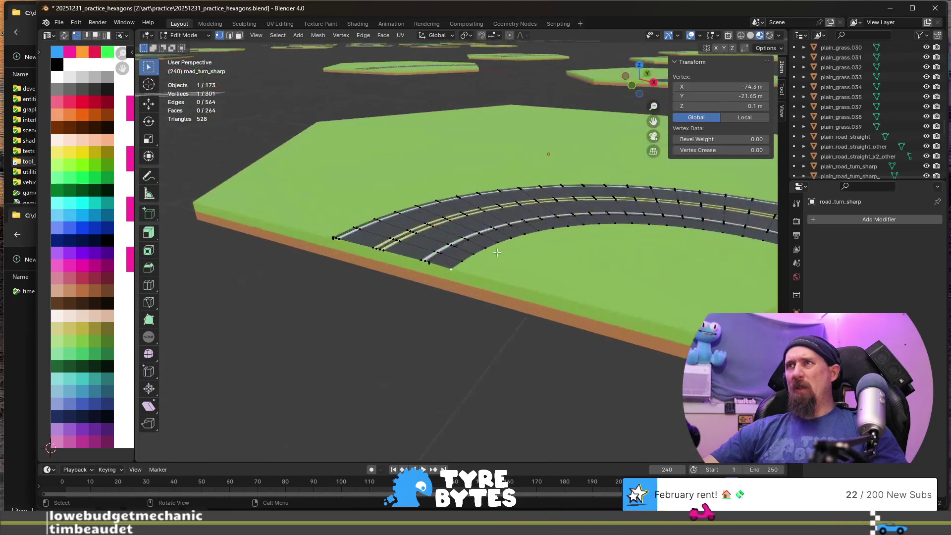
{"action": "scroll", "coordinate": [474, 268], "scroll_direction": "down", "scroll_amount": 2}
{"action": "scroll", "coordinate": [449, 279], "scroll_direction": "up", "scroll_amount": 5}
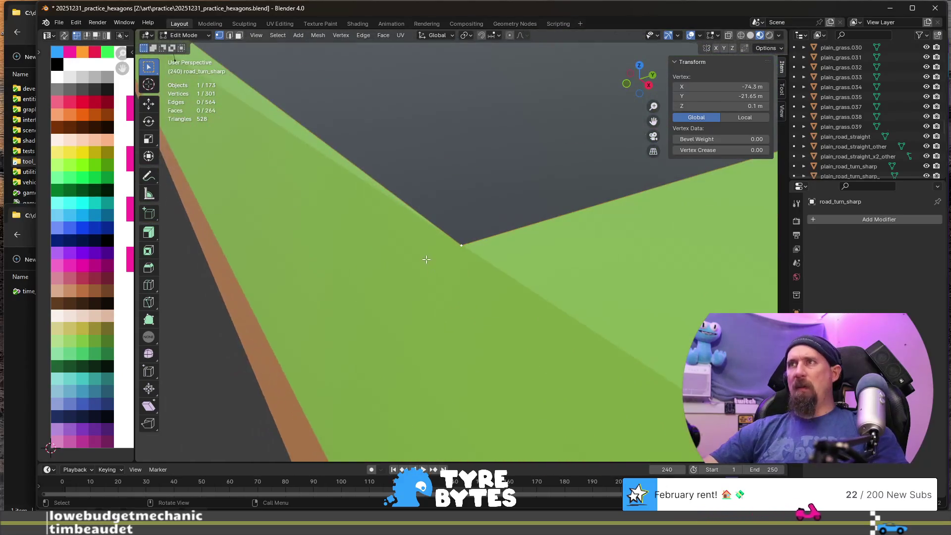
{"action": "scroll", "coordinate": [442, 270], "scroll_direction": "down", "scroll_amount": 2}
{"action": "scroll", "coordinate": [434, 265], "scroll_direction": "down", "scroll_amount": 2}
{"action": "mouse_move", "coordinate": [435, 264]}
{"action": "middle_mouse_down"}
{"action": "mouse_move", "coordinate": [414, 255]}
{"action": "mouse_move", "coordinate": [486, 234]}
{"action": "mouse_move", "coordinate": [511, 256]}
{"action": "middle_mouse_up"}
{"action": "left_click", "coordinate": [512, 248], "text": "shift"}
- Merge the two corner vertices At Last and delete the bad triangular face at the road corner
{"action": "key", "text": "m"}
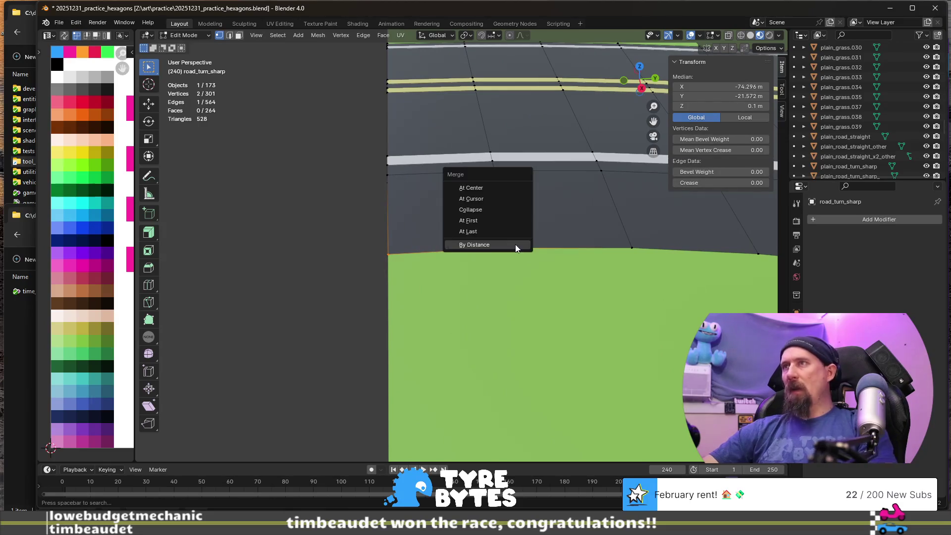
{"action": "left_click", "coordinate": [507, 232]}
{"action": "mouse_move", "coordinate": [505, 233]}
{"action": "middle_mouse_down"}
{"action": "mouse_move", "coordinate": [329, 248]}
{"action": "mouse_move", "coordinate": [277, 277]}
{"action": "mouse_move", "coordinate": [298, 309]}
{"action": "mouse_move", "coordinate": [296, 278]}
{"action": "middle_mouse_up"}
{"action": "left_click", "coordinate": [367, 240]}
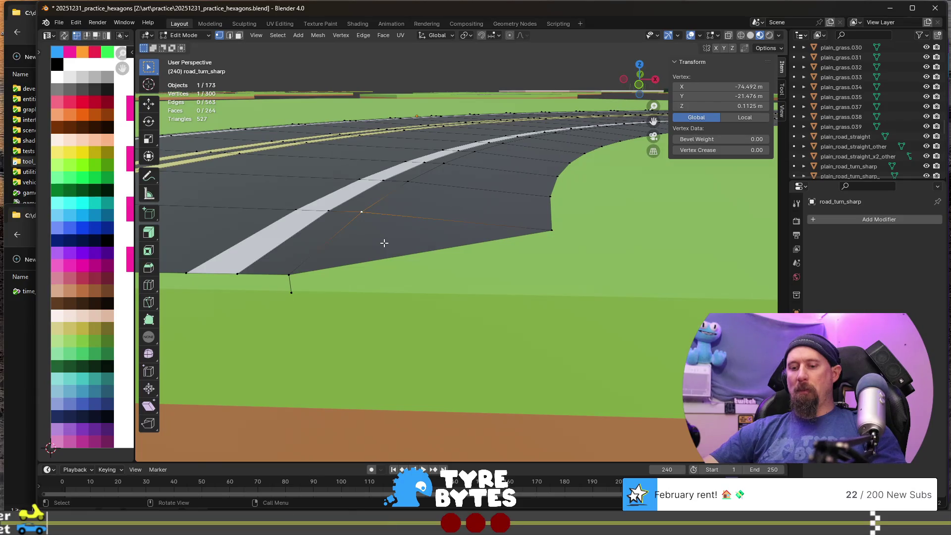
{"action": "key", "text": "3"}
{"action": "left_click", "coordinate": [384, 243]}
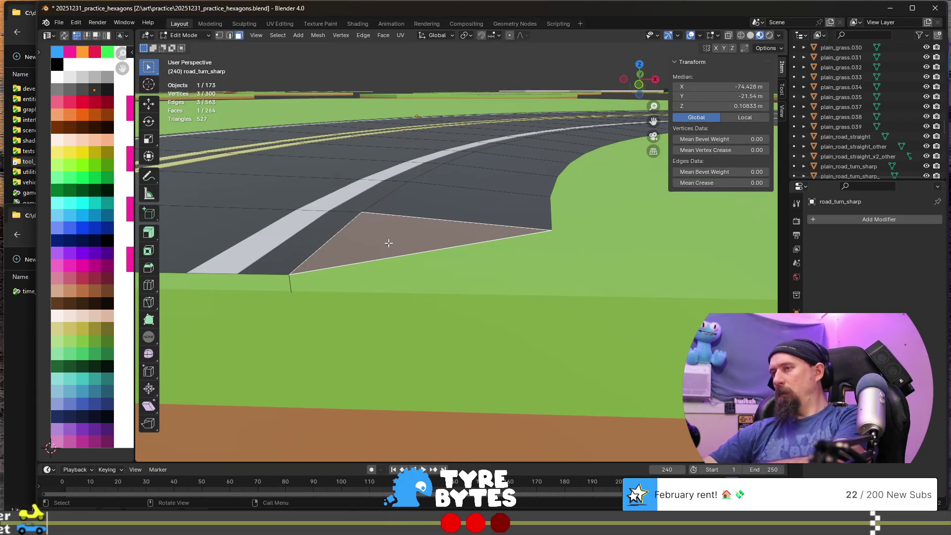
{"action": "key", "text": "x"}
{"action": "left_click", "coordinate": [376, 266]}
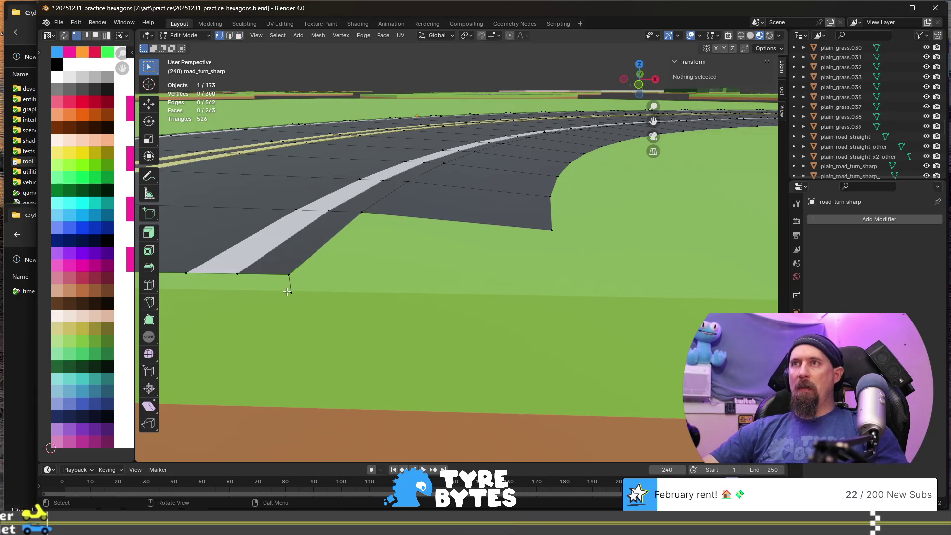
- Fill the corner gap with a new triangle and a thin sliver triangle
{"action": "left_click", "coordinate": [290, 292]}
{"action": "left_click", "coordinate": [362, 212], "text": "shift"}
{"action": "left_click", "coordinate": [551, 230], "text": "shift"}
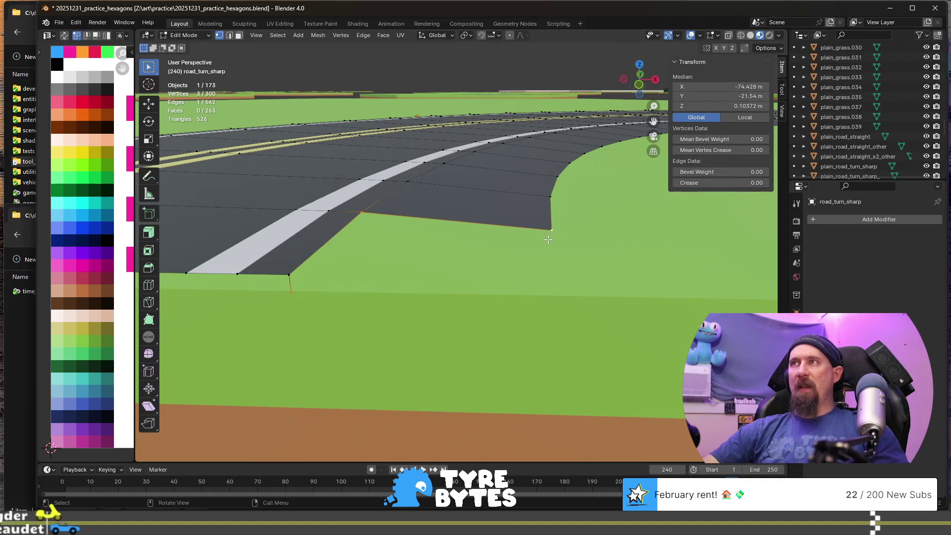
{"action": "key", "text": "f"}
{"action": "left_click", "coordinate": [359, 212], "text": "shift"}
{"action": "left_click", "coordinate": [359, 212], "text": "shift"}
{"action": "key", "text": "f"}
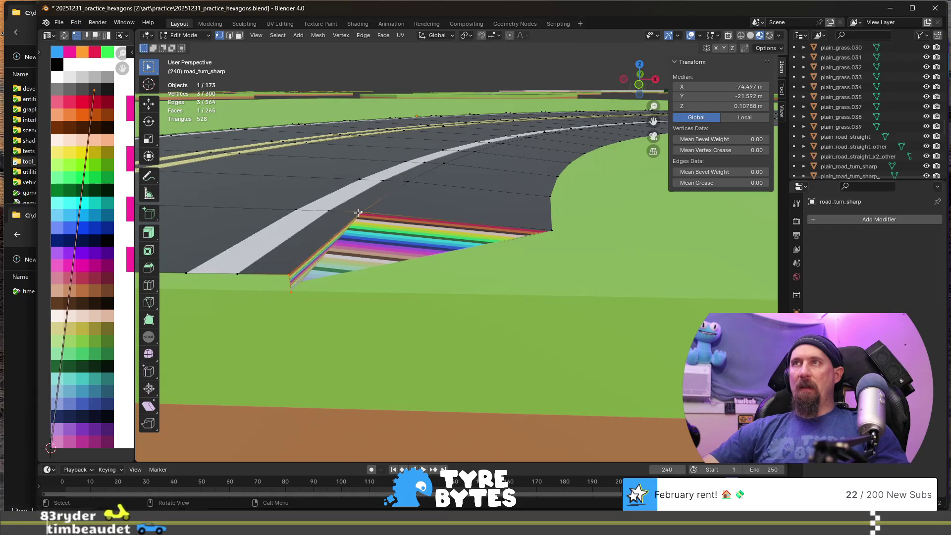
- Scale the thin face's UVs to 0 and move them onto the brown palette colour
{"action": "key", "text": "s"}
{"action": "key", "text": "0"}
{"action": "key", "text": "Return"}
{"action": "key", "text": "g"}
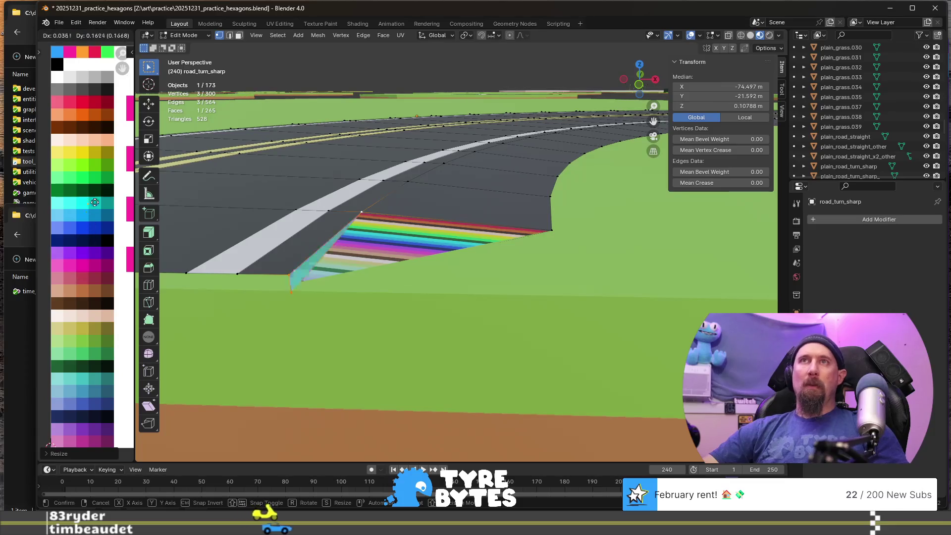
{"action": "left_click", "coordinate": [100, 99]}
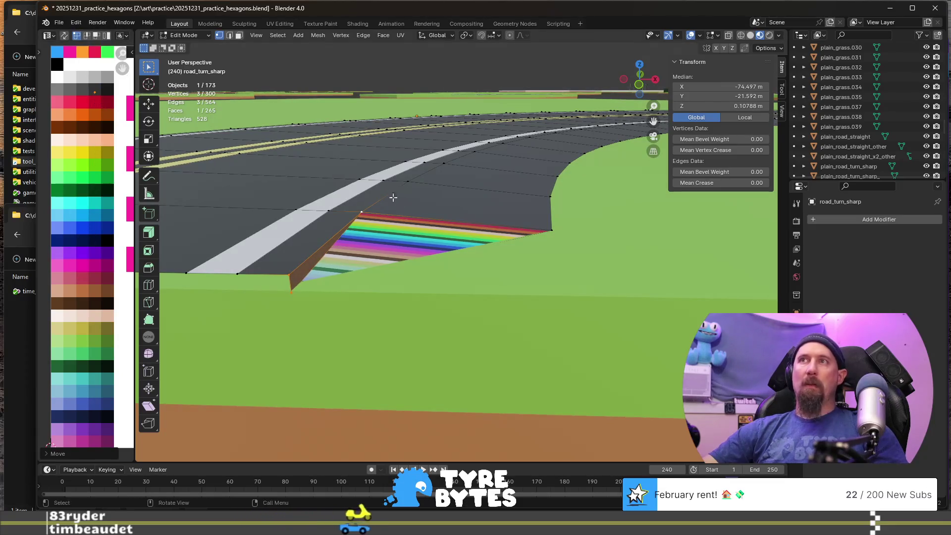
- Select plain_grass.012 and enter its Edit Mode with no vertices selected
{"action": "key", "text": "Tab"}
{"action": "scroll", "coordinate": [415, 237], "scroll_direction": "up", "scroll_amount": 3}
{"action": "left_click", "coordinate": [458, 215]}
{"action": "mouse_move", "coordinate": [458, 214]}
{"action": "middle_mouse_down", "text": "shift"}
{"action": "mouse_move", "coordinate": [493, 290]}
{"action": "mouse_move", "coordinate": [616, 349]}
{"action": "mouse_move", "coordinate": [146, 237]}
{"action": "mouse_move", "coordinate": [394, 315]}
{"action": "mouse_move", "coordinate": [405, 240]}
{"action": "middle_mouse_up", "text": "shift"}
{"action": "key", "text": "Tab"}
{"action": "scroll", "coordinate": [387, 315], "scroll_direction": "up", "scroll_amount": 3}
{"action": "left_click", "coordinate": [405, 240]}
{"action": "scroll", "coordinate": [410, 240], "scroll_direction": "down", "scroll_amount": 6}
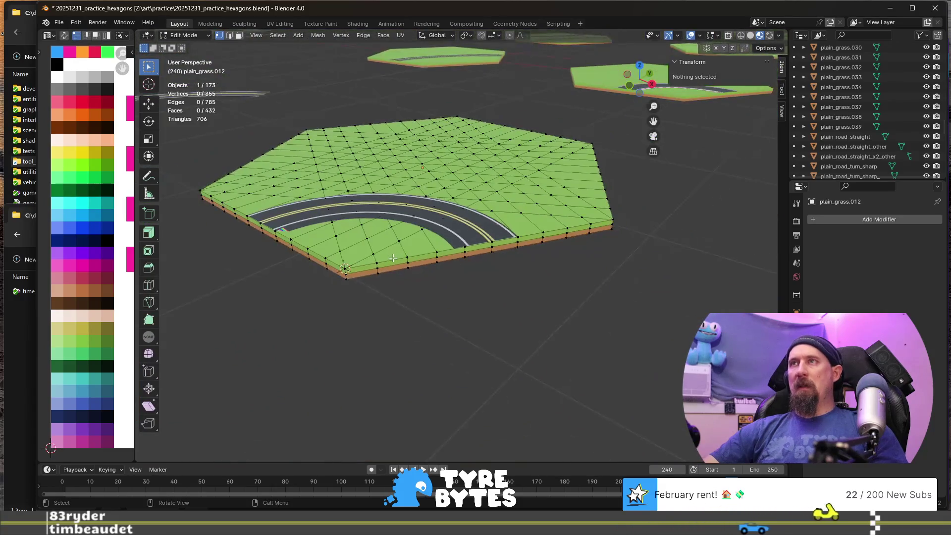
- Briefly inspect the grass tile mesh in Edit Mode, then return to Object Mode
{"action": "scroll", "coordinate": [422, 240], "scroll_direction": "up", "scroll_amount": 2}
{"action": "key", "text": "Tab"}
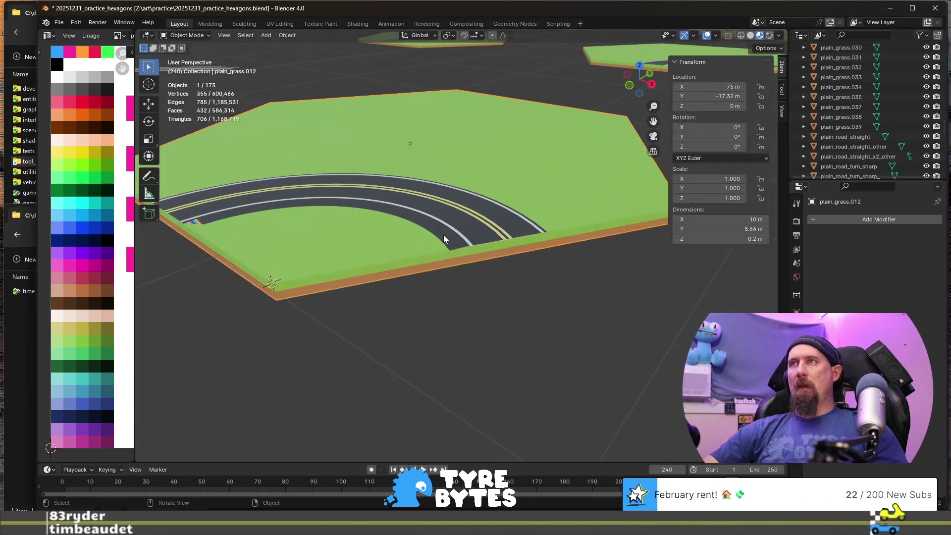
{"action": "key", "text": "Tab"}
{"action": "scroll", "coordinate": [439, 243], "scroll_direction": "up", "scroll_amount": 3}
{"action": "scroll", "coordinate": [439, 243], "scroll_direction": "down", "scroll_amount": 5}
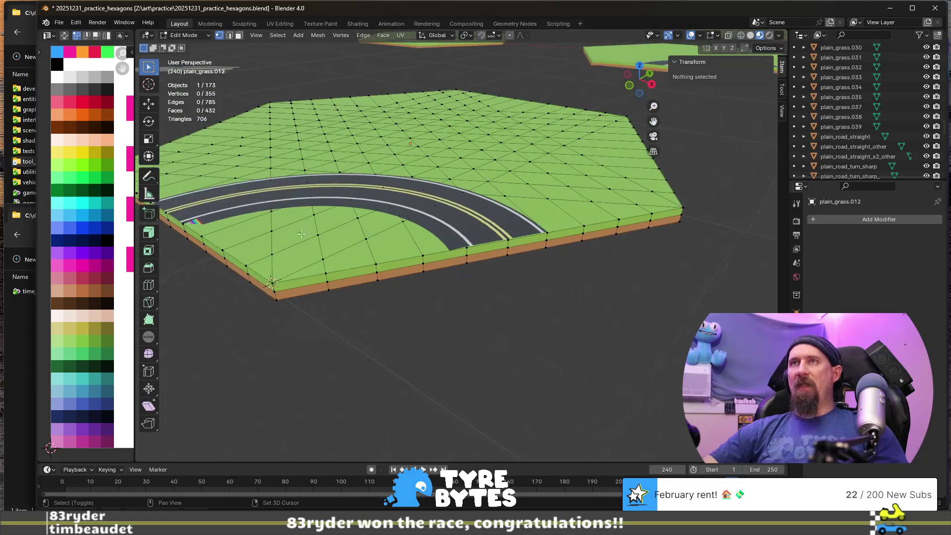
{"action": "scroll", "coordinate": [472, 284], "scroll_direction": "up", "scroll_amount": 2}
{"action": "key", "text": "Tab"}
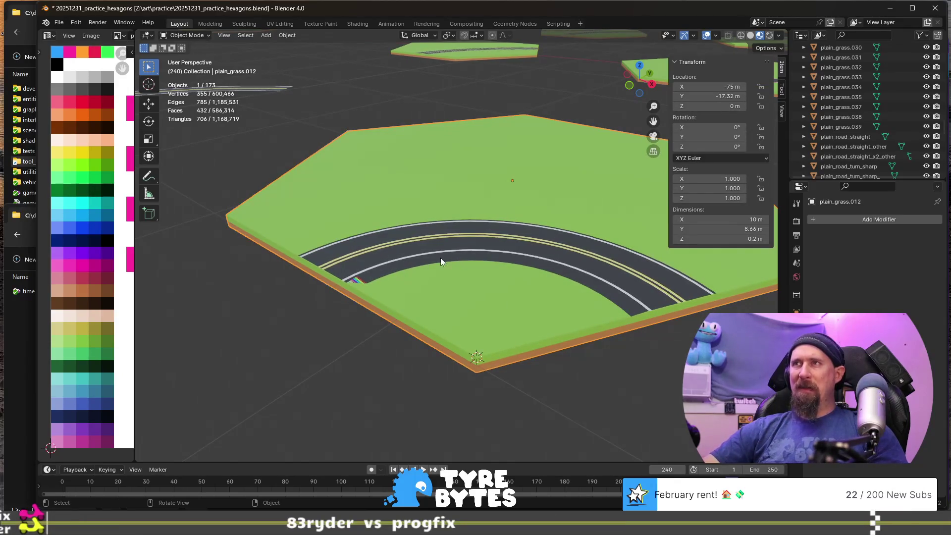
- In road_turn_sharp's Edit Mode, delete the road face at the curve's inner end
{"action": "left_click", "coordinate": [530, 220]}
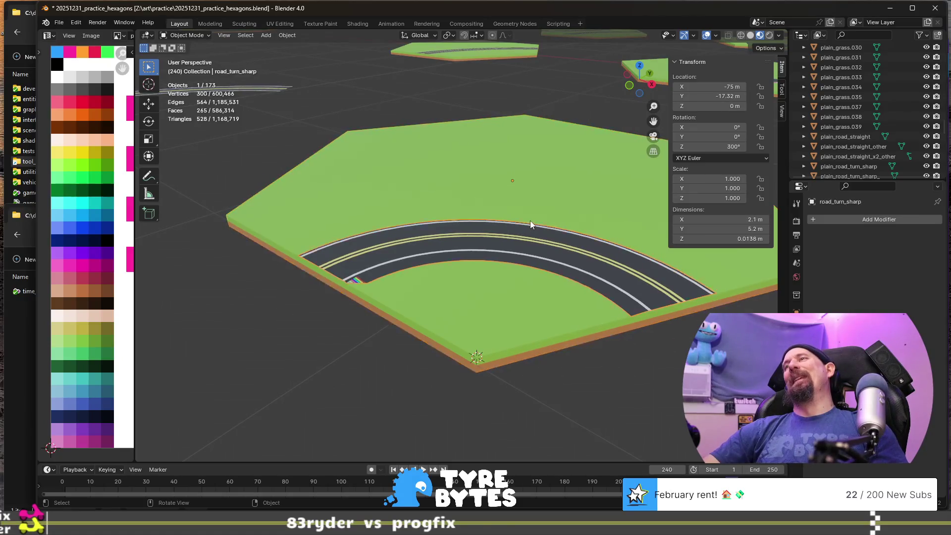
{"action": "key", "text": "Tab"}
{"action": "scroll", "coordinate": [578, 290], "scroll_direction": "up", "scroll_amount": 2}
{"action": "scroll", "coordinate": [578, 290], "scroll_direction": "up", "scroll_amount": 6}
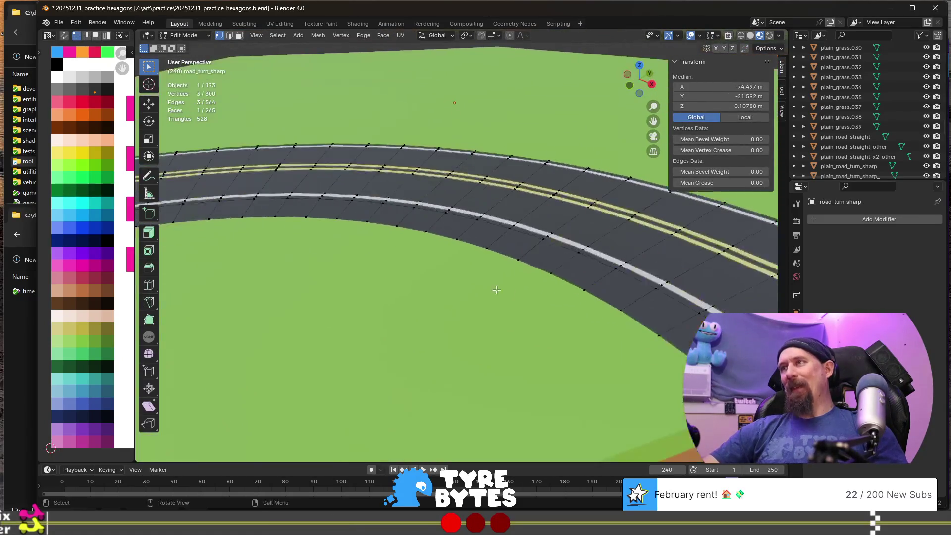
{"action": "left_click", "coordinate": [538, 314]}
{"action": "scroll", "coordinate": [539, 317], "scroll_direction": "up", "scroll_amount": 2}
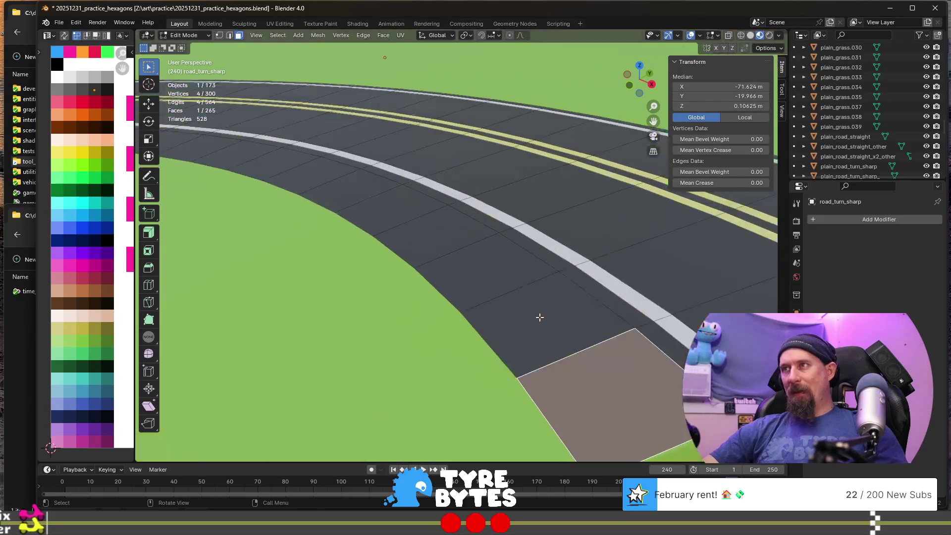
{"action": "right_click", "coordinate": [539, 317]}
{"action": "key", "text": "Escape"}
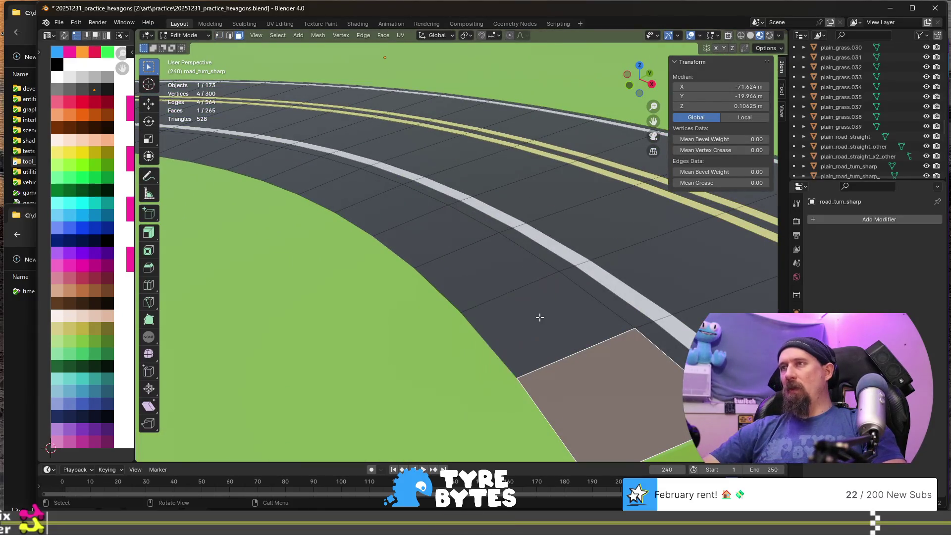
{"action": "middle_click_drag", "start_coordinate": [538, 370], "coordinate": [472, 323], "text": "shift"}
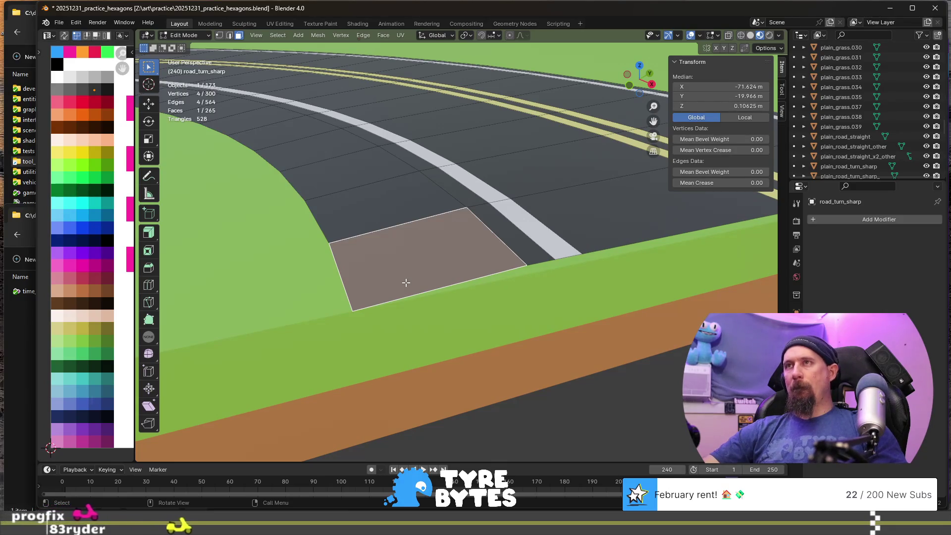
{"action": "key", "text": "x"}
{"action": "left_click", "coordinate": [406, 282]}
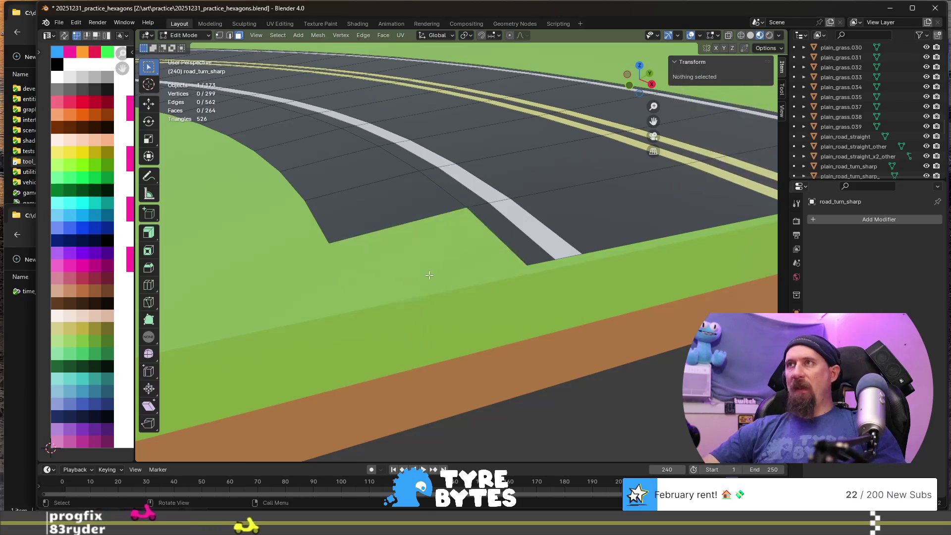
- Extrude the road-end corner vertex vertically along Z to create a new vertex
{"action": "middle_click_drag", "start_coordinate": [406, 282], "coordinate": [457, 263]}
{"action": "left_click", "coordinate": [411, 221]}
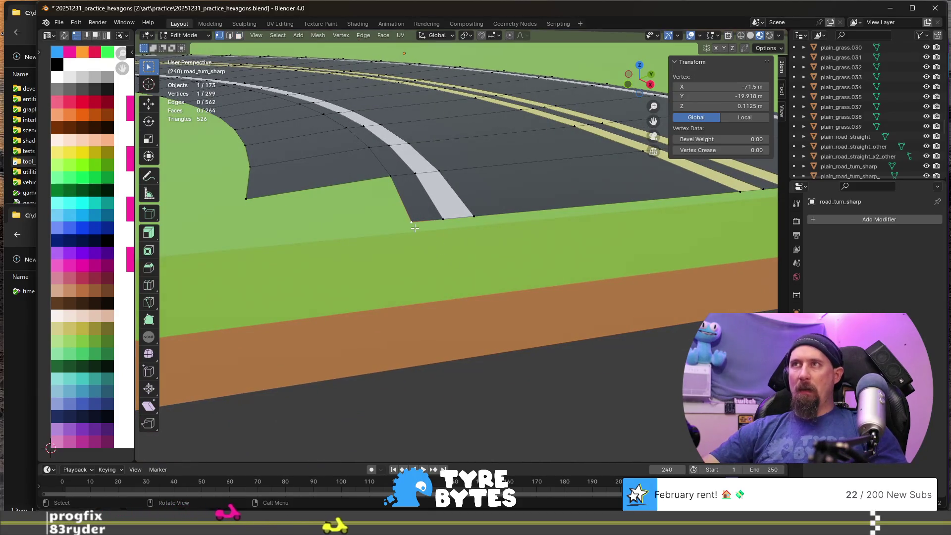
{"action": "key", "text": "g"}
{"action": "key", "text": "z"}
{"action": "key", "text": "Escape"}
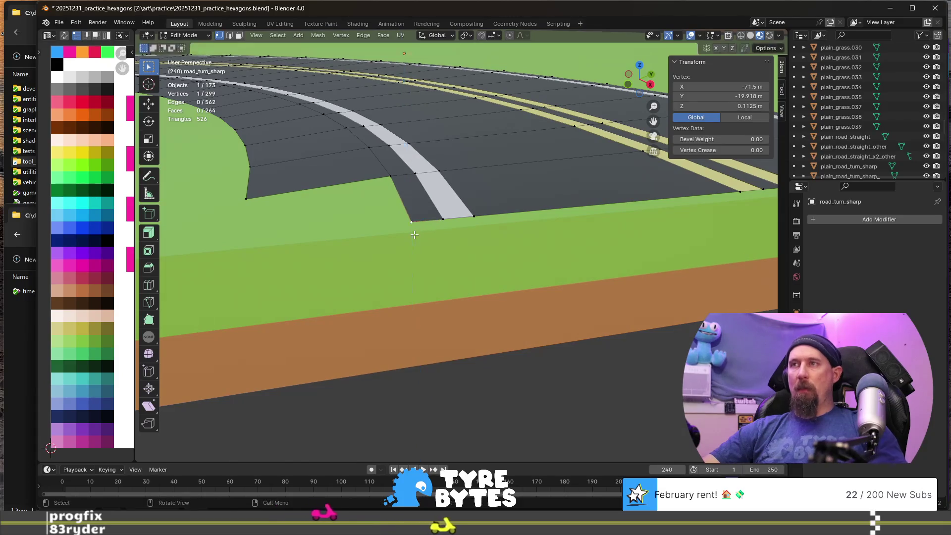
{"action": "key", "text": "e"}
{"action": "key", "text": "z"}
{"action": "left_click", "coordinate": [413, 243]}
- Adjust a road-end vertex's height and fill a triangular face across the gap
{"action": "middle_click_drag", "start_coordinate": [413, 243], "coordinate": [643, 225]}
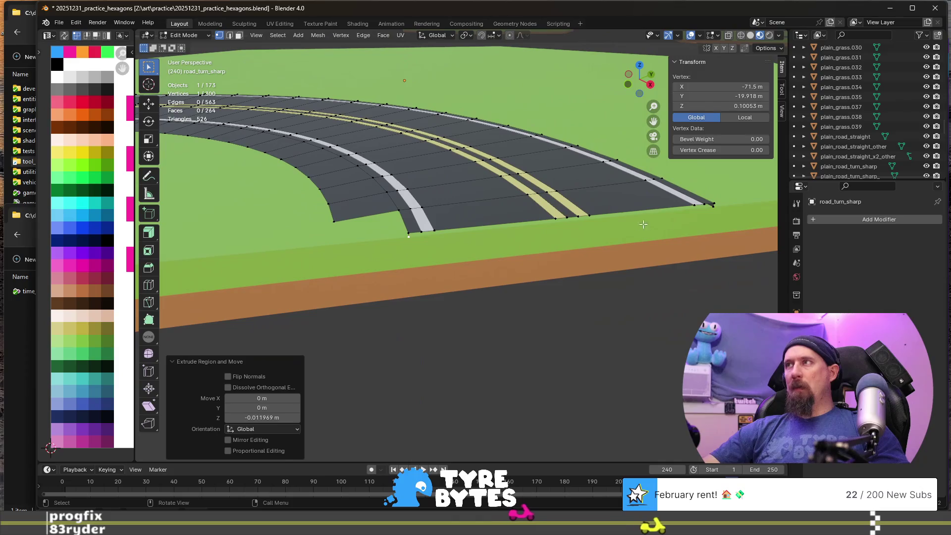
{"action": "left_click", "coordinate": [716, 211]}
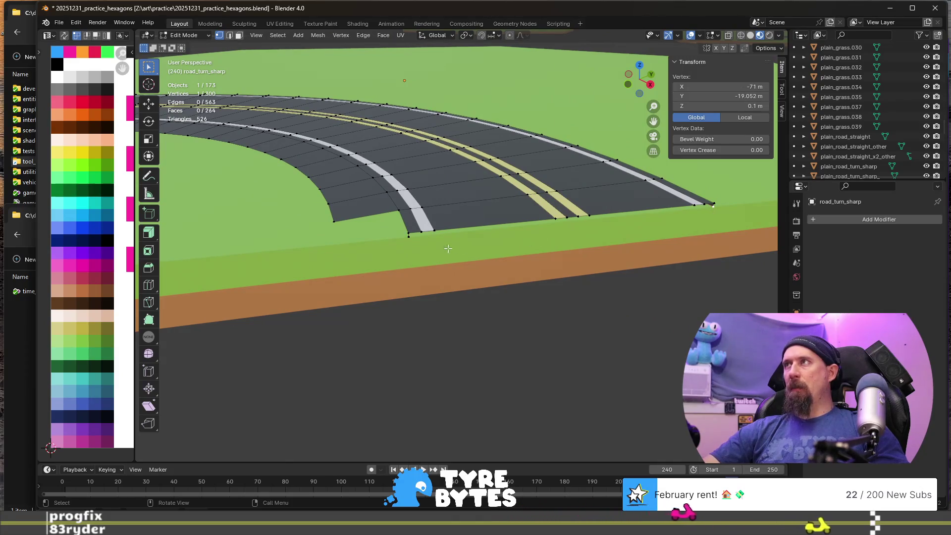
{"action": "middle_click_drag", "start_coordinate": [448, 248], "coordinate": [399, 251]}
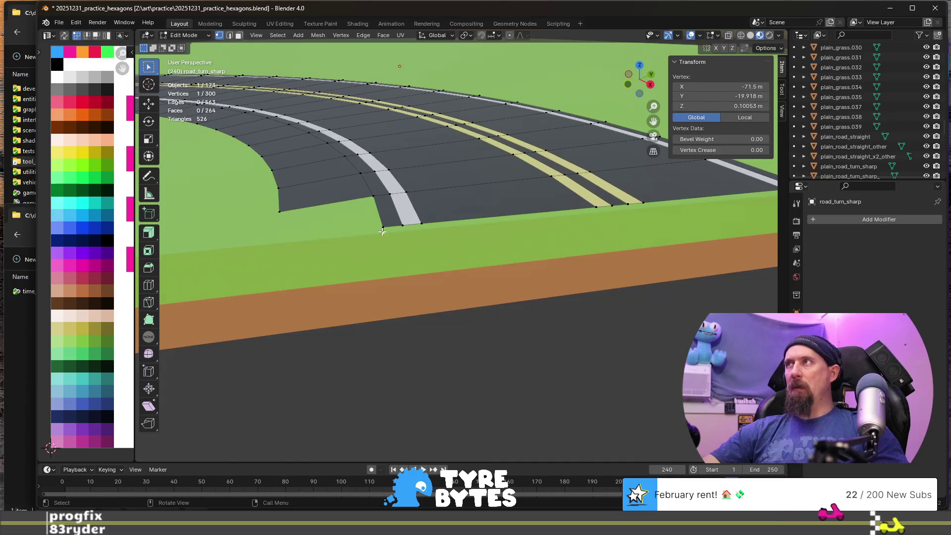
{"action": "left_click", "coordinate": [732, 106]}
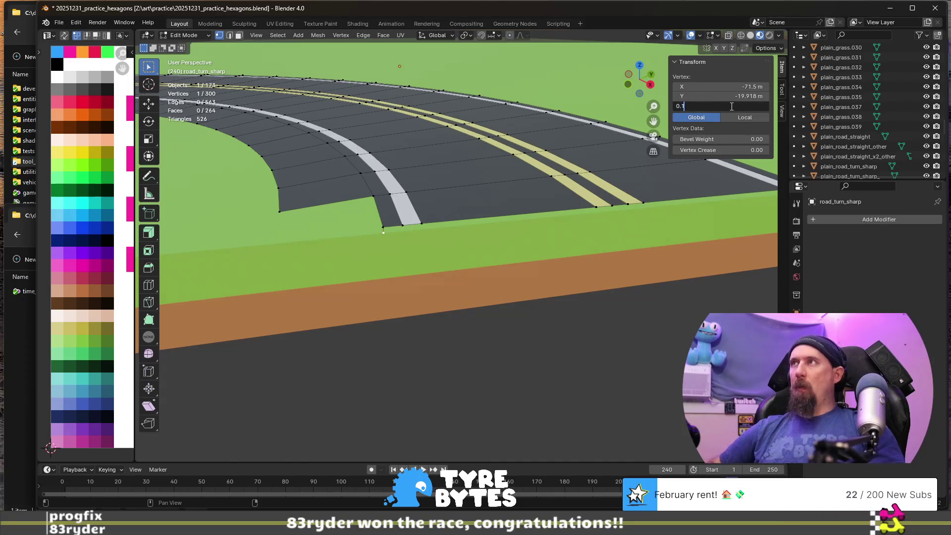
{"action": "middle_click_drag", "start_coordinate": [300, 256], "coordinate": [464, 292]}
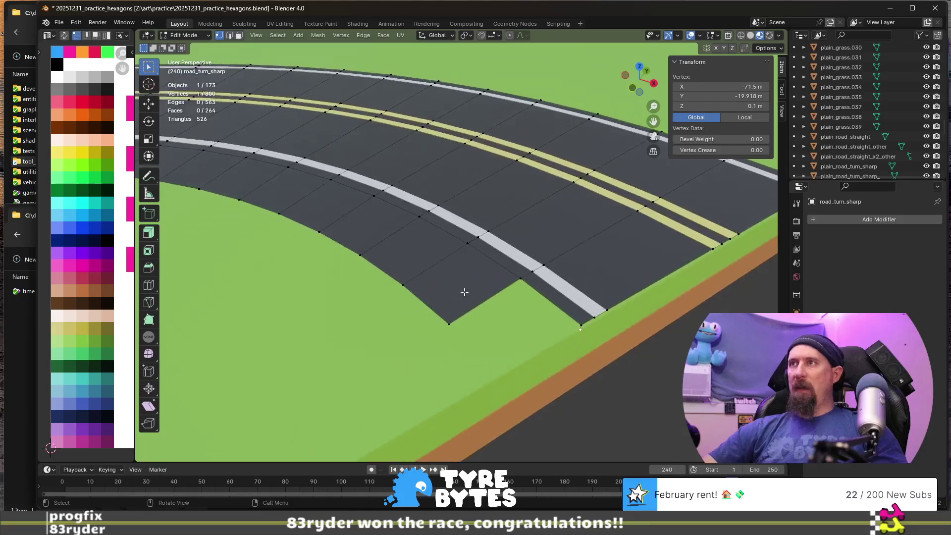
{"action": "left_click", "coordinate": [520, 283], "text": "shift"}
{"action": "key", "text": "f"}
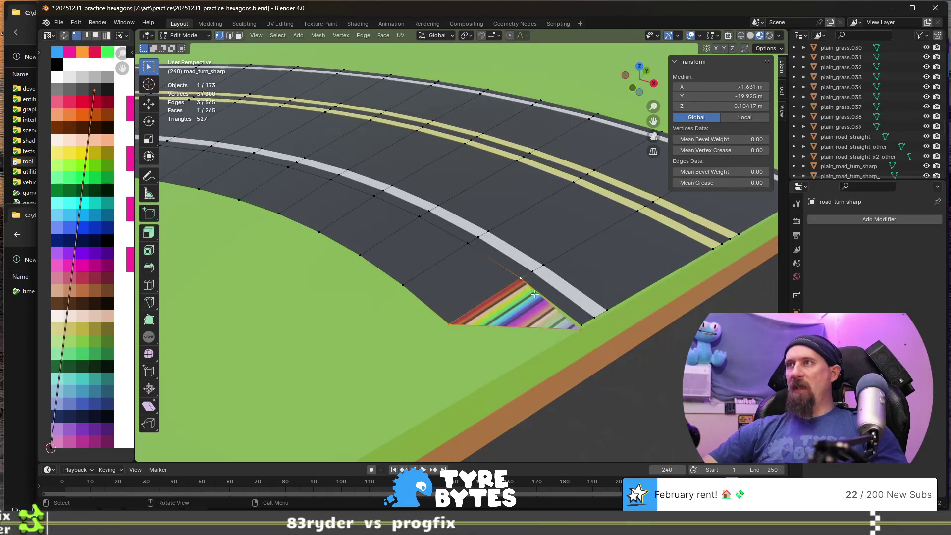
- Scale the new triangle's edge UVs to 0, place them on a palette colour, and exit Edit Mode
{"action": "left_click", "coordinate": [591, 328]}
{"action": "left_click", "coordinate": [581, 323], "text": "shift"}
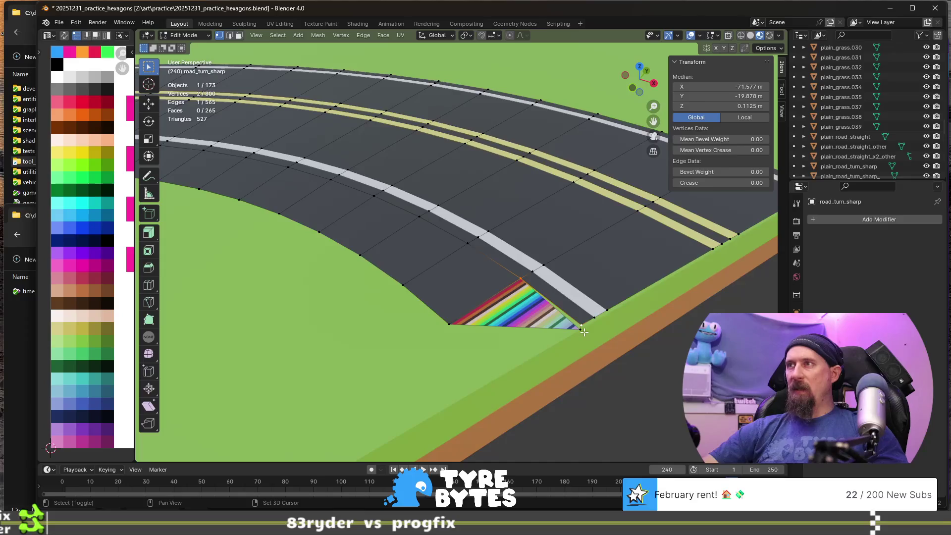
{"action": "key", "text": "s"}
{"action": "key", "text": "0"}
{"action": "key", "text": "Return"}
{"action": "key", "text": "g"}
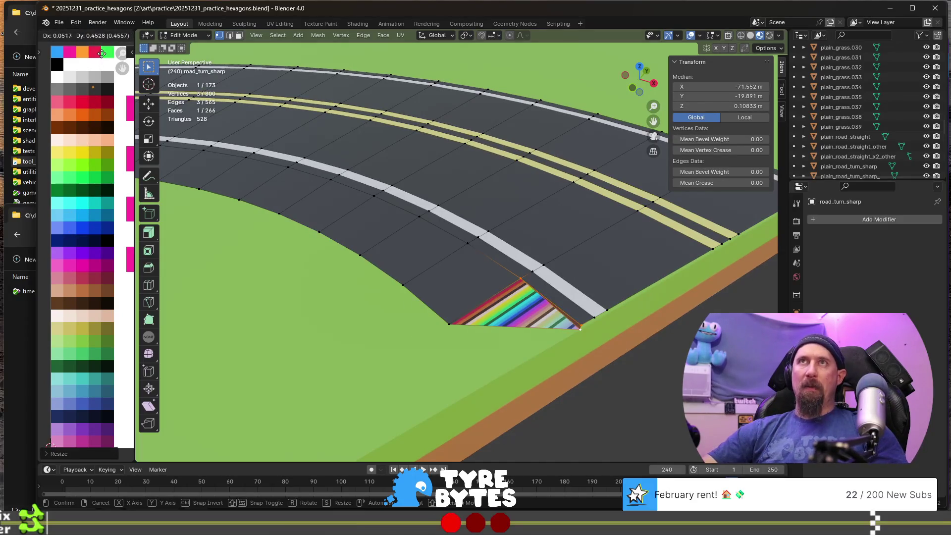
{"action": "left_click", "coordinate": [104, 55]}
{"action": "key", "text": "Tab"}
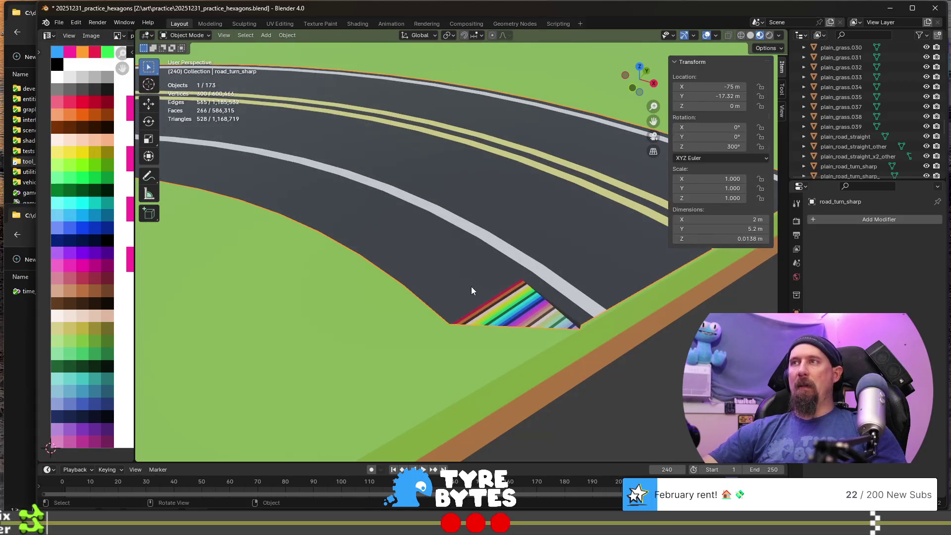
- In Edit Mode, select the inner-edge road faces along the whole curve
{"action": "key", "text": "Tab"}
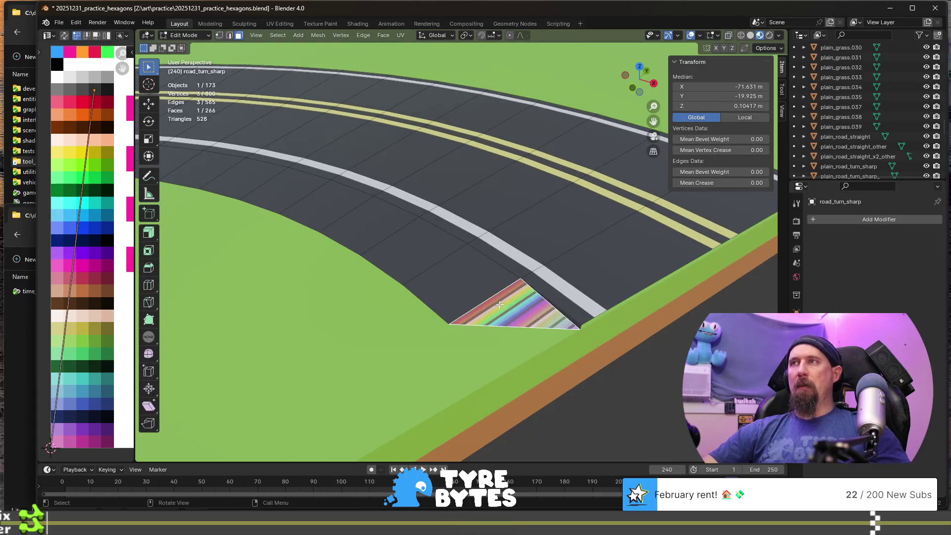
{"action": "scroll", "coordinate": [445, 277], "scroll_direction": "down", "scroll_amount": 3}
{"action": "left_click", "coordinate": [433, 247], "text": "shift"}
{"action": "left_click", "coordinate": [385, 225], "text": "shift"}
{"action": "left_click", "coordinate": [329, 206], "text": "shift"}
{"action": "left_click", "coordinate": [276, 193], "text": "shift"}
{"action": "left_click", "coordinate": [218, 188], "text": "shift"}
{"action": "middle_click_drag", "start_coordinate": [226, 283], "coordinate": [639, 297], "text": "shift"}
{"action": "left_click", "coordinate": [574, 200], "text": "shift"}
{"action": "left_click", "coordinate": [521, 210], "text": "shift"}
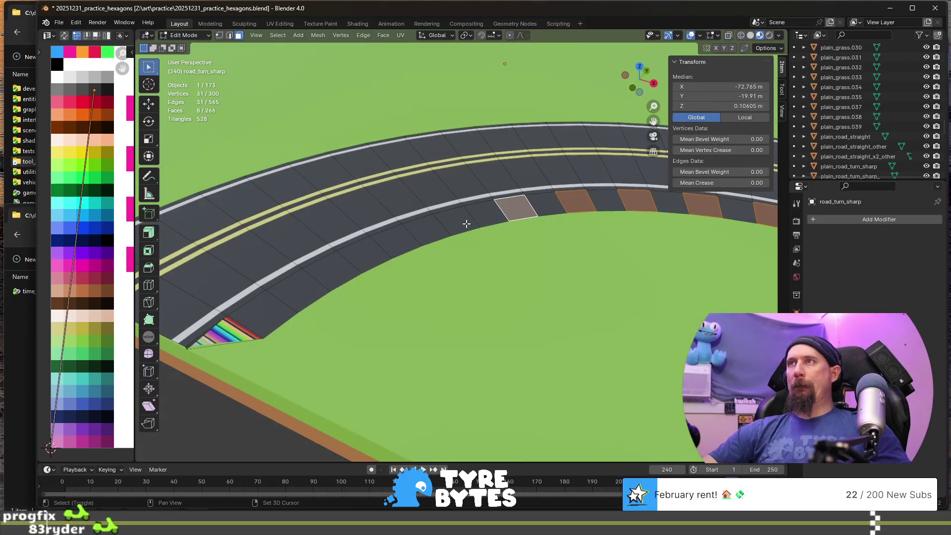
{"action": "left_click", "coordinate": [459, 221], "text": "shift"}
{"action": "left_click", "coordinate": [398, 240], "text": "shift"}
{"action": "left_click", "coordinate": [350, 268], "text": "shift"}
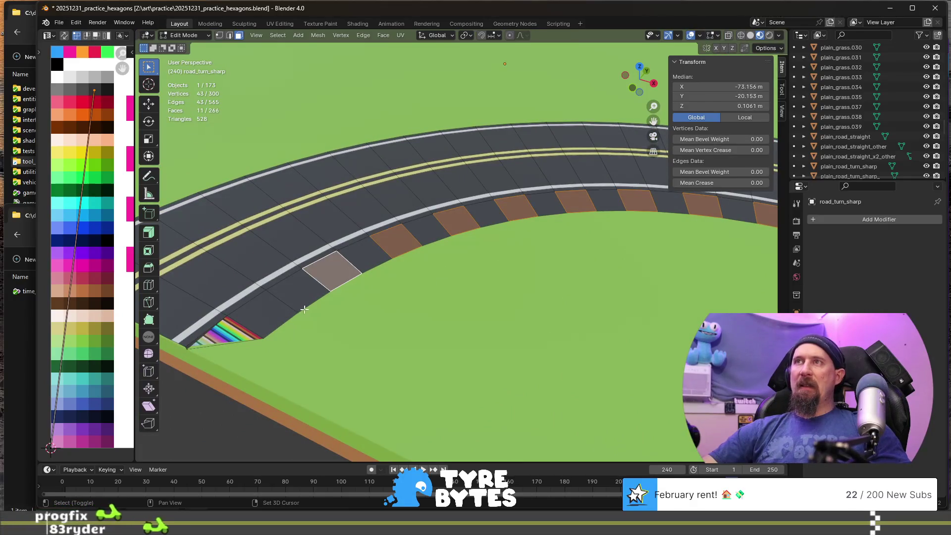
{"action": "left_click", "coordinate": [263, 312], "text": "shift"}
- Collapse those faces' UVs to a point and place them on the pink palette swatch
{"action": "key", "text": "s"}
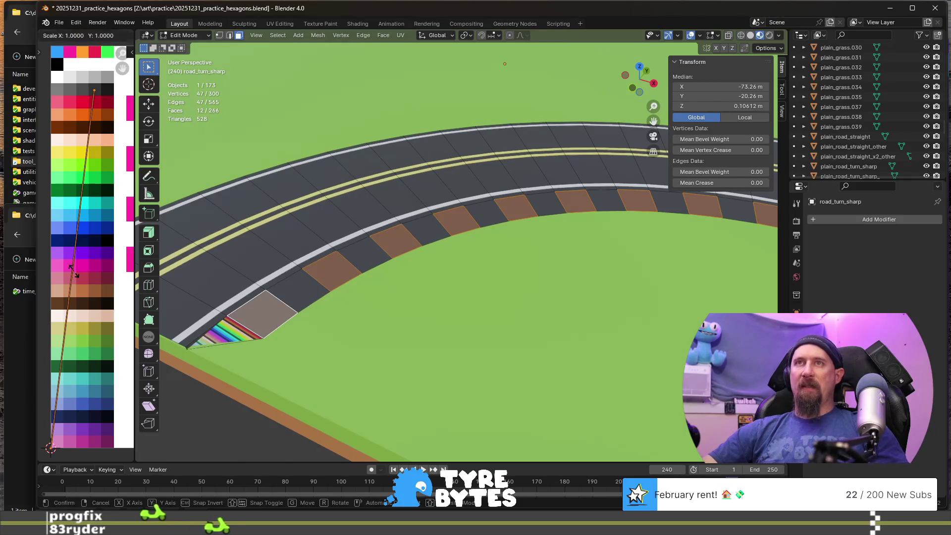
{"action": "key", "text": "0"}
{"action": "key", "text": "Return"}
{"action": "key", "text": "g"}
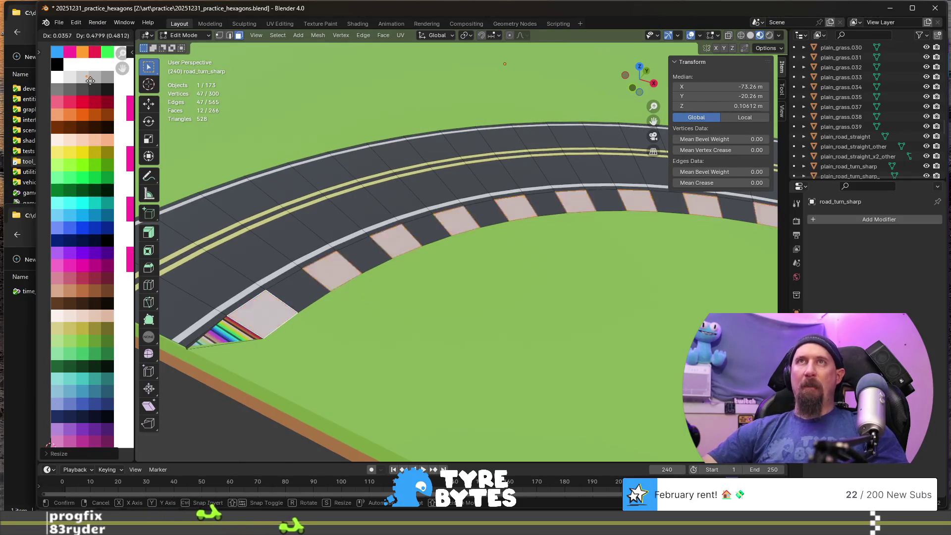
{"action": "left_click", "coordinate": [60, 111]}
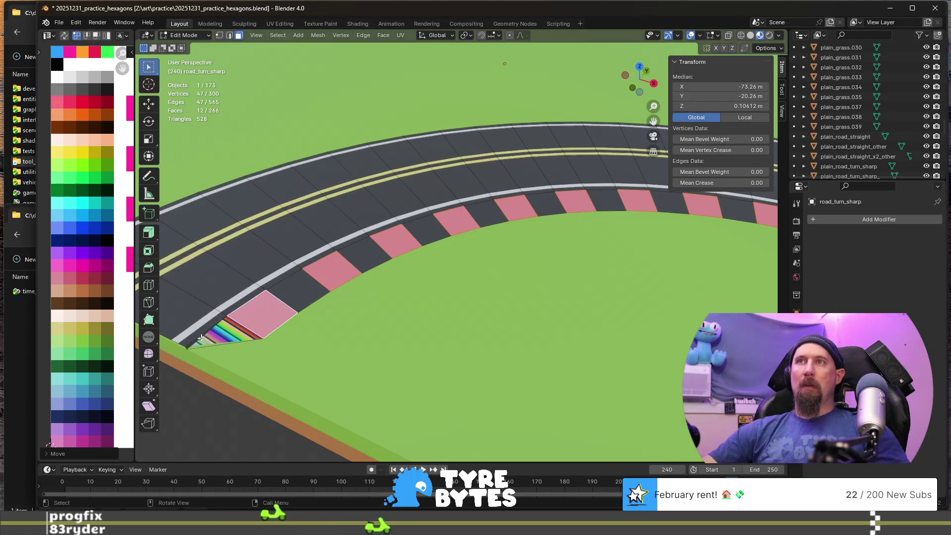
- Select the dark curb faces lying between the pink stripes, starting from the small triangle face
{"action": "left_click", "coordinate": [216, 341]}
{"action": "left_click", "coordinate": [312, 287], "text": "shift"}
{"action": "left_click", "coordinate": [364, 253], "text": "shift"}
{"action": "left_click", "coordinate": [426, 229], "text": "shift"}
{"action": "left_click", "coordinate": [485, 213], "text": "shift"}
{"action": "left_click", "coordinate": [548, 201], "text": "shift"}
{"action": "left_click", "coordinate": [606, 201], "text": "shift"}
{"action": "scroll", "coordinate": [614, 213], "scroll_direction": "down", "scroll_amount": 5}
{"action": "scroll", "coordinate": [649, 251], "scroll_direction": "up", "scroll_amount": 2}
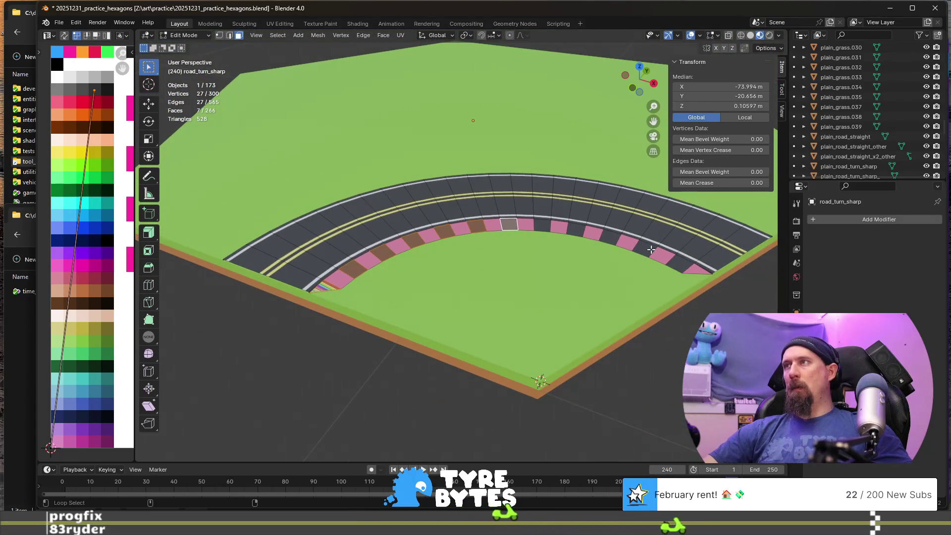
{"action": "left_click", "coordinate": [648, 250], "text": "ctrl"}
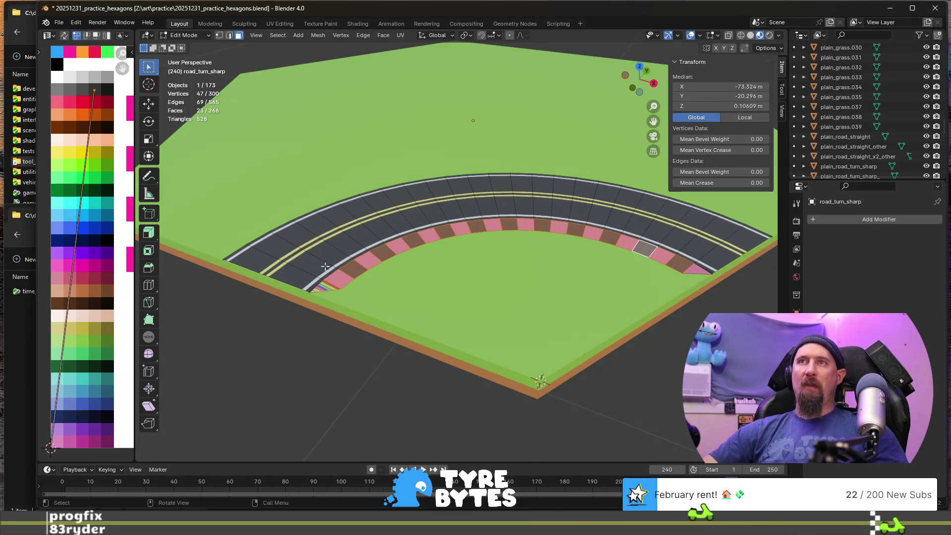
{"action": "key", "text": "ctrl+z"}
{"action": "key", "text": "ctrl+z"}
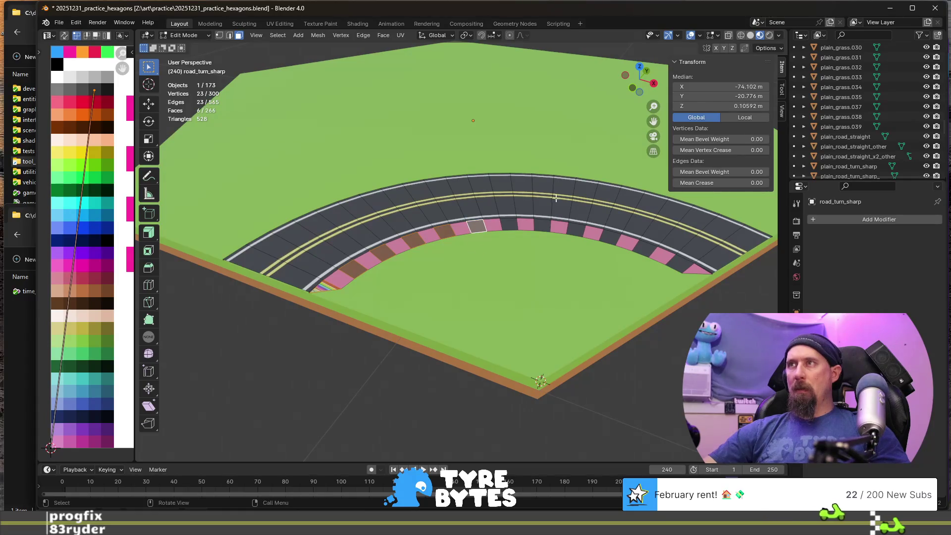
{"action": "left_click", "coordinate": [512, 224], "text": "shift"}
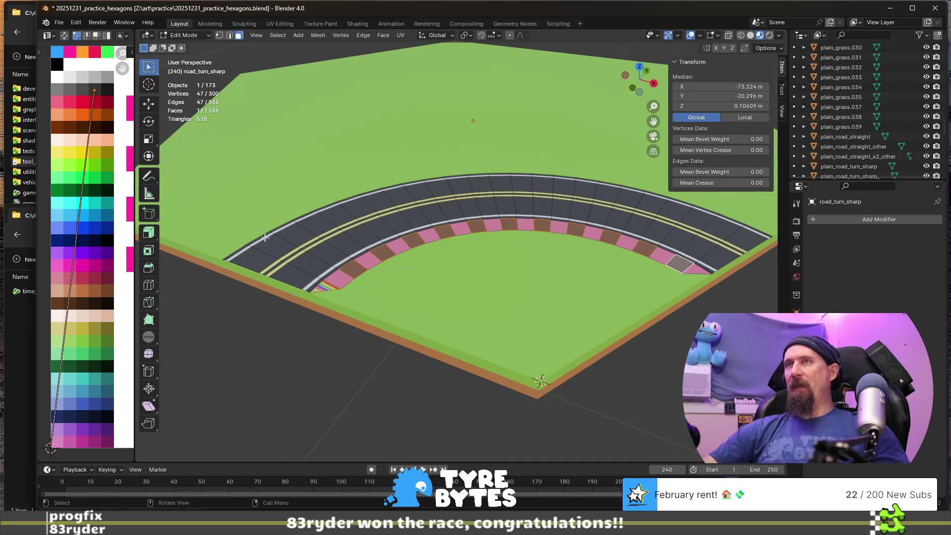
- Collapse the curb UVs onto the white swatch, return to Object Mode and select the grass tile
{"action": "key", "text": "s"}
{"action": "key", "text": "0"}
{"action": "key", "text": "Return"}
{"action": "key", "text": "g"}
{"action": "left_click", "coordinate": [74, 189]}
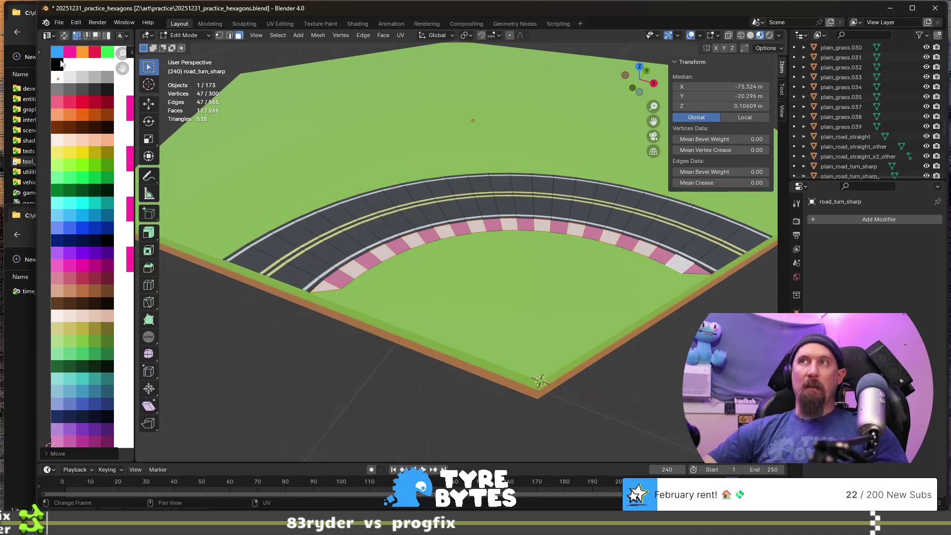
{"action": "key", "text": "Tab"}
{"action": "scroll", "coordinate": [386, 298], "scroll_direction": "down", "scroll_amount": 3}
{"action": "left_click", "coordinate": [549, 308]}
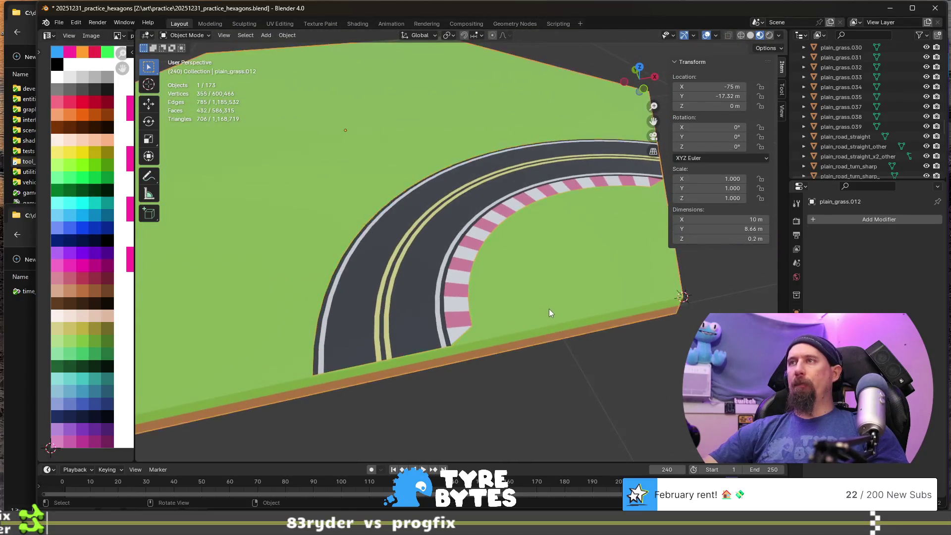
- Select a single face beside the curb on the grass tile, then leave Edit Mode
{"action": "scroll", "coordinate": [549, 308], "scroll_direction": "down", "scroll_amount": 5}
{"action": "mouse_move", "coordinate": [546, 318]}
{"action": "middle_mouse_down"}
{"action": "mouse_move", "coordinate": [448, 307]}
{"action": "mouse_move", "coordinate": [464, 307]}
{"action": "middle_mouse_up"}
{"action": "scroll", "coordinate": [464, 255], "scroll_direction": "up", "scroll_amount": 4}
{"action": "key", "text": "Tab"}
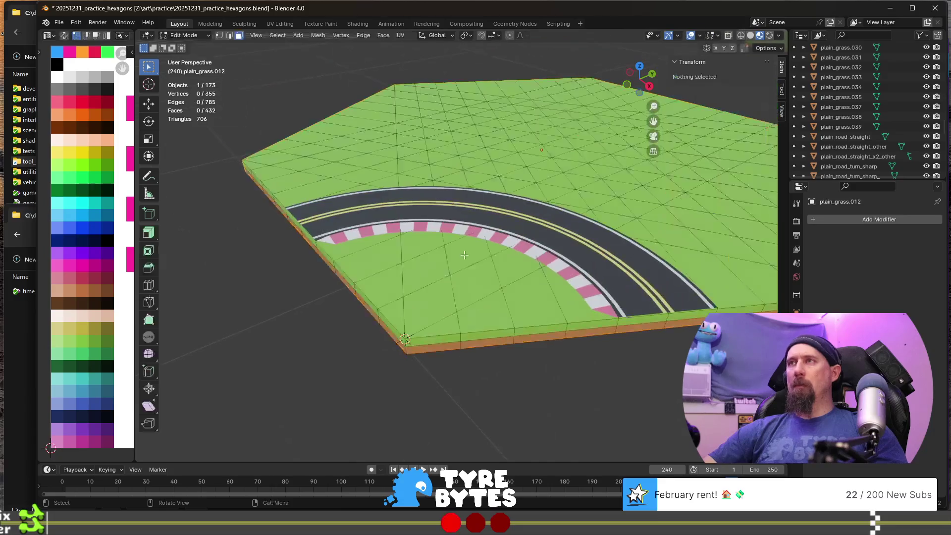
{"action": "key", "text": "a"}
{"action": "key", "text": "alt+a"}
{"action": "left_click", "coordinate": [572, 273]}
{"action": "key", "text": "Tab"}
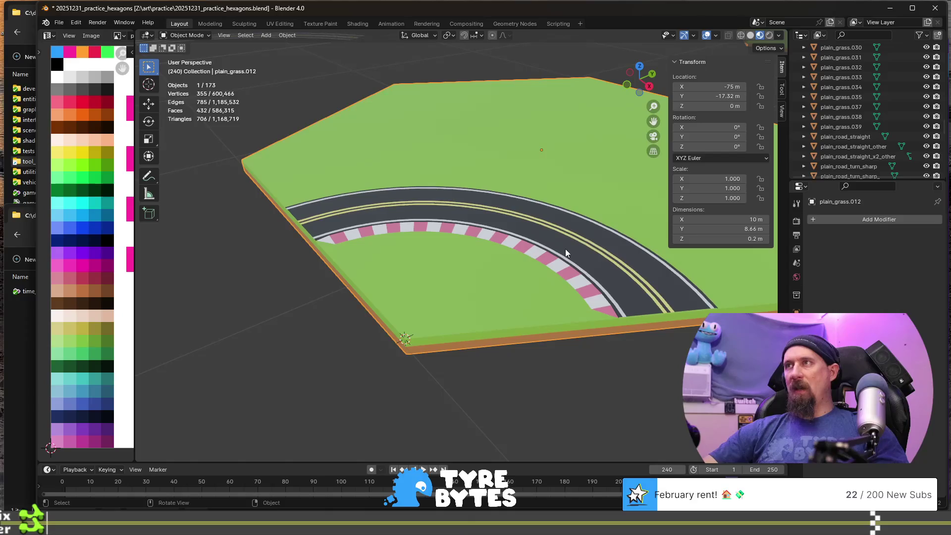
- Move a ring of faces across the sharp road turn onto a different palette swatch
{"action": "left_click", "coordinate": [546, 206]}
{"action": "key", "text": "Tab"}
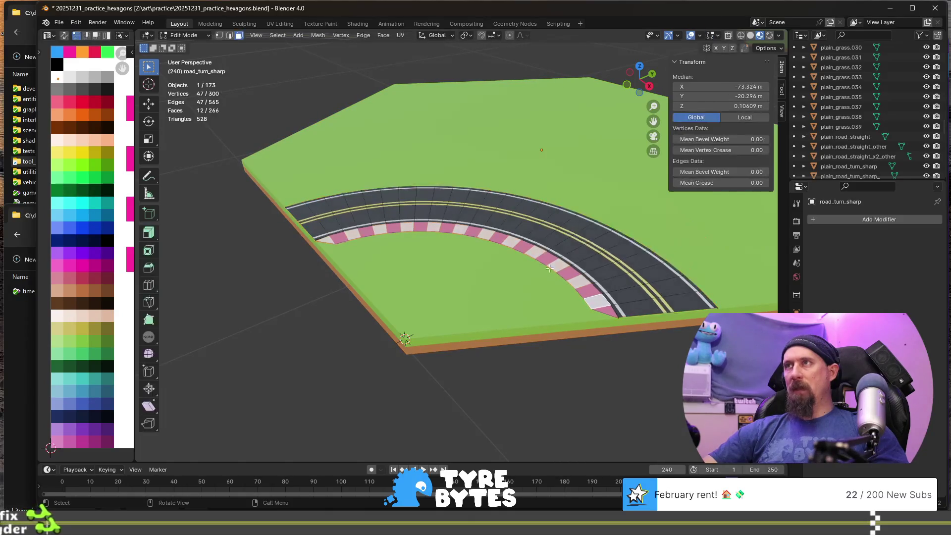
{"action": "left_click", "coordinate": [559, 266], "text": "alt"}
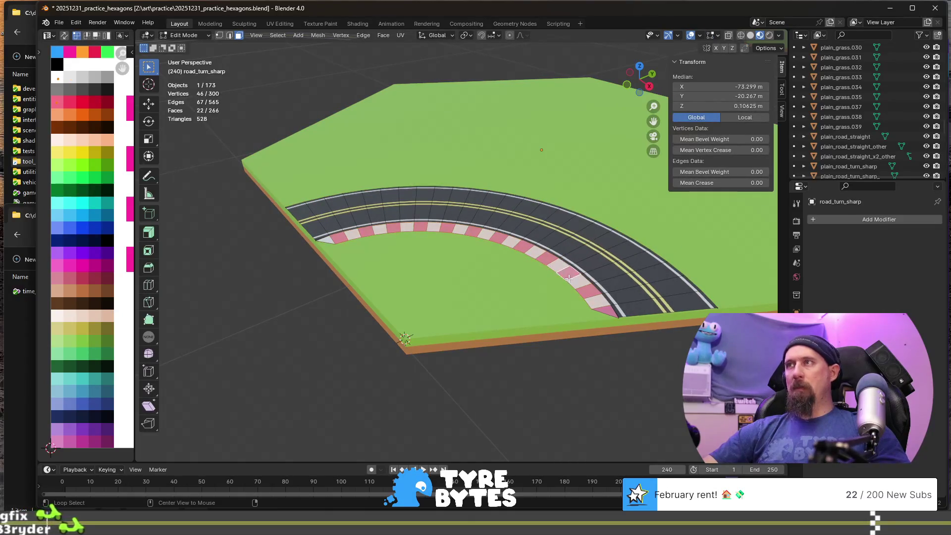
{"action": "key", "text": "g"}
{"action": "left_click", "coordinate": [70, 98]}
{"action": "key", "text": "Tab"}
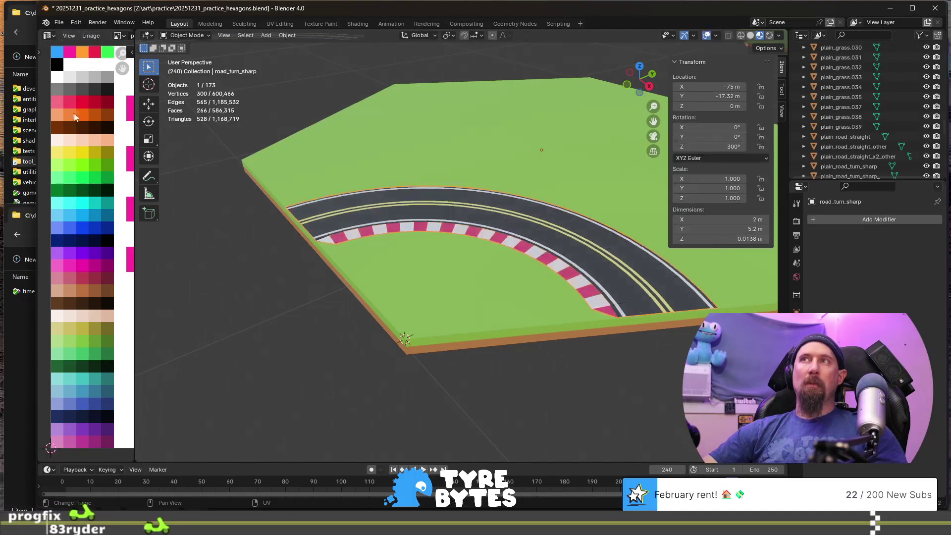
- Bring the sharp road turn into view and select its yellow centre-line loop in Edit Mode
{"action": "scroll", "coordinate": [439, 246], "scroll_direction": "down", "scroll_amount": 5}
{"action": "mouse_move", "coordinate": [394, 293]}
{"action": "middle_mouse_down"}
{"action": "mouse_move", "coordinate": [489, 303]}
{"action": "mouse_move", "coordinate": [494, 325]}
{"action": "mouse_move", "coordinate": [414, 310]}
{"action": "middle_mouse_up"}
{"action": "scroll", "coordinate": [414, 310], "scroll_direction": "down", "scroll_amount": 4}
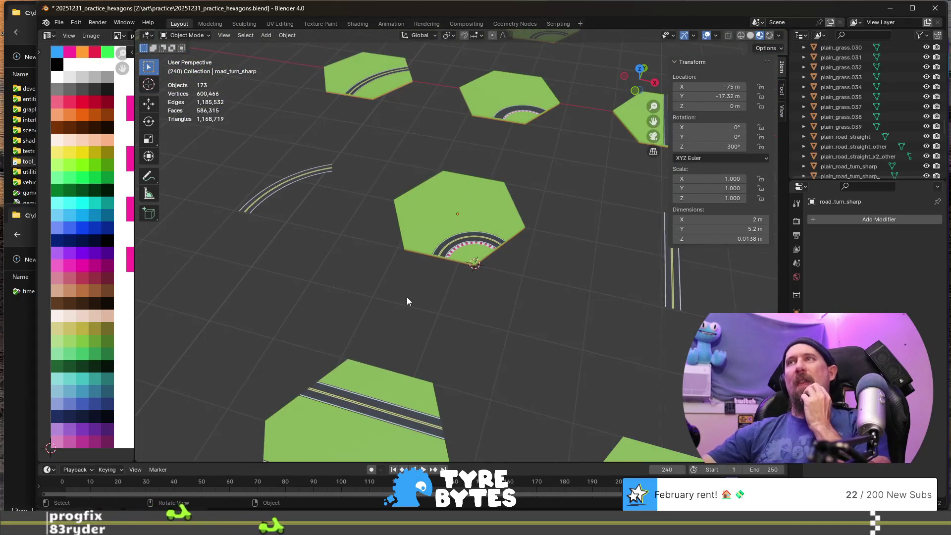
{"action": "scroll", "coordinate": [406, 297], "scroll_direction": "down", "scroll_amount": 3}
{"action": "scroll", "coordinate": [405, 285], "scroll_direction": "up", "scroll_amount": 3}
{"action": "middle_click_drag", "start_coordinate": [376, 271], "coordinate": [510, 282]}
{"action": "scroll", "coordinate": [600, 320], "scroll_direction": "up", "scroll_amount": 5}
{"action": "scroll", "coordinate": [391, 263], "scroll_direction": "down", "scroll_amount": 3}
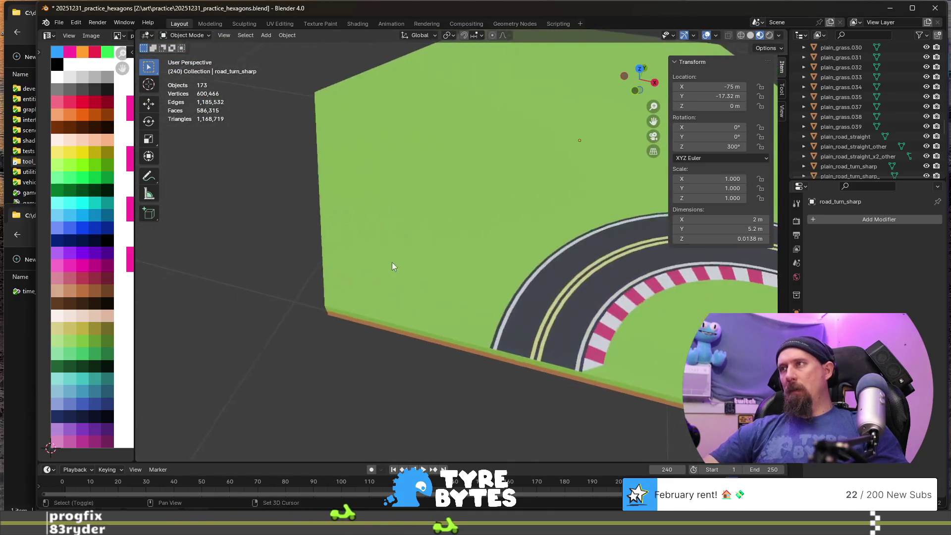
{"action": "scroll", "coordinate": [392, 262], "scroll_direction": "up", "scroll_amount": 3}
{"action": "middle_click_drag", "start_coordinate": [392, 263], "coordinate": [461, 327]}
{"action": "key", "text": "Tab"}
{"action": "scroll", "coordinate": [464, 334], "scroll_direction": "up", "scroll_amount": 2}
{"action": "left_click", "coordinate": [447, 333], "text": "alt"}
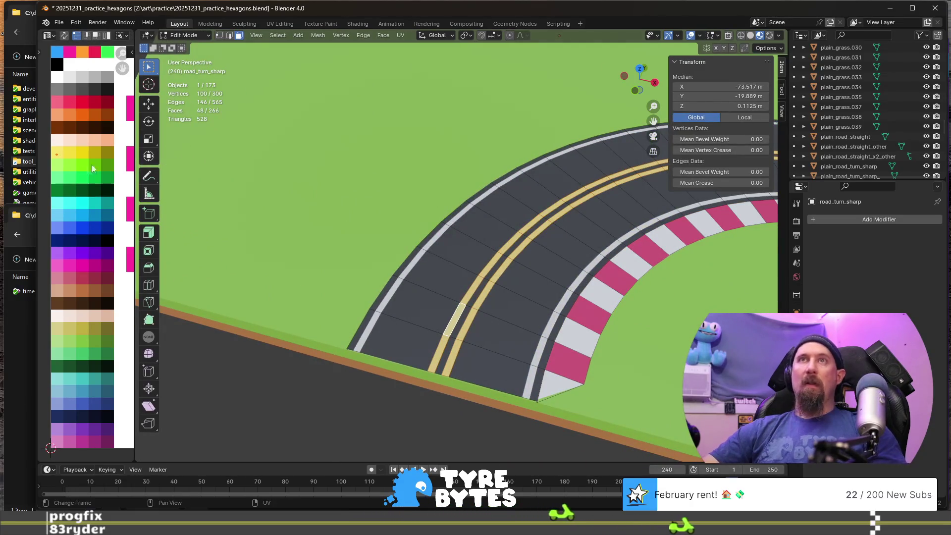
- Move the centre-line UVs onto the asphalt grey swatch and return to Object Mode
{"action": "key", "text": "g"}
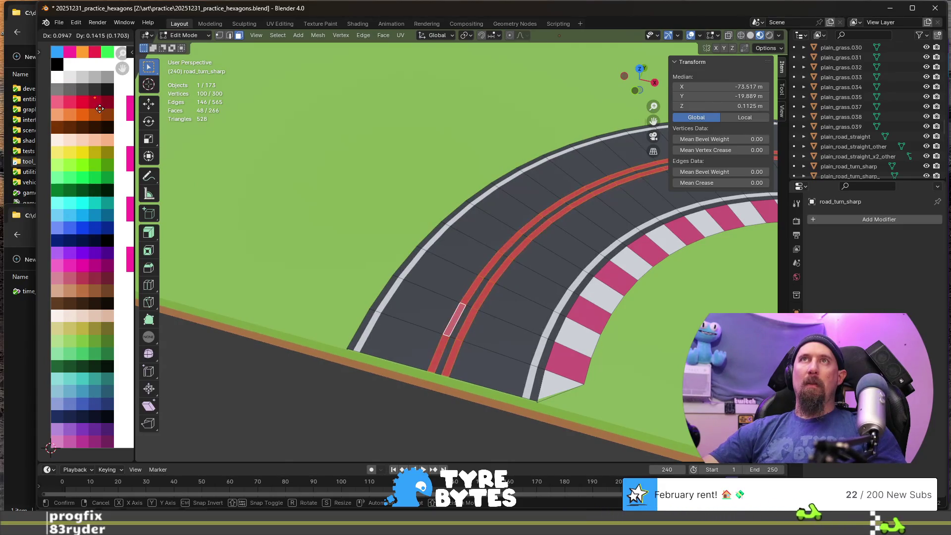
{"action": "left_click", "coordinate": [101, 102]}
{"action": "key", "text": "Tab"}
- Pan out over the tiles and select the grass hex tile plain_grass.012
{"action": "scroll", "coordinate": [409, 278], "scroll_direction": "down", "scroll_amount": 5}
{"action": "mouse_move", "coordinate": [311, 261]}
{"action": "middle_mouse_down", "text": "shift"}
{"action": "mouse_move", "coordinate": [459, 283]}
{"action": "mouse_move", "coordinate": [435, 278]}
{"action": "mouse_move", "coordinate": [578, 232]}
{"action": "middle_mouse_up", "text": "shift"}
{"action": "scroll", "coordinate": [446, 283], "scroll_direction": "down", "scroll_amount": 5}
{"action": "left_click", "coordinate": [578, 230]}
{"action": "mouse_move", "coordinate": [628, 281]}
{"action": "middle_mouse_down"}
{"action": "mouse_move", "coordinate": [596, 278]}
{"action": "mouse_move", "coordinate": [534, 299]}
{"action": "middle_mouse_up"}
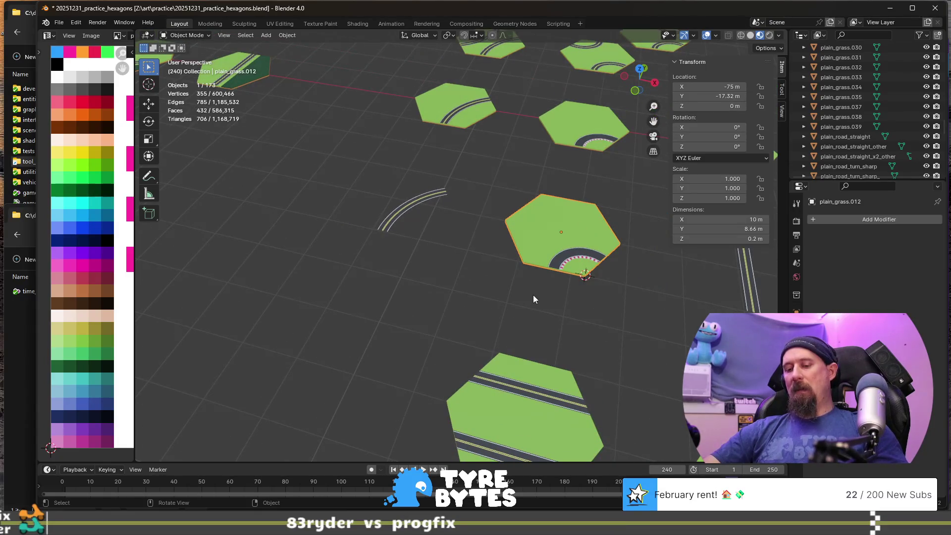
- Move plain_grass.012 by -15 m along X with gx-15
{"action": "type", "text": "gx"}
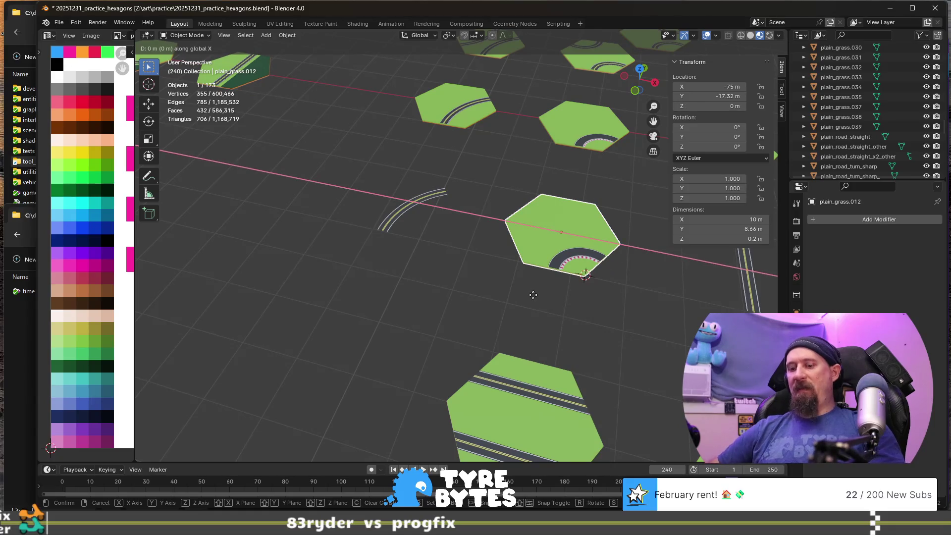
{"action": "type", "text": "-15"}
{"action": "key", "text": "Return"}
{"action": "scroll", "coordinate": [533, 295], "scroll_direction": "up", "scroll_amount": 4}
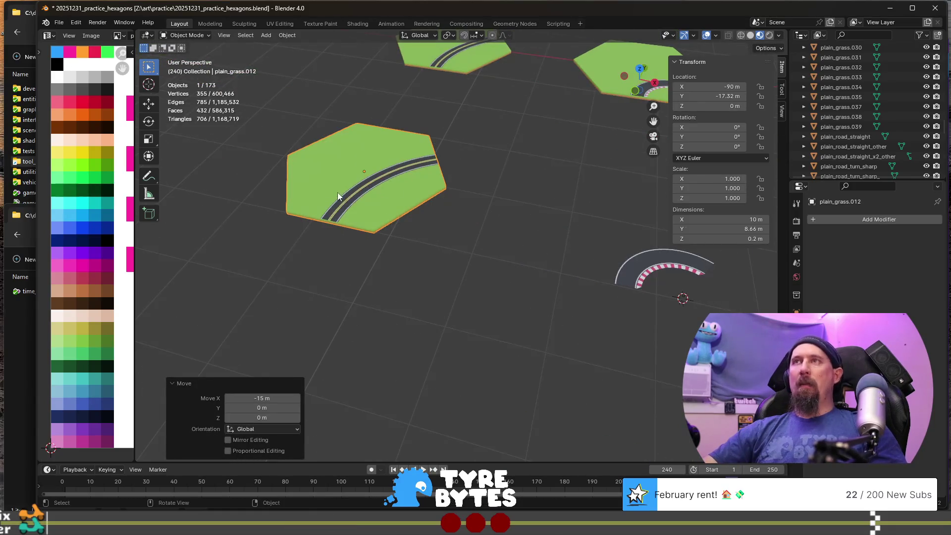
- Select road_turn_wide and inspect it in Edit Mode, toggling Local view on and off
{"action": "left_click", "coordinate": [351, 194]}
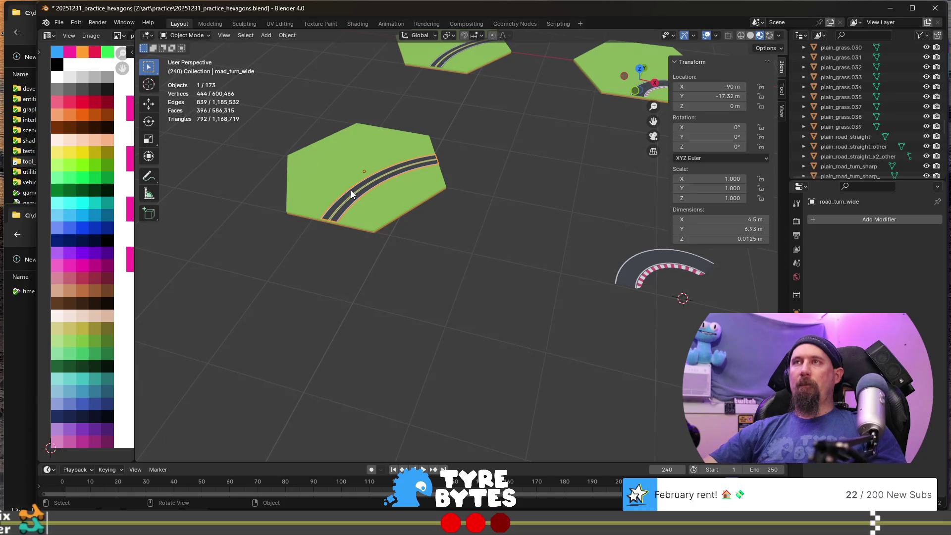
{"action": "key", "text": "Tab"}
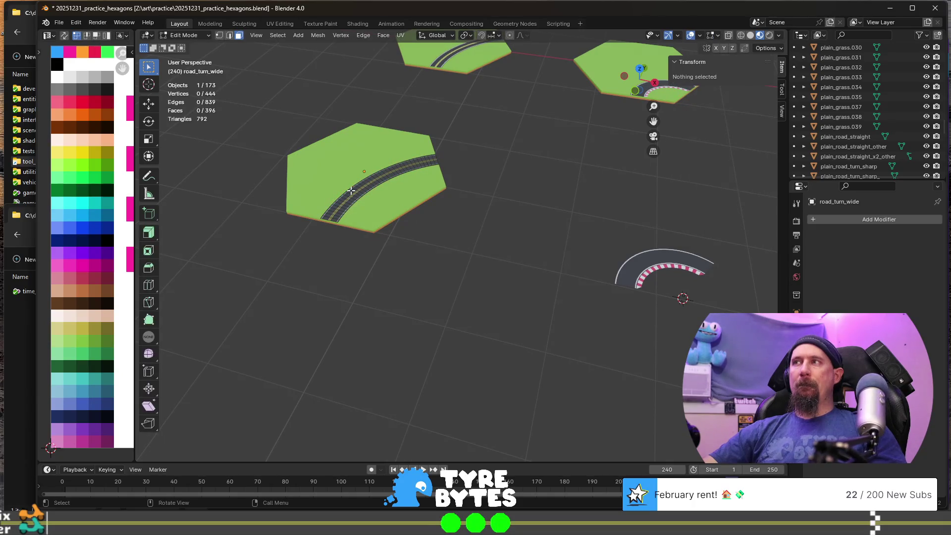
{"action": "key", "text": "Tab"}
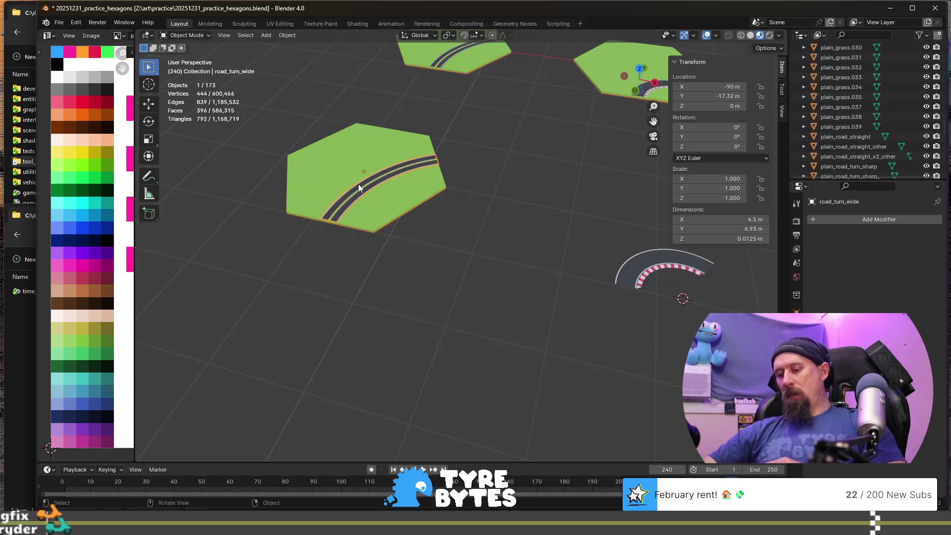
{"action": "key", "text": "Tab"}
{"action": "key", "text": "KP_Divide"}
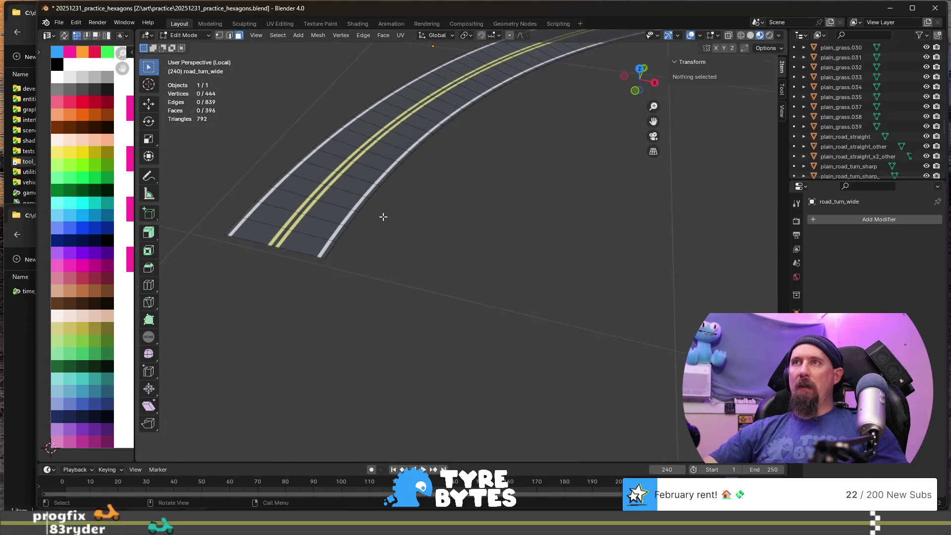
{"action": "key", "text": "Tab"}
{"action": "scroll", "coordinate": [455, 232], "scroll_direction": "down", "scroll_amount": 8}
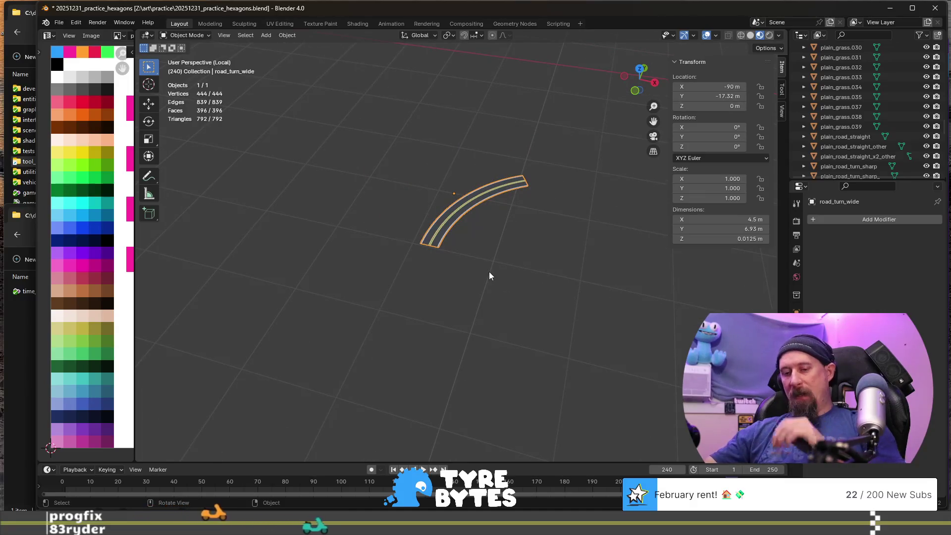
{"action": "key", "text": "KP_Divide"}
{"action": "key", "text": "ctrl+z"}
{"action": "key", "text": "ctrl+z"}
{"action": "key", "text": "ctrl+z"}
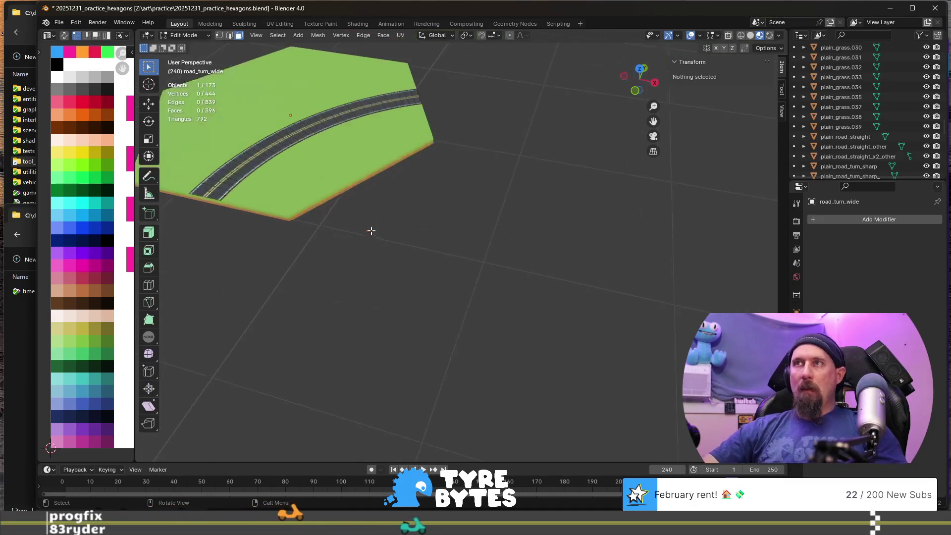
- Snap the 3D cursor to the grass tile's bottom corner vertex, then recentre on the curved track
{"action": "left_click", "coordinate": [293, 214]}
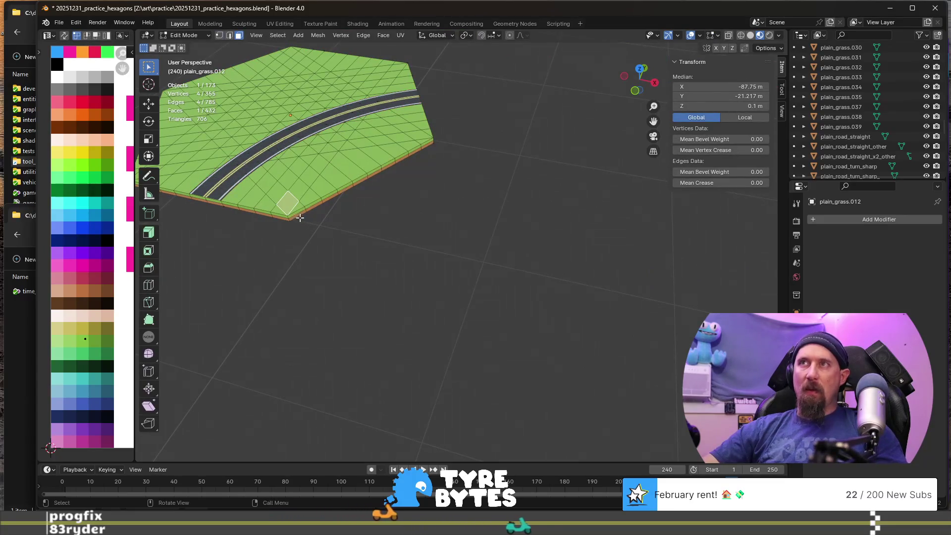
{"action": "key", "text": "1"}
{"action": "left_click", "coordinate": [288, 216]}
{"action": "key", "text": "shift+s"}
{"action": "left_click", "coordinate": [334, 269]}
{"action": "scroll", "coordinate": [431, 284], "scroll_direction": "up", "scroll_amount": 3}
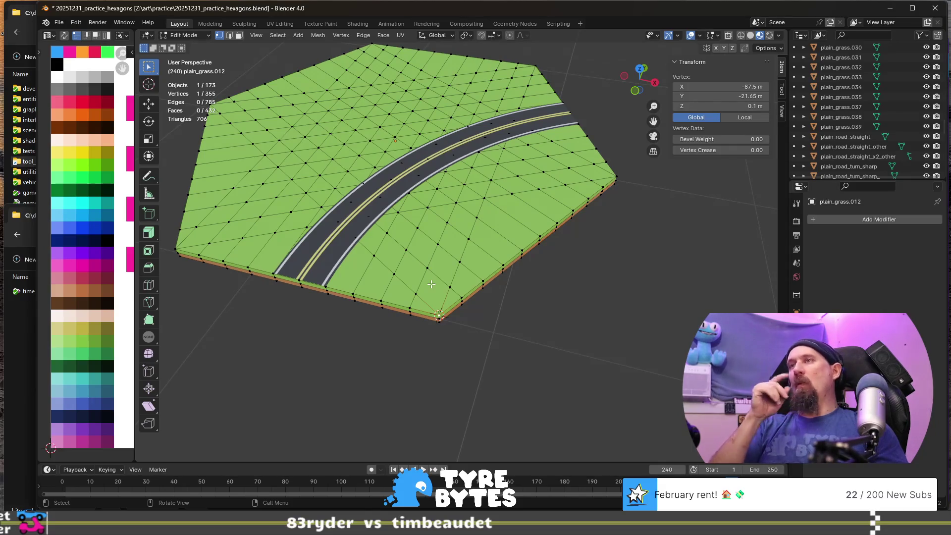
{"action": "scroll", "coordinate": [431, 283], "scroll_direction": "down", "scroll_amount": 5}
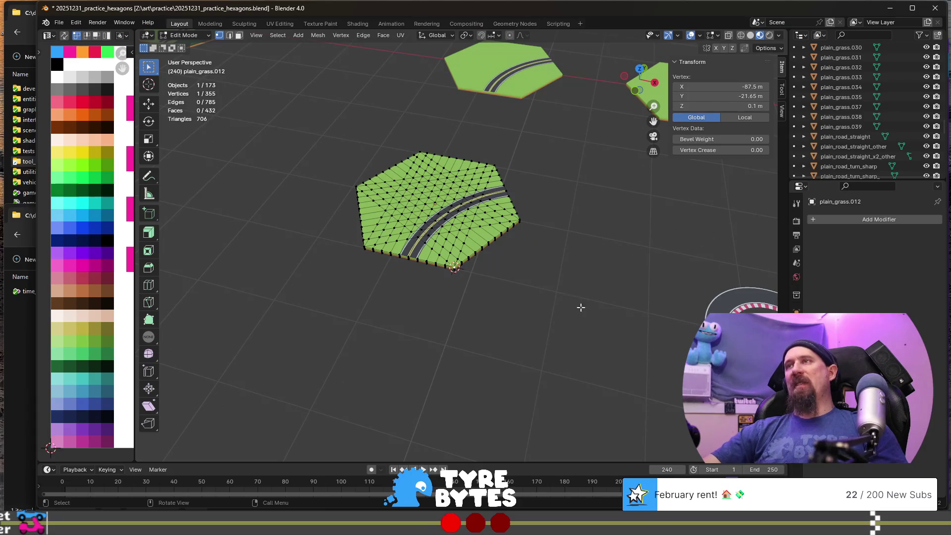
{"action": "scroll", "coordinate": [561, 313], "scroll_direction": "down", "scroll_amount": 3}
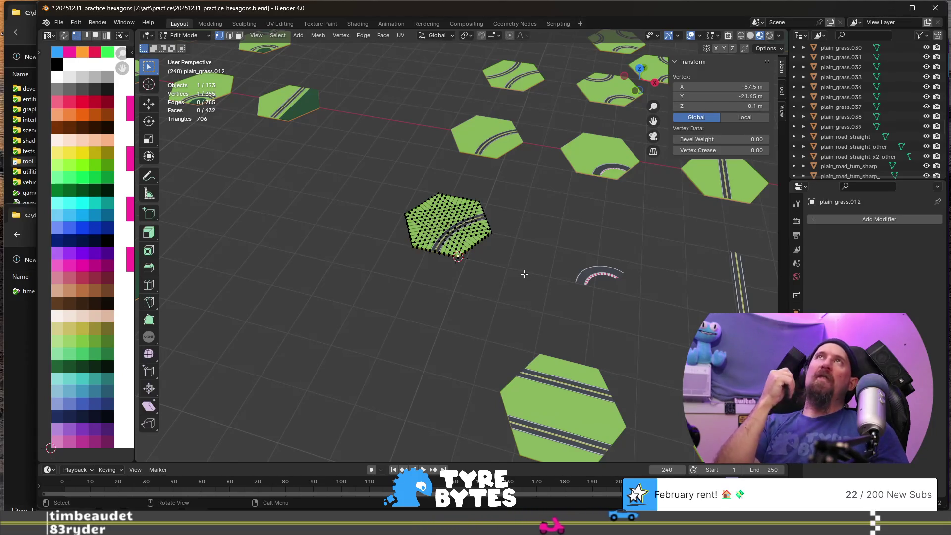
{"action": "scroll", "coordinate": [524, 272], "scroll_direction": "up", "scroll_amount": 5}
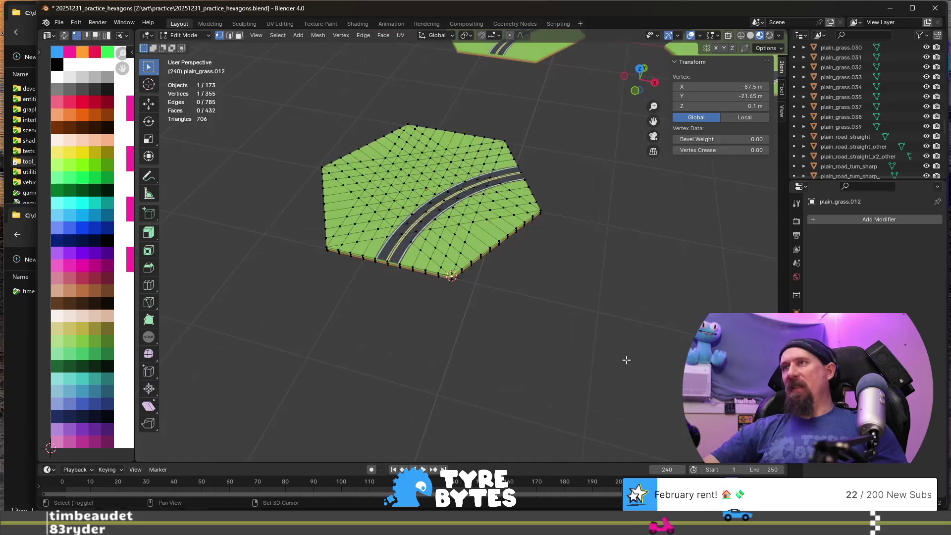
{"action": "middle_click_drag", "start_coordinate": [626, 361], "coordinate": [272, 234], "text": "shift"}
{"action": "scroll", "coordinate": [431, 247], "scroll_direction": "up", "scroll_amount": 2}
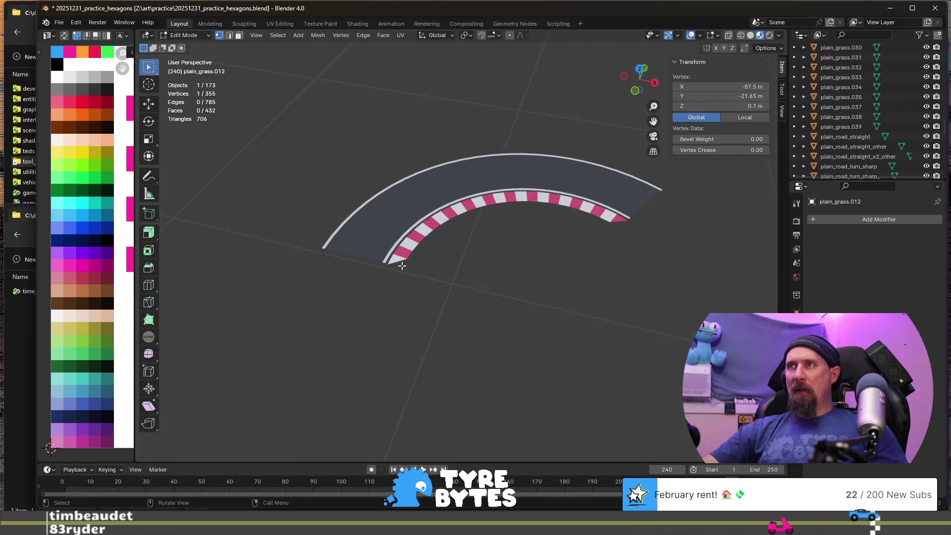
{"action": "scroll", "coordinate": [400, 253], "scroll_direction": "down", "scroll_amount": 6}
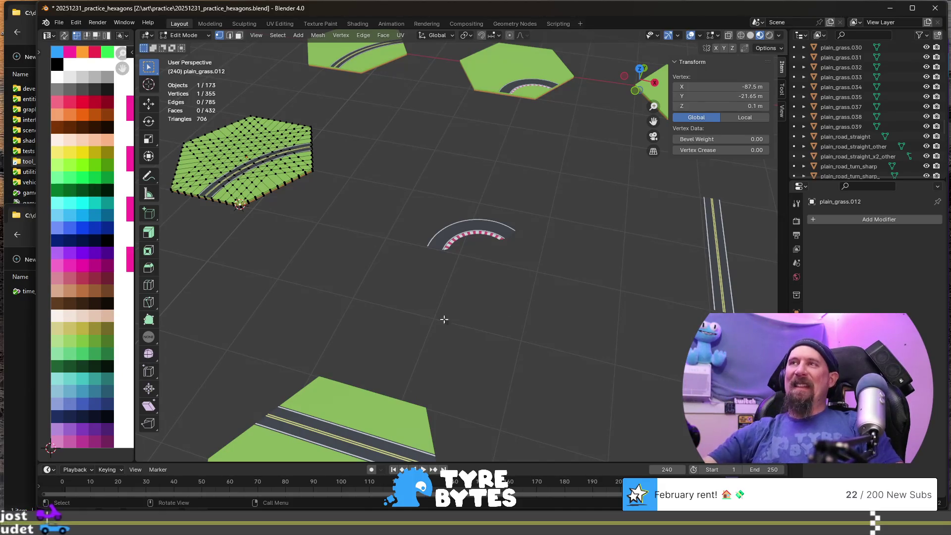
{"action": "scroll", "coordinate": [424, 281], "scroll_direction": "up", "scroll_amount": 5}
{"action": "scroll", "coordinate": [425, 281], "scroll_direction": "up", "scroll_amount": 2}
{"action": "middle_click_drag", "start_coordinate": [412, 259], "coordinate": [483, 234]}
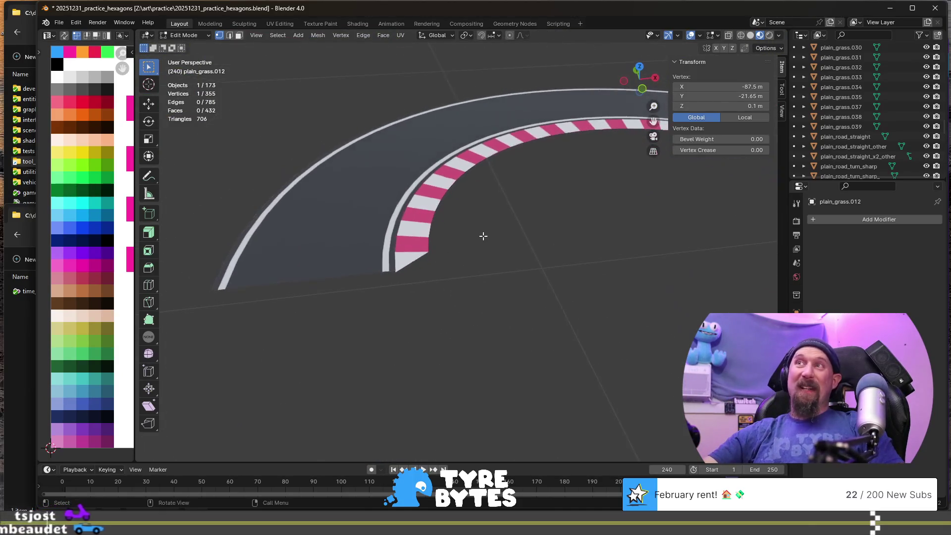
{"action": "scroll", "coordinate": [484, 236], "scroll_direction": "down", "scroll_amount": 3}
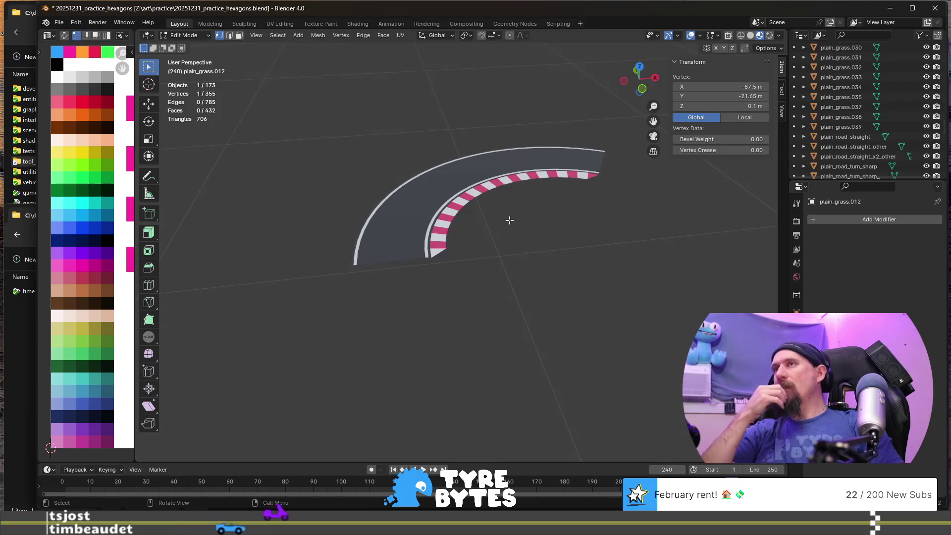
{"action": "scroll", "coordinate": [497, 229], "scroll_direction": "down", "scroll_amount": 5}
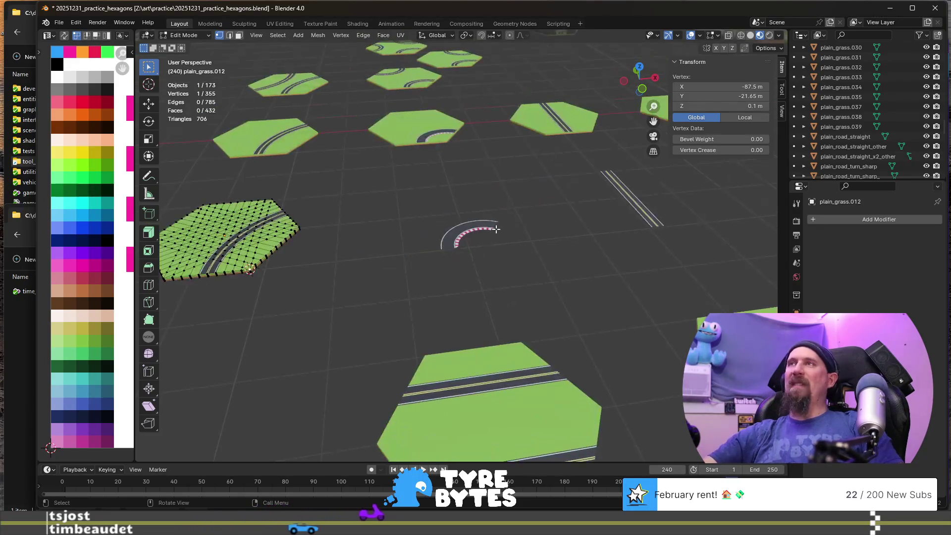
- Orbit to a flatter view, zoom out and switch from Edit Mode back to Object Mode
{"action": "middle_click_drag", "start_coordinate": [465, 216], "coordinate": [505, 236]}
{"action": "scroll", "coordinate": [437, 198], "scroll_direction": "down", "scroll_amount": 4}
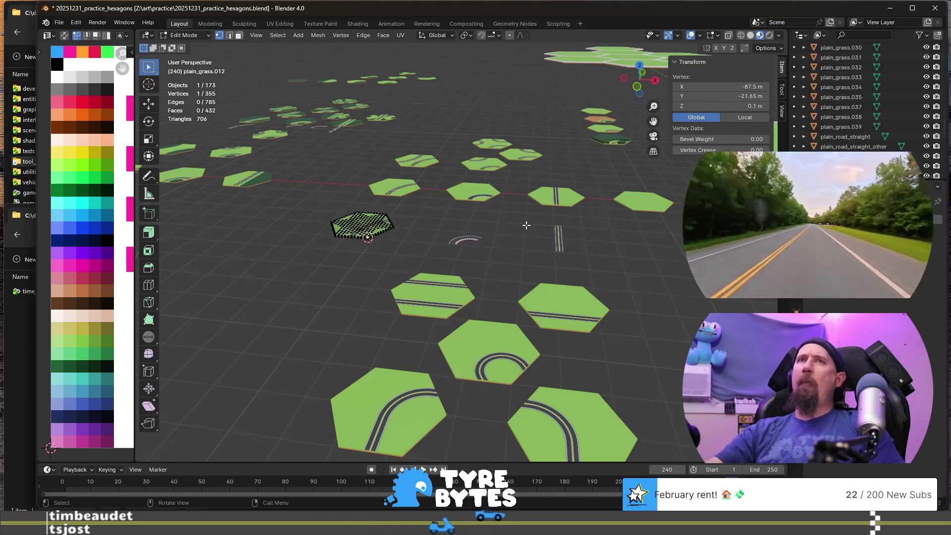
{"action": "scroll", "coordinate": [513, 243], "scroll_direction": "down", "scroll_amount": 3}
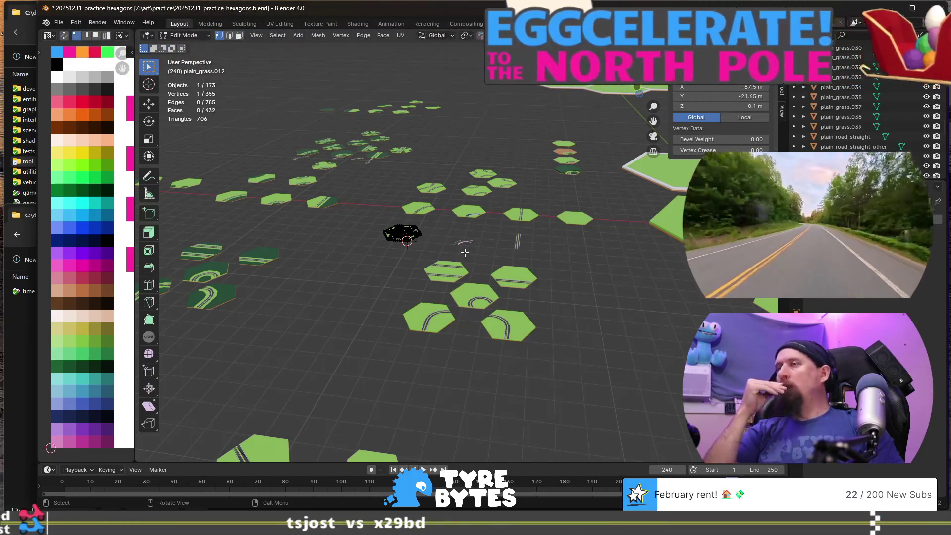
{"action": "key", "text": "Tab"}
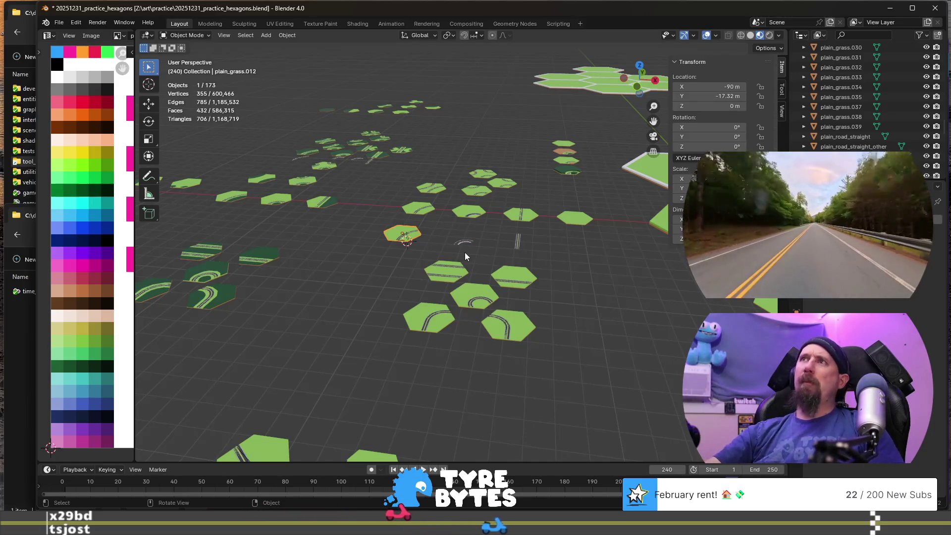
{"action": "scroll", "coordinate": [465, 252], "scroll_direction": "up", "scroll_amount": 3}
{"action": "scroll", "coordinate": [465, 252], "scroll_direction": "down", "scroll_amount": 5}
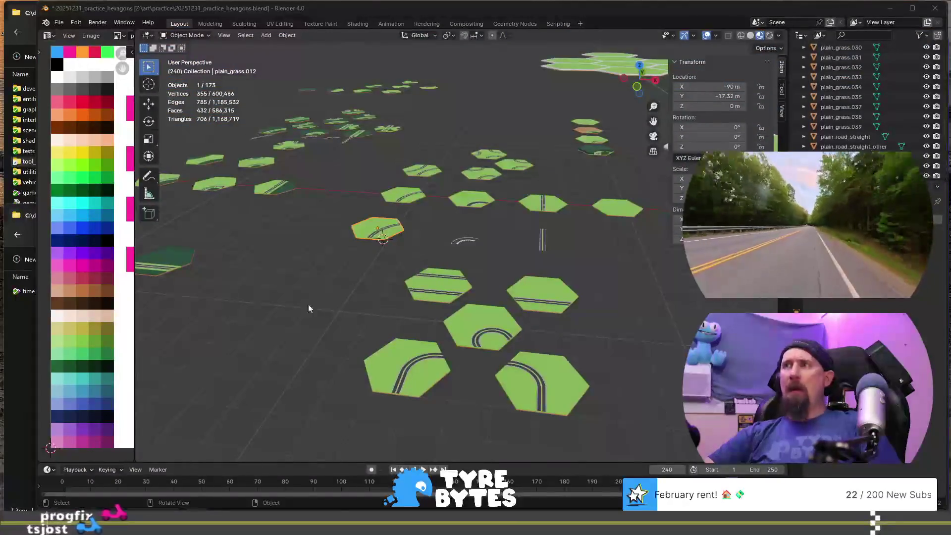
{"action": "scroll", "coordinate": [285, 296], "scroll_direction": "up", "scroll_amount": 4}
{"action": "scroll", "coordinate": [323, 284], "scroll_direction": "up", "scroll_amount": 5}
{"action": "mouse_move", "coordinate": [251, 260]}
{"action": "middle_mouse_down", "text": "shift"}
{"action": "mouse_move", "coordinate": [558, 291]}
{"action": "mouse_move", "coordinate": [579, 312]}
{"action": "middle_mouse_up", "text": "shift"}
{"action": "scroll", "coordinate": [498, 270], "scroll_direction": "up", "scroll_amount": 3}
{"action": "scroll", "coordinate": [619, 285], "scroll_direction": "down", "scroll_amount": 6}
- Duplicate the plain grass tile and shift the copy 21.65 m along Y
{"action": "left_click", "coordinate": [646, 192]}
{"action": "middle_click_drag", "start_coordinate": [603, 281], "coordinate": [551, 259], "text": "shift"}
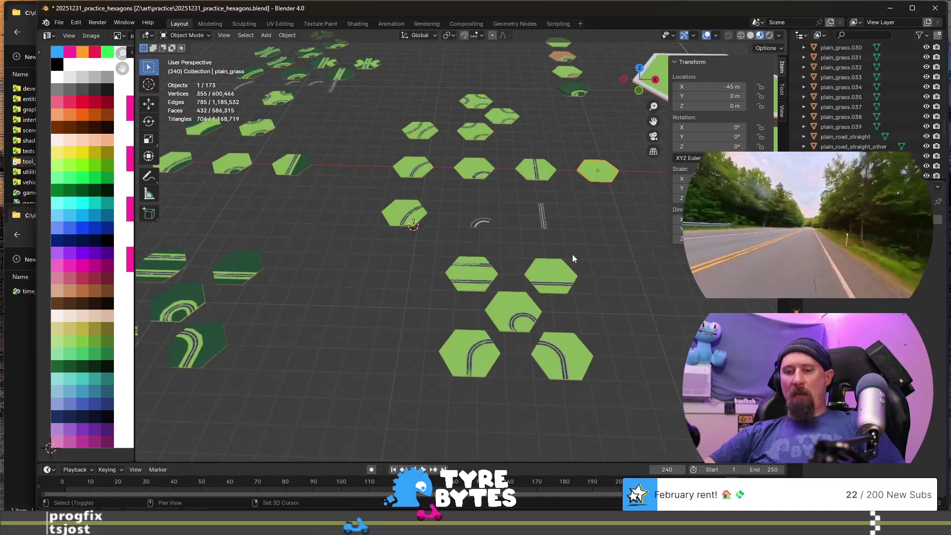
{"action": "key", "text": "shift+d"}
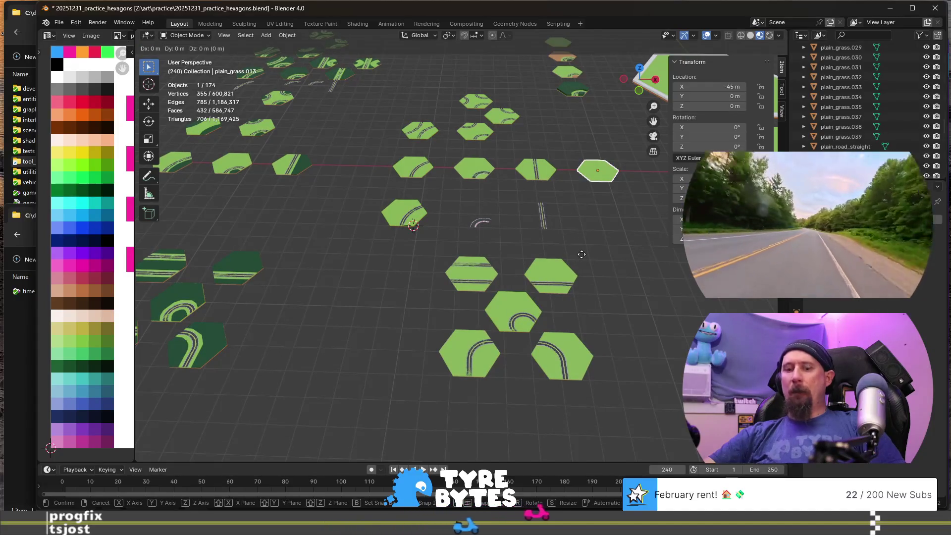
{"action": "key", "text": "y"}
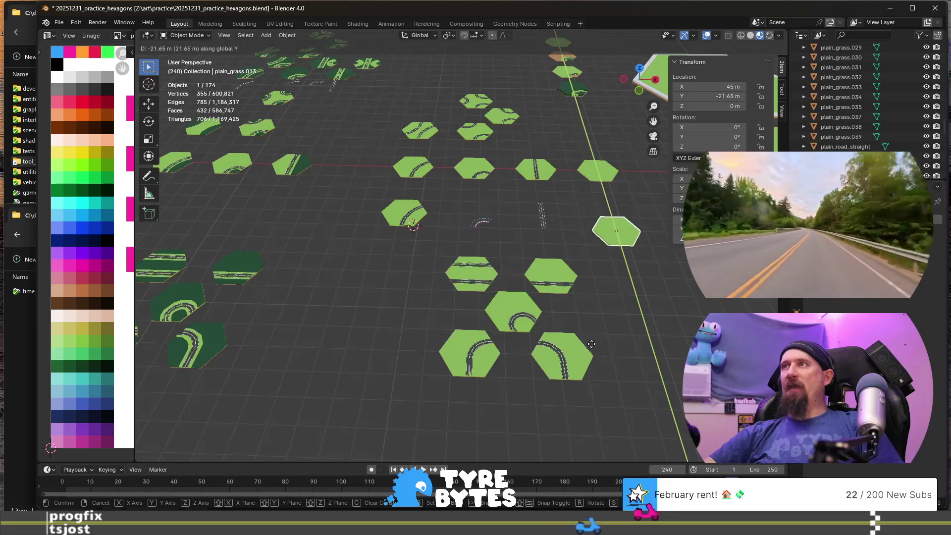
{"action": "left_click", "coordinate": [590, 337]}
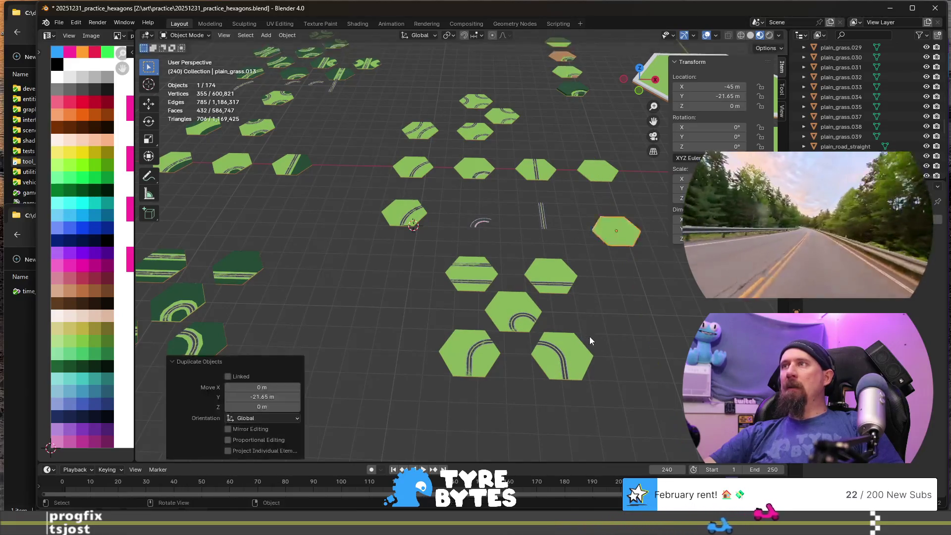
- Move the copied grass tile a further -30 m and then -7.5 m along X
{"action": "type", "text": "gx"}
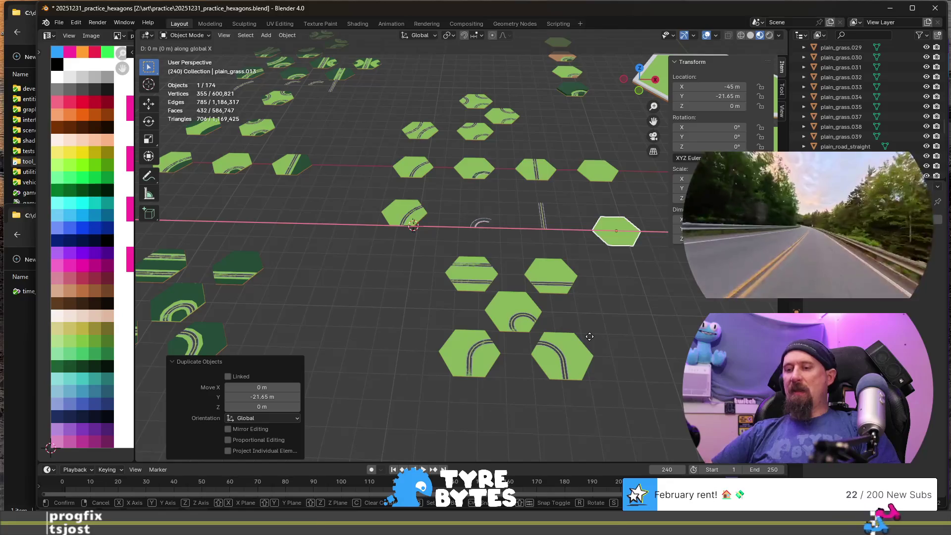
{"action": "type", "text": "-30"}
{"action": "key", "text": "Return"}
{"action": "key", "text": "g"}
{"action": "key", "text": "x"}
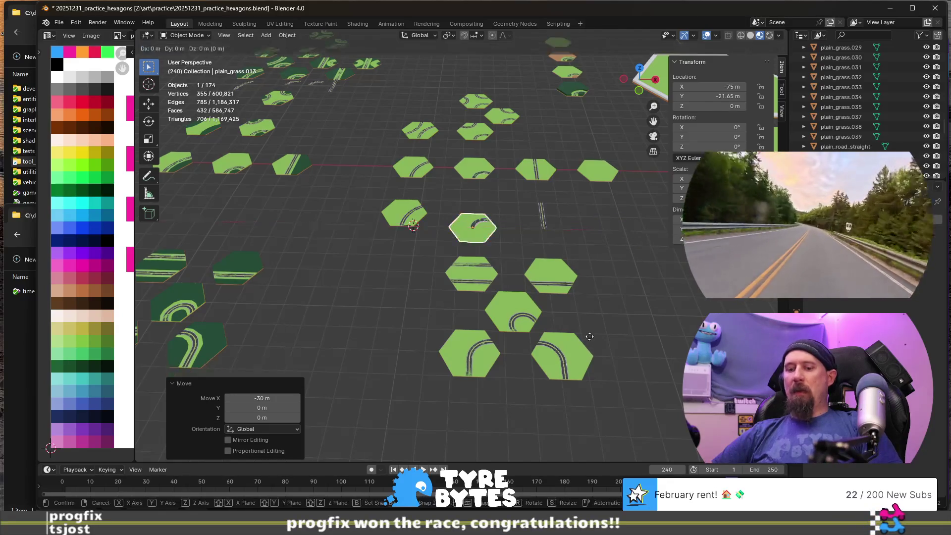
{"action": "type", "text": "-7.5"}
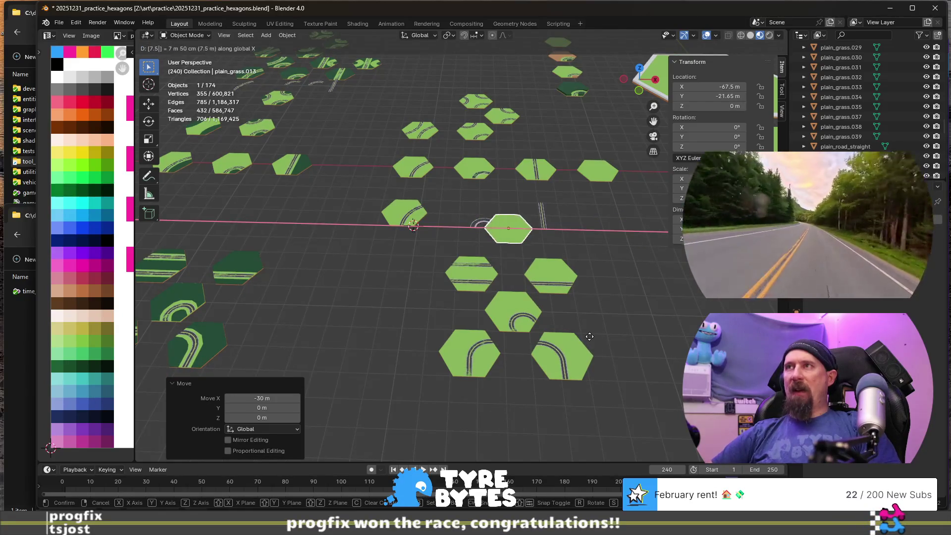
{"action": "key", "text": "Return"}
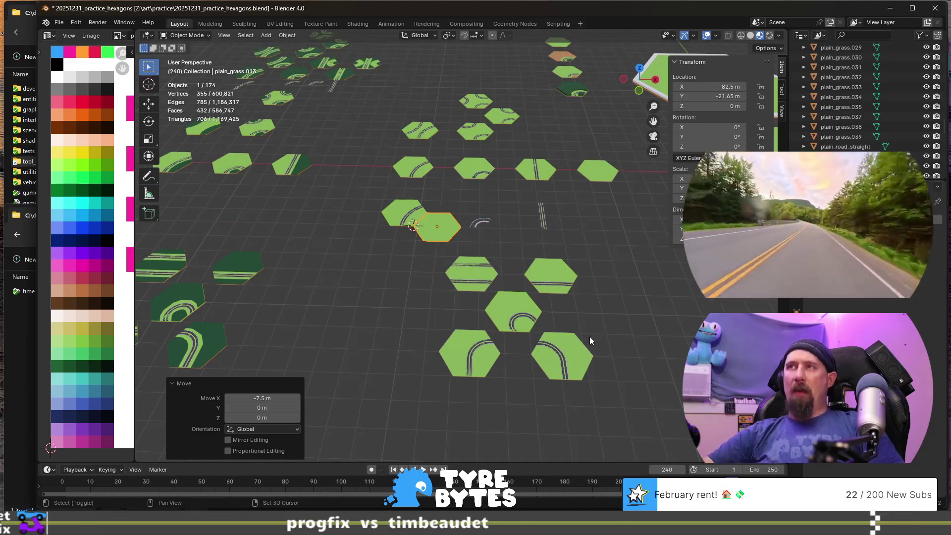
- Set the 3D cursor to the copied grass tile's centre with Cursor to Selected
{"action": "key", "text": "shift+s"}
{"action": "left_click", "coordinate": [569, 326]}
{"action": "key", "text": "ctrl+z"}
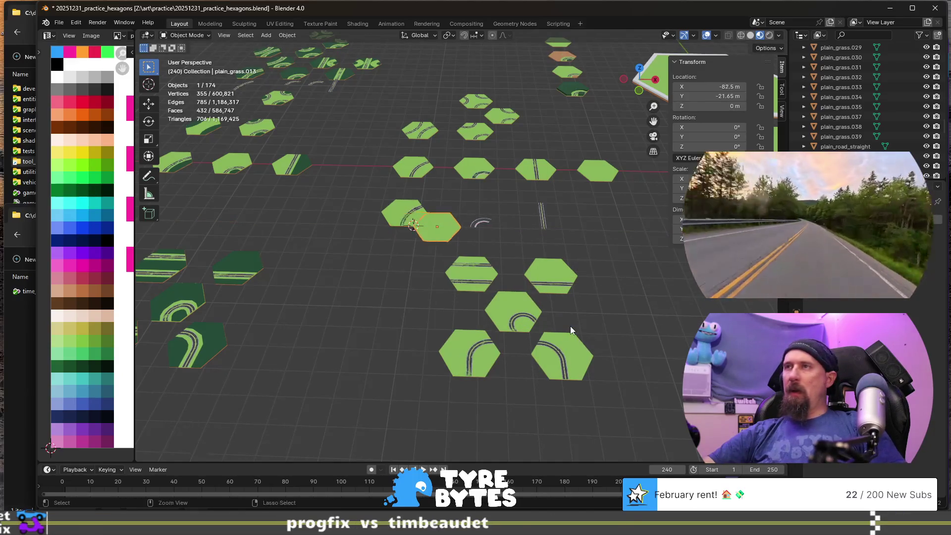
{"action": "key", "text": "shift+s"}
{"action": "left_click", "coordinate": [571, 386]}
{"action": "scroll", "coordinate": [325, 235], "scroll_direction": "up", "scroll_amount": 5}
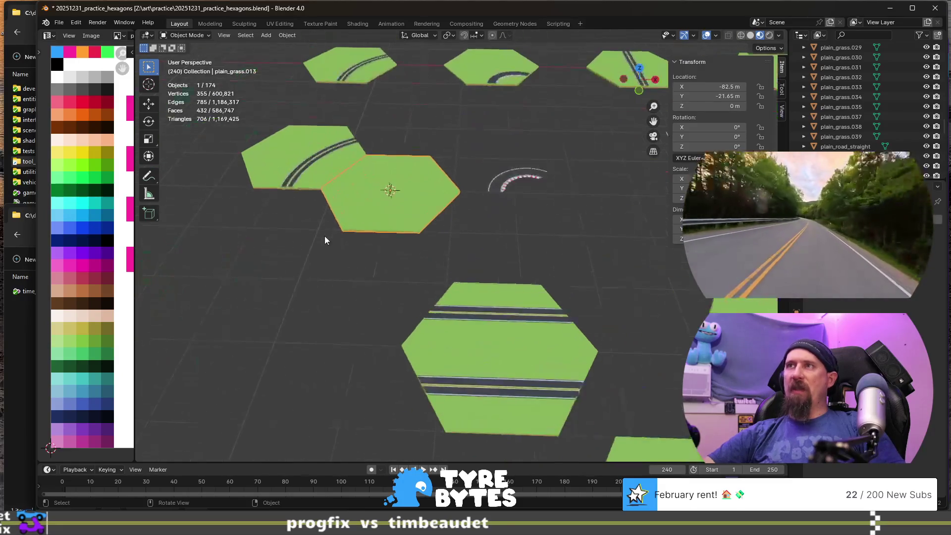
- Select the curved-road hexagon and set the Transform Pivot Point to 3D Cursor
{"action": "key", "text": "KP_Decimal"}
{"action": "mouse_move", "coordinate": [325, 236]}
{"action": "middle_mouse_down"}
{"action": "mouse_move", "coordinate": [308, 198]}
{"action": "mouse_move", "coordinate": [305, 208]}
{"action": "mouse_move", "coordinate": [532, 399]}
{"action": "mouse_move", "coordinate": [448, 199]}
{"action": "middle_mouse_up"}
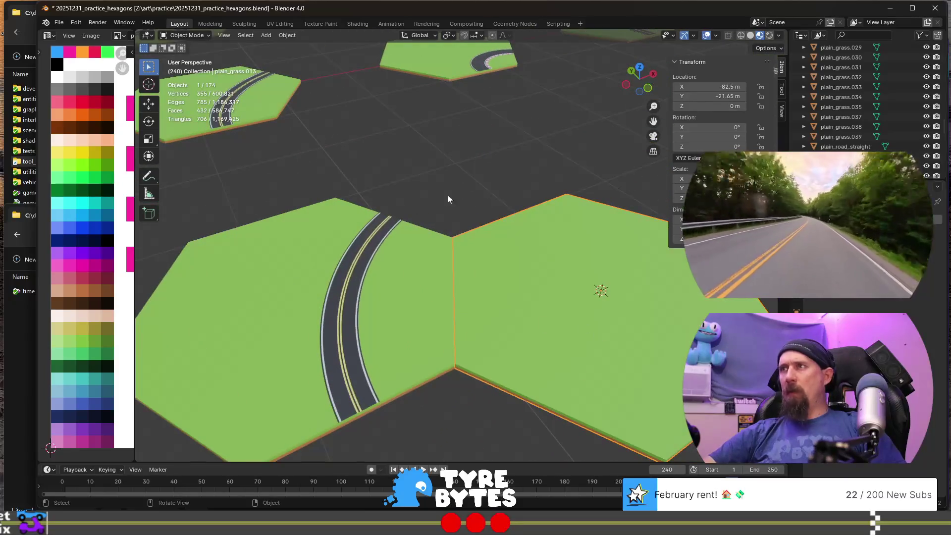
{"action": "left_click", "coordinate": [417, 301]}
{"action": "key", "text": "KP_Decimal"}
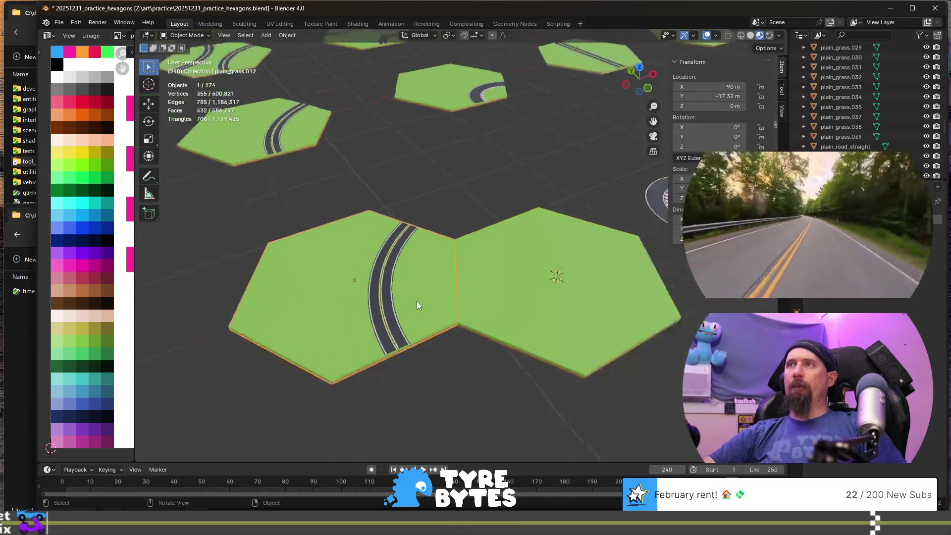
{"action": "scroll", "coordinate": [417, 301], "scroll_direction": "down", "scroll_amount": 3}
{"action": "scroll", "coordinate": [456, 294], "scroll_direction": "down", "scroll_amount": 2}
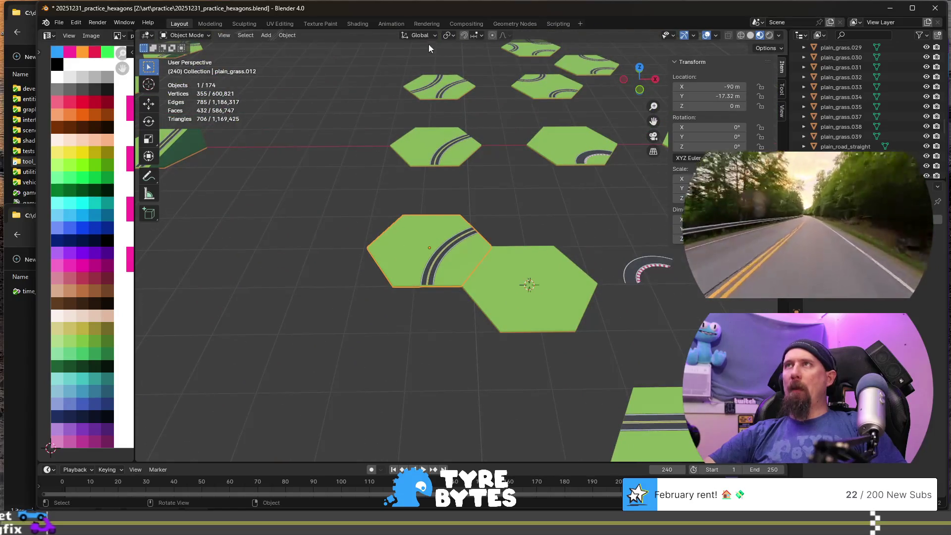
{"action": "left_click", "coordinate": [452, 36]}
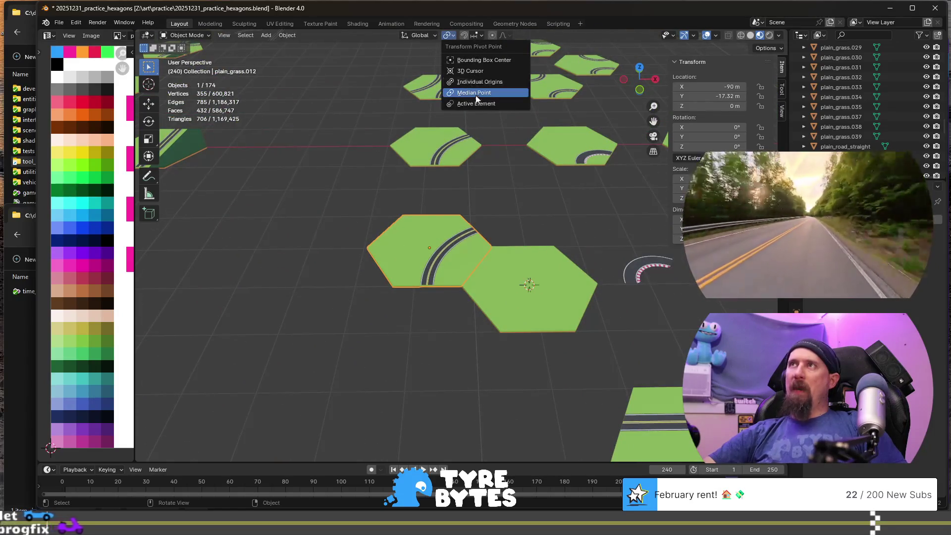
{"action": "left_click", "coordinate": [480, 79]}
- Duplicate the road hexagon, cancel its Z 60 rotation and delete the unwanted copy
{"action": "scroll", "coordinate": [471, 222], "scroll_direction": "down", "scroll_amount": 2}
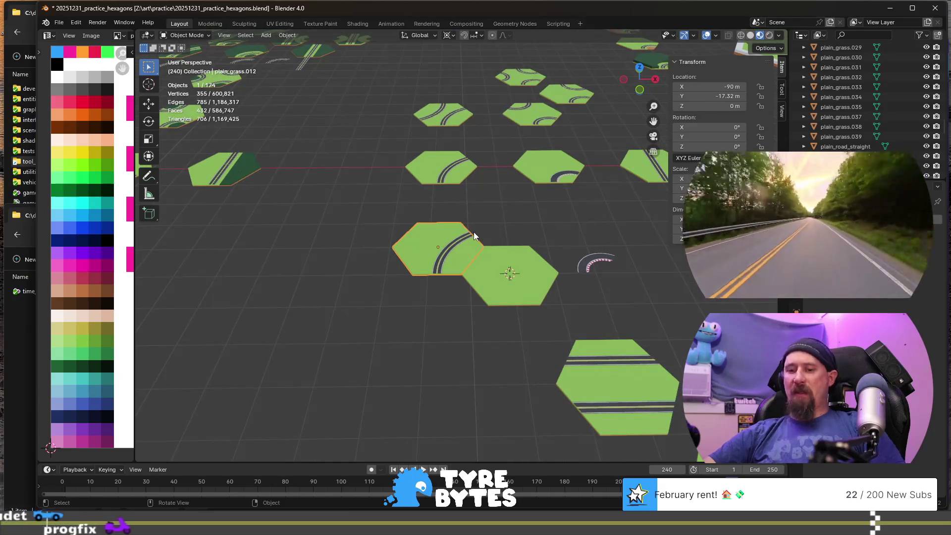
{"action": "key", "text": "r"}
{"action": "key", "text": "Escape"}
{"action": "key", "text": "shift+d"}
{"action": "key", "text": "r"}
{"action": "type", "text": "z"}
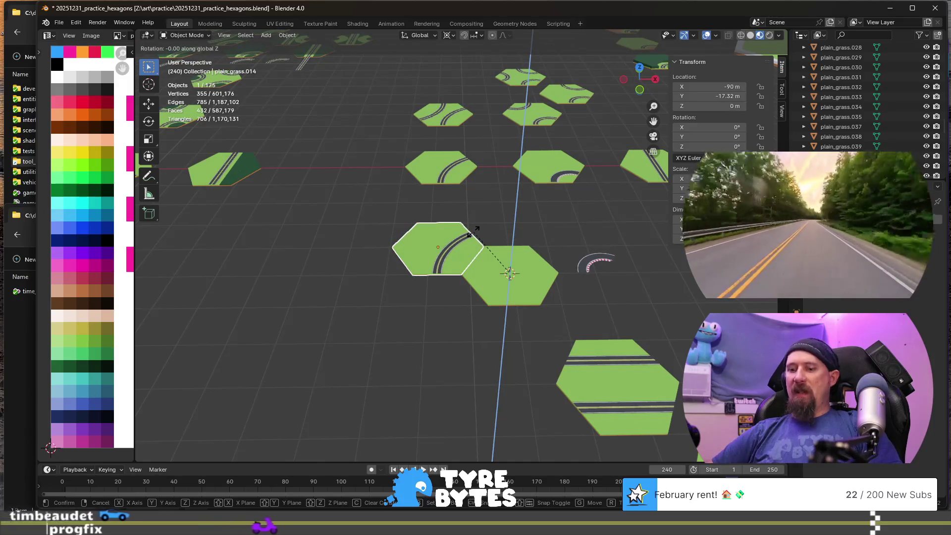
{"action": "type", "text": "60"}
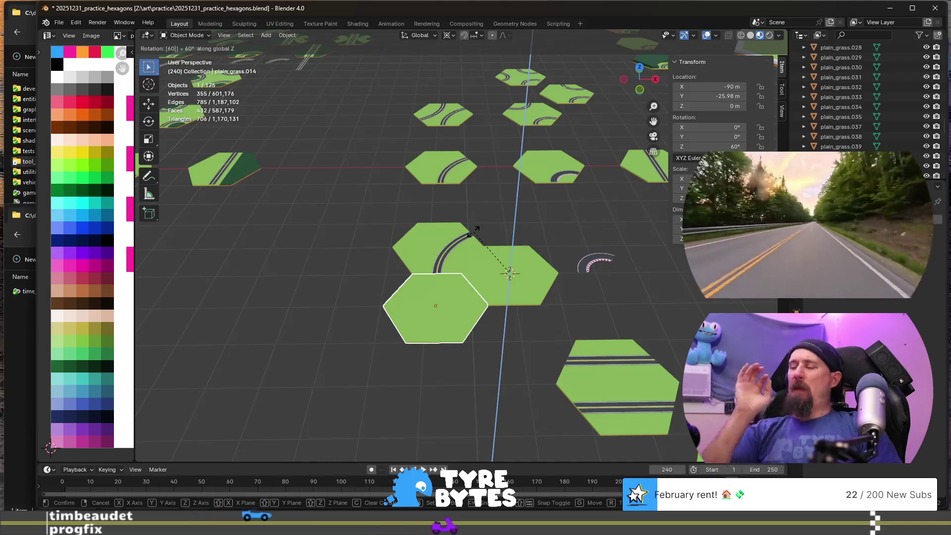
{"action": "key", "text": "Escape"}
{"action": "key", "text": "Delete"}
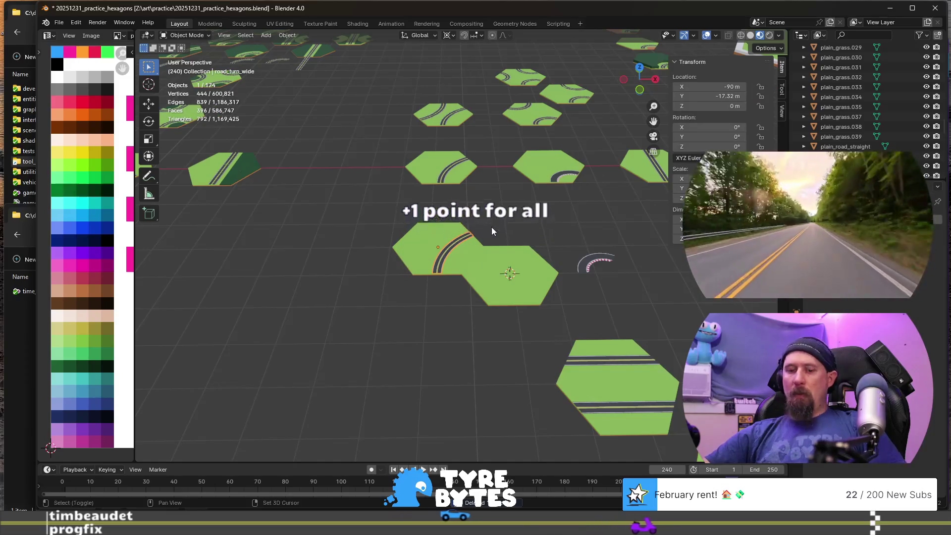
- Duplicate the wide road arc three times, turning each copy 60° about Z
{"action": "key", "text": "shift+d"}
{"action": "key", "text": "r"}
{"action": "key", "text": "z"}
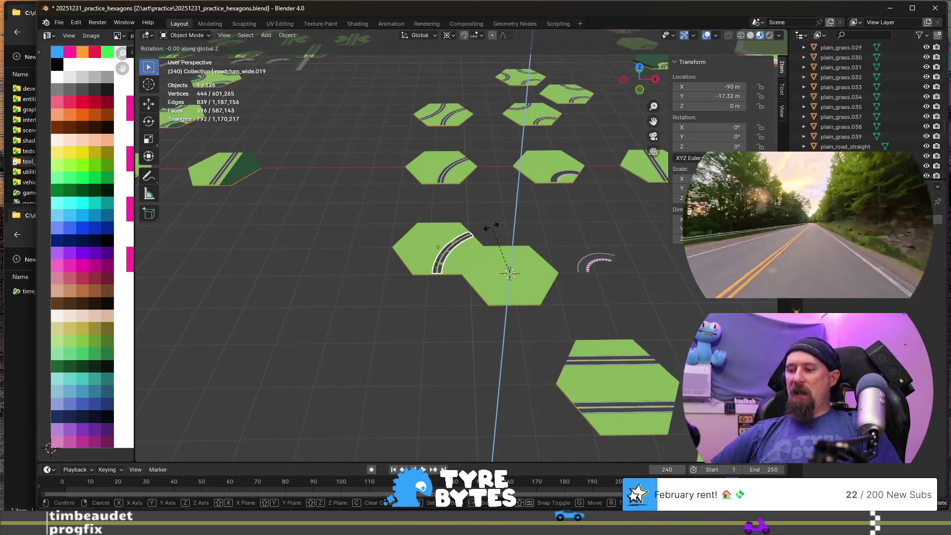
{"action": "type", "text": "60"}
{"action": "key", "text": "Return"}
{"action": "key", "text": "shift+d"}
{"action": "type", "text": "z"}
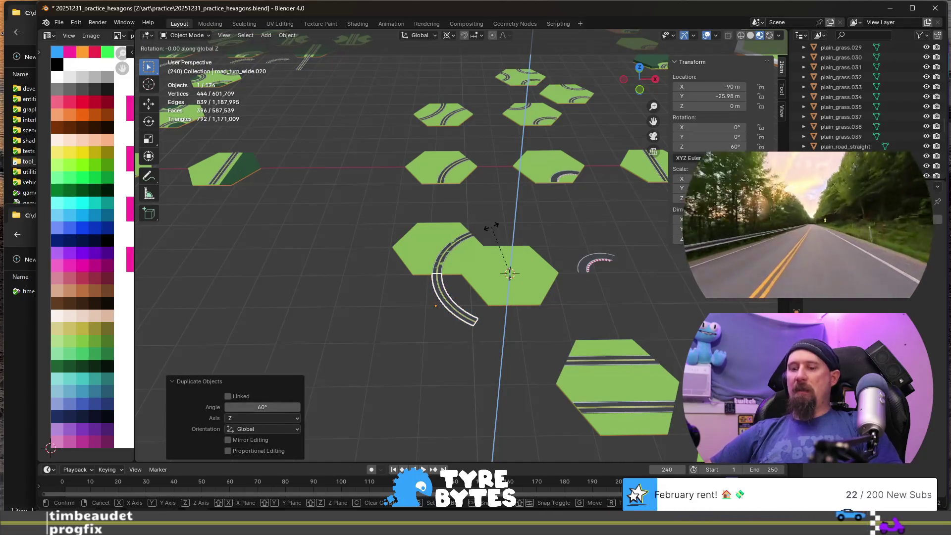
{"action": "type", "text": "60"}
{"action": "key", "text": "Return"}
{"action": "key", "text": "shift+d"}
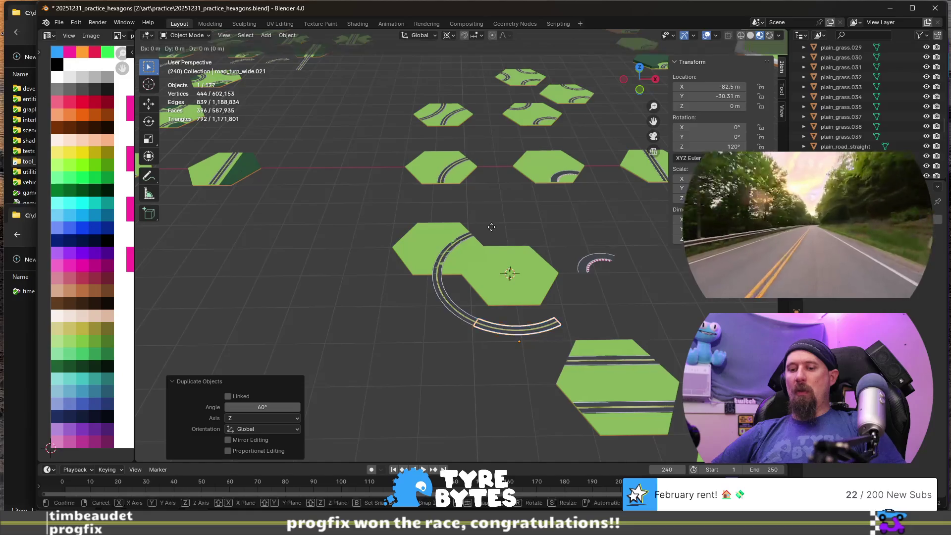
{"action": "type", "text": "rz"}
{"action": "type", "text": "60"}
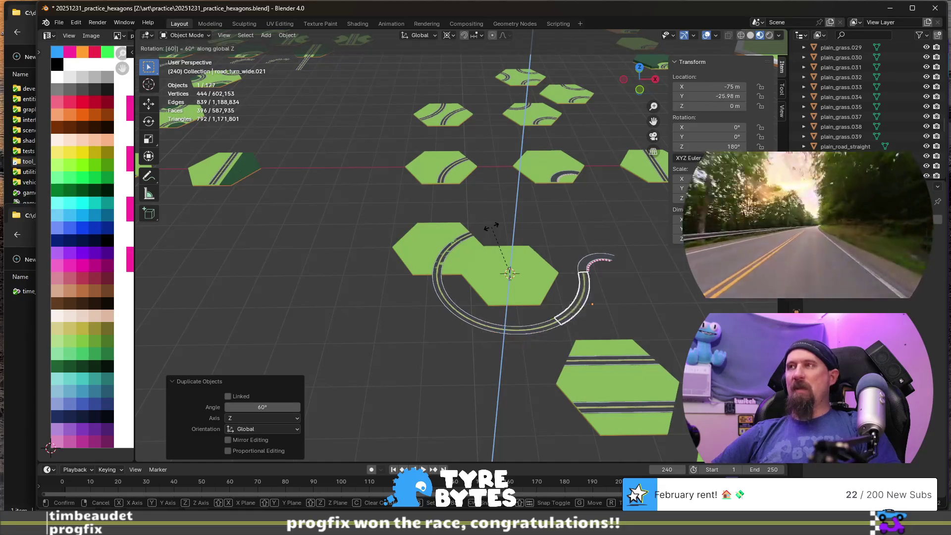
{"action": "key", "text": "Return"}
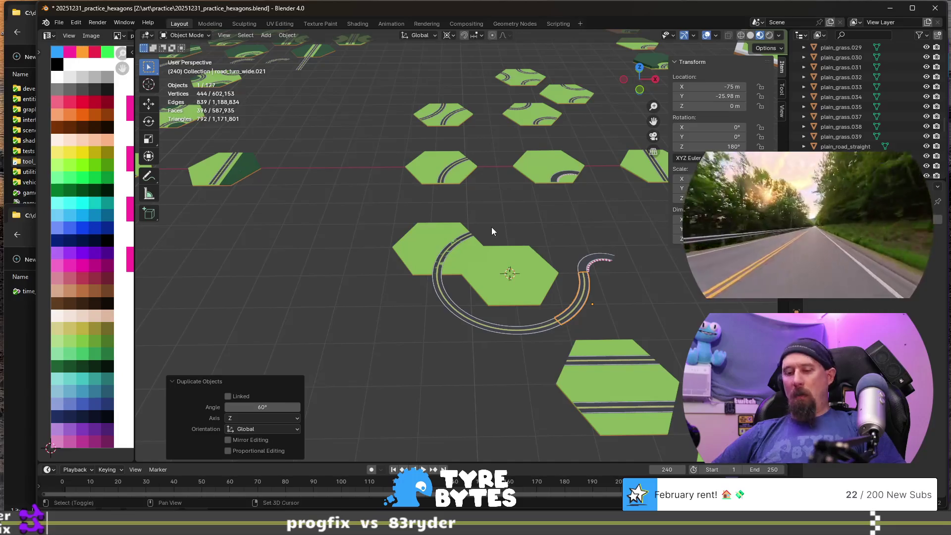
- Add a fourth arc copy turned 120°, view the ring from below, then undo the duplicates
{"action": "key", "text": "shift+d"}
{"action": "key", "text": "r"}
{"action": "key", "text": "z"}
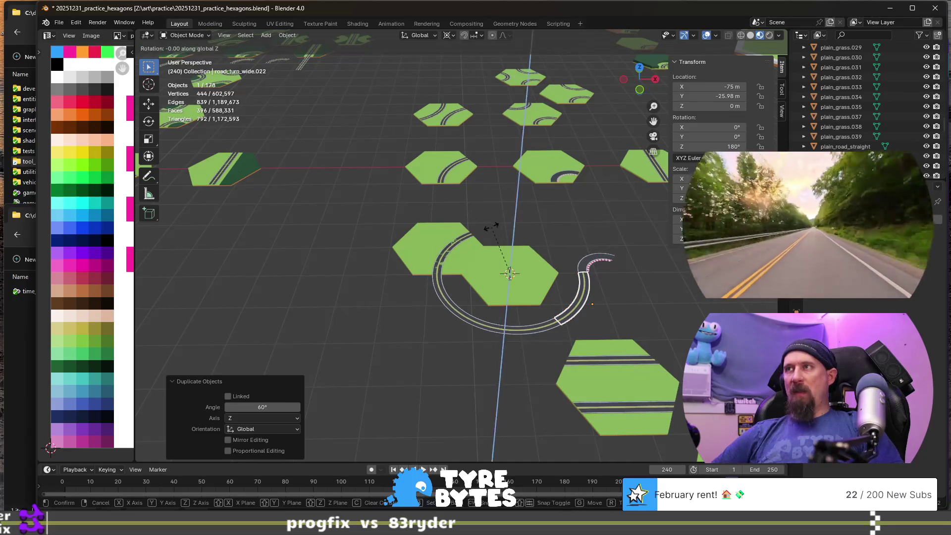
{"action": "type", "text": "120"}
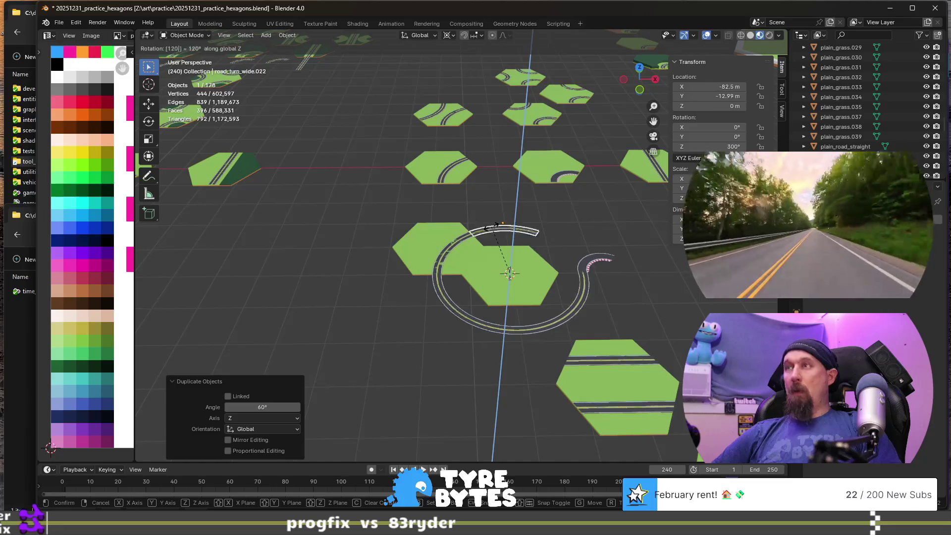
{"action": "key", "text": "Return"}
{"action": "mouse_move", "coordinate": [493, 231]}
{"action": "middle_mouse_down"}
{"action": "mouse_move", "coordinate": [516, 269]}
{"action": "mouse_move", "coordinate": [525, 316]}
{"action": "mouse_move", "coordinate": [448, 302]}
{"action": "mouse_move", "coordinate": [495, 311]}
{"action": "mouse_move", "coordinate": [432, 243]}
{"action": "mouse_move", "coordinate": [417, 265]}
{"action": "mouse_move", "coordinate": [335, 280]}
{"action": "mouse_move", "coordinate": [480, 278]}
{"action": "mouse_move", "coordinate": [541, 290]}
{"action": "middle_mouse_up"}
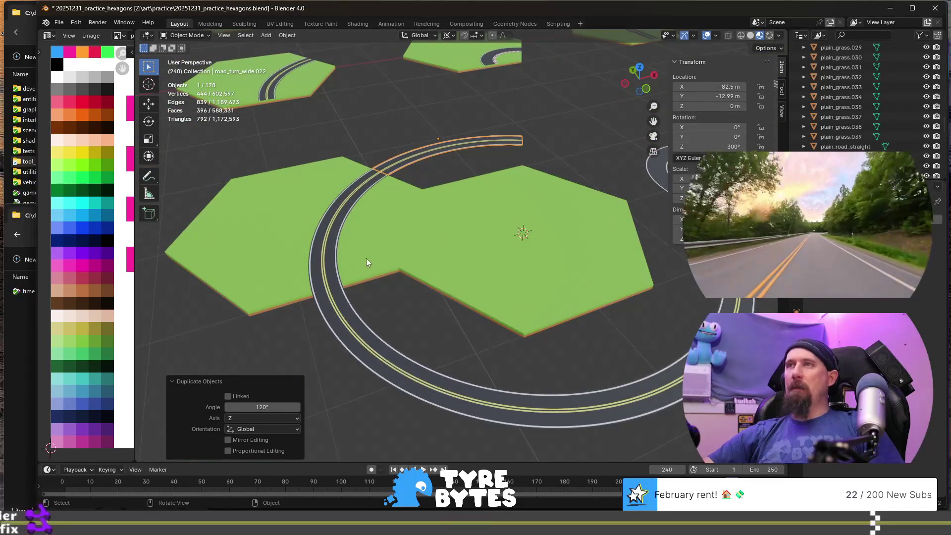
{"action": "scroll", "coordinate": [366, 257], "scroll_direction": "down", "scroll_amount": 4}
{"action": "key", "text": "ctrl+z"}
{"action": "key", "text": "ctrl+z"}
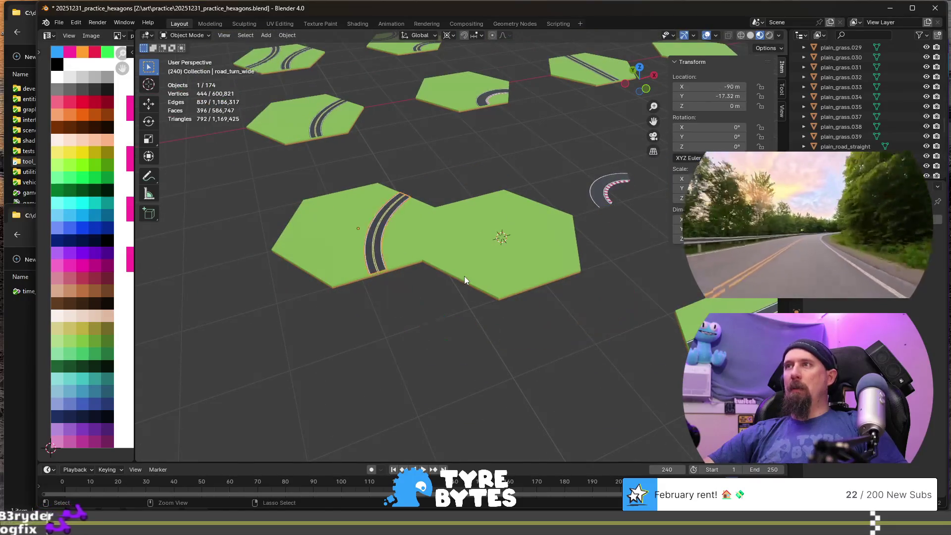
- Place a road arc copy turned 60° and a linked copy turned 120° about Z
{"action": "key", "text": "shift+d"}
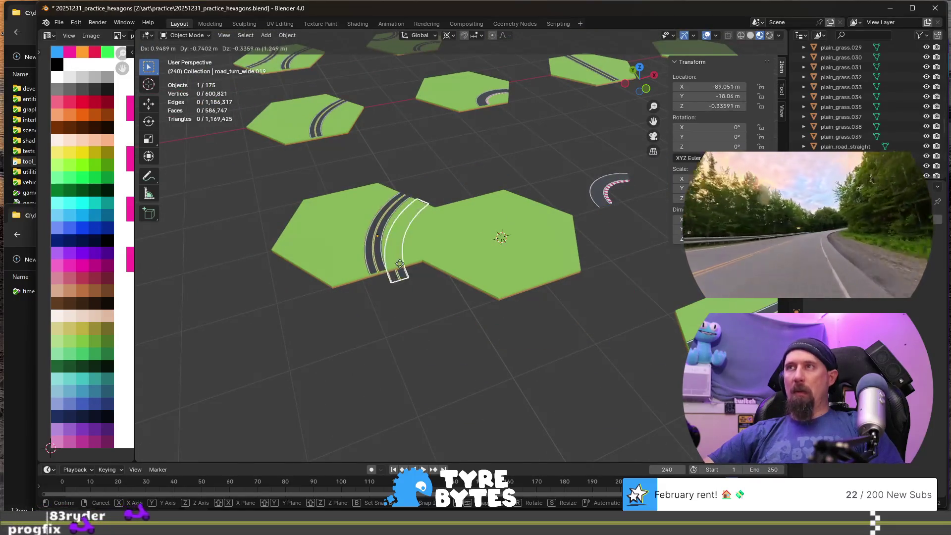
{"action": "left_click", "coordinate": [399, 264]}
{"action": "type", "text": "rz"}
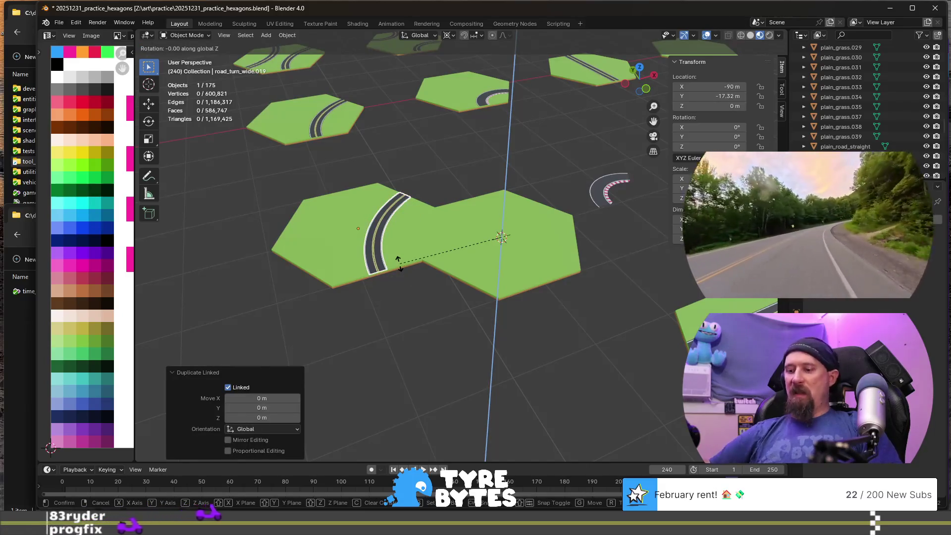
{"action": "type", "text": "60"}
{"action": "key", "text": "Return"}
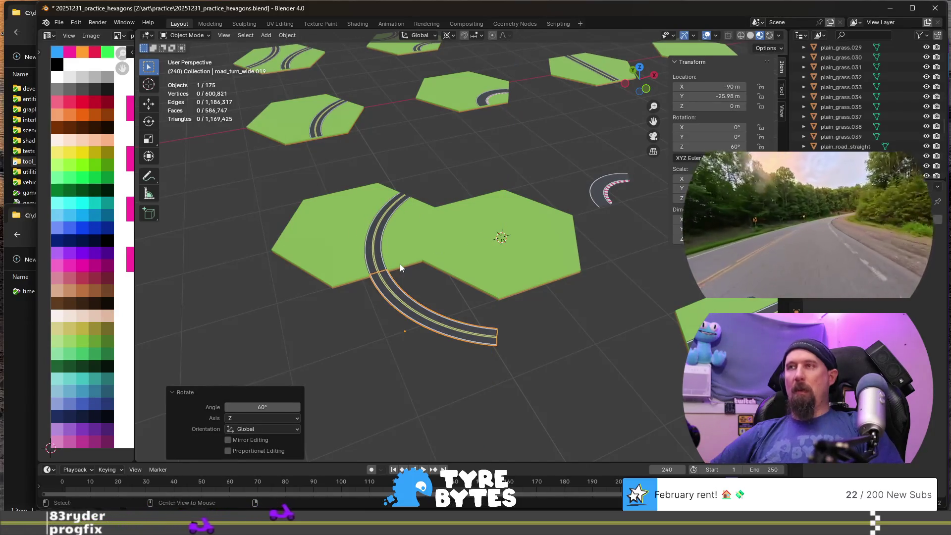
{"action": "key", "text": "alt+d"}
{"action": "key", "text": "r"}
{"action": "key", "text": "z"}
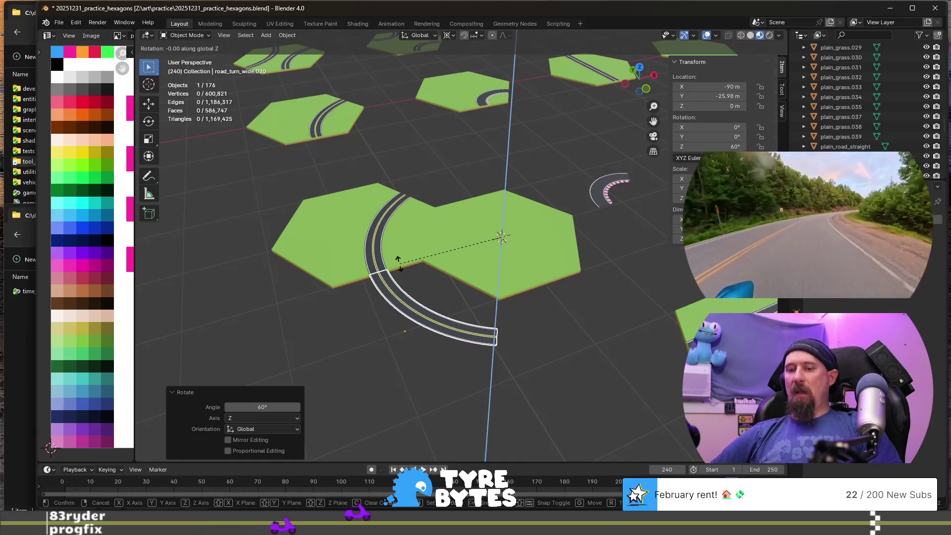
{"action": "key", "text": "Escape"}
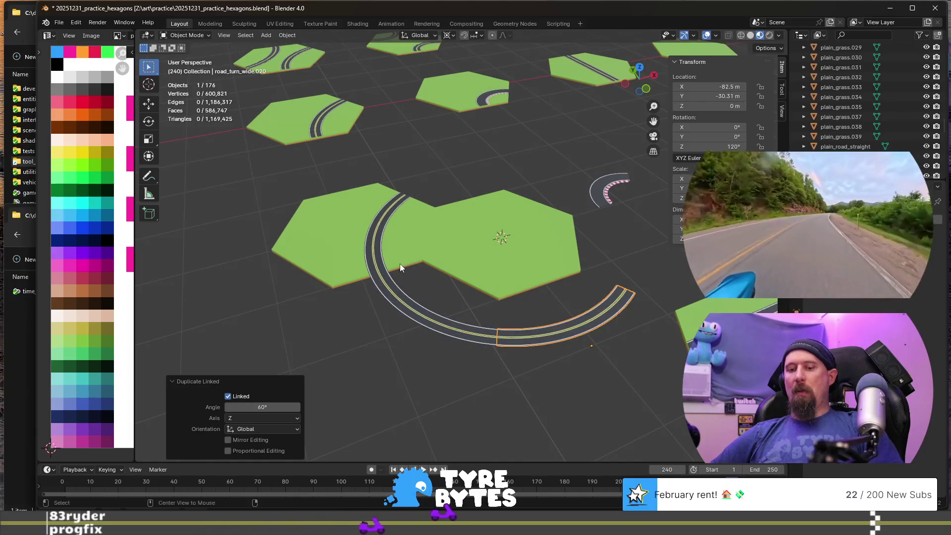
{"action": "key", "text": "alt+r"}
{"action": "key", "text": "r"}
{"action": "key", "text": "z"}
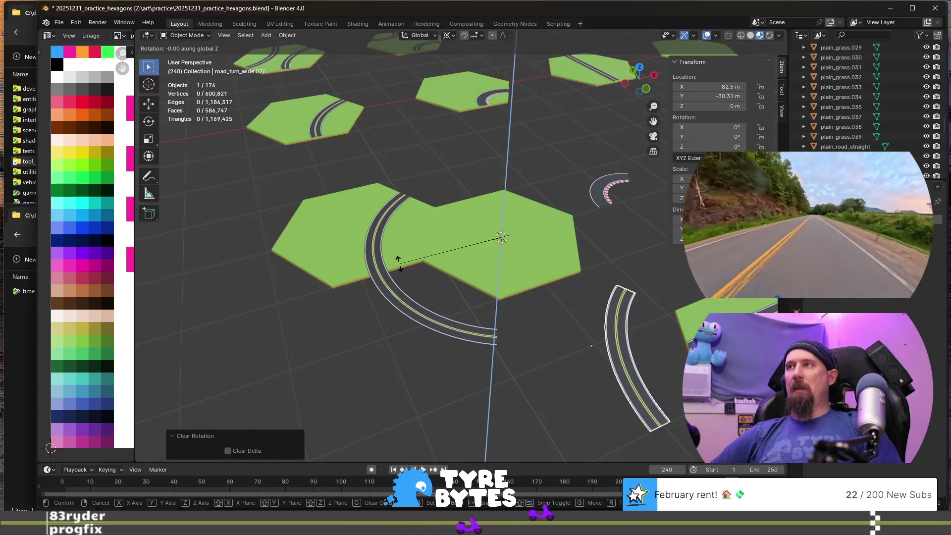
{"action": "key", "text": "Escape"}
{"action": "type", "text": "rz120"}
{"action": "key", "text": "Return"}
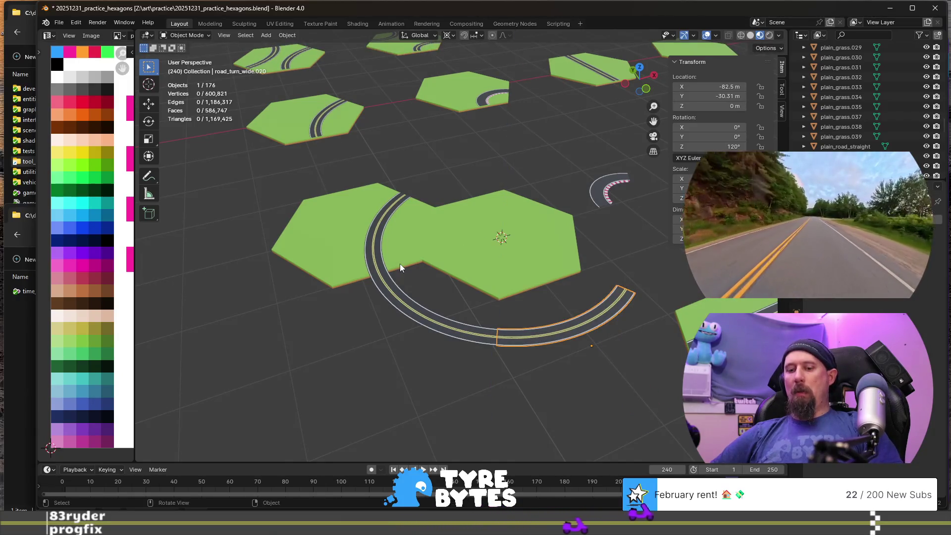
- Add another 60° arc copy and a 120° linked copy, then select the original road arc
{"action": "key", "text": "shift+d"}
{"action": "type", "text": "rz"}
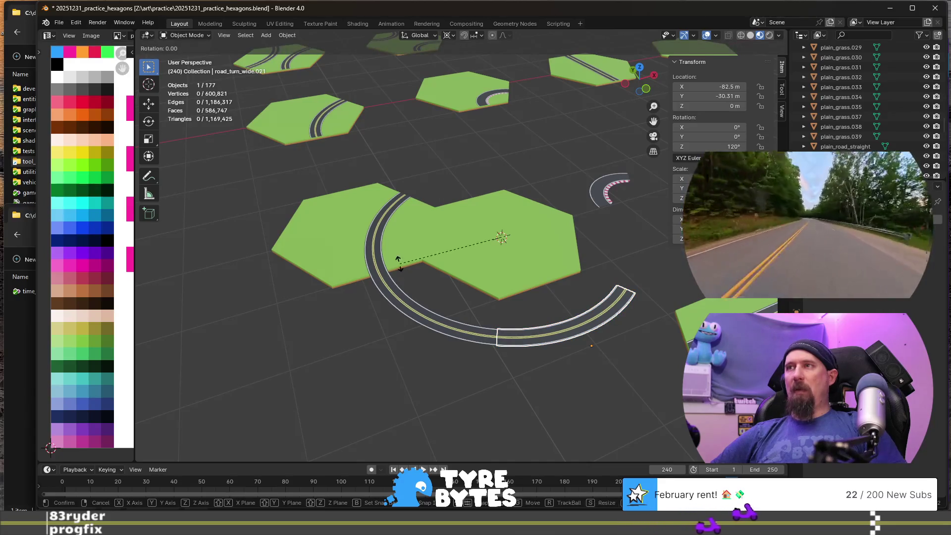
{"action": "type", "text": "60"}
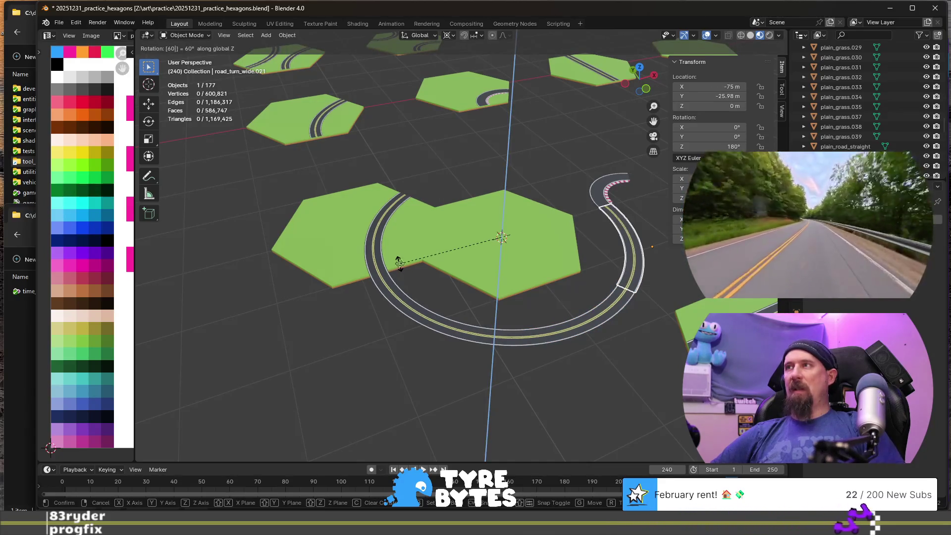
{"action": "key", "text": "Return"}
{"action": "key", "text": "alt+d"}
{"action": "key", "text": "z"}
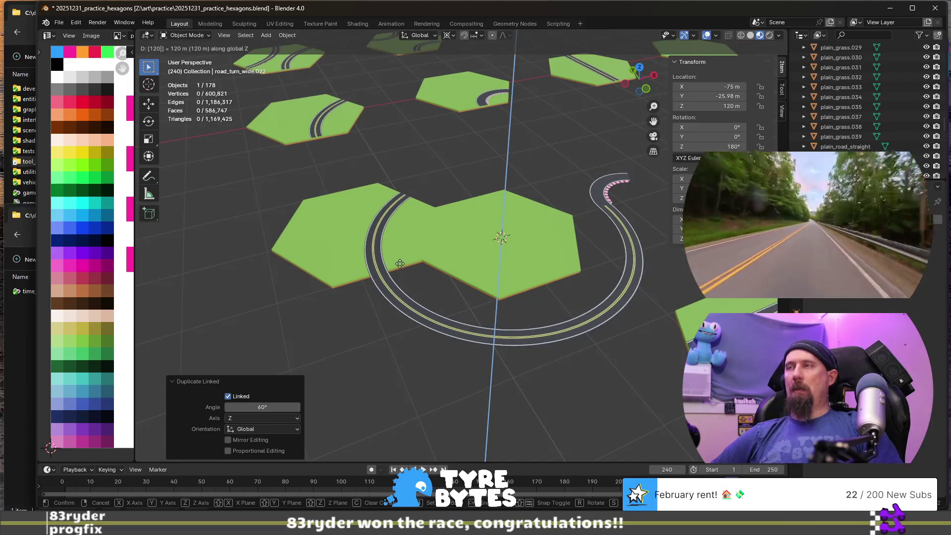
{"action": "key", "text": "Escape"}
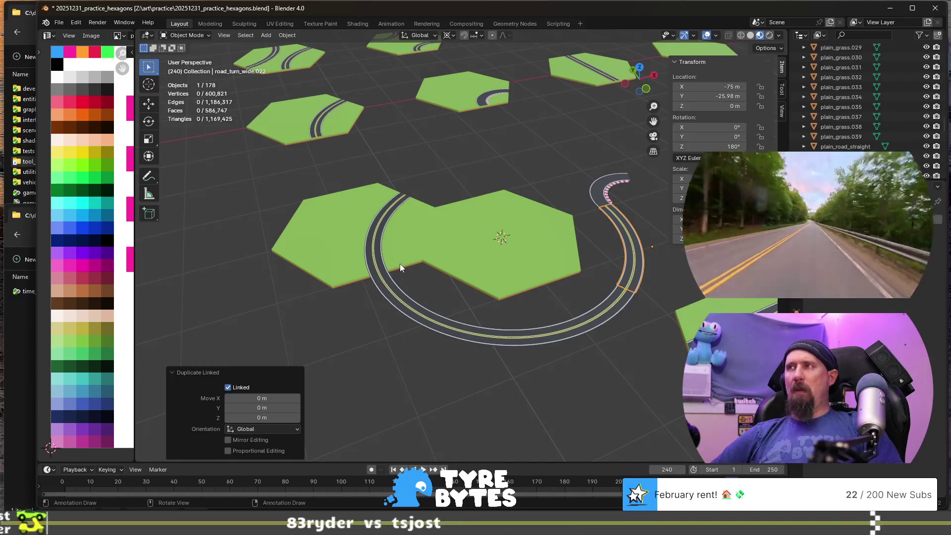
{"action": "type", "text": "rz120"}
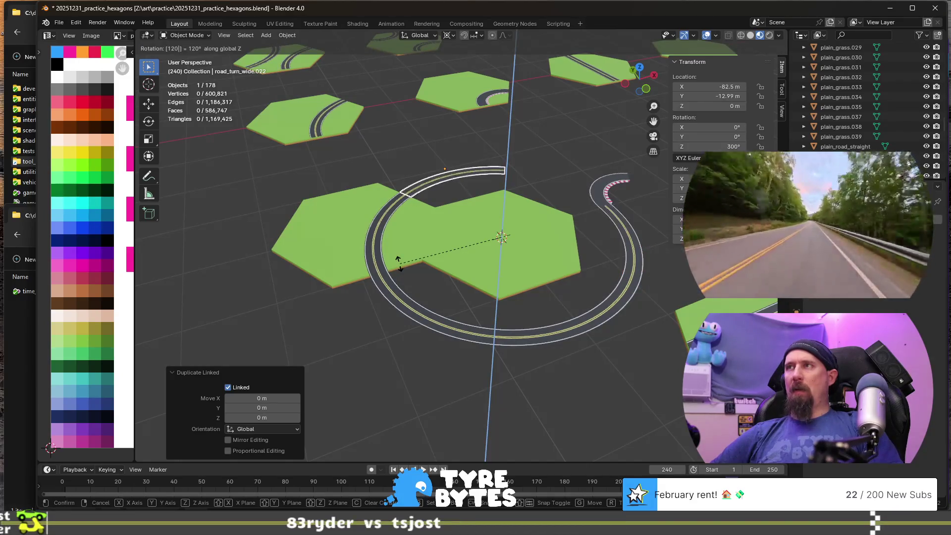
{"action": "key", "text": "Return"}
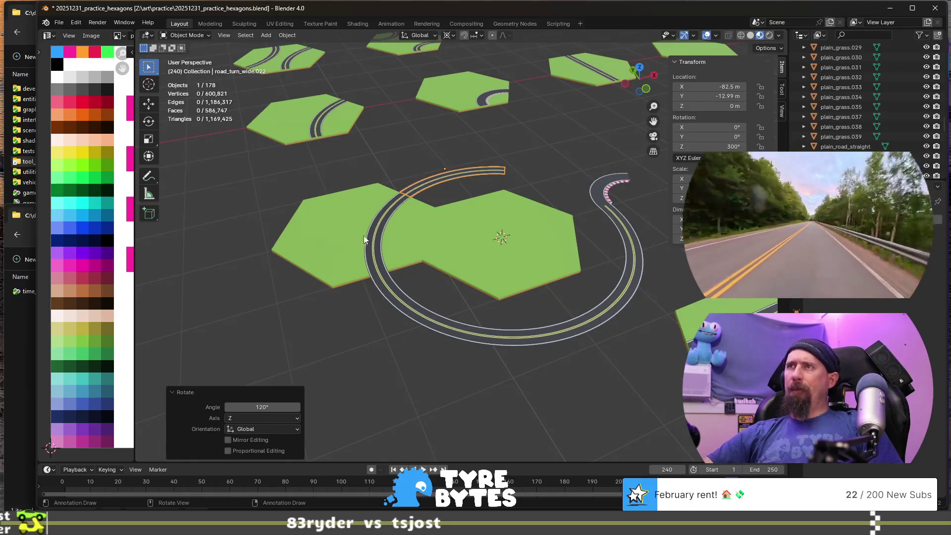
{"action": "left_click", "coordinate": [365, 235]}
{"action": "scroll", "coordinate": [381, 259], "scroll_direction": "up", "scroll_amount": 2}
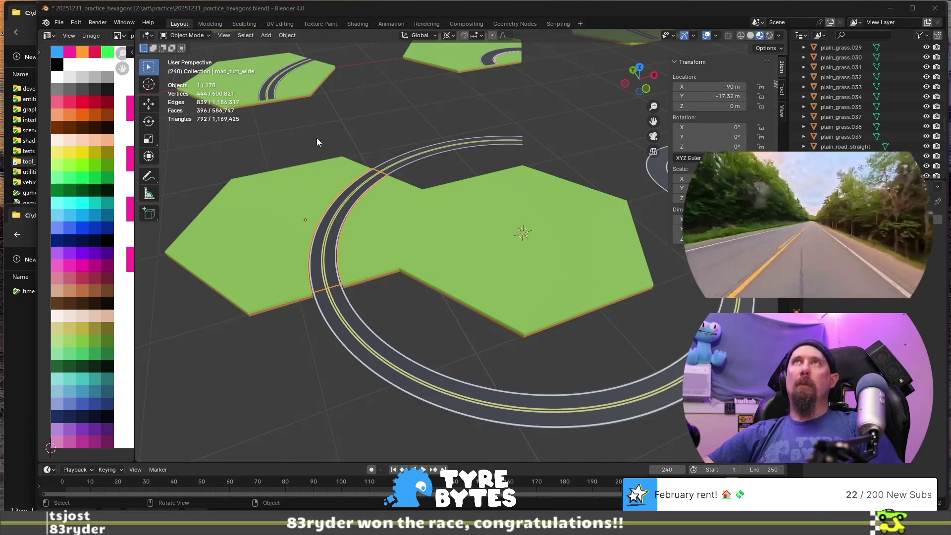
- Zoom in close on road_turn_wide and enter Edit Mode on its mesh
{"action": "scroll", "coordinate": [316, 138], "scroll_direction": "up", "scroll_amount": 3}
{"action": "scroll", "coordinate": [451, 209], "scroll_direction": "up", "scroll_amount": 4}
{"action": "scroll", "coordinate": [501, 243], "scroll_direction": "down", "scroll_amount": 6}
{"action": "scroll", "coordinate": [431, 243], "scroll_direction": "up", "scroll_amount": 3}
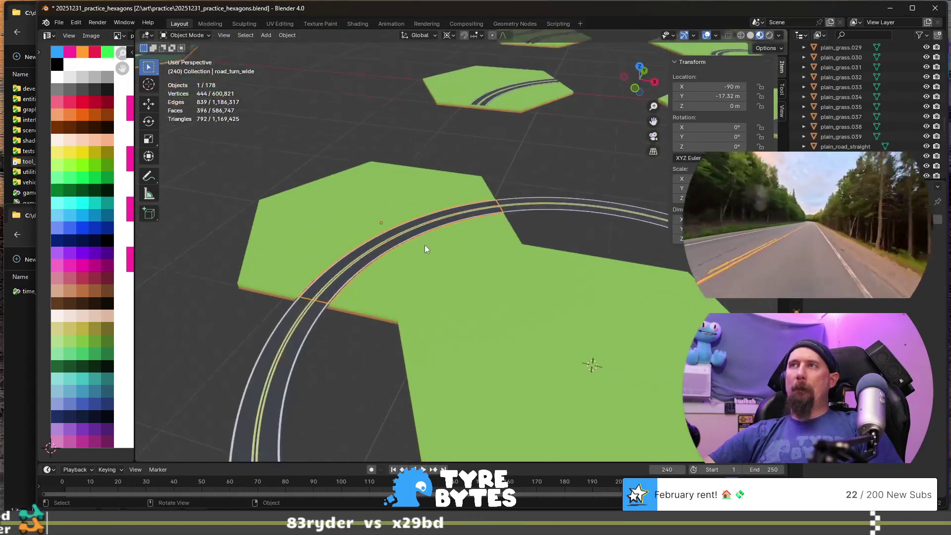
{"action": "scroll", "coordinate": [425, 247], "scroll_direction": "up", "scroll_amount": 3}
{"action": "scroll", "coordinate": [435, 205], "scroll_direction": "up", "scroll_amount": 3}
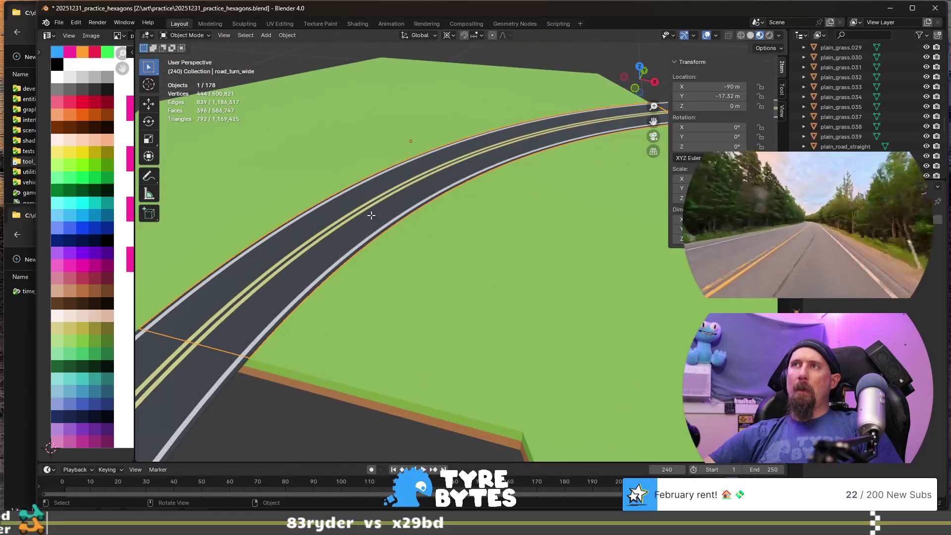
{"action": "key", "text": "Tab"}
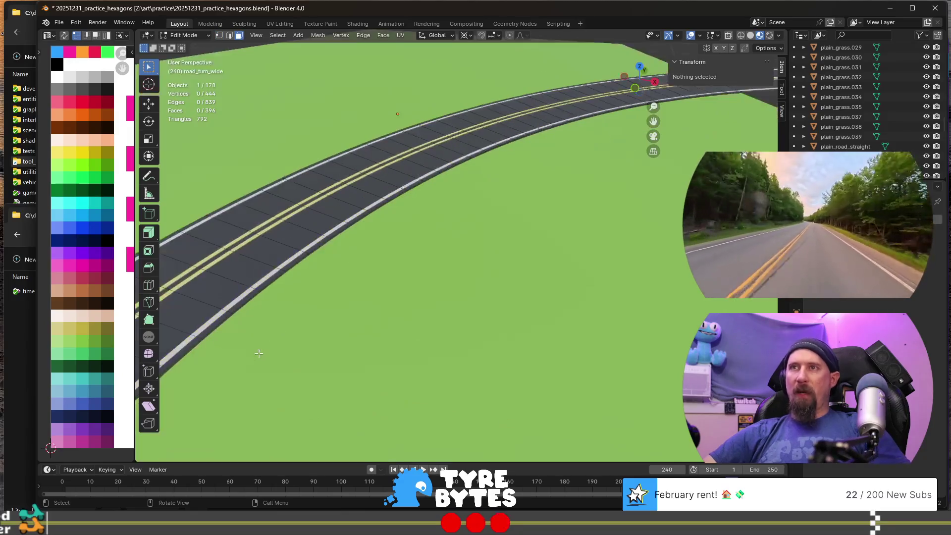
- Select the road arc's outer-edge face loop and duplicate it in place, cancelling Separate
{"action": "scroll", "coordinate": [267, 336], "scroll_direction": "up", "scroll_amount": 5}
{"action": "mouse_move", "coordinate": [289, 315]}
{"action": "middle_mouse_down"}
{"action": "mouse_move", "coordinate": [403, 213]}
{"action": "mouse_move", "coordinate": [396, 217]}
{"action": "middle_mouse_up"}
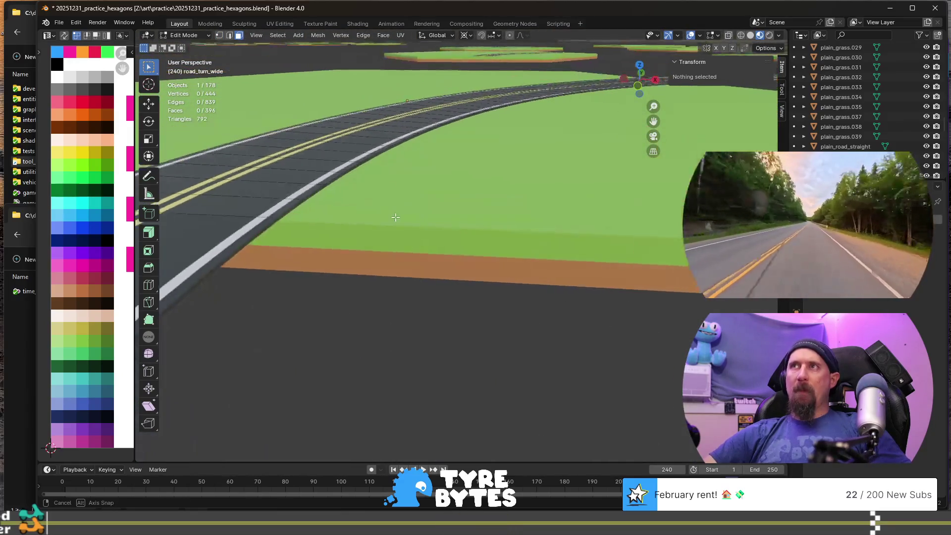
{"action": "left_click", "coordinate": [324, 187], "text": "alt"}
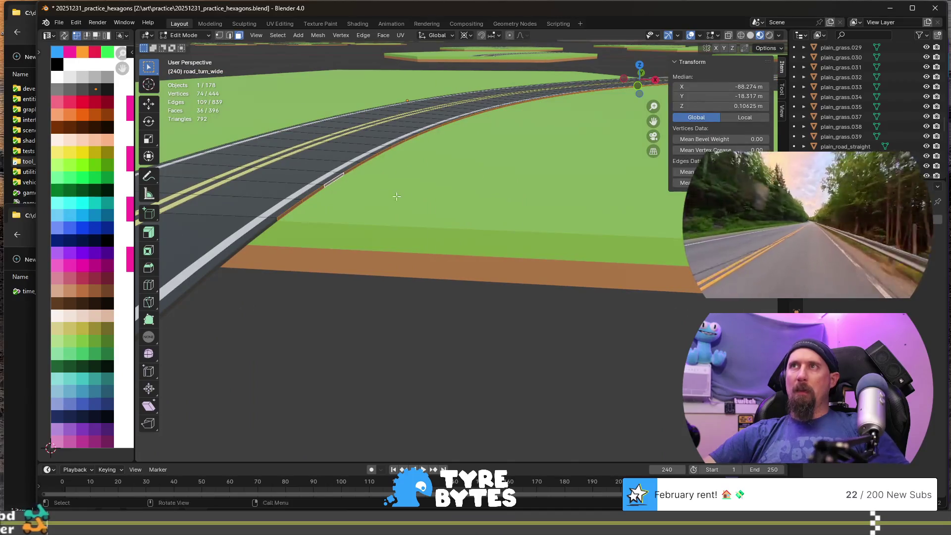
{"action": "scroll", "coordinate": [431, 200], "scroll_direction": "down", "scroll_amount": 2}
{"action": "scroll", "coordinate": [463, 202], "scroll_direction": "down", "scroll_amount": 2}
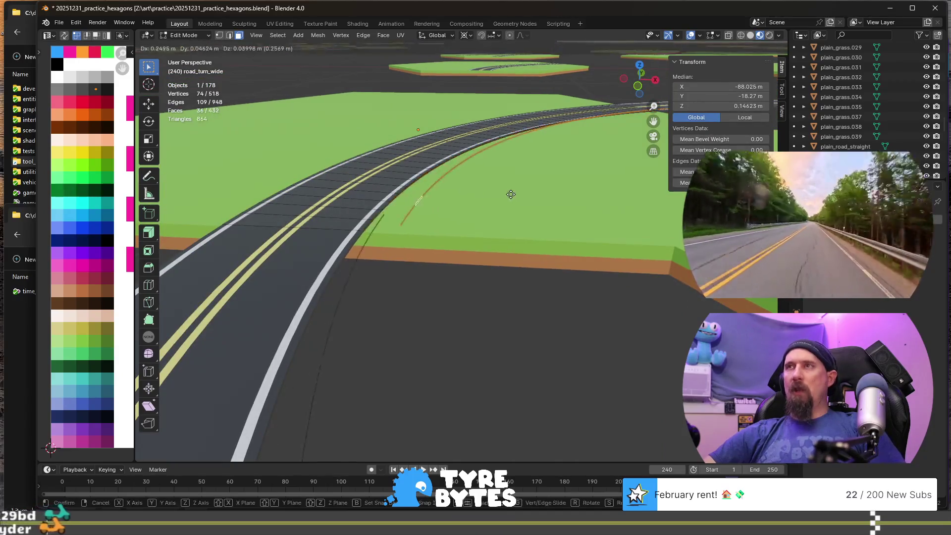
{"action": "key", "text": "shift+d"}
{"action": "right_click", "coordinate": [503, 198]}
{"action": "middle_click_drag", "start_coordinate": [498, 202], "coordinate": [472, 226], "text": "shift"}
{"action": "key", "text": "p"}
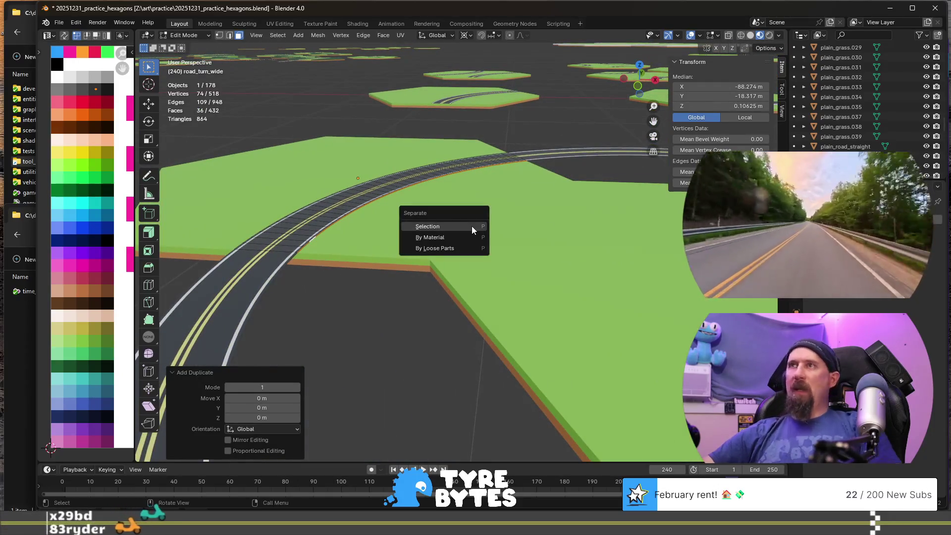
{"action": "key", "text": "Escape"}
- Move the duplicated outer-edge faces to a new position within the mesh
{"action": "scroll", "coordinate": [462, 226], "scroll_direction": "up", "scroll_amount": 2}
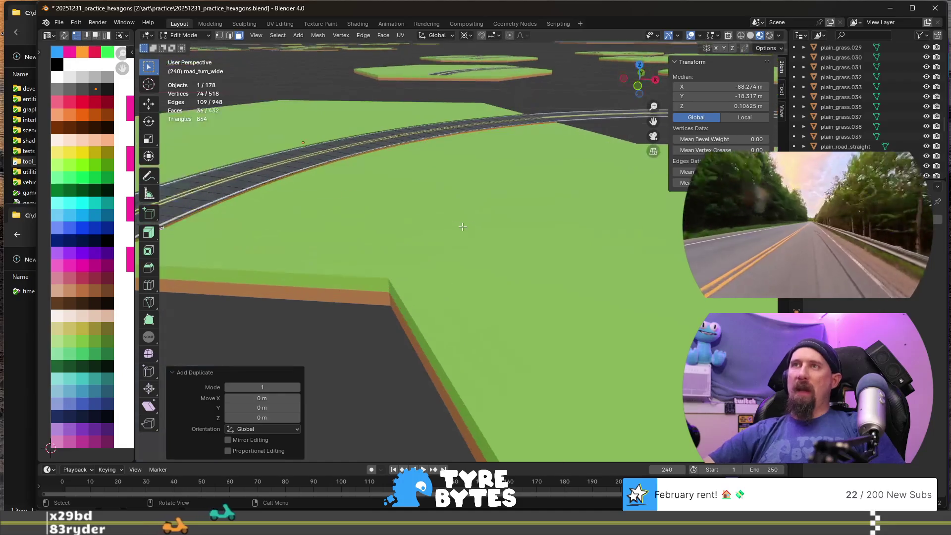
{"action": "middle_click_drag", "start_coordinate": [368, 217], "coordinate": [401, 218]}
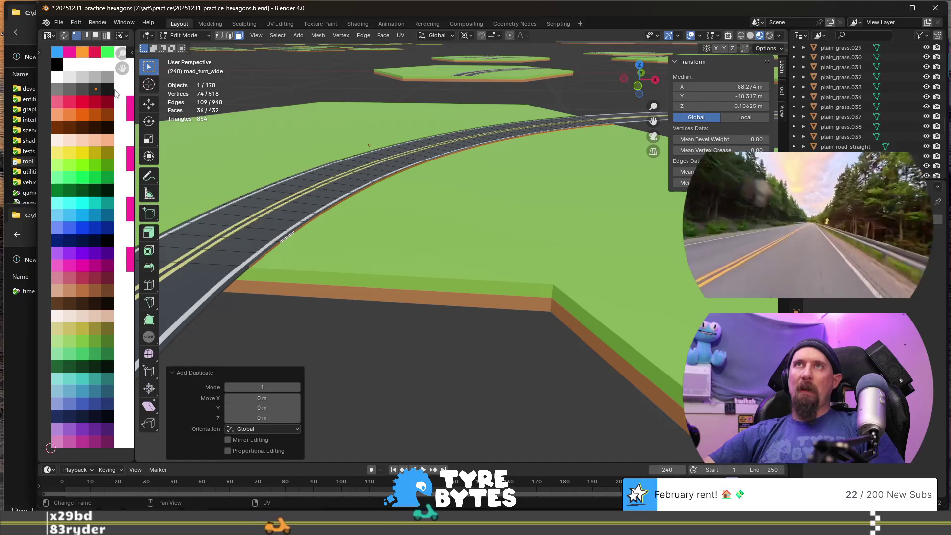
{"action": "key", "text": "g"}
{"action": "left_click", "coordinate": [79, 82]}
{"action": "middle_click_drag", "start_coordinate": [436, 183], "coordinate": [474, 200], "text": "shift"}
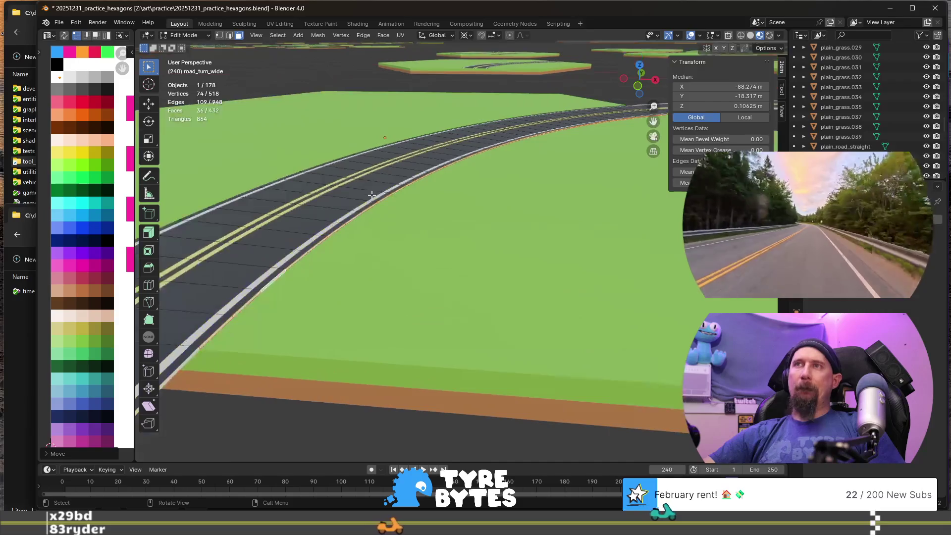